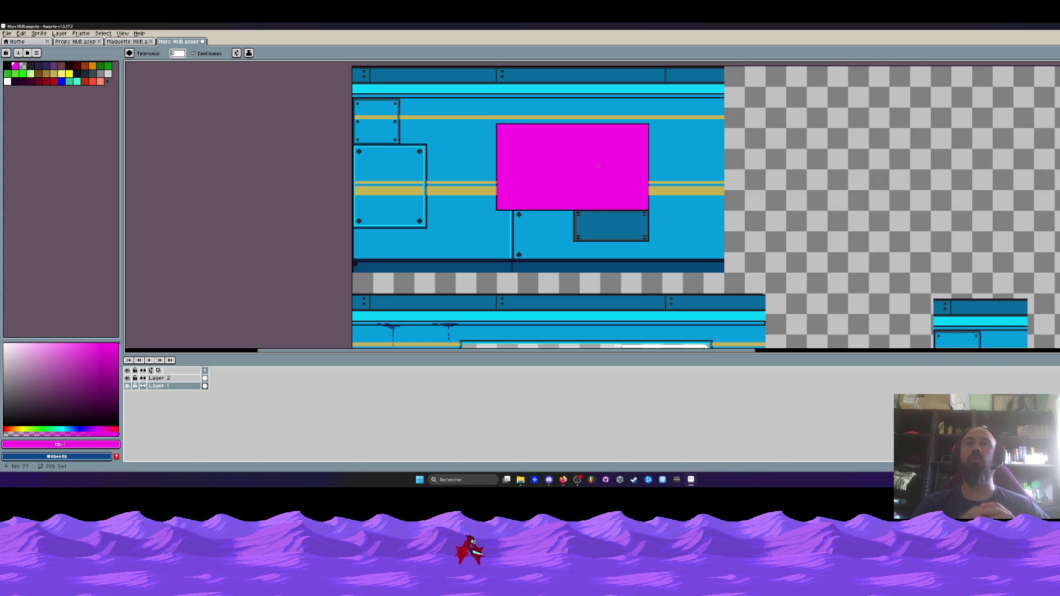
- Select the magenta placeholder panel and try moving it right, then cancel the move
scroll(598, 165, "up", 1)
scroll(433, 216, "up", 1)
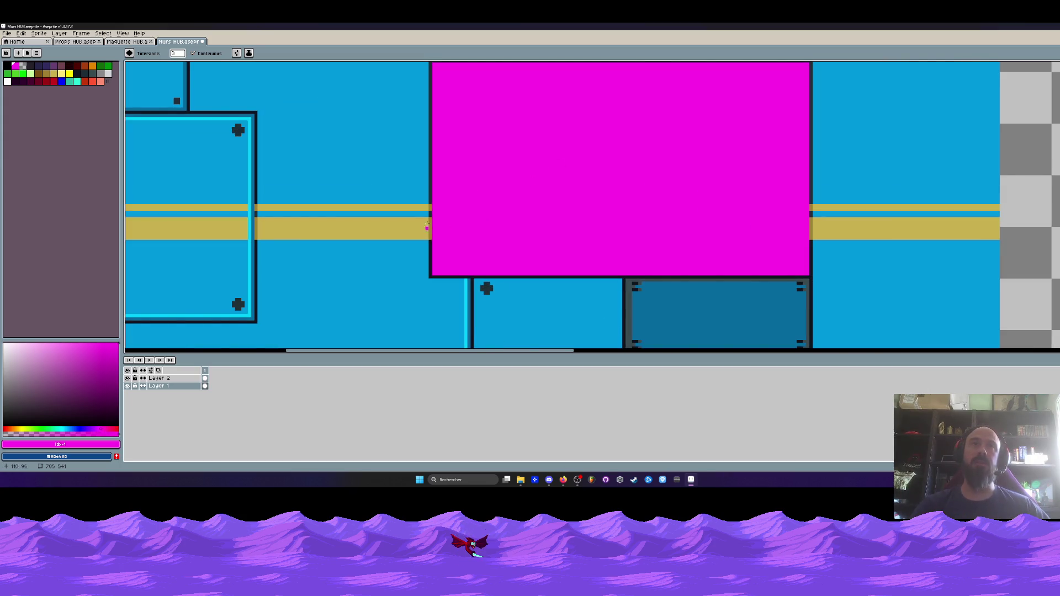
scroll(427, 227, "down", 3)
scroll(460, 210, "up", 1)
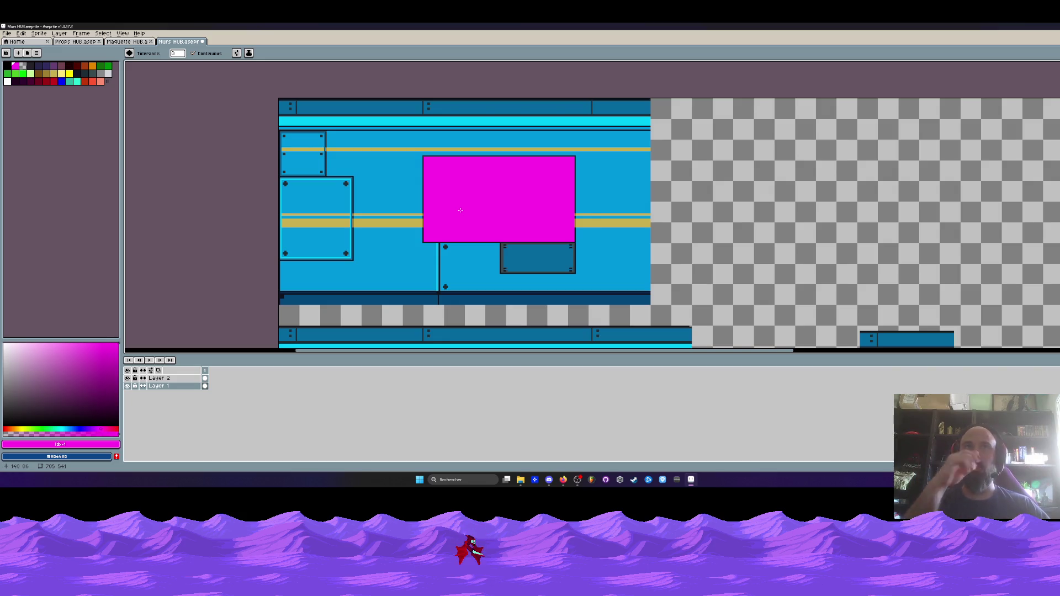
scroll(461, 211, "up", 1)
scroll(376, 102, "down", 1)
mouse_move(368, 79)
left_mouse_down()
mouse_move(458, 150)
mouse_move(574, 268)
left_mouse_up()
mouse_move(480, 197)
left_mouse_down()
mouse_move(821, 207)
mouse_move(831, 223)
left_mouse_up()
scroll(830, 223, "down", 1)
key("Escape")
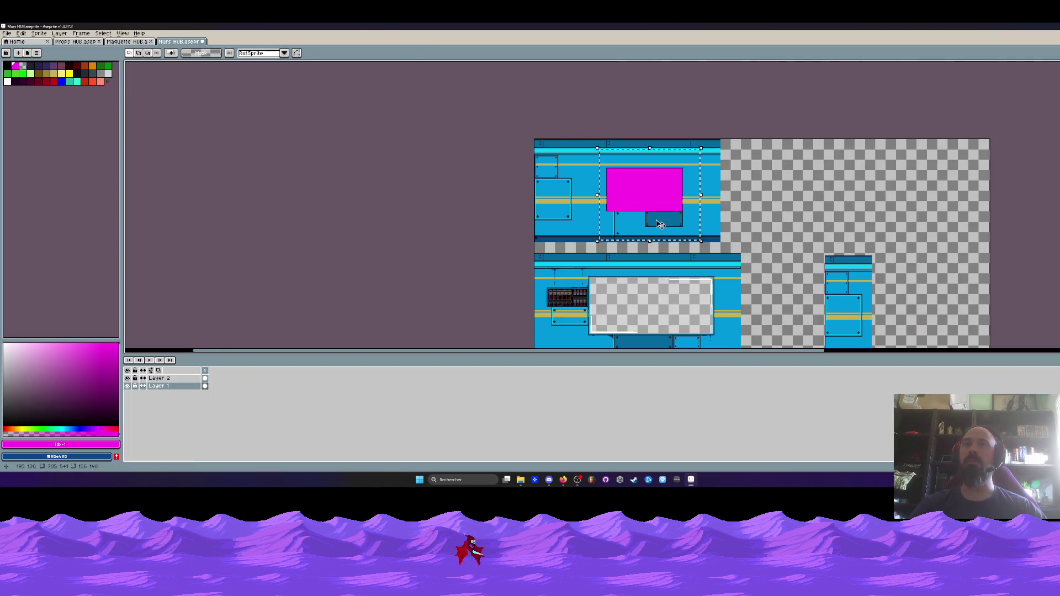
- Select the top-left wall tile and drag a copy rightwards, then discard it and deselect
scroll(661, 224, "up", 1)
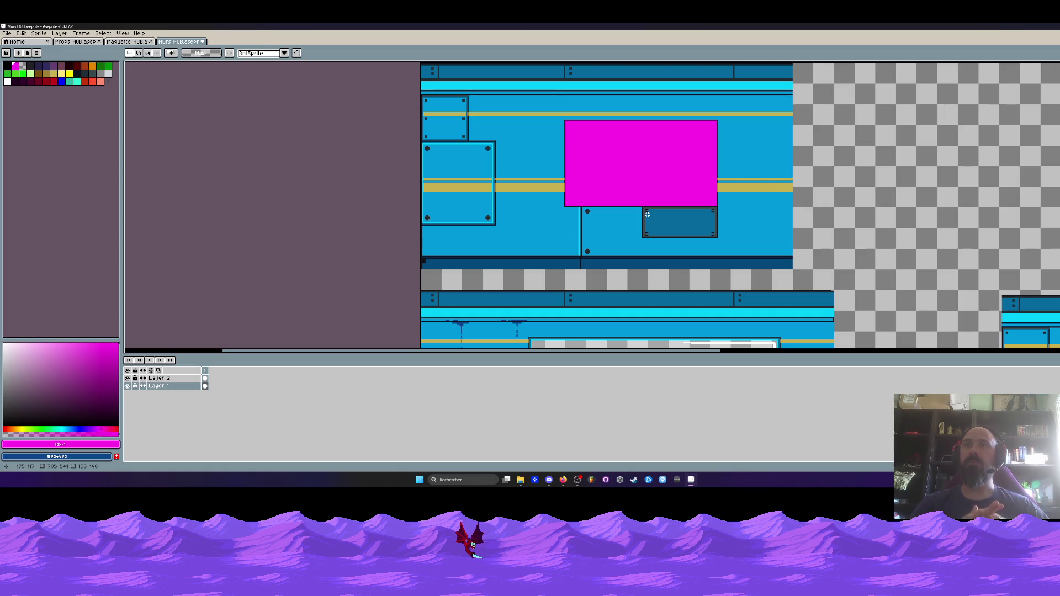
scroll(647, 214, "down", 1)
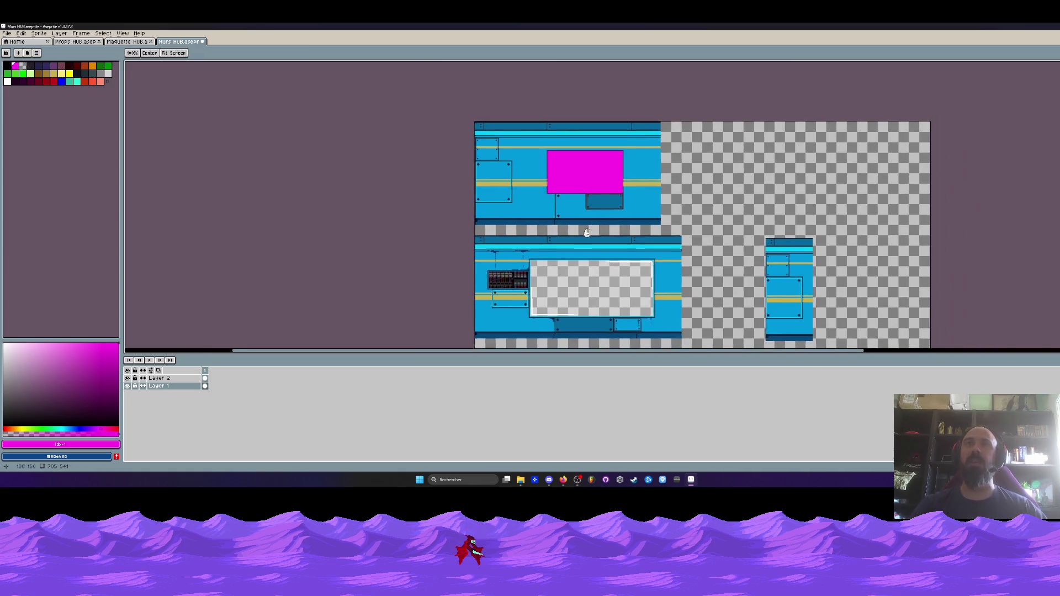
scroll(571, 237, "up", 1)
key("m")
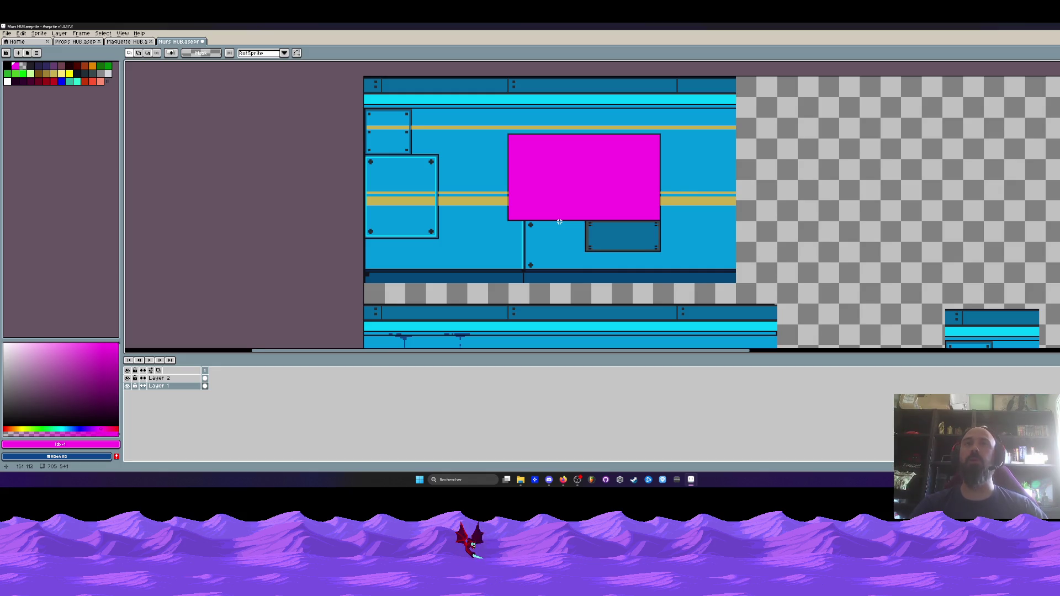
scroll(559, 211, "up", 1)
scroll(604, 226, "down", 1)
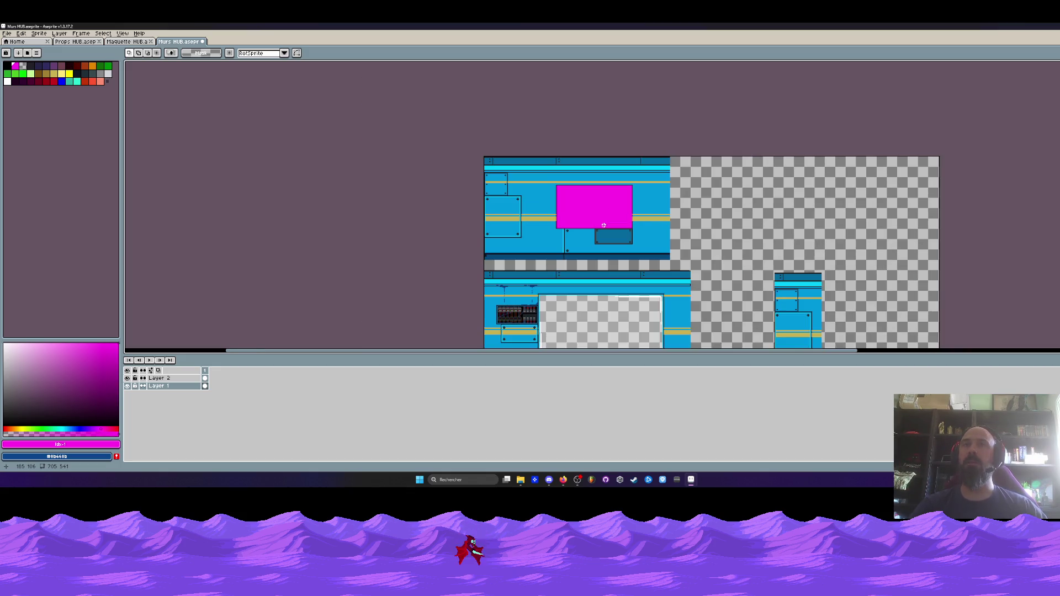
key("space")
mouse_move(559, 209)
left_mouse_down()
mouse_move(565, 179)
mouse_move(544, 158)
left_mouse_up()
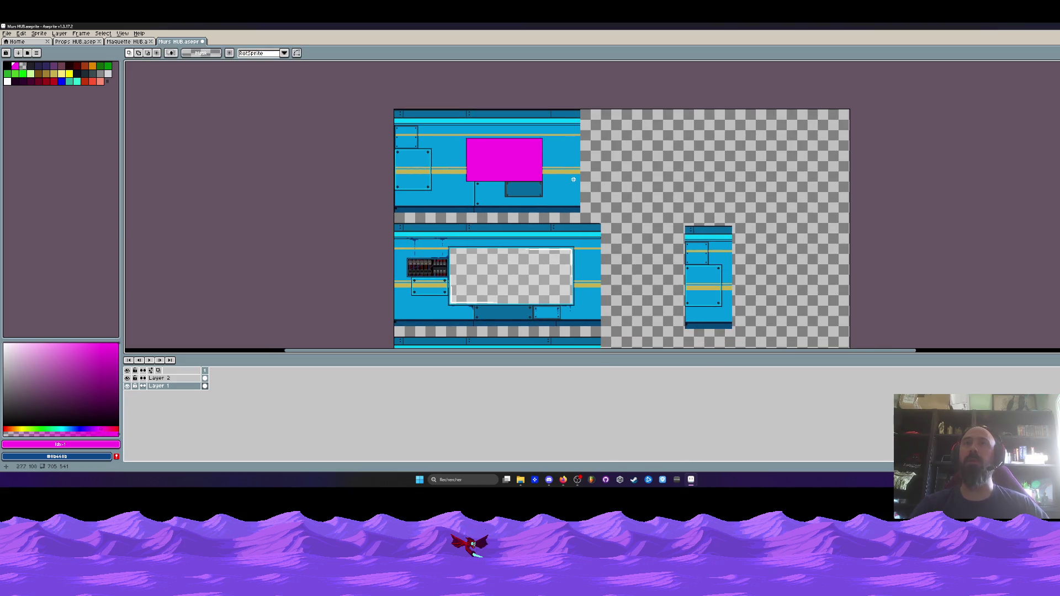
left_click_drag(355, 116, 597, 249)
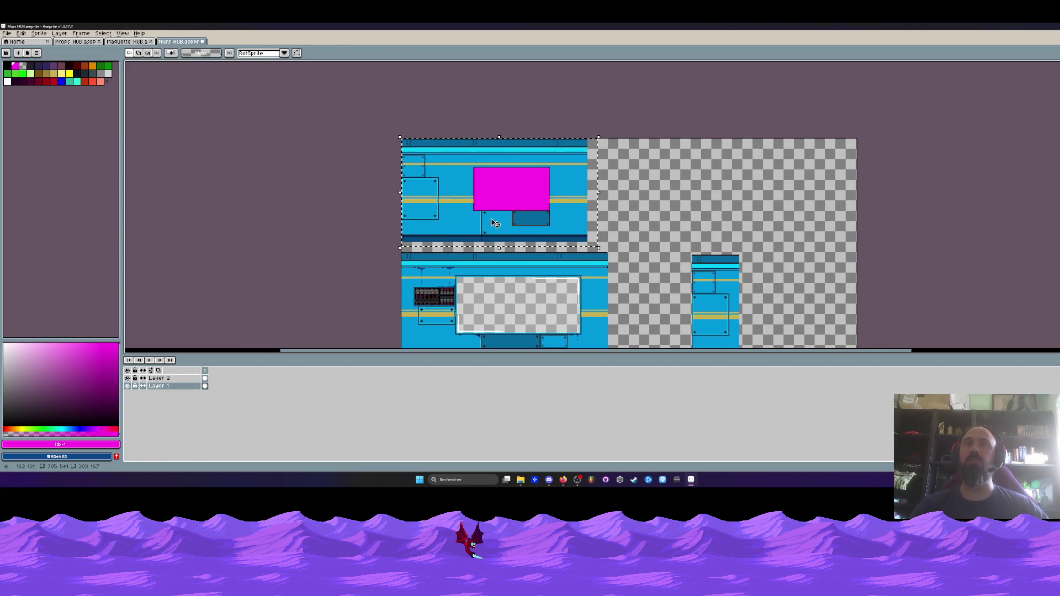
left_click_drag(478, 210, 712, 216)
key("Escape")
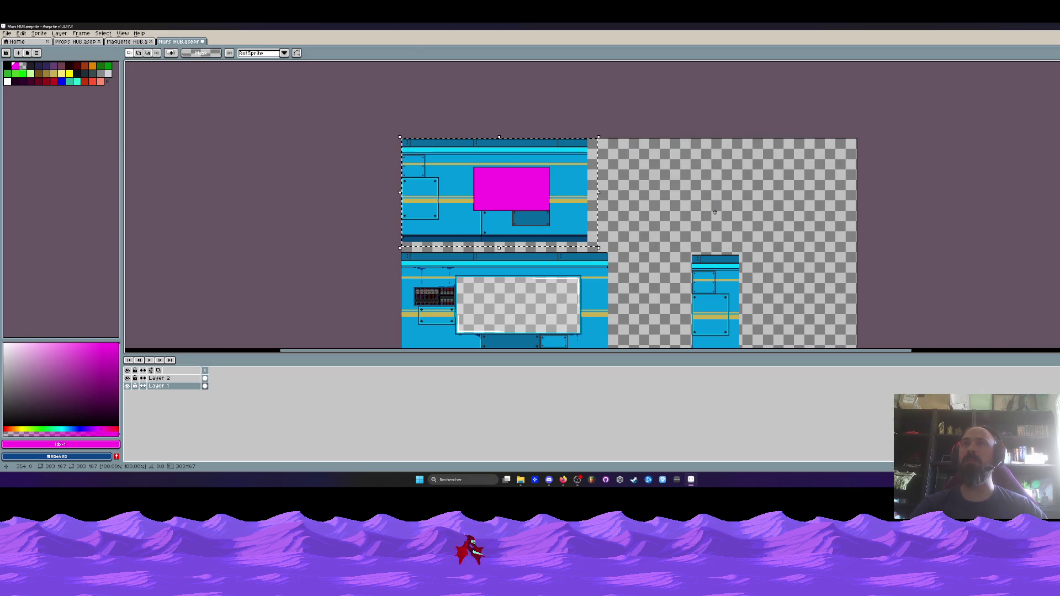
key("ctrl+d")
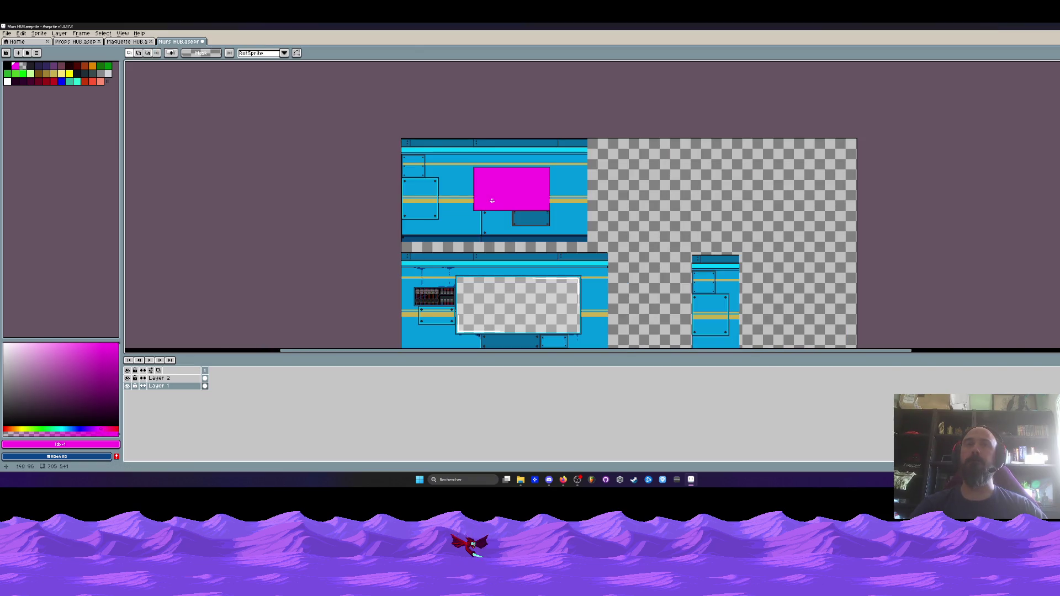
- Check the Maquette HUB mockup, return to Murs HUB, and select plain wall beside the panel
scroll(492, 200, "up", 2)
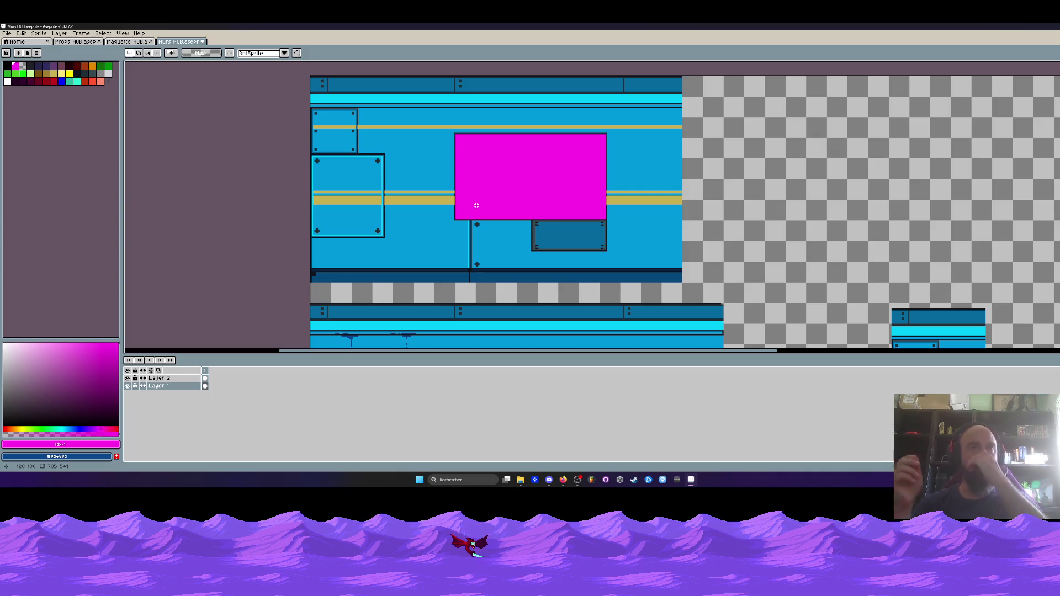
scroll(476, 205, "down", 2)
scroll(476, 208, "up", 2)
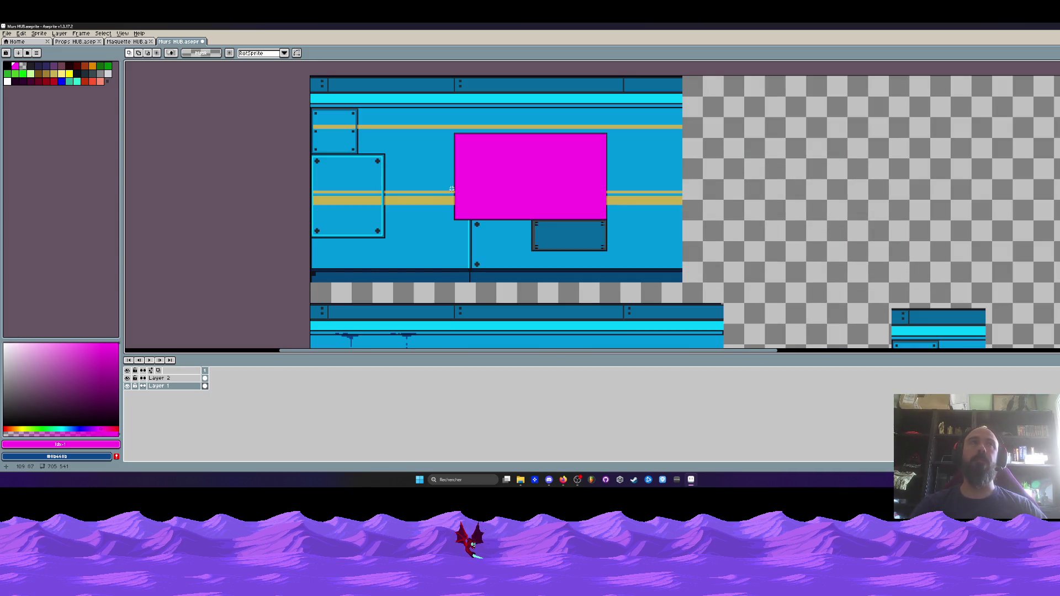
left_click(126, 43)
scroll(492, 199, "up", 2)
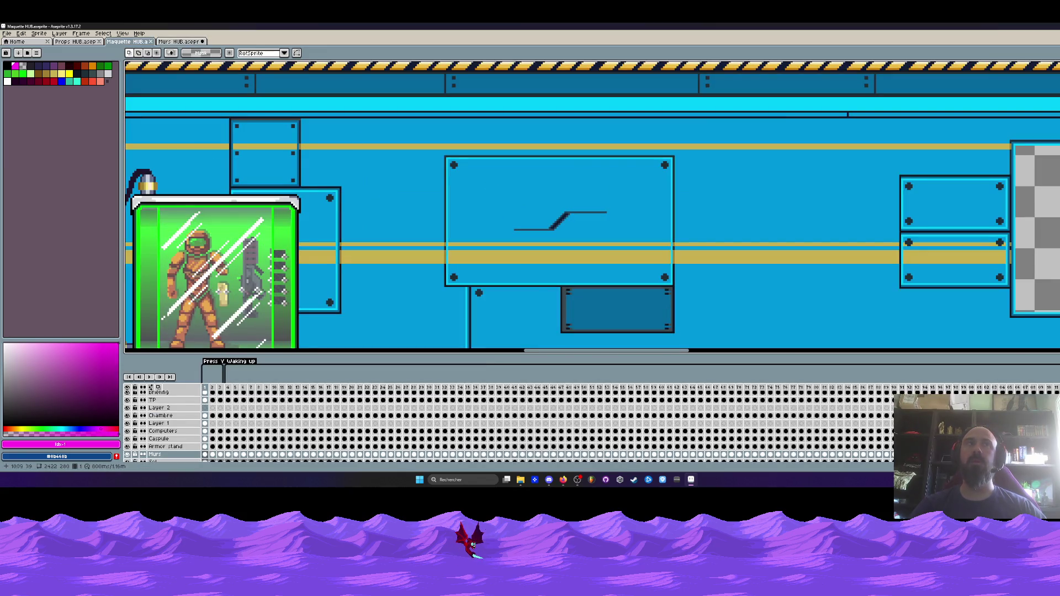
left_click(177, 41)
scroll(468, 177, "up", 1)
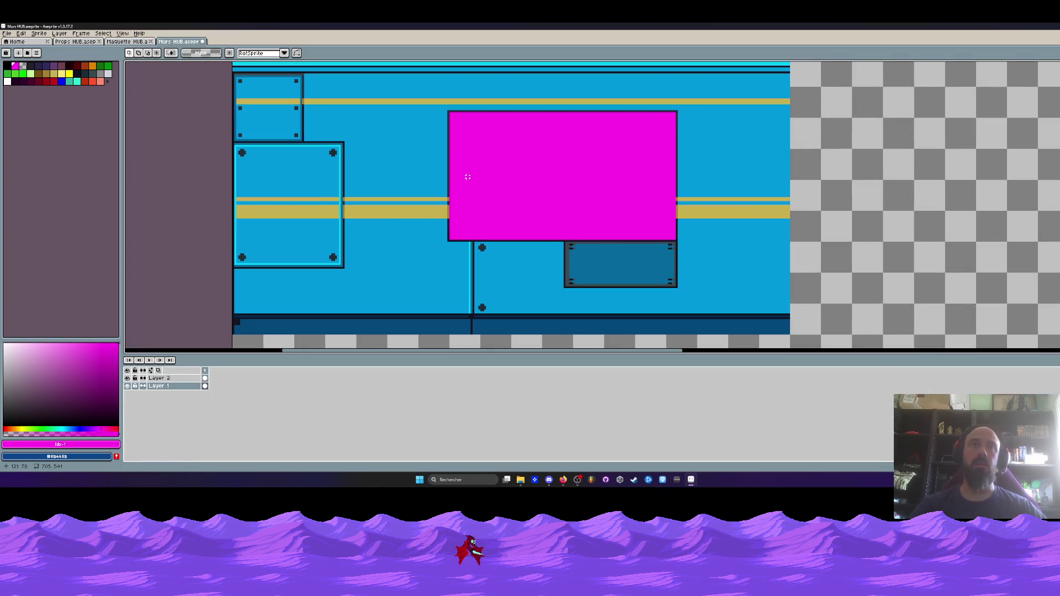
mouse_move(365, 107)
left_mouse_down()
mouse_move(433, 237)
mouse_move(416, 210)
mouse_move(478, 209)
mouse_move(523, 181)
mouse_move(511, 170)
mouse_move(629, 151)
mouse_move(657, 159)
left_mouse_up()
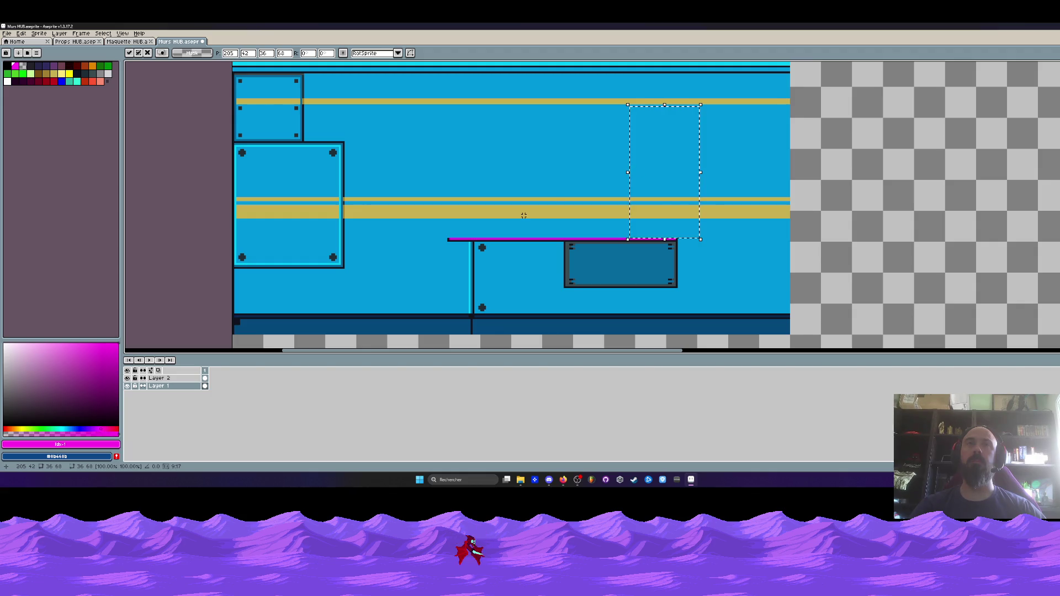
- Drag a selection across the leftover magenta strip, then undo it
scroll(574, 182, "down", 2)
scroll(569, 204, "up", 4)
scroll(507, 227, "down", 3)
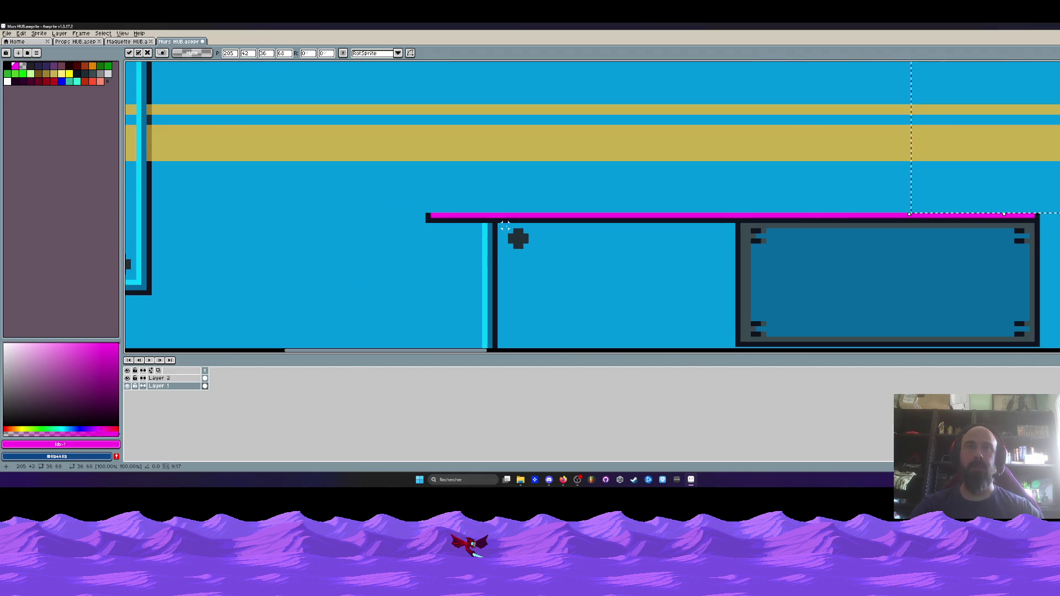
scroll(510, 231, "up", 2)
scroll(503, 224, "up", 2)
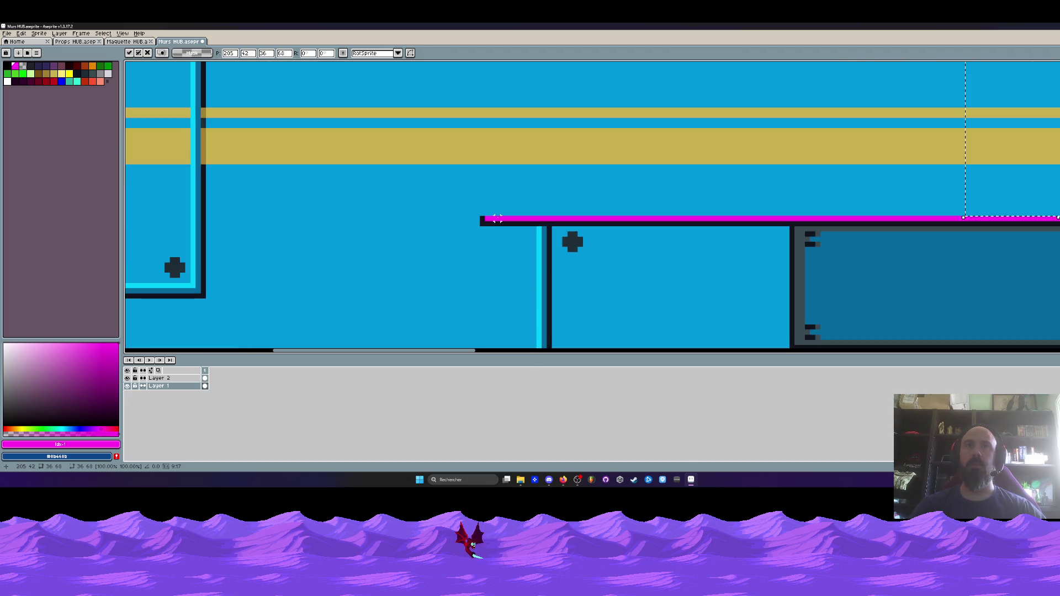
mouse_move(447, 179)
left_mouse_down()
mouse_move(1054, 182)
mouse_move(830, 212)
left_mouse_up()
key("ctrl+z")
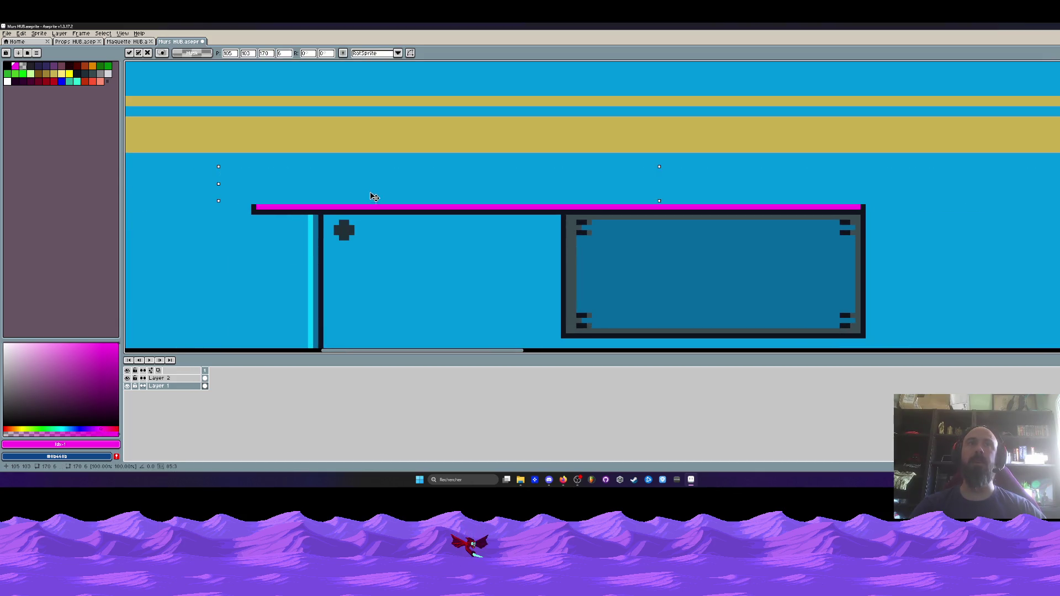
- Patch the dark outline where it meets the post, commit it, and box the lower panel's left post
mouse_move(189, 198)
left_mouse_down()
mouse_move(241, 252)
mouse_move(270, 220)
mouse_move(296, 217)
left_mouse_up()
scroll(298, 217, "down", 3)
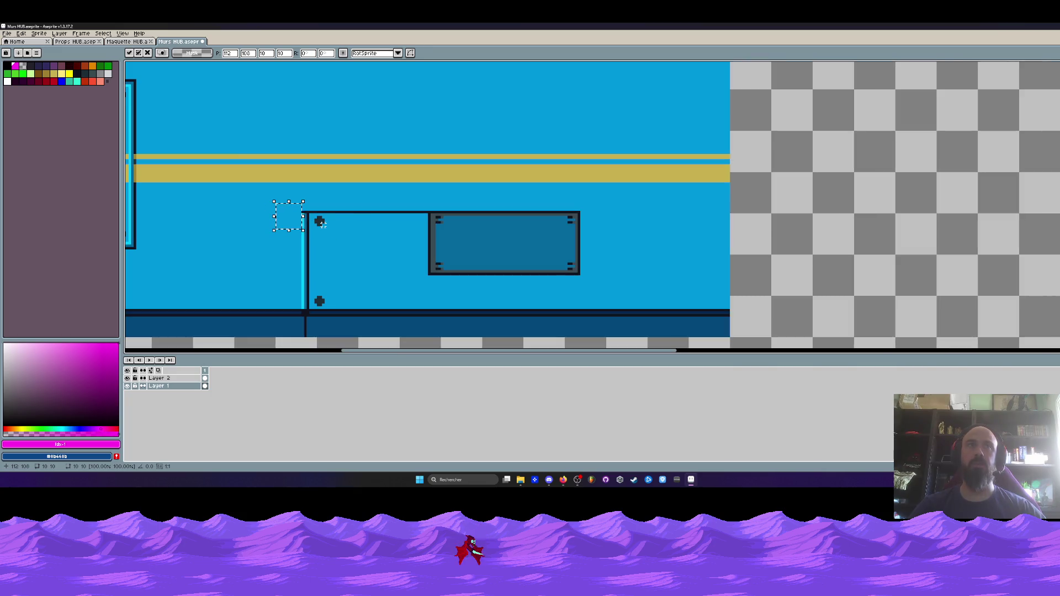
key("Return")
scroll(386, 221, "down", 3)
scroll(380, 219, "up", 4)
scroll(365, 206, "up", 1)
scroll(376, 204, "down", 1)
left_click_drag(356, 160, 418, 289)
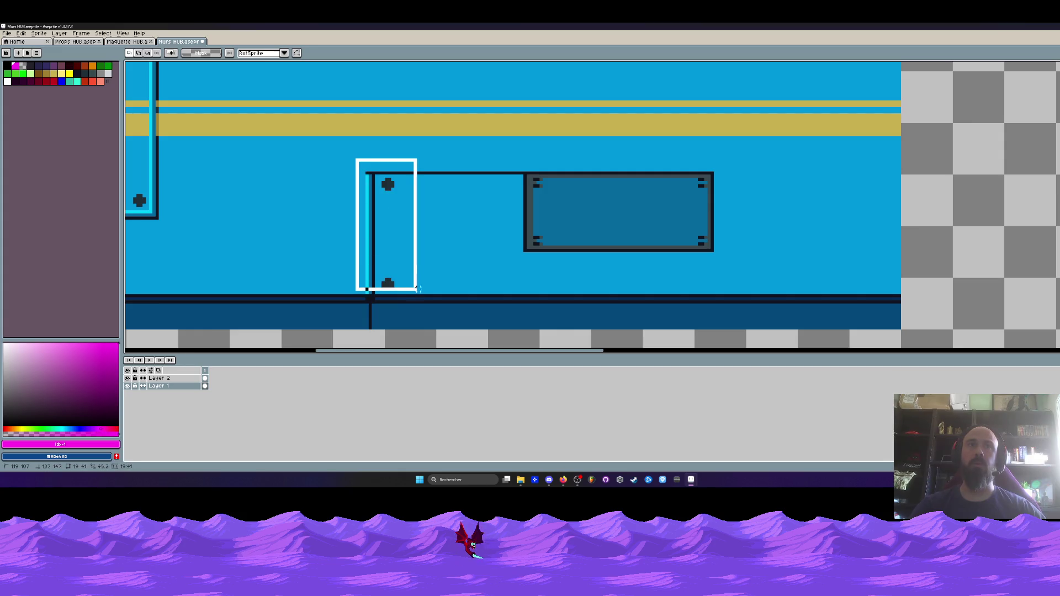
left_click(356, 168)
- Select the lower panel's left post and pick the wall's light blue with the Pencil
left_click_drag(344, 157, 431, 293)
scroll(372, 167, "up", 1)
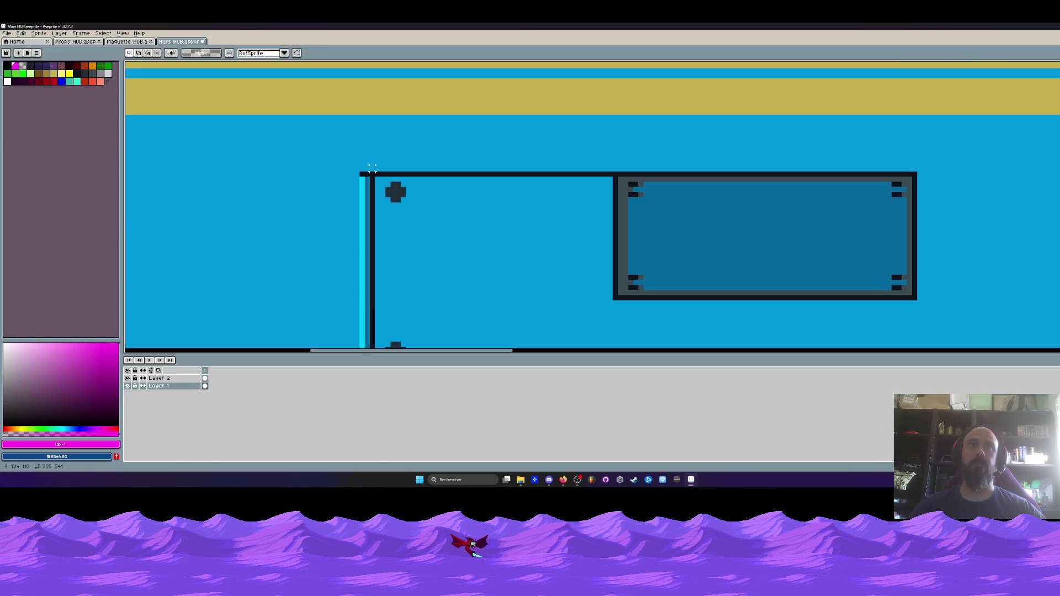
key("b")
left_click(350, 154, "alt")
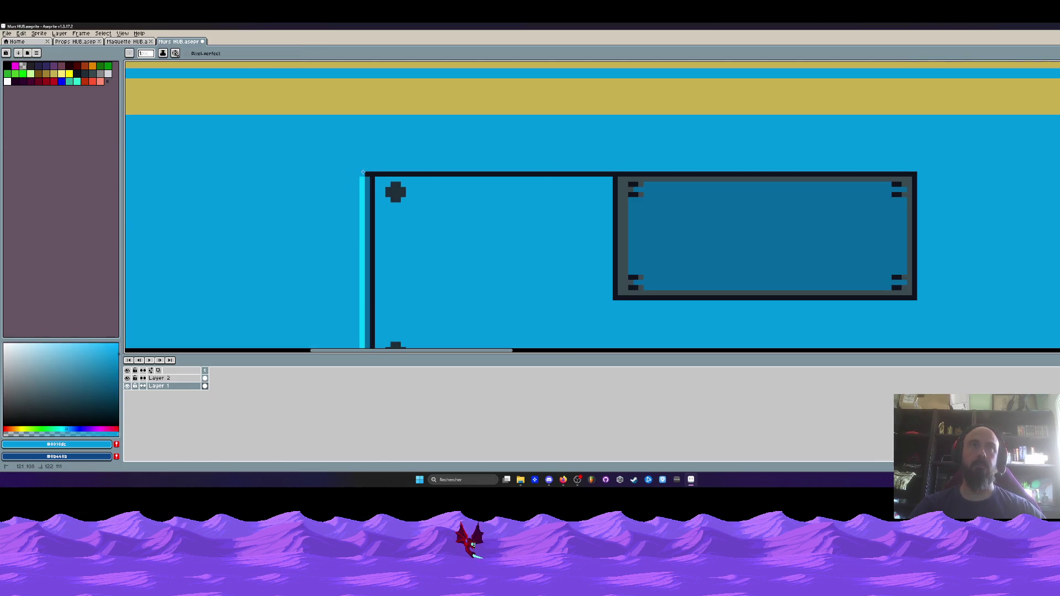
scroll(367, 173, "down", 4)
scroll(378, 198, "up", 1)
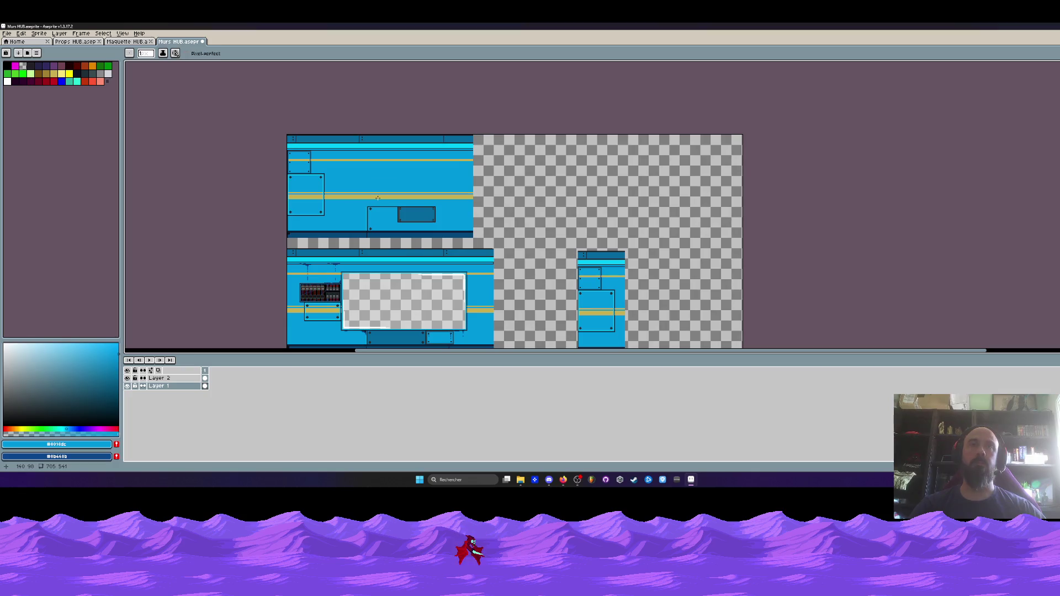
scroll(378, 198, "up", 1)
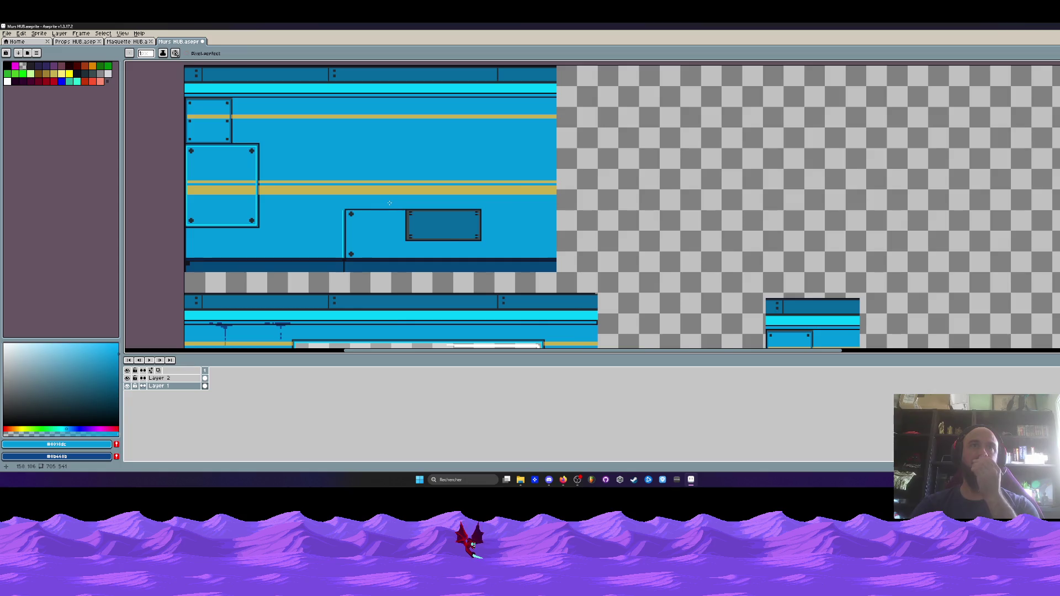
scroll(389, 203, "down", 1)
- Pan and zoom onto the top wall tile around its dark inset panel
key("space")
scroll(387, 218, "down", 4)
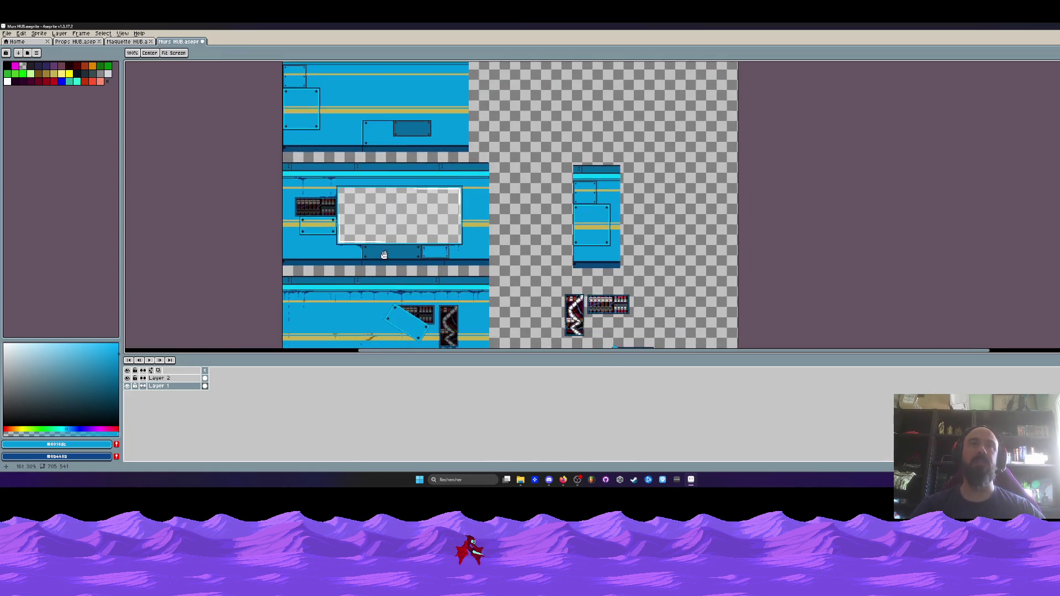
scroll(328, 222, "up", 1)
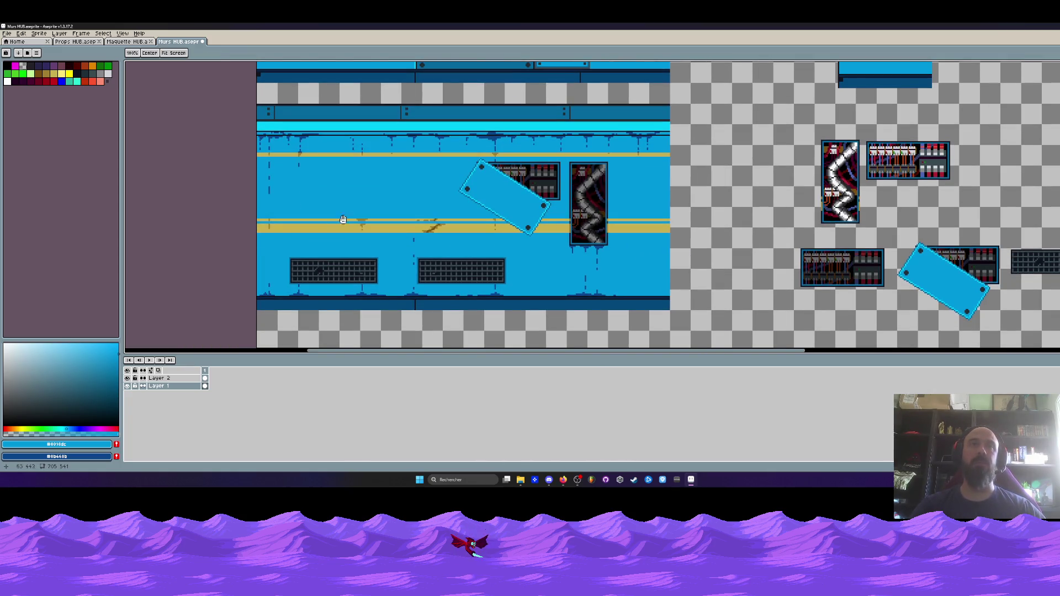
scroll(343, 219, "down", 1)
scroll(381, 220, "up", 4)
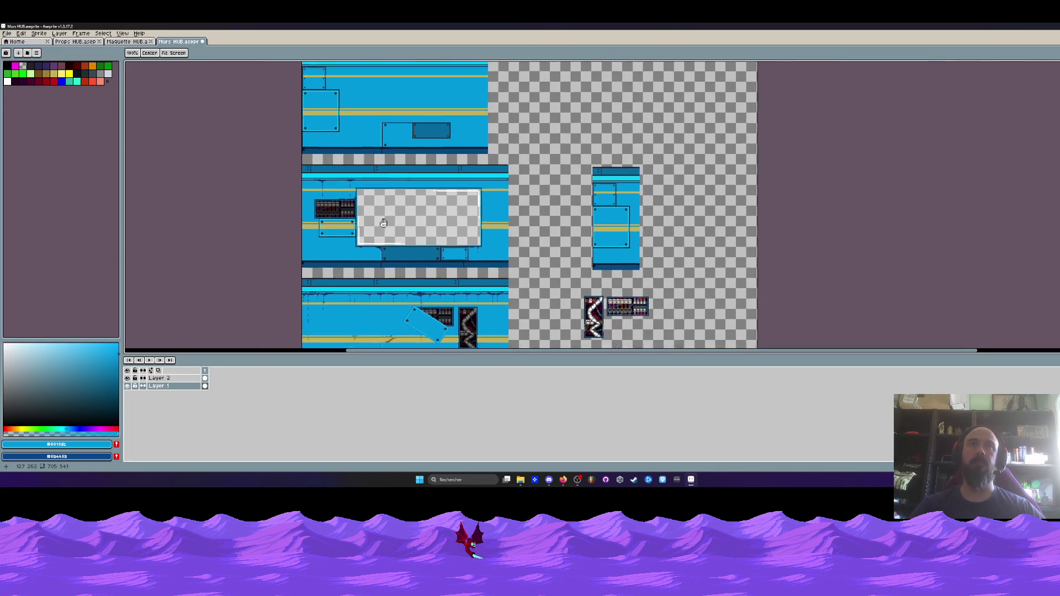
scroll(385, 204, "down", 2)
scroll(388, 191, "up", 1)
scroll(388, 192, "down", 1)
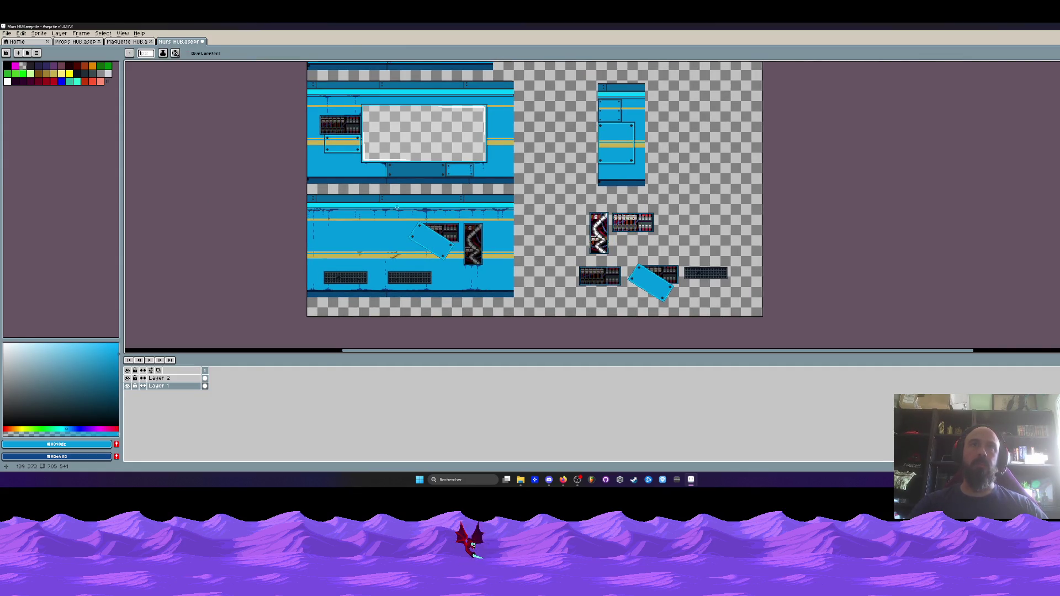
left_click_drag(393, 187, 393, 281)
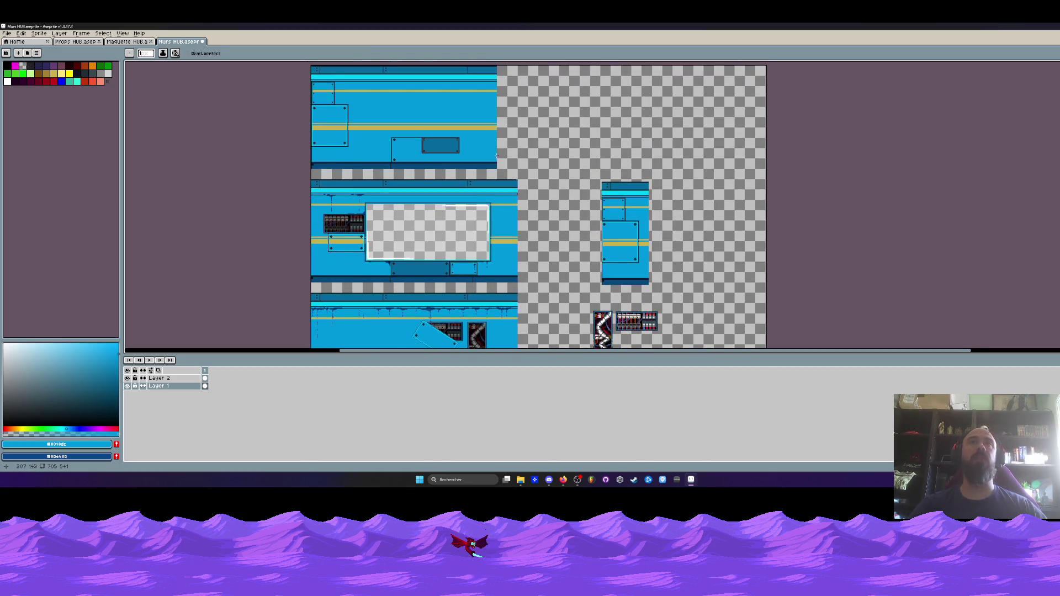
left_click_drag(495, 154, 498, 196)
scroll(434, 177, "up", 3)
- Select the dark inset panel and shift it to the right
key("m")
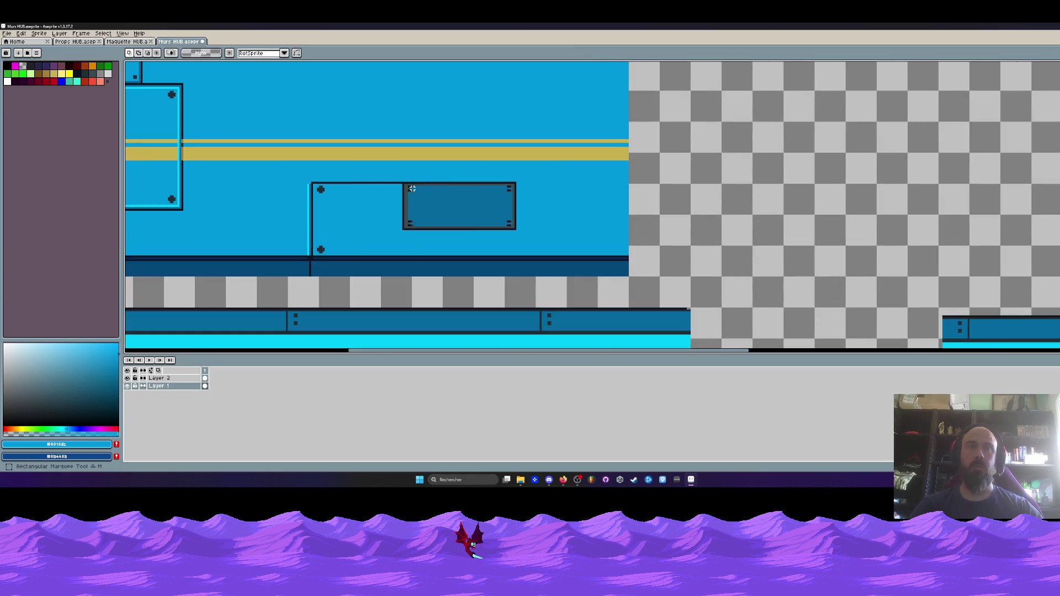
scroll(387, 191, "up", 2)
left_click_drag(260, 162, 232, 249)
left_click_drag(194, 173, 252, 299)
left_click_drag(230, 234, 357, 232)
key("Return")
scroll(249, 238, "down", 3)
scroll(275, 213, "up", 2)
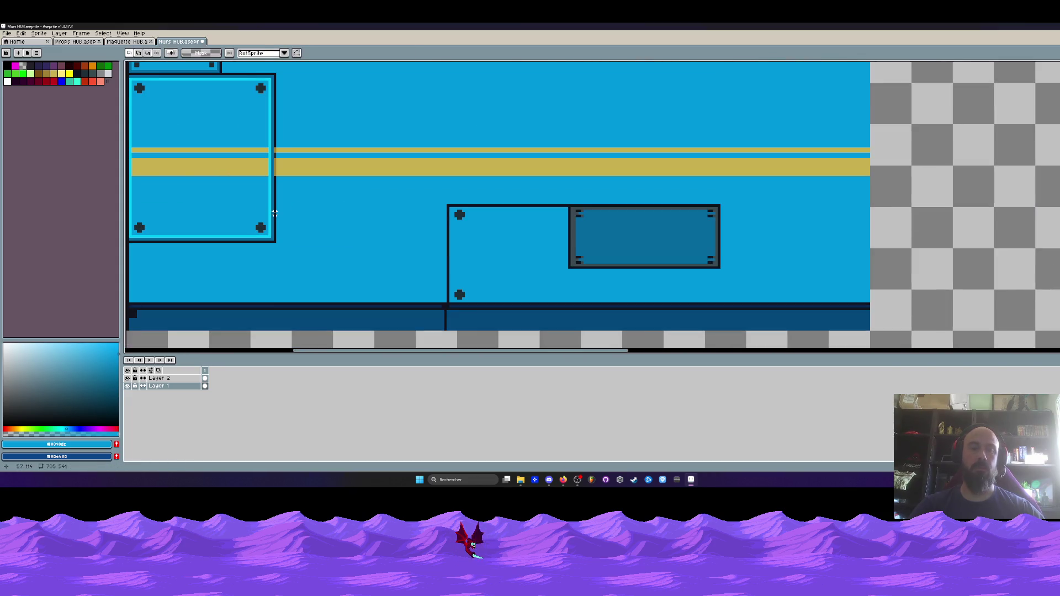
- Sample the cyan border and dark outline colours from the canvas
key("i")
left_click(271, 213)
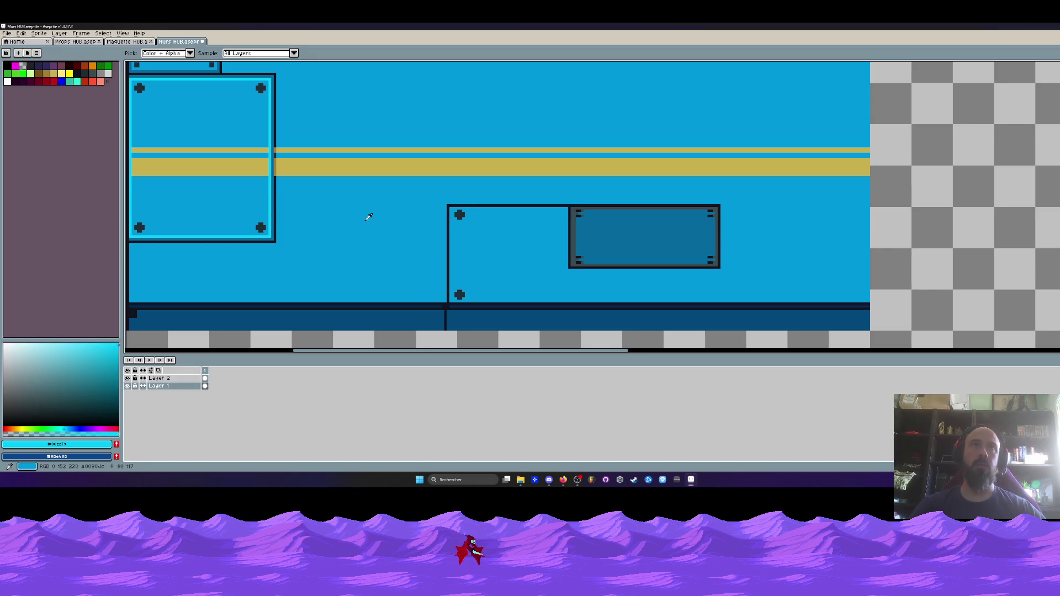
left_click(274, 185)
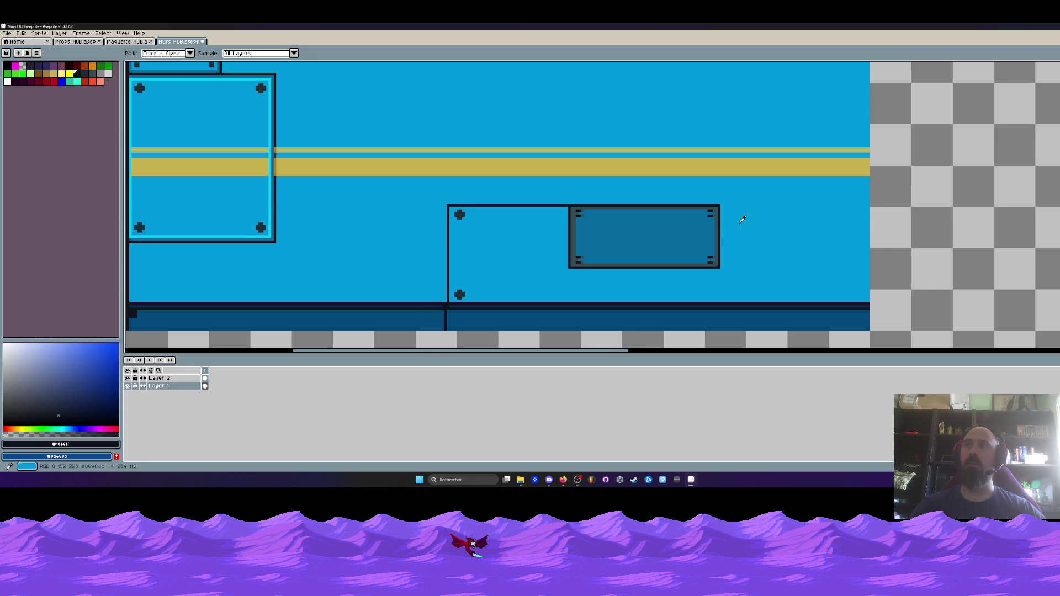
scroll(469, 260, "up", 2)
scroll(456, 234, "up", 1)
- Nudge the top-left and bottom-left rivets one pixel down-right, then sample the main wall blue
key("m")
left_click_drag(445, 165, 470, 186)
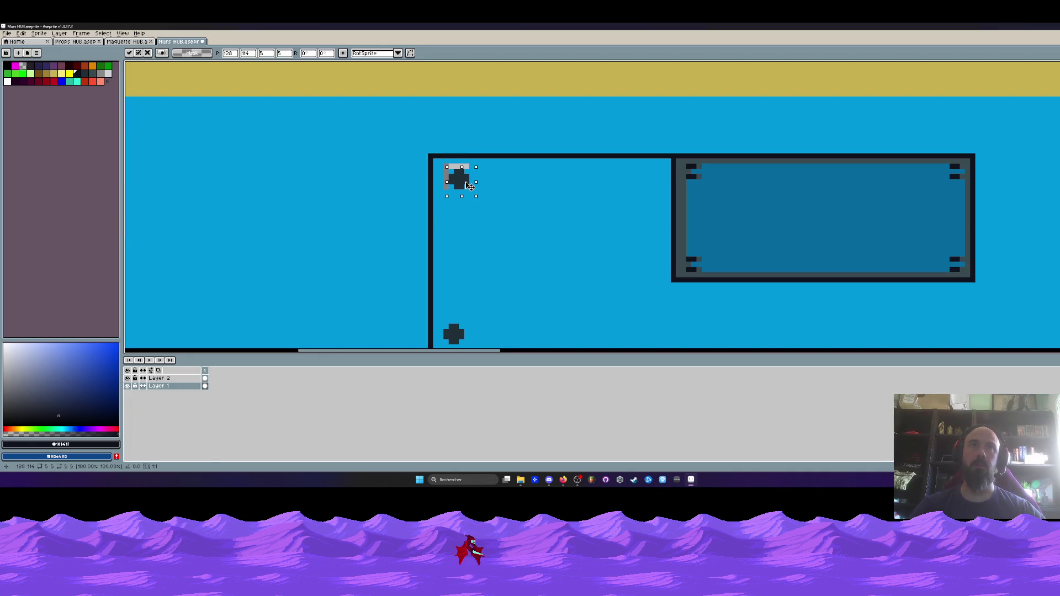
scroll(470, 186, "down", 3)
mouse_move(440, 237)
left_mouse_down()
mouse_move(470, 258)
mouse_move(463, 247)
left_mouse_up()
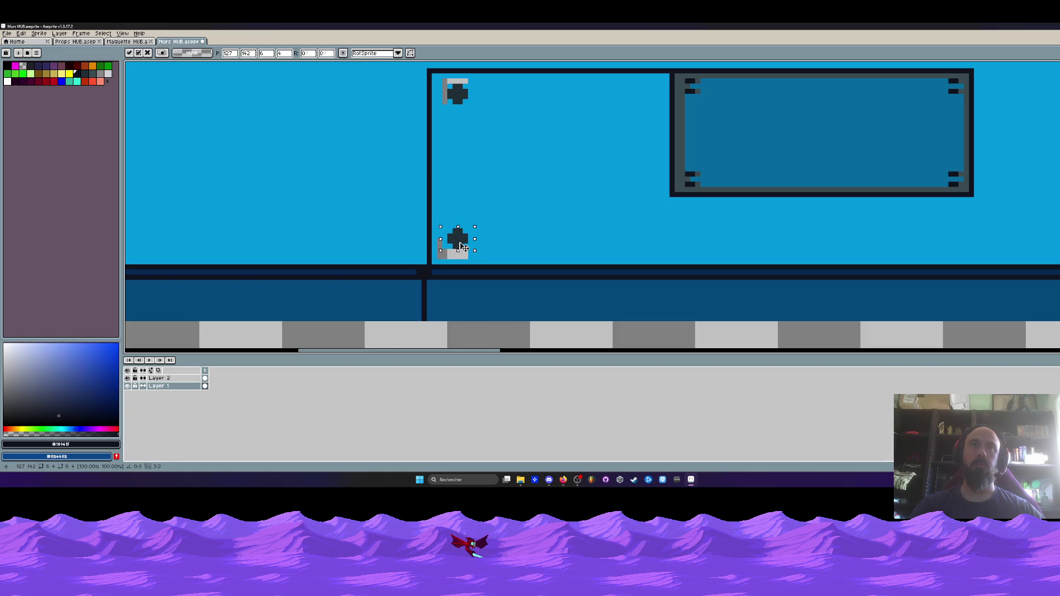
key("ctrl+d")
scroll(467, 221, "down", 2)
left_click(471, 175, "alt")
key("g")
scroll(454, 125, "up", 1)
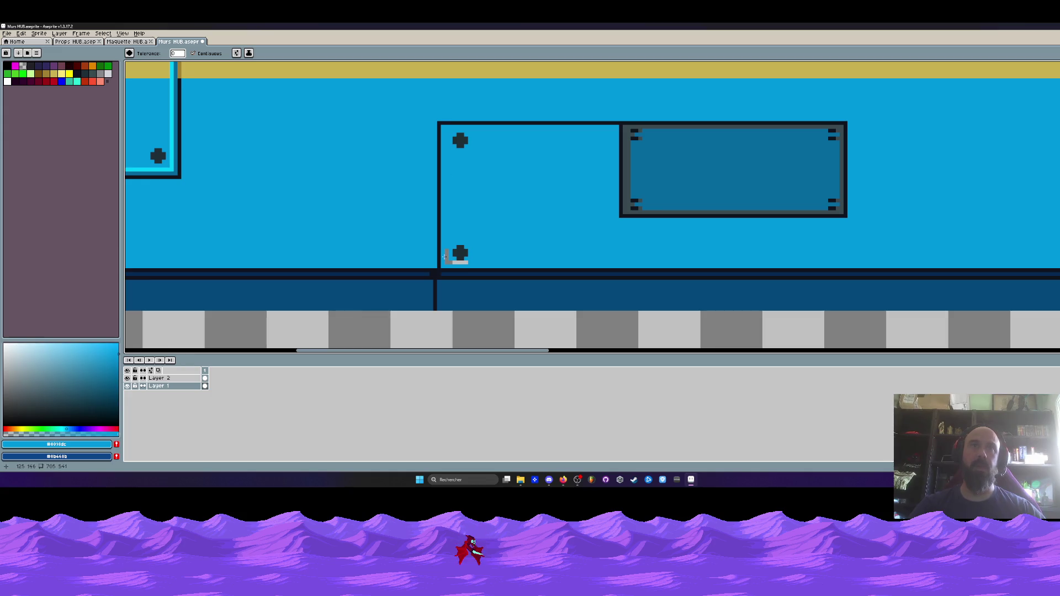
scroll(448, 256, "down", 3)
scroll(462, 200, "up", 2)
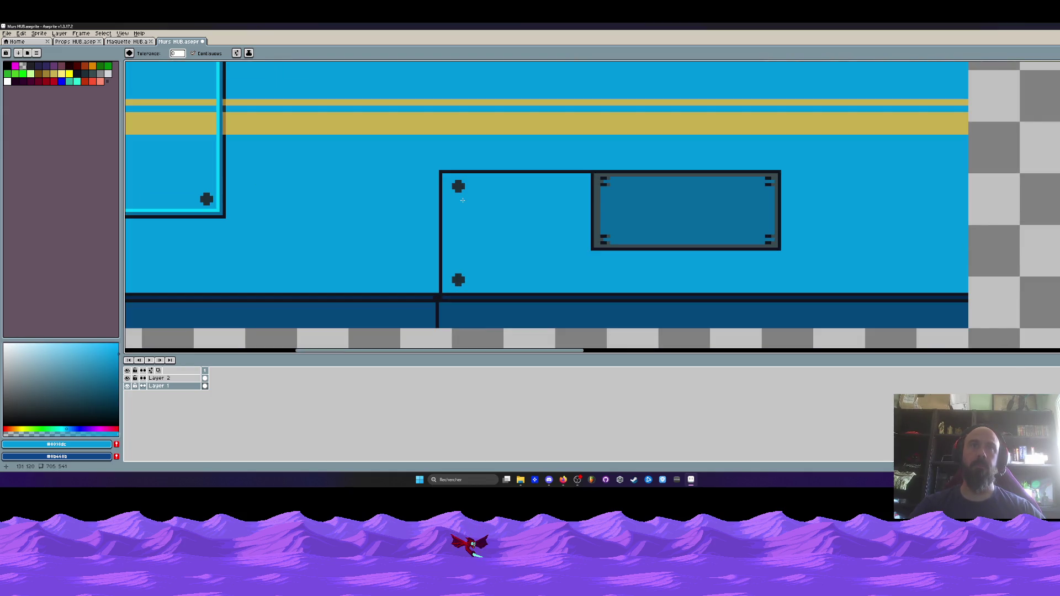
- Move the top rivet down one pixel and drop it in place
key("i")
scroll(459, 189, "down", 2)
scroll(475, 188, "up", 4)
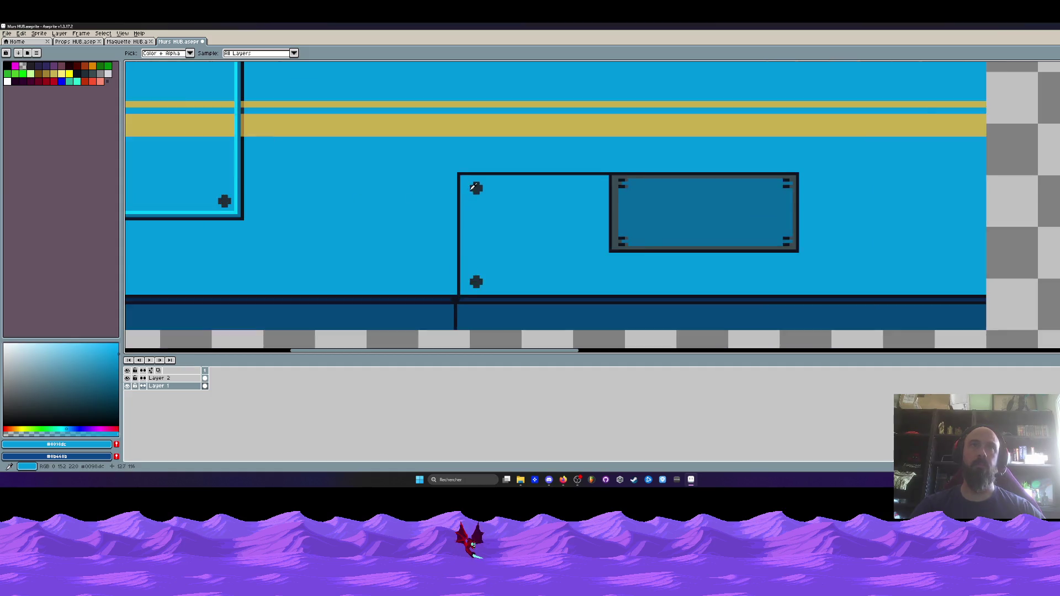
key("m")
mouse_move(450, 176)
left_mouse_down()
mouse_move(499, 211)
mouse_move(479, 201)
left_mouse_up()
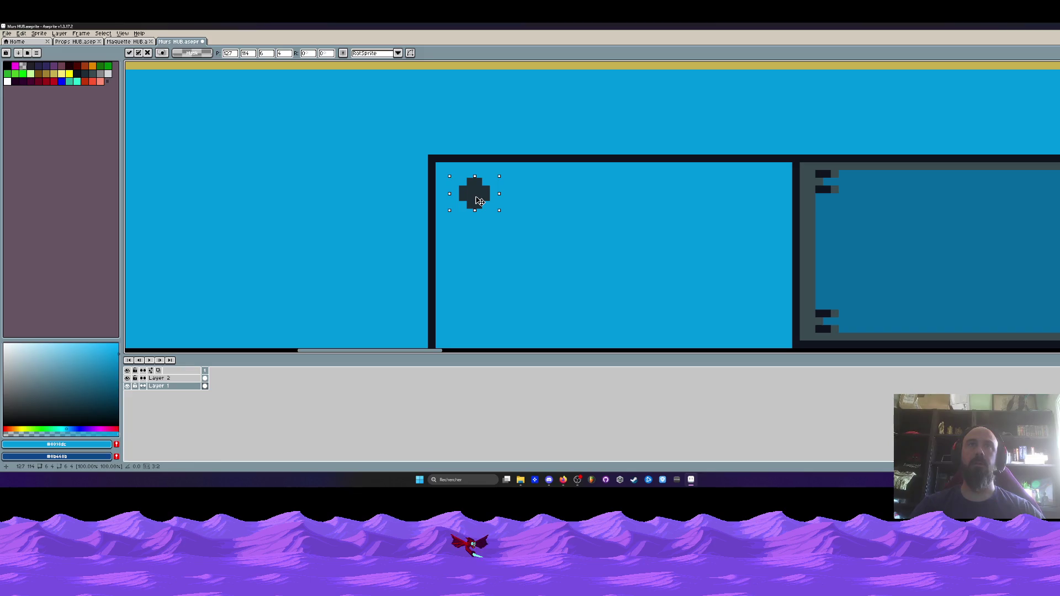
left_click(440, 189)
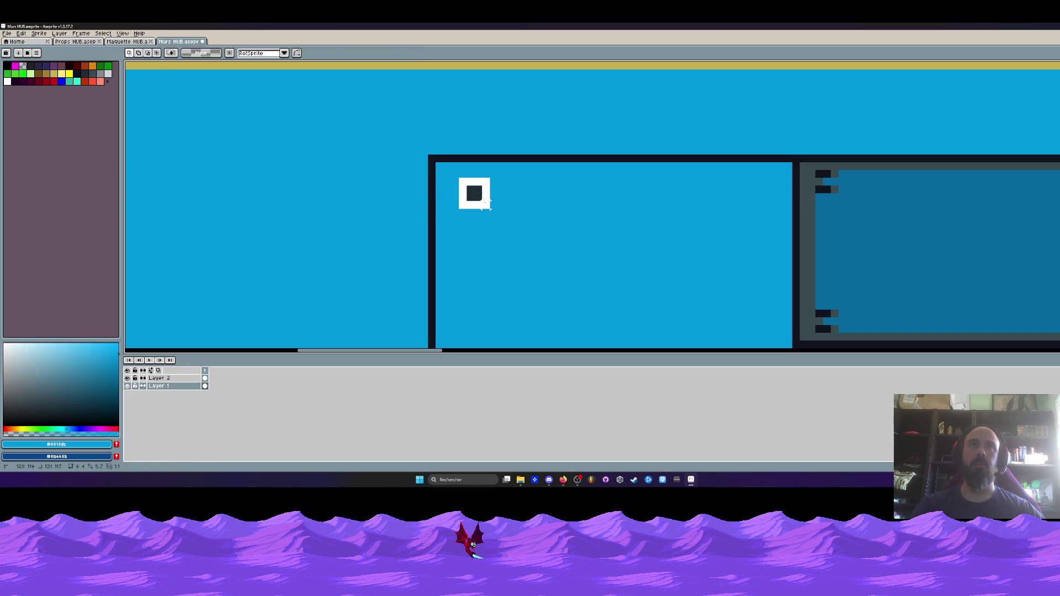
scroll(465, 201, "down", 3)
scroll(465, 201, "up", 1)
scroll(466, 202, "up", 2)
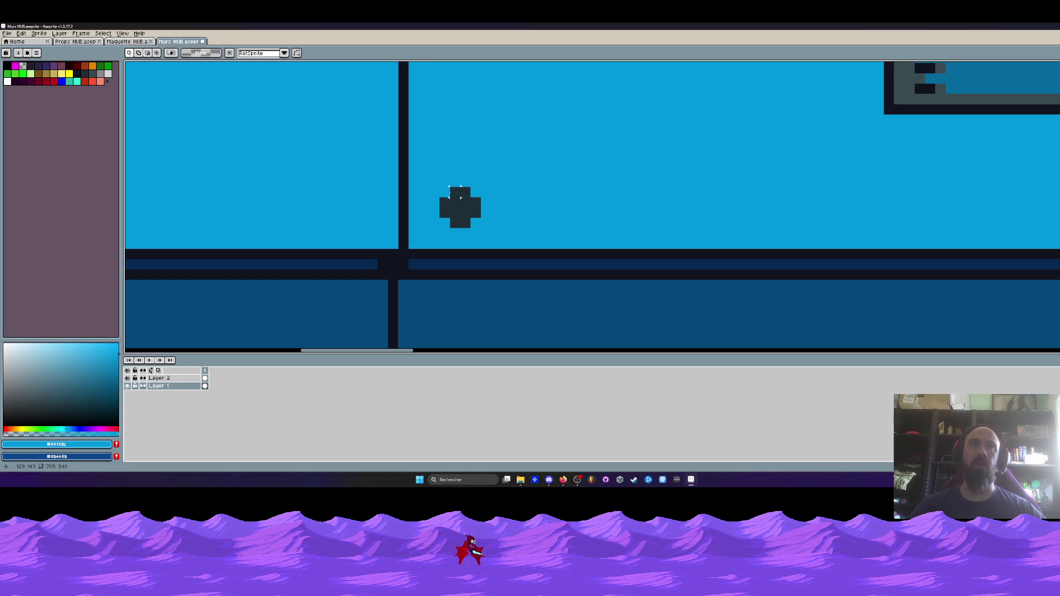
- Pencil over the grey highlight above the rivet, then look over the whole sprite sheet
left_click_drag(440, 187, 486, 222)
key("i")
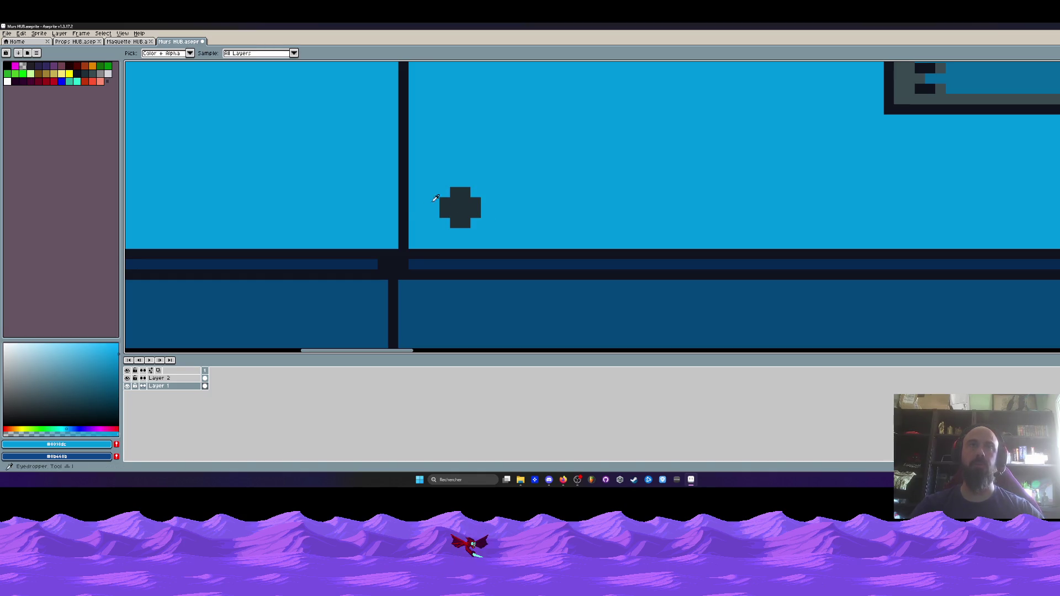
scroll(464, 232, "down", 5)
key("b")
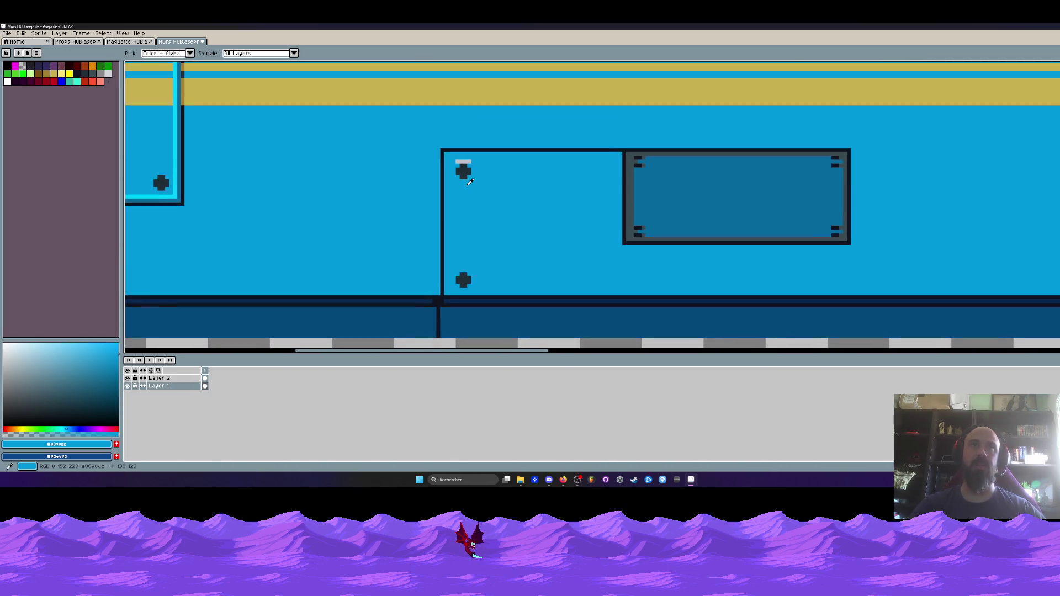
scroll(434, 162, "up", 5)
left_click_drag(434, 164, 474, 168)
scroll(495, 179, "down", 3)
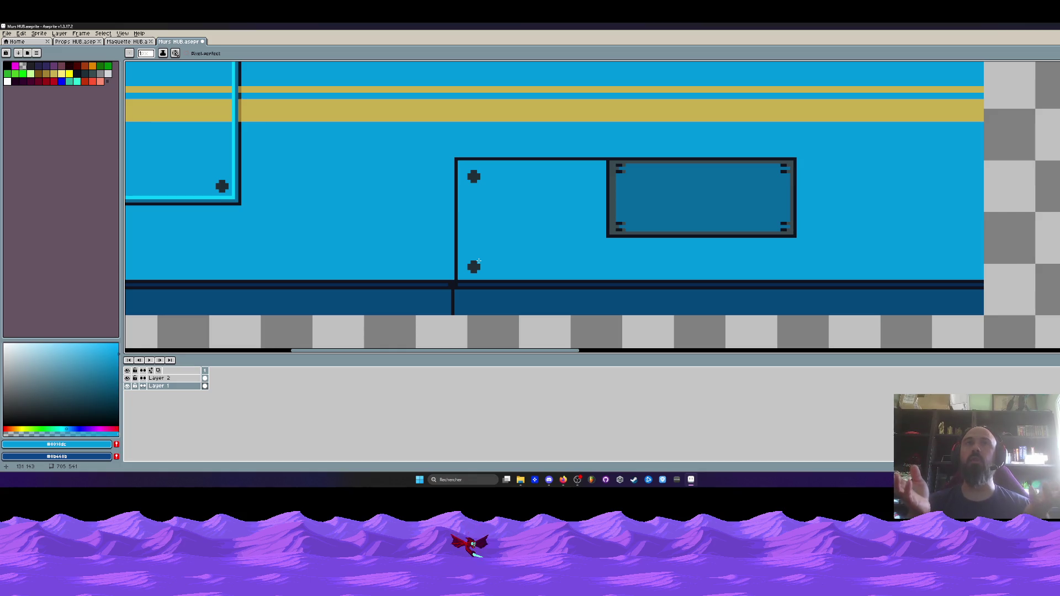
scroll(478, 261, "down", 4)
mouse_move(480, 83)
left_mouse_down()
mouse_move(486, 210)
mouse_move(471, 175)
mouse_move(483, 182)
left_mouse_up()
scroll(483, 182, "down", 2)
scroll(472, 184, "up", 2)
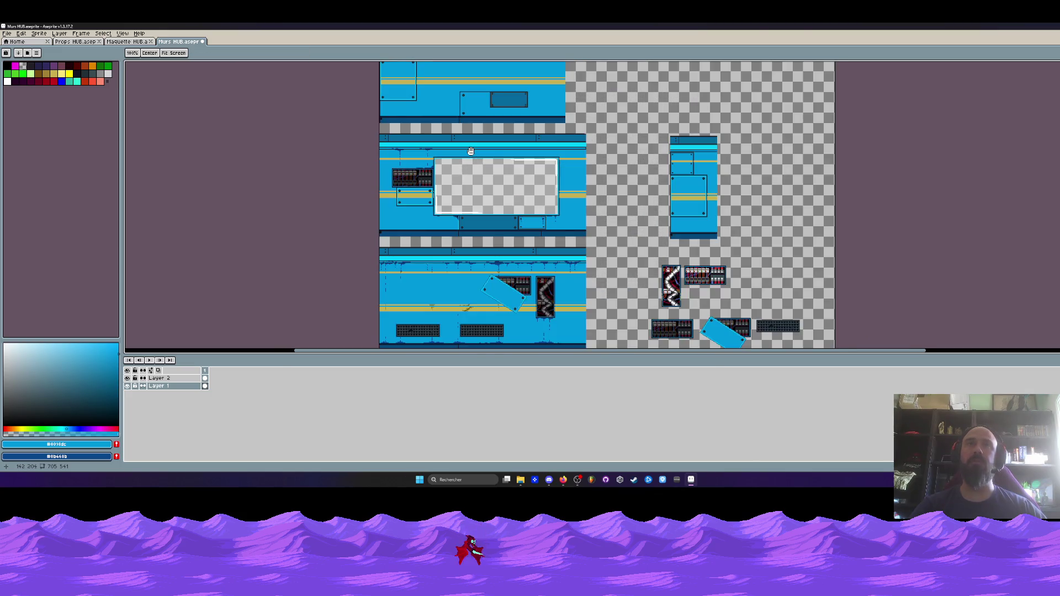
scroll(456, 145, "up", 2)
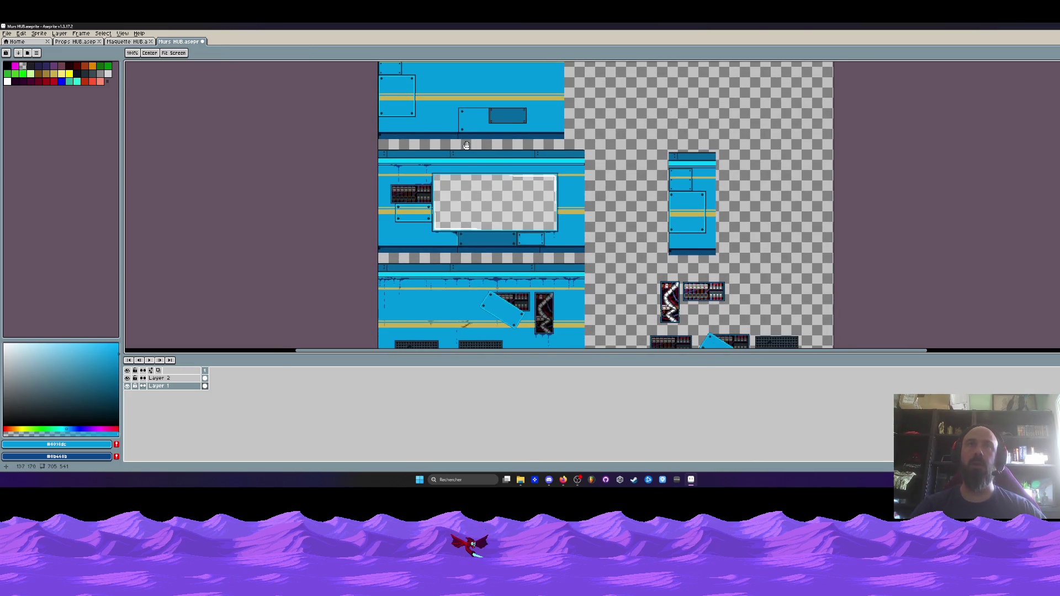
scroll(456, 145, "up", 1)
scroll(432, 129, "down", 1)
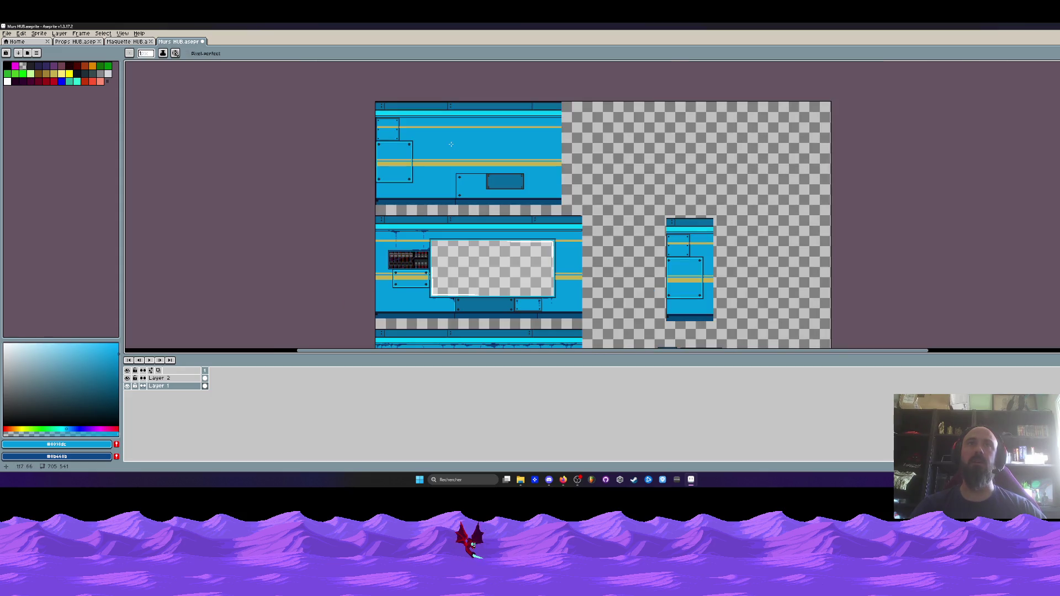
scroll(469, 162, "down", 1)
scroll(468, 162, "up", 1)
scroll(477, 196, "down", 2)
scroll(477, 196, "down", 2)
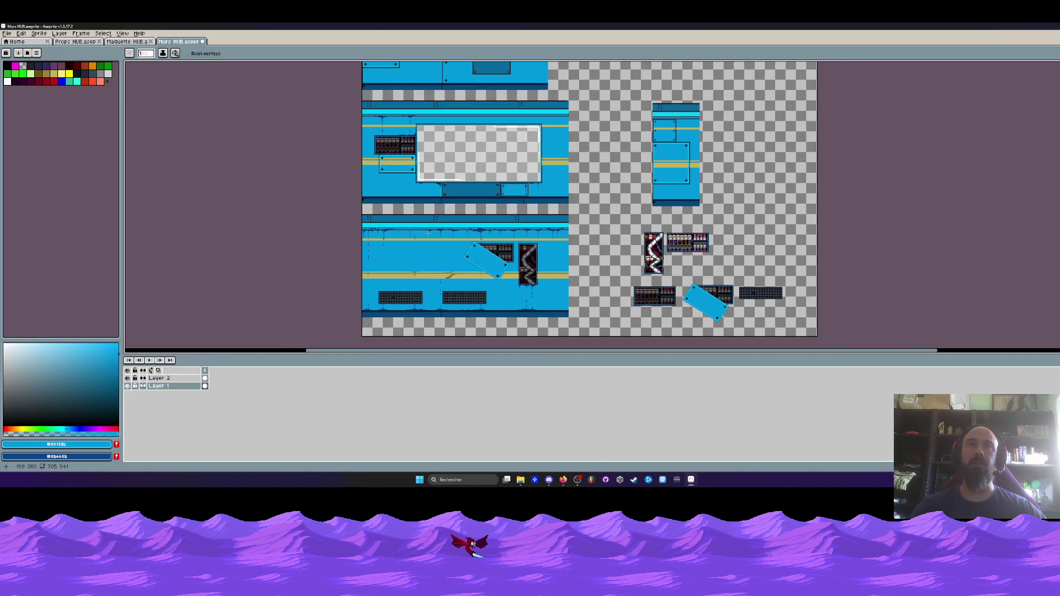
mouse_move(426, 180)
left_mouse_down()
mouse_move(448, 263)
mouse_move(438, 215)
left_mouse_up()
scroll(451, 190, "up", 2)
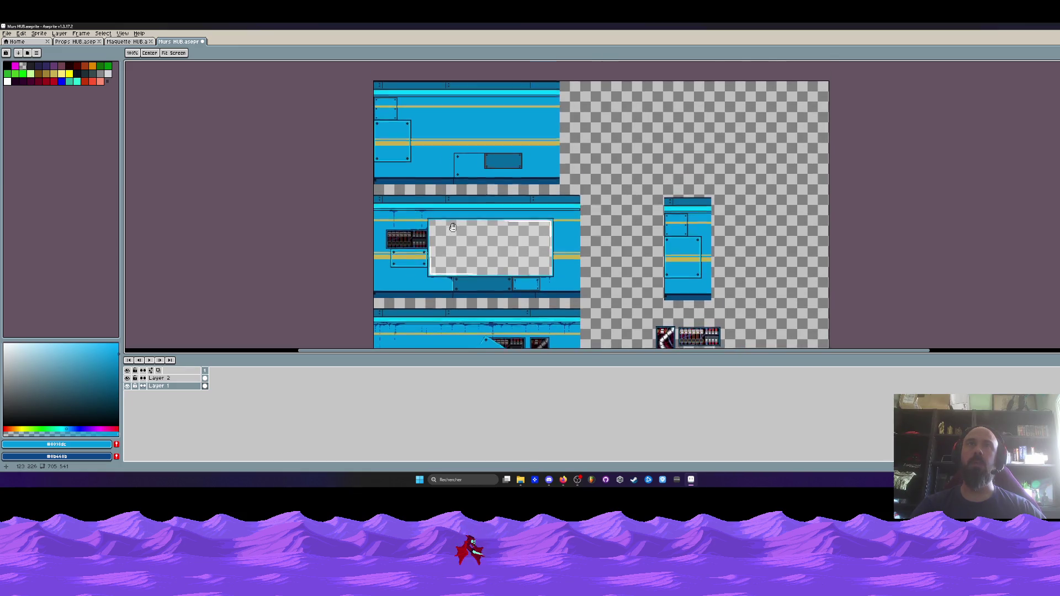
scroll(469, 185, "up", 2)
scroll(486, 178, "up", 2)
scroll(486, 178, "down", 3)
left_click_drag(486, 177, 468, 87)
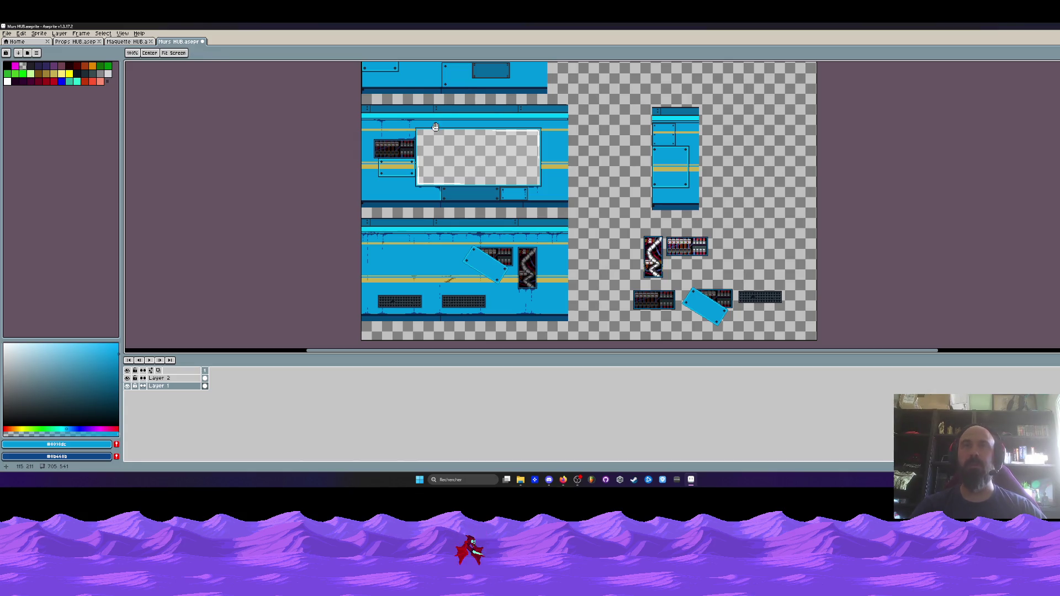
left_click_drag(436, 127, 436, 243)
scroll(550, 184, "up", 3)
left_click_drag(550, 184, 480, 180)
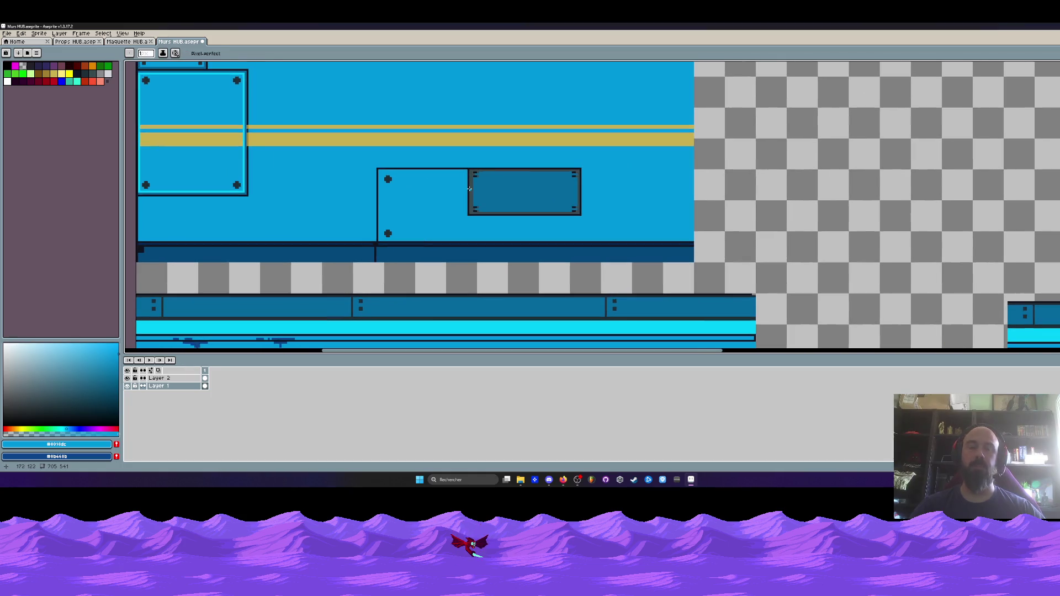
- Draw a darker blue line along the plate's top edge with the Line tool
key("i")
scroll(407, 175, "up", 2)
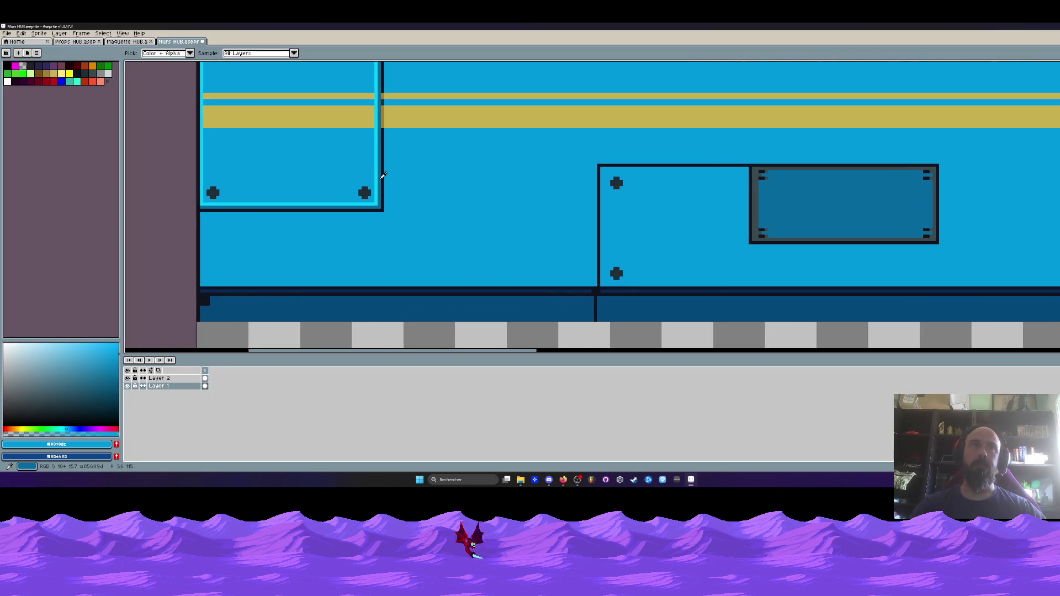
key("l")
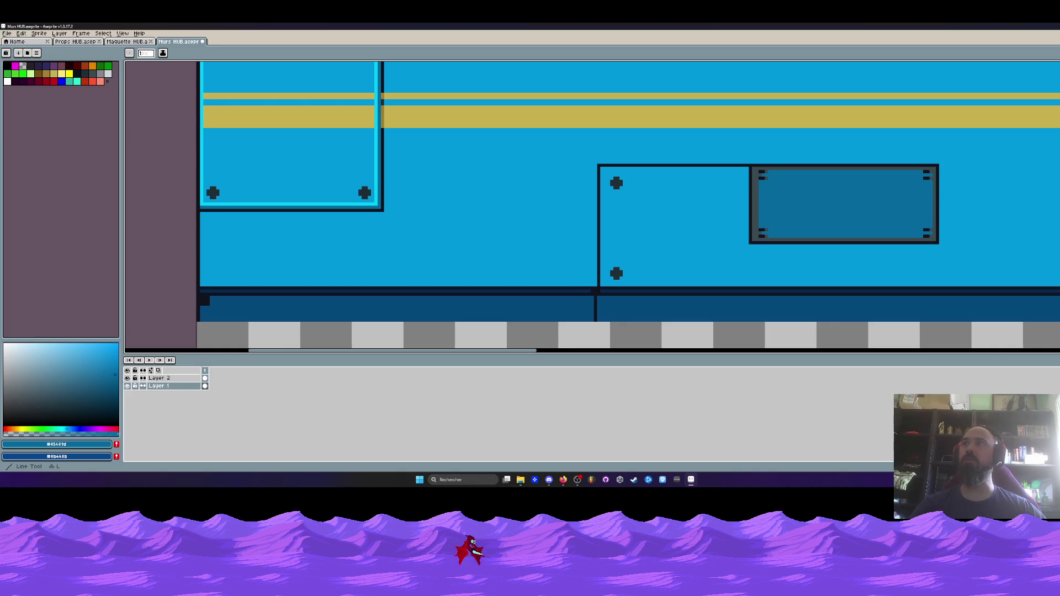
scroll(607, 170, "up", 1)
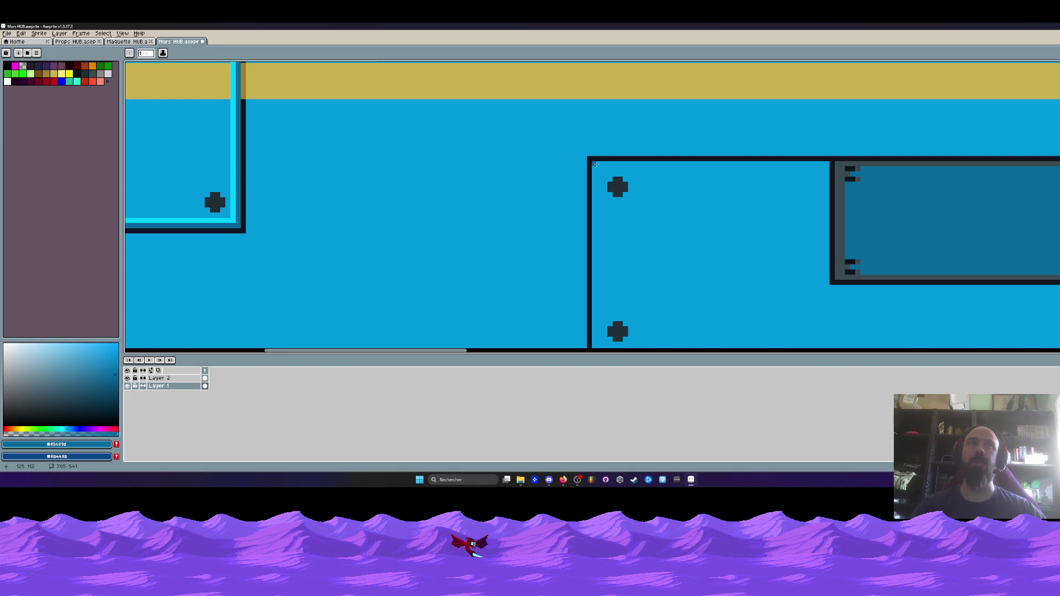
mouse_move(600, 169)
left_mouse_down()
mouse_move(599, 339)
mouse_move(598, 295)
left_mouse_up()
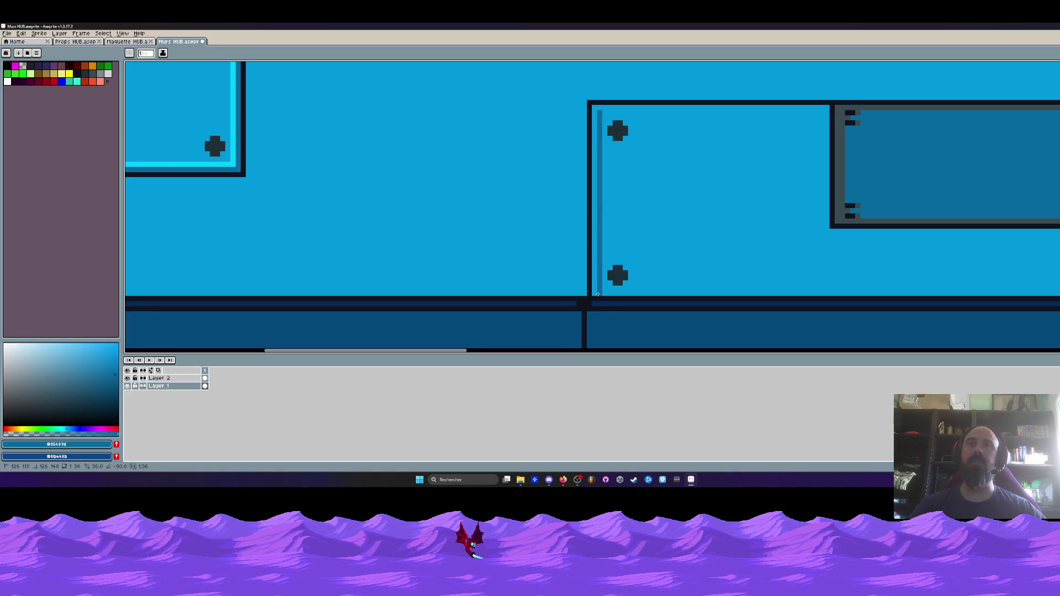
left_click_drag(640, 113, 830, 114)
scroll(830, 114, "down", 1)
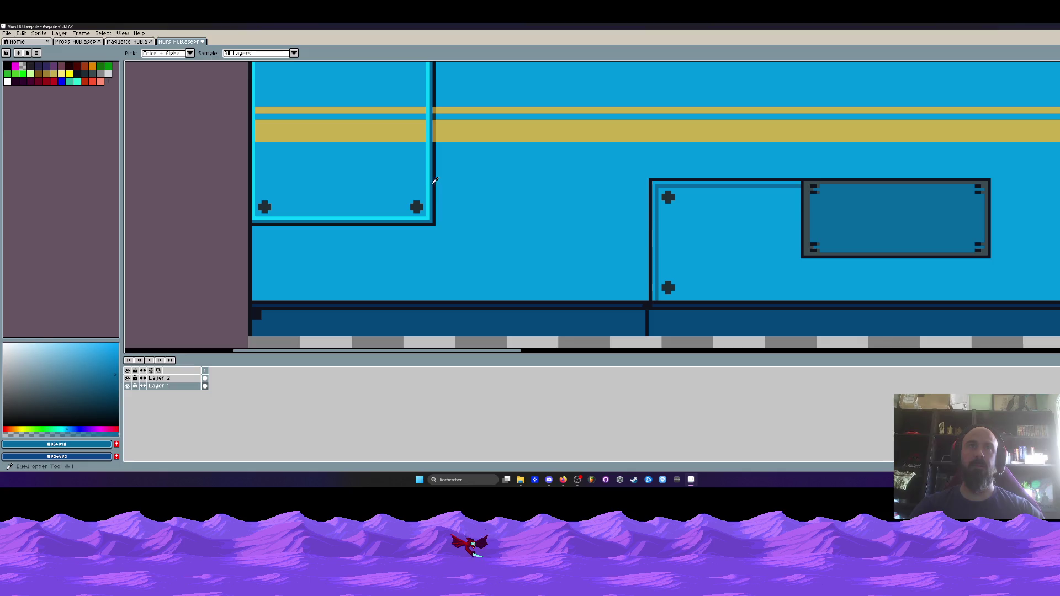
- Sample the cyan border colour and stroke a cyan line along the panel's top edge
left_click(428, 196, "alt")
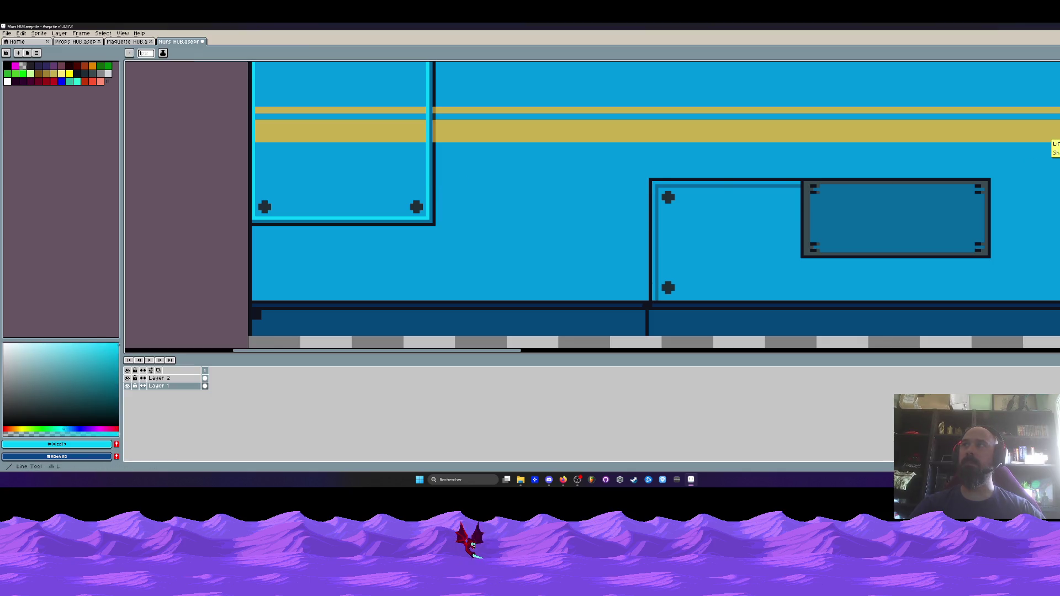
scroll(652, 177, "up", 2)
left_click_drag(647, 220, 642, 348)
key("ctrl+z")
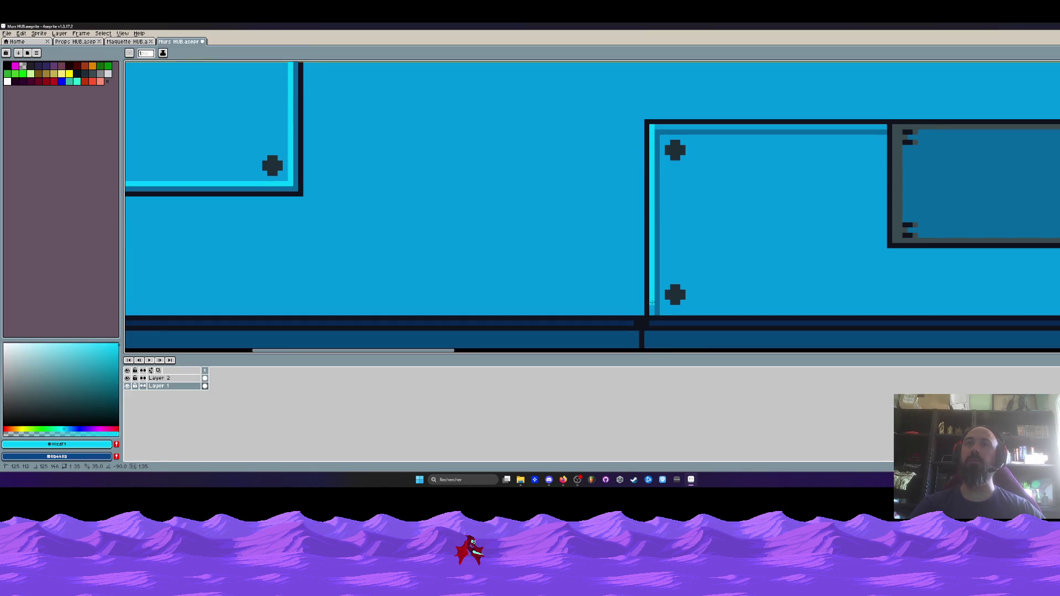
left_click_drag(652, 126, 886, 126)
scroll(886, 127, "down", 2)
left_click_drag(742, 213, 709, 223)
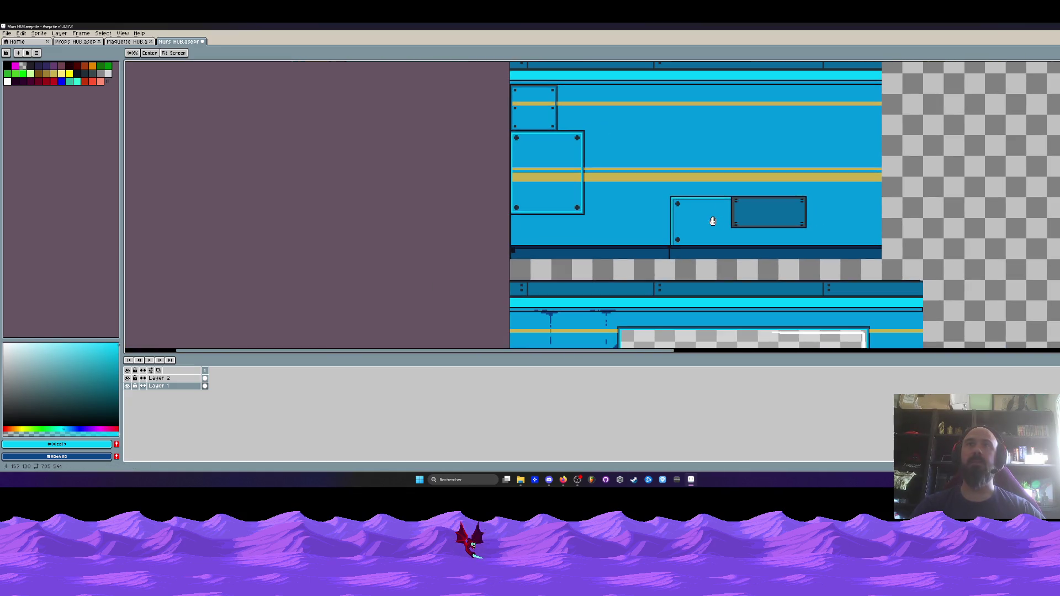
- Draw dark blue lines along the panel's inner top and left, then fill them cyan
scroll(707, 221, "up", 2)
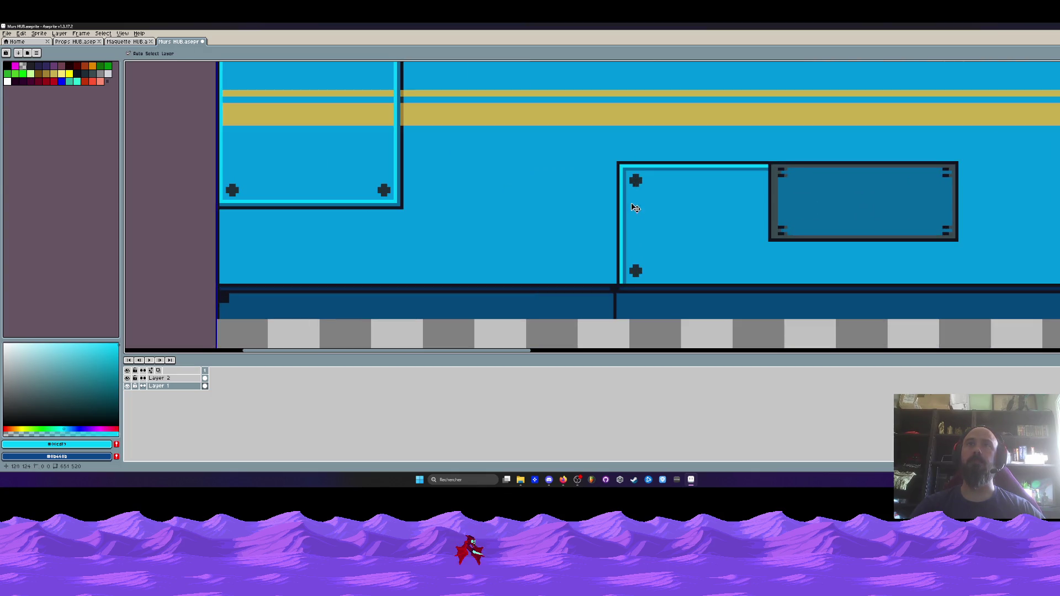
left_click_drag(769, 166, 623, 166)
left_click_drag(621, 283, 625, 164)
scroll(624, 164, "up", 1)
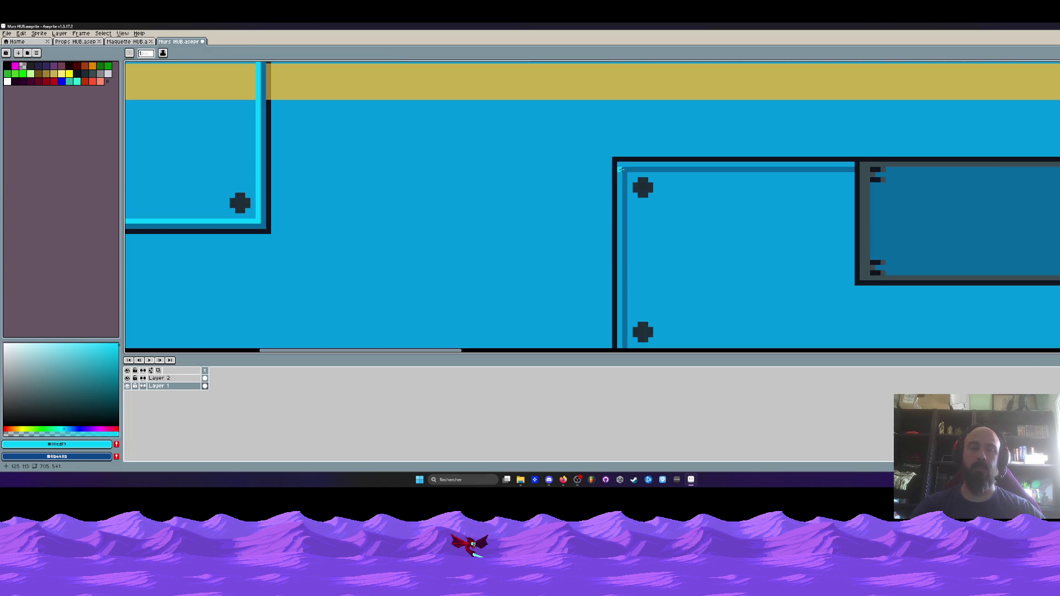
key("g")
left_click(625, 169)
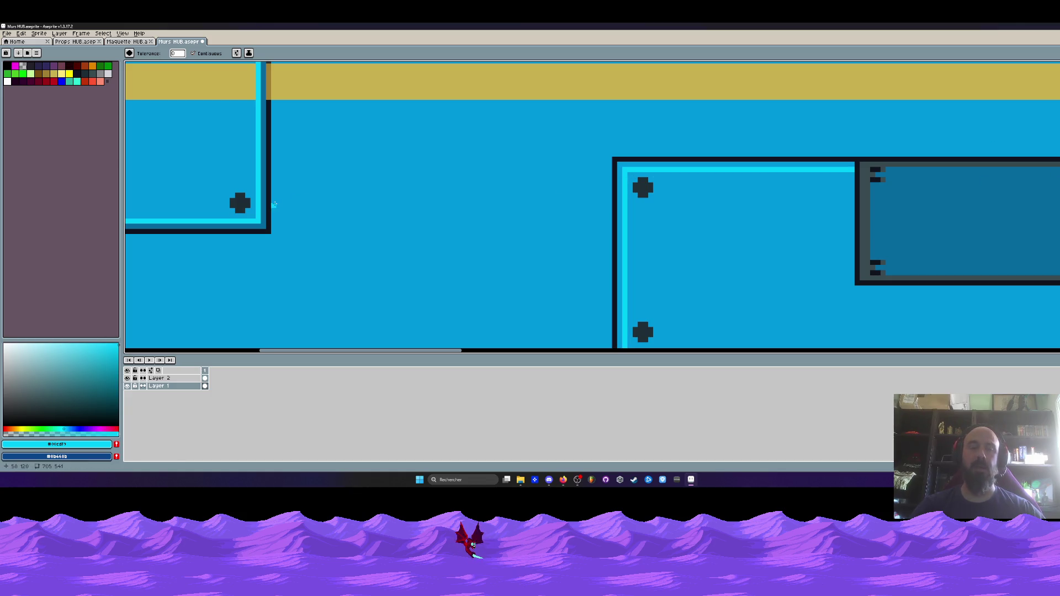
- Draw a dark panel-blue line along the top edge and select the riveted section to its left
key("i")
left_click(916, 185)
key("l")
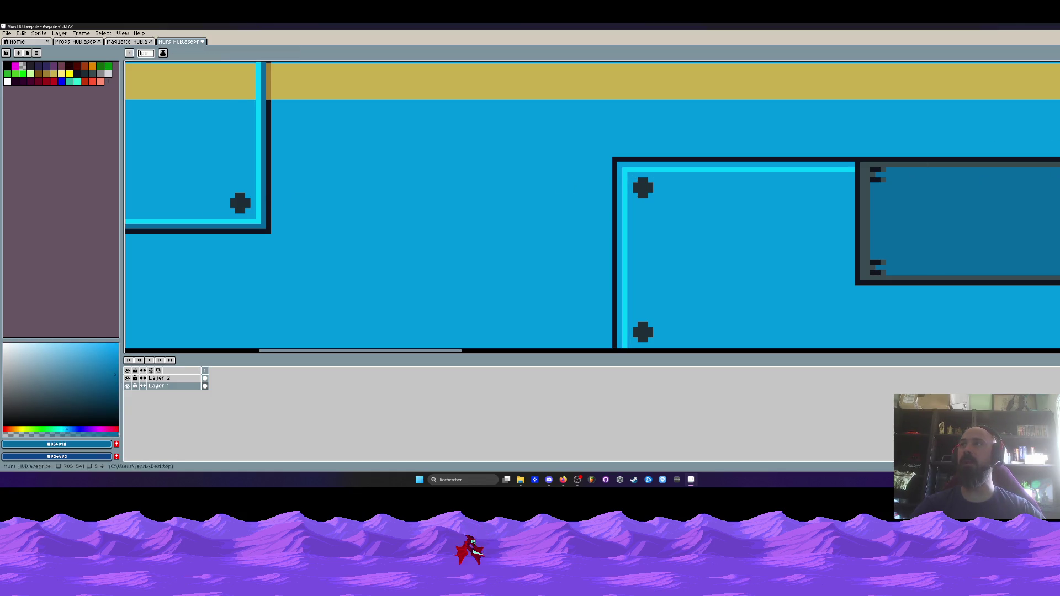
mouse_move(852, 164)
left_mouse_down()
mouse_move(592, 164)
mouse_move(621, 164)
left_mouse_up()
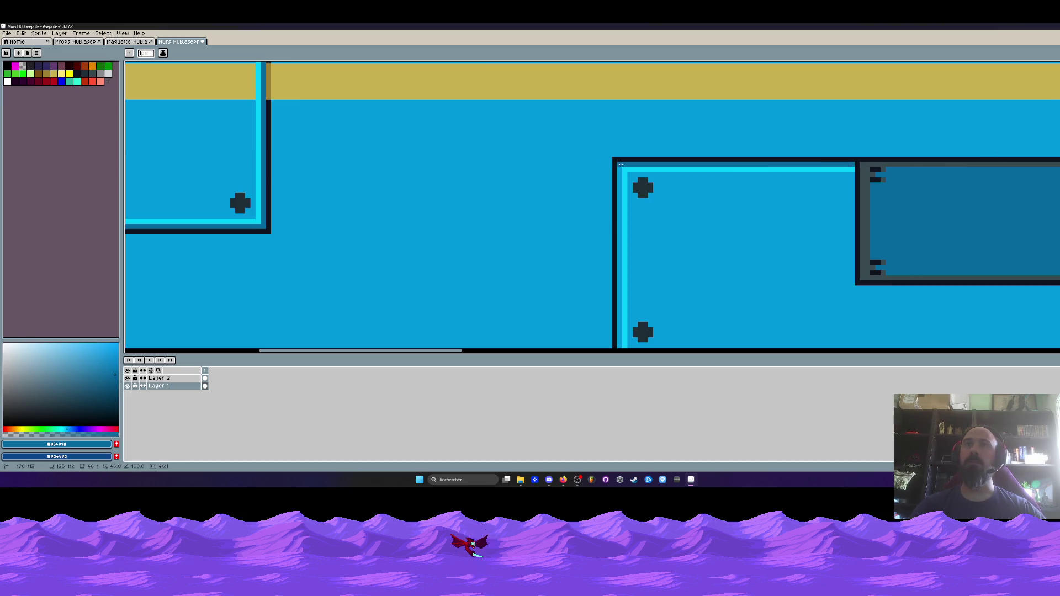
scroll(616, 209, "down", 3)
scroll(618, 208, "down", 2)
scroll(620, 208, "up", 1)
left_click_drag(619, 208, 587, 224)
key("m")
left_click_drag(538, 172, 670, 271)
- Copy the light two-rivet panel section to the right of the dark inset plate
scroll(607, 254, "right", 2)
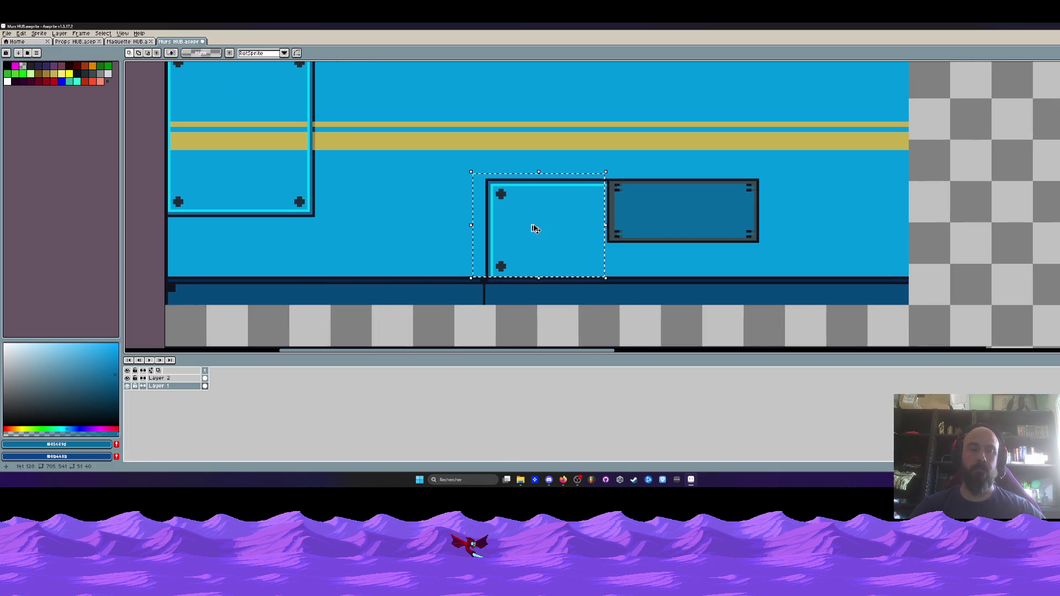
left_click(530, 224)
left_click_drag(530, 223, 821, 225)
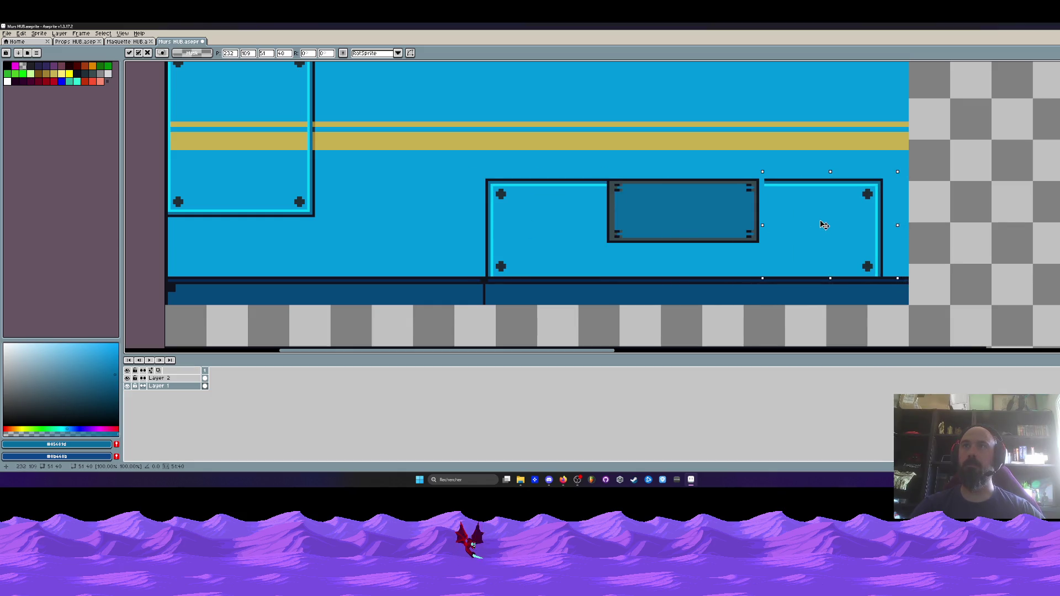
key("Return")
scroll(800, 229, "down", 4)
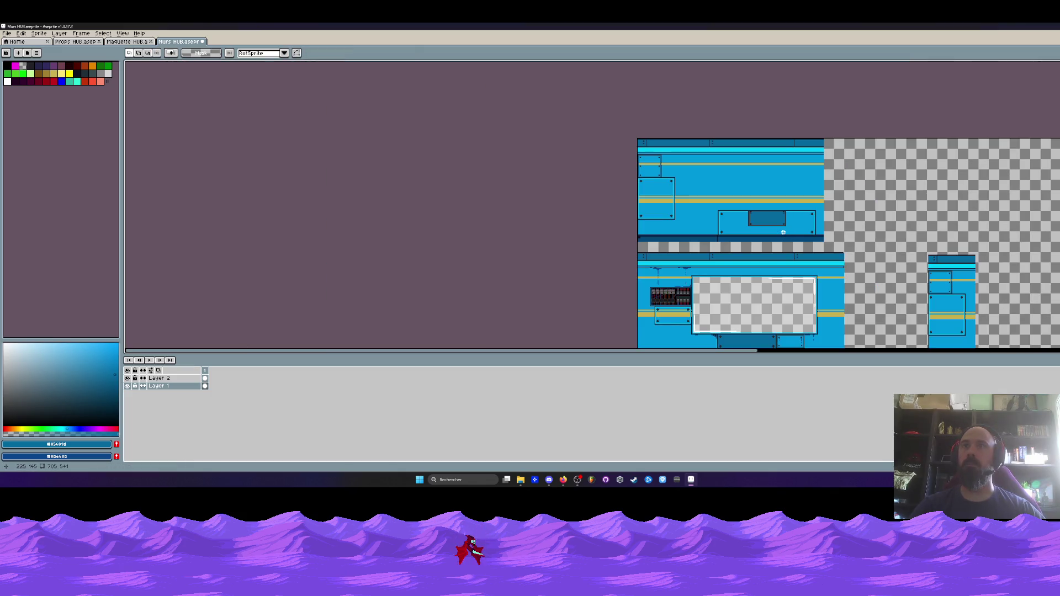
scroll(782, 232, "up", 3)
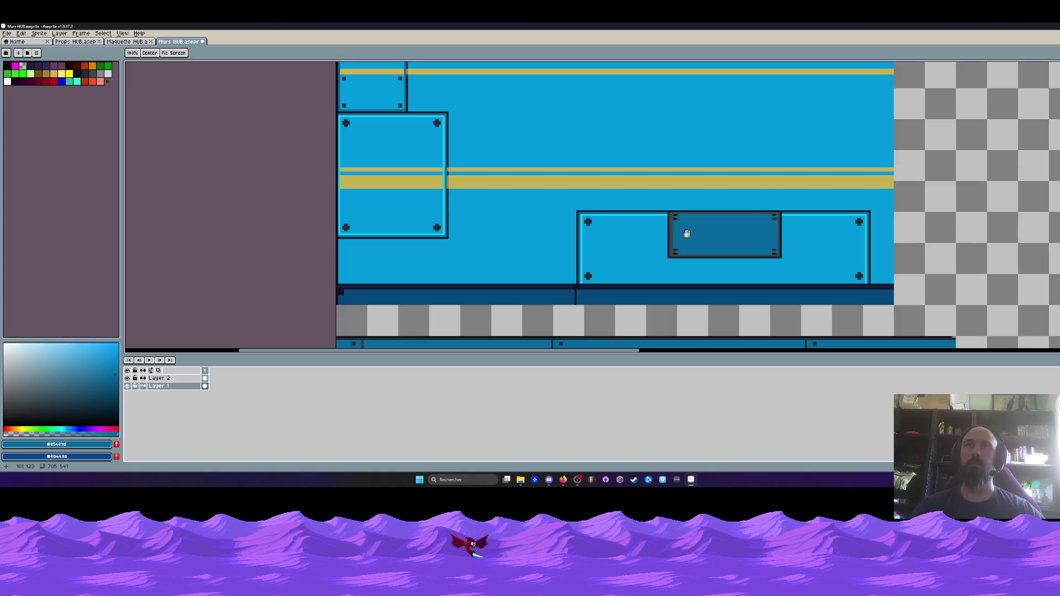
scroll(687, 234, "down", 4)
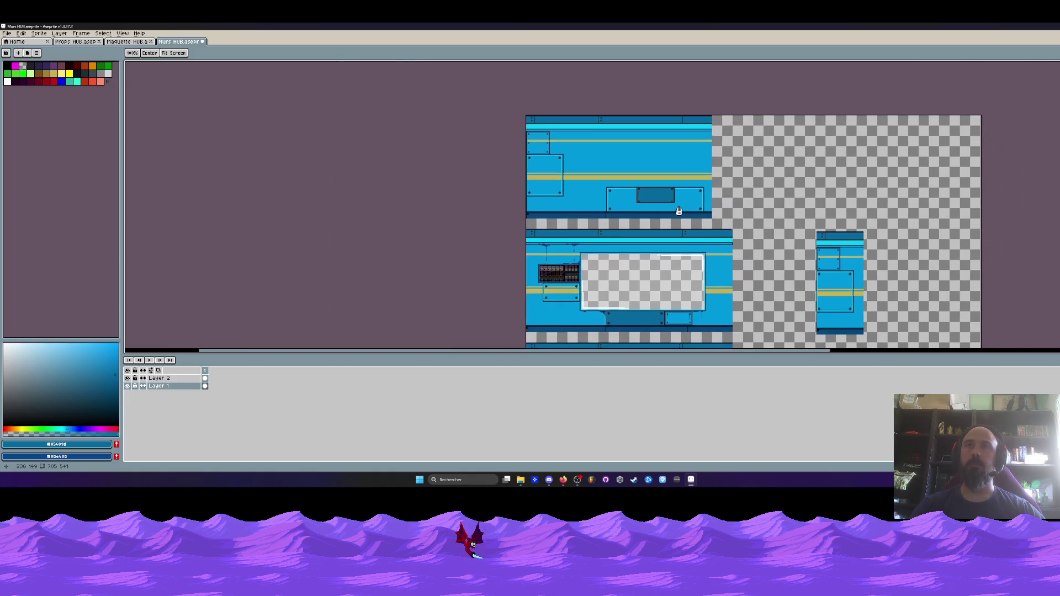
- Duplicate the whole top wall tile and drop the copy to its right, leaving a gap
key("m")
left_click_drag(525, 114, 741, 224)
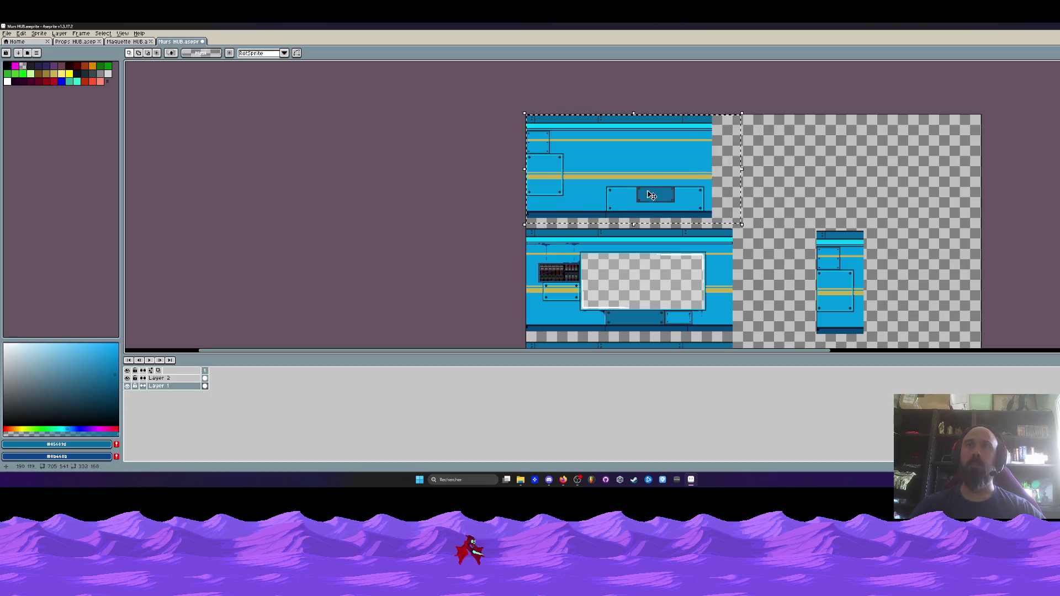
left_click_drag(626, 180, 839, 181, "ctrl")
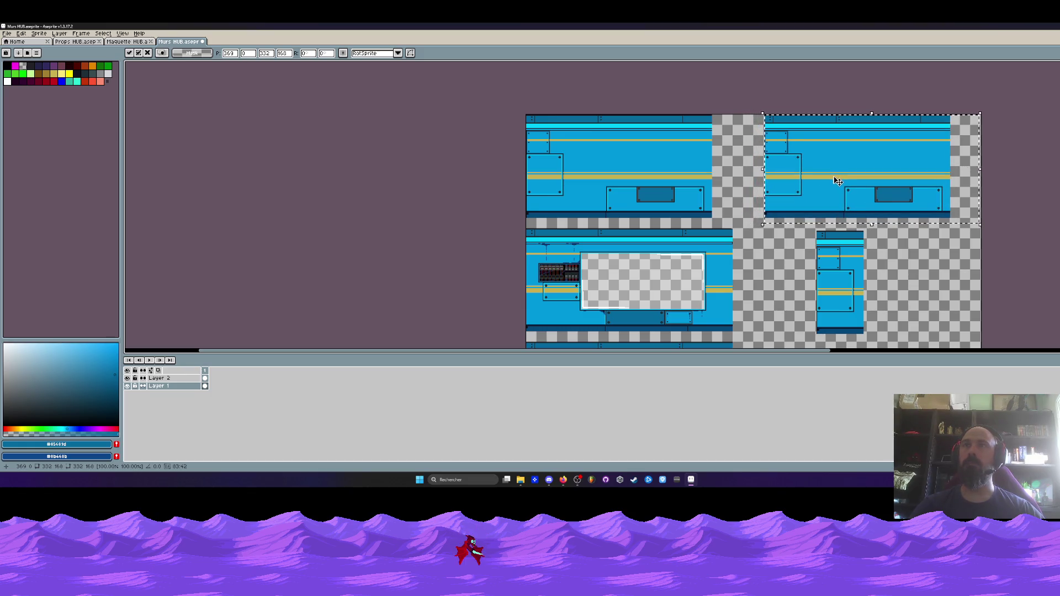
scroll(775, 196, "up", 3)
key("Return")
scroll(753, 248, "down", 3)
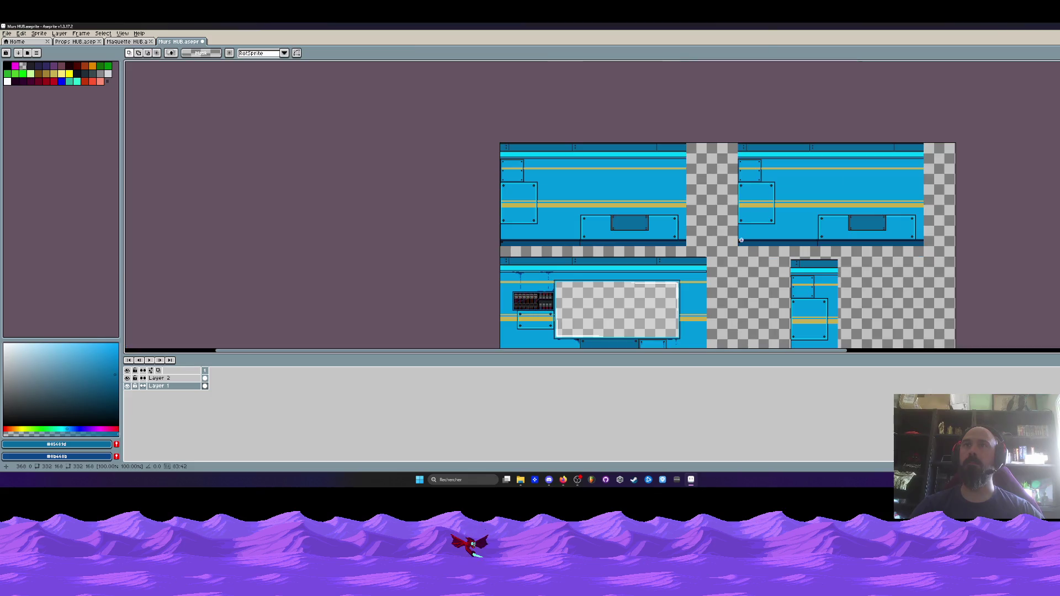
scroll(741, 198, "up", 3)
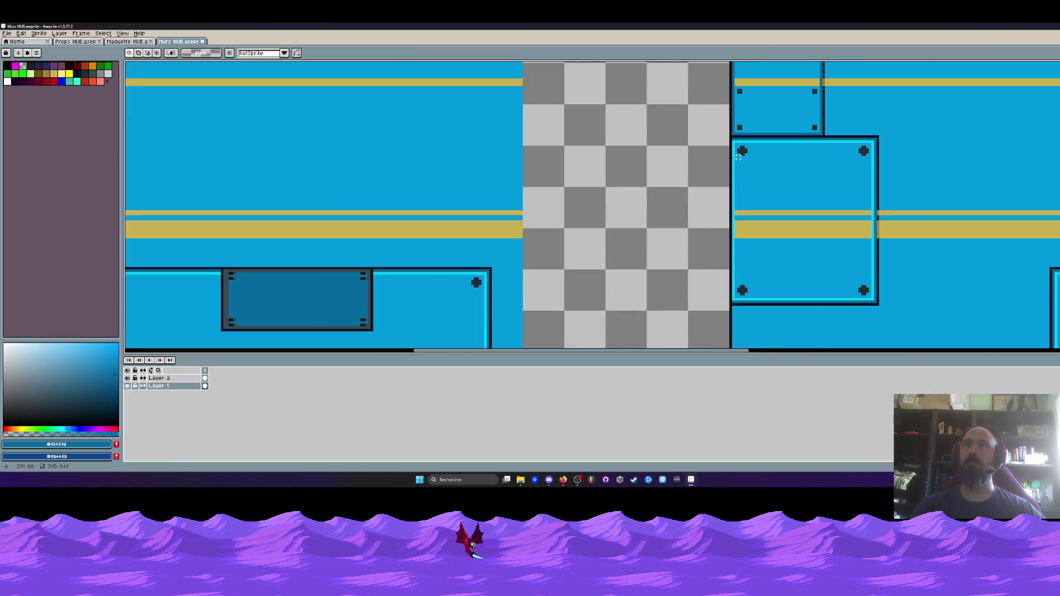
scroll(739, 156, "down", 1)
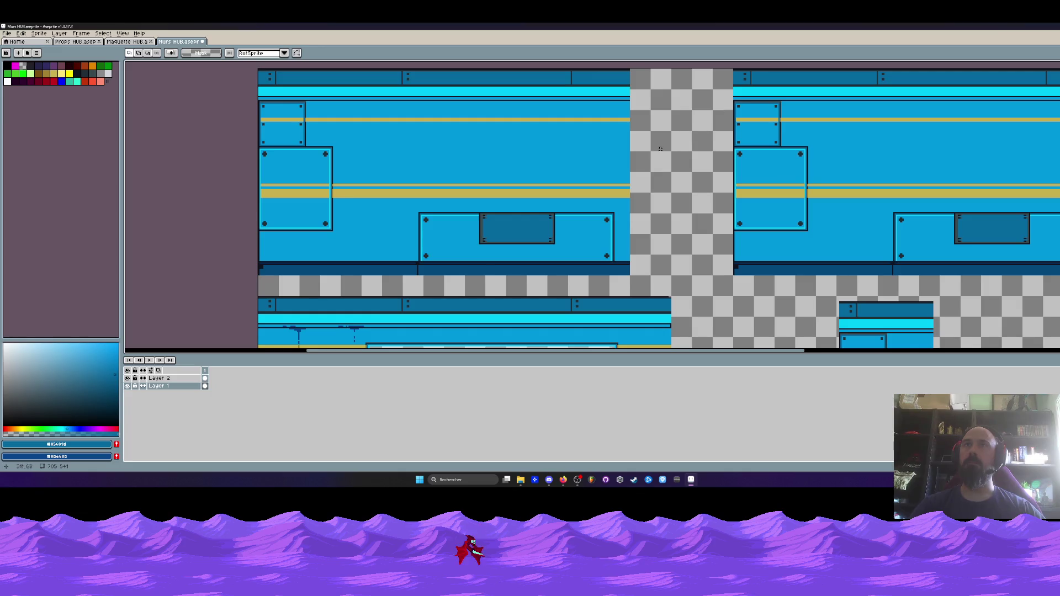
left_click(563, 479)
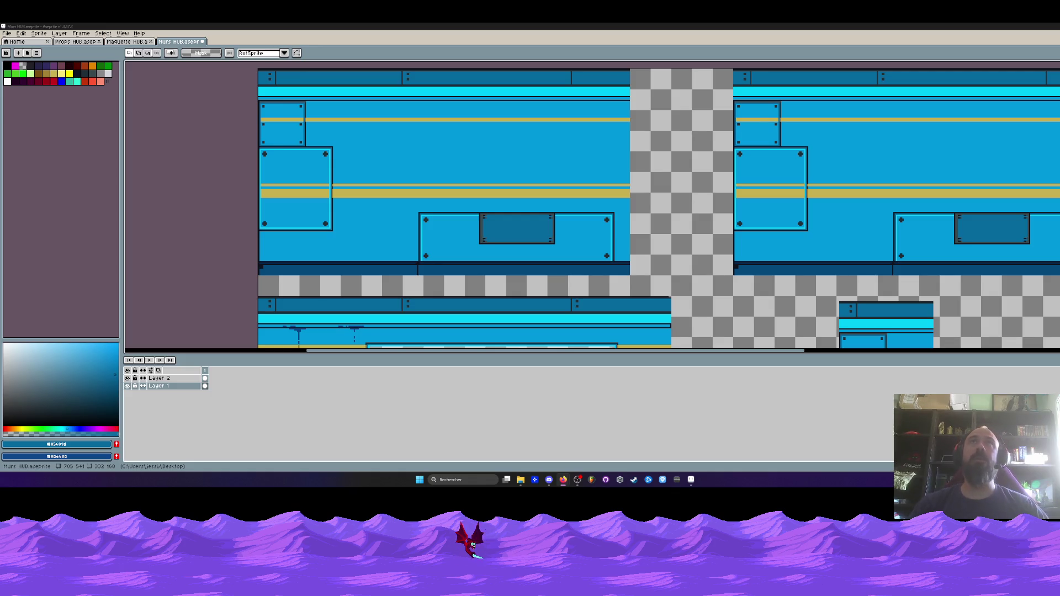
scroll(549, 141, "down", 2)
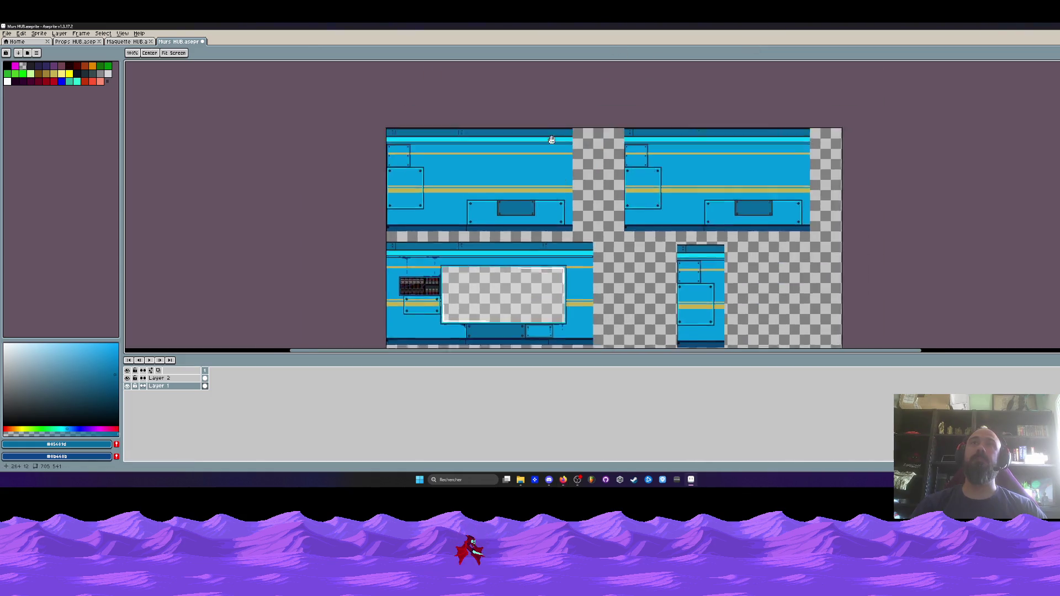
- Copy a narrow strip of plain striped wall onto the first tile's right end
scroll(601, 203, "up", 2)
left_click_drag(601, 203, 603, 167)
scroll(564, 173, "down", 2)
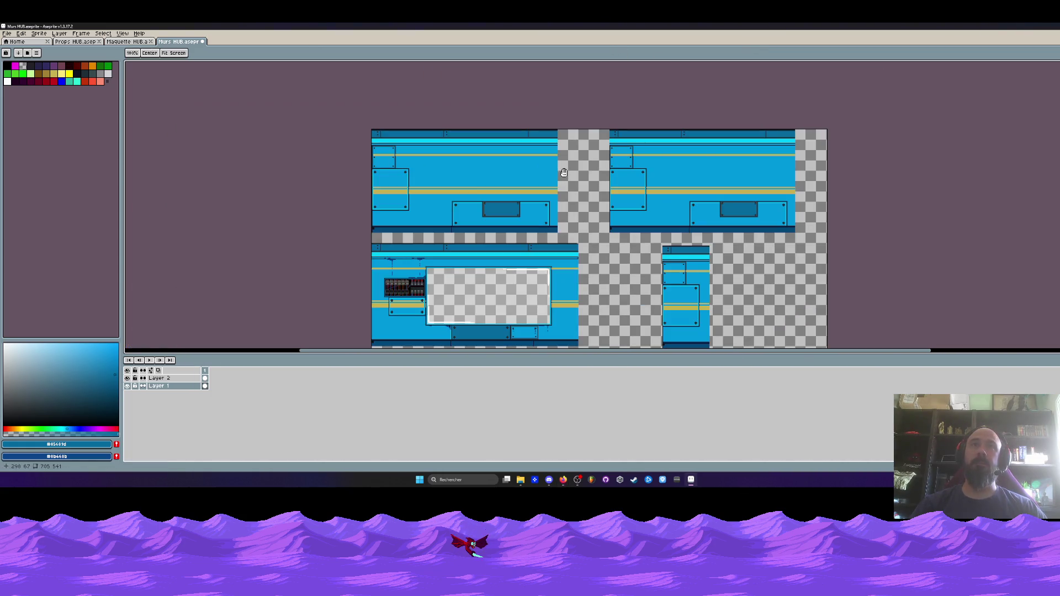
scroll(464, 185, "up", 2)
key("m")
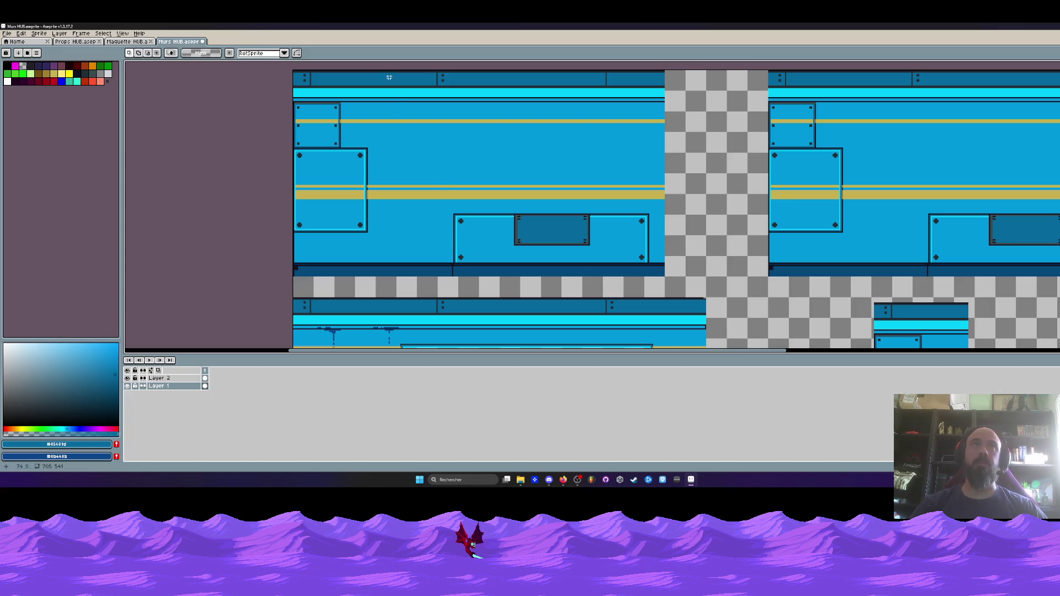
left_click_drag(375, 66, 437, 287)
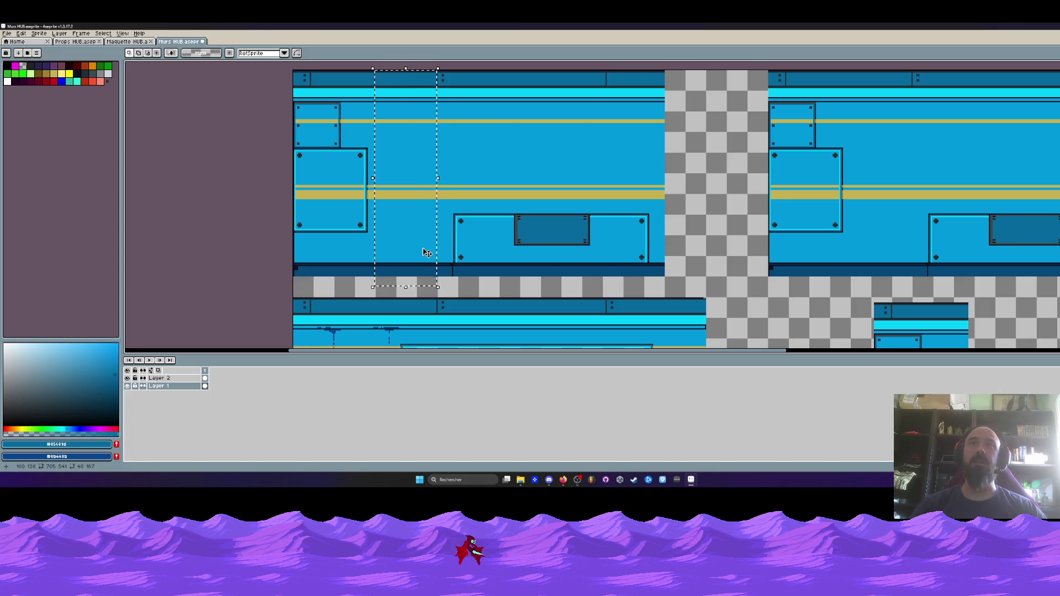
mouse_move(381, 66)
left_mouse_down()
mouse_move(408, 182)
mouse_move(415, 293)
left_mouse_up()
mouse_move(409, 241)
left_mouse_down()
mouse_move(702, 241)
mouse_move(692, 242)
mouse_move(706, 225)
left_mouse_up()
scroll(705, 225, "down", 5)
key("Return")
scroll(602, 216, "up", 5)
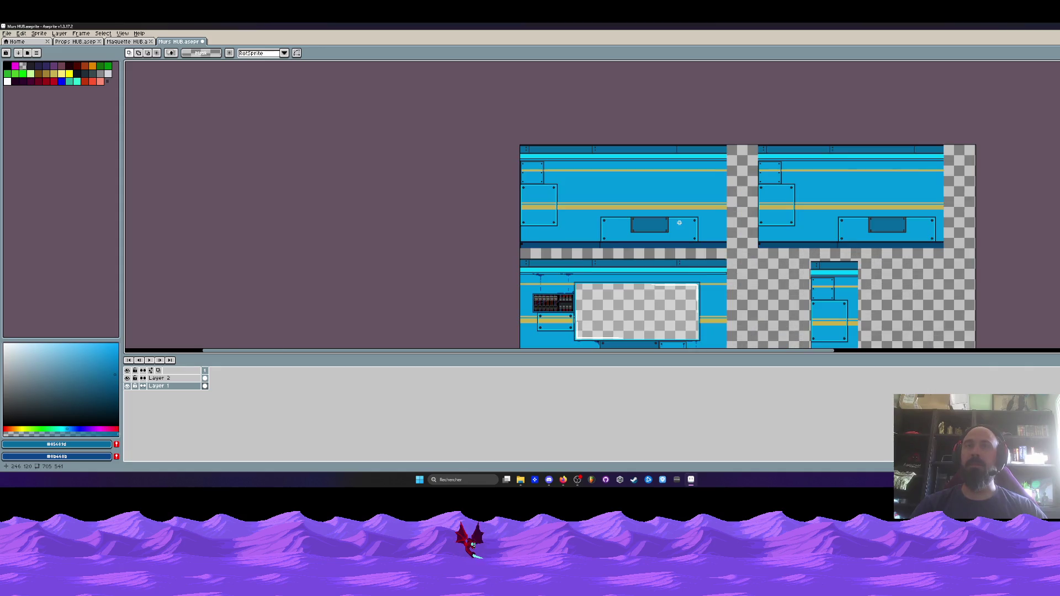
left_click_drag(588, 191, 901, 267)
- Place a copy of the dark-plate riveted panel on the second tile, nudged into alignment
scroll(619, 269, "down", 4)
scroll(620, 271, "up", 2)
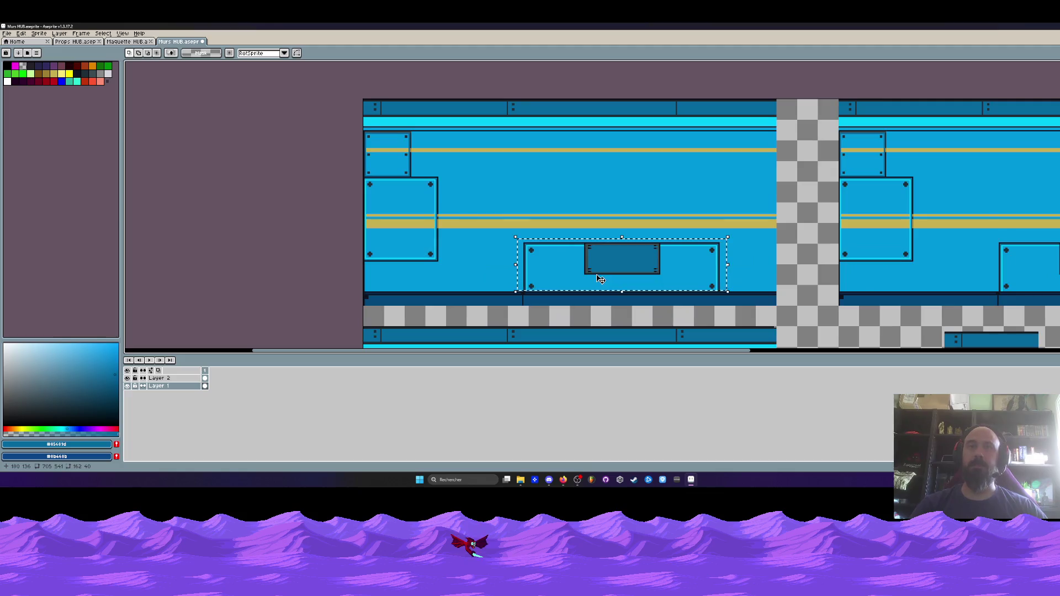
mouse_move(620, 272)
left_mouse_down()
mouse_move(894, 210)
mouse_move(890, 192)
left_mouse_up()
key("Up")
key("Left")
scroll(857, 188, "right", 3)
scroll(858, 188, "up", 1)
left_click_drag(733, 248, 733, 221)
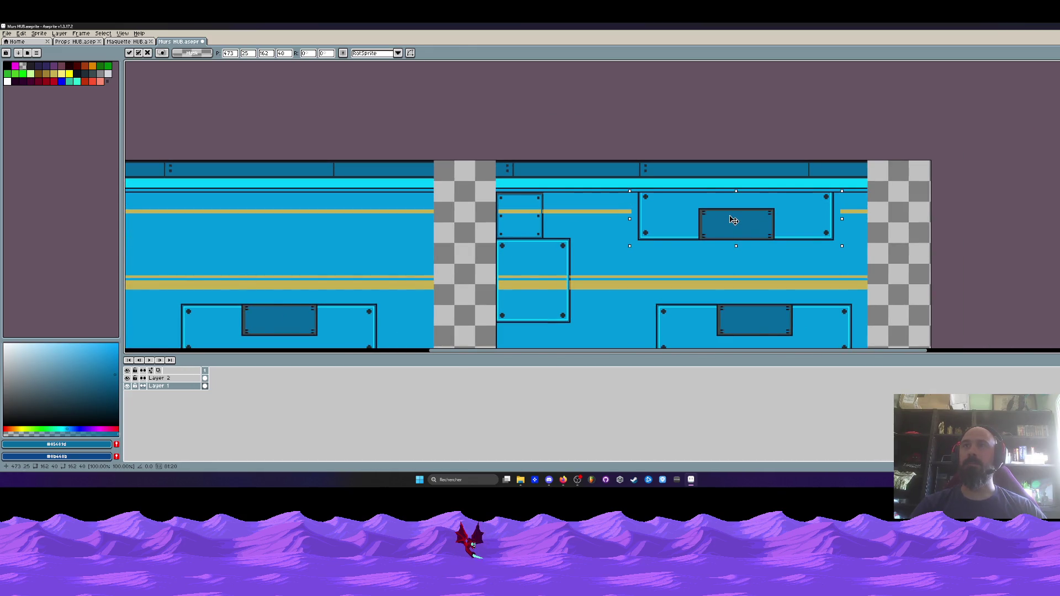
scroll(664, 232, "up", 1)
key("ctrl+d")
- Reselect the copied panel and raise it about 37 pixels, just under the top trim
left_click_drag(610, 187, 1005, 251)
mouse_move(939, 243)
left_mouse_down()
mouse_move(941, 217)
mouse_move(936, 239)
left_mouse_up()
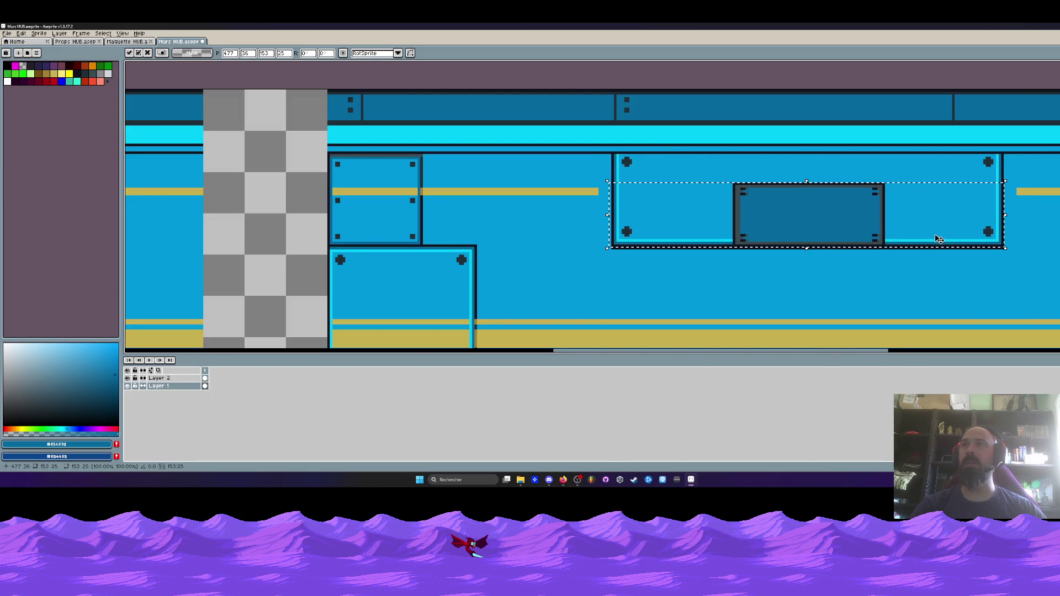
key("ctrl+d")
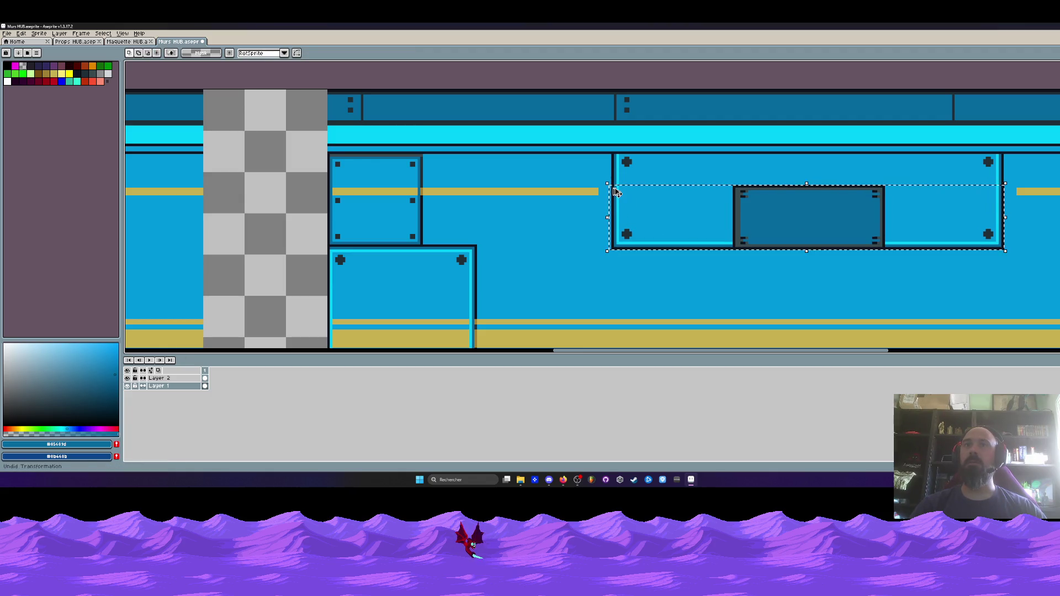
mouse_move(613, 186)
left_mouse_down()
mouse_move(781, 225)
mouse_move(984, 258)
mouse_move(1005, 251)
left_mouse_up()
left_click_drag(810, 229, 800, 191)
key("Return")
- Clear the one-pixel line along the panels' top edges to transparency
scroll(630, 175, "up", 1)
scroll(640, 174, "down", 1)
scroll(705, 160, "up", 1)
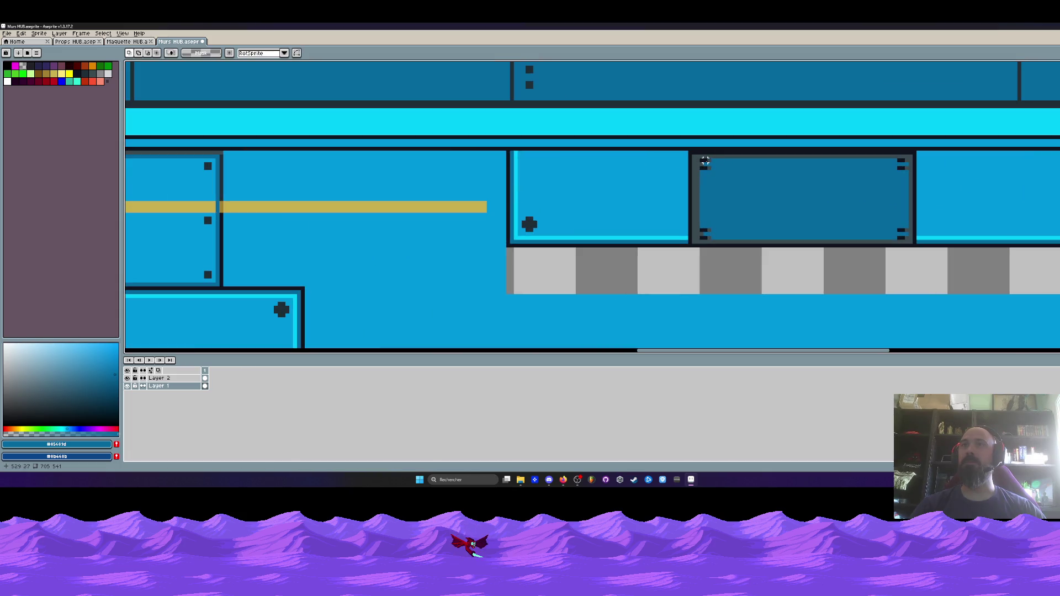
scroll(698, 156, "up", 1)
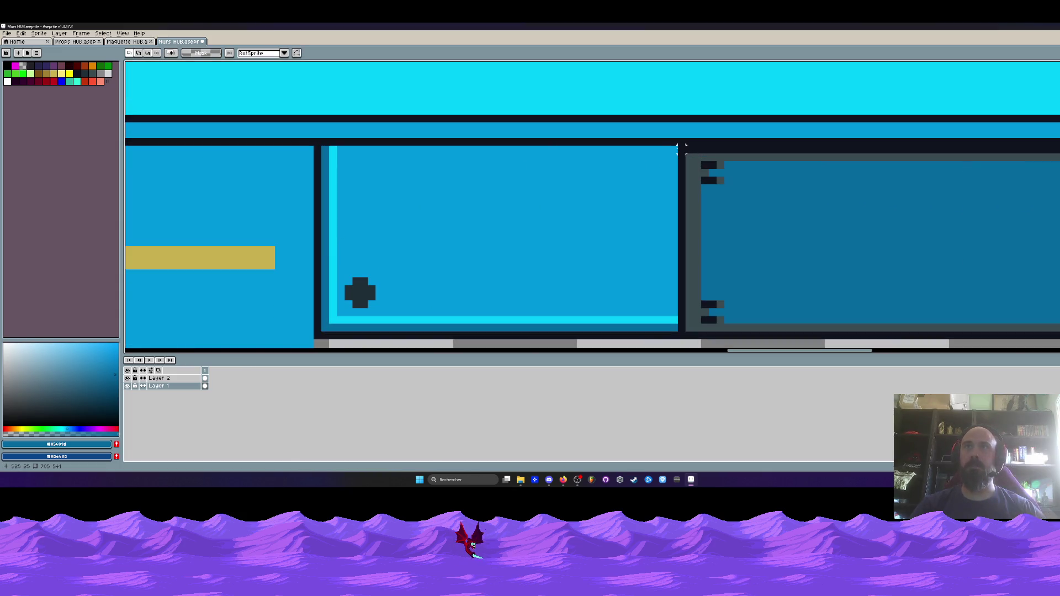
scroll(680, 148, "down", 1)
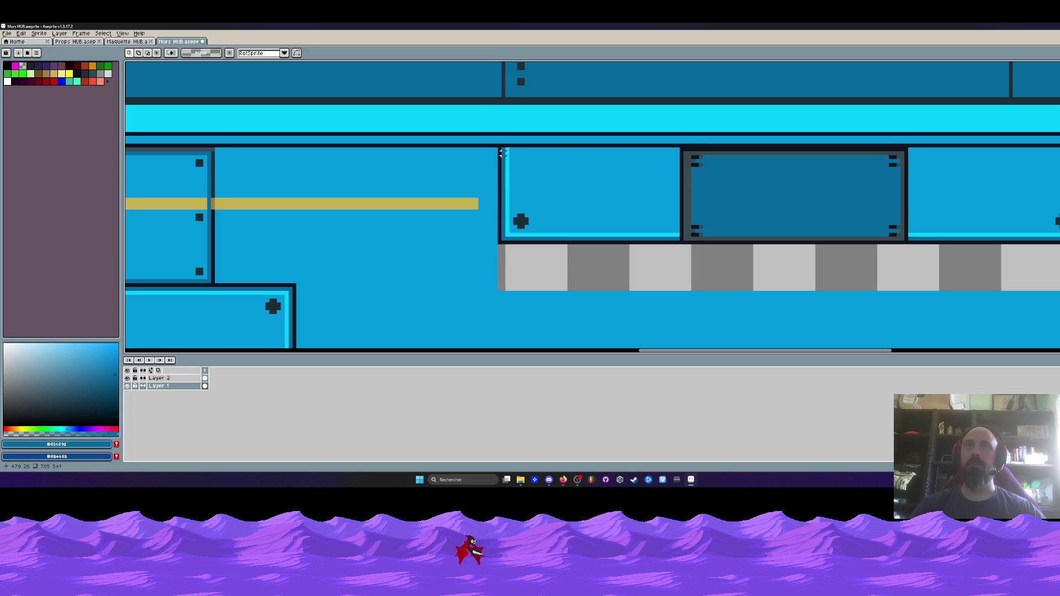
scroll(507, 153, "up", 1)
left_click_drag(496, 148, 734, 148)
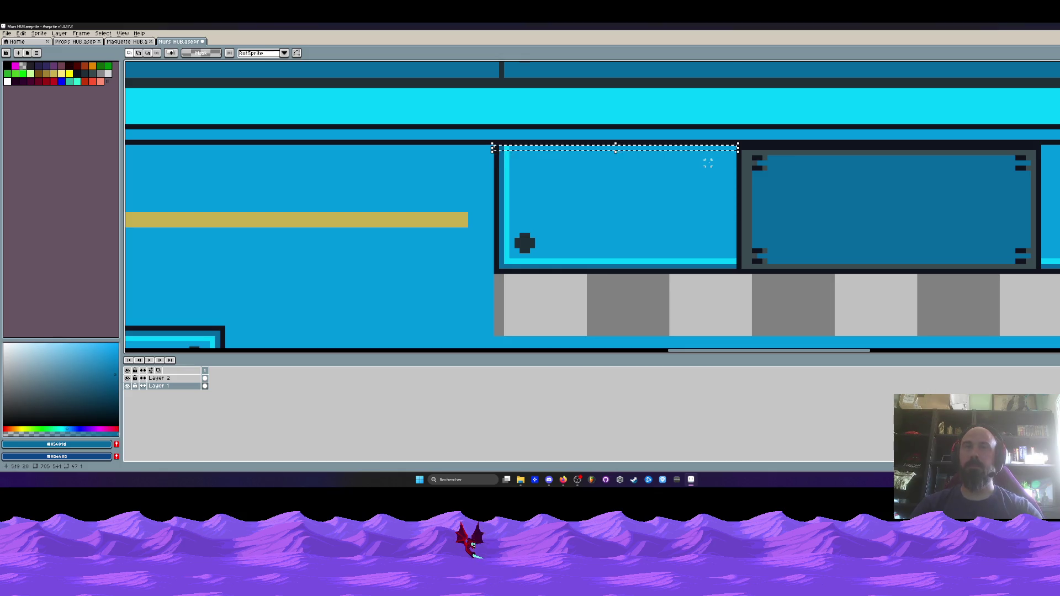
left_click_drag(677, 163, 417, 164)
key("m")
left_click_drag(785, 148, 1020, 150)
key("Delete")
- Select the three-panel block and move it up against the top stripe
scroll(1016, 272, "down", 2)
mouse_move(1018, 273)
left_mouse_down()
mouse_move(733, 230)
mouse_move(679, 197)
mouse_move(526, 190)
left_mouse_up()
left_click_drag(582, 215, 584, 218)
key("ctrl+d")
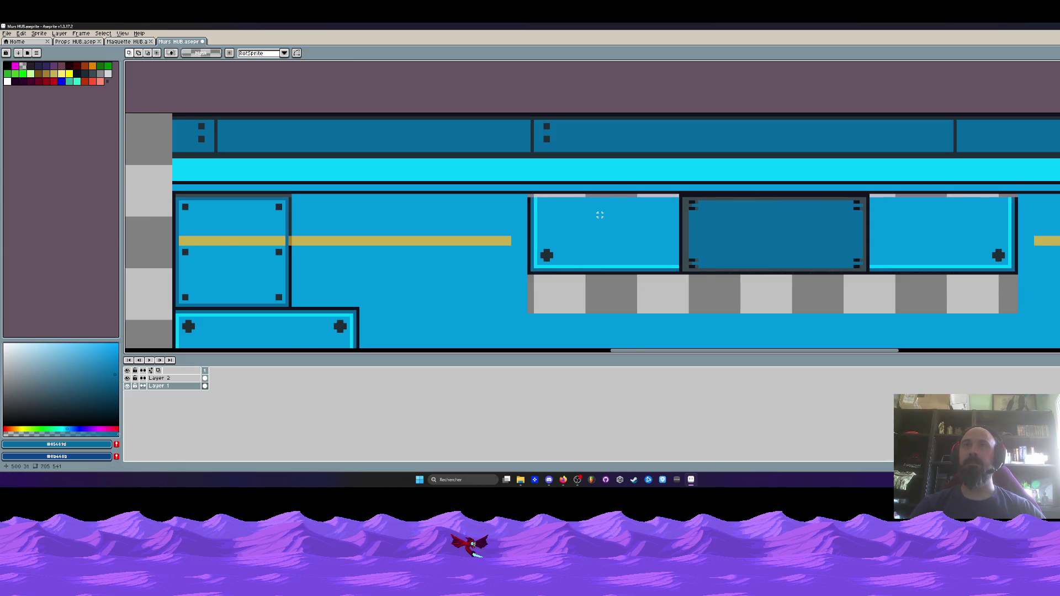
scroll(530, 192, "up", 1)
scroll(513, 194, "down", 1)
mouse_move(513, 193)
left_mouse_down()
mouse_move(946, 262)
mouse_move(634, 196)
left_mouse_up()
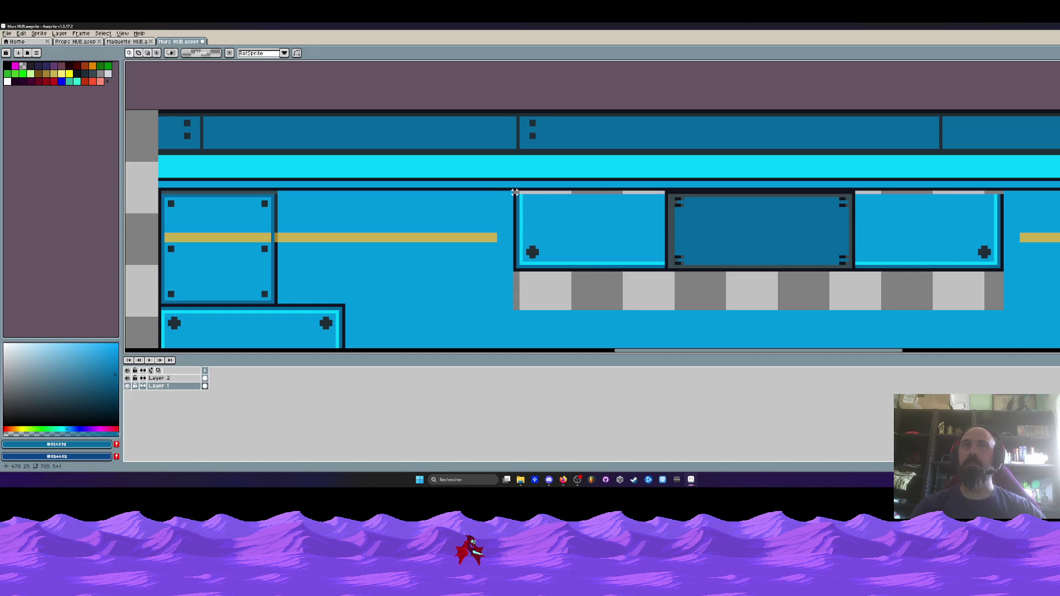
mouse_move(513, 194)
left_mouse_down()
mouse_move(745, 247)
mouse_move(1002, 270)
left_mouse_up()
scroll(750, 204, "up", 1)
left_click(751, 202)
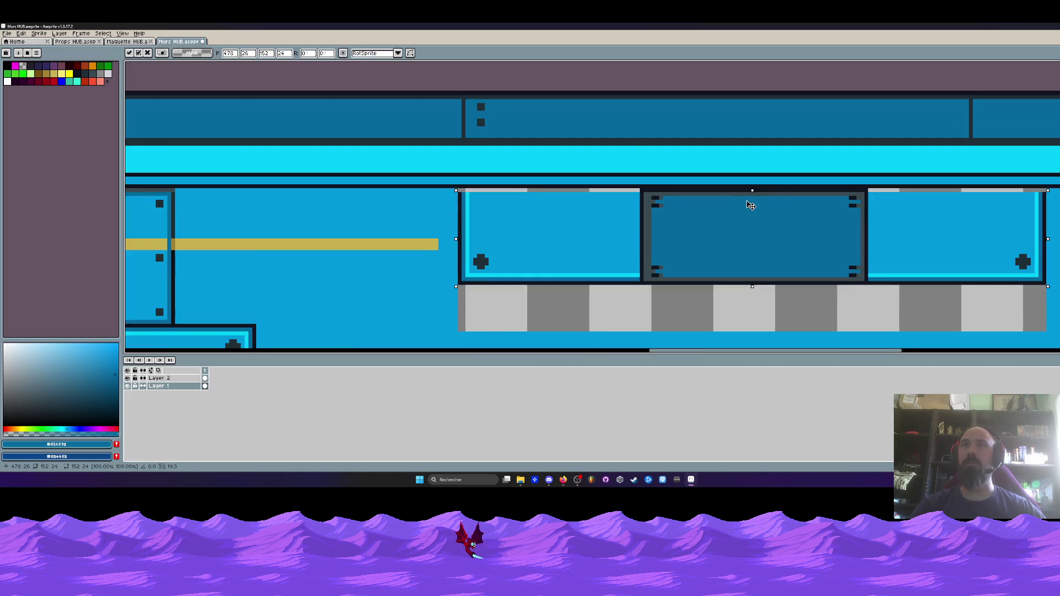
key("h")
scroll(720, 234, "down", 1)
mouse_move(719, 234)
left_mouse_down()
mouse_move(532, 254)
mouse_move(984, 243)
left_mouse_up()
- Flood-fill the empty strip beneath the panels with the eyedropped wall blue
key("m")
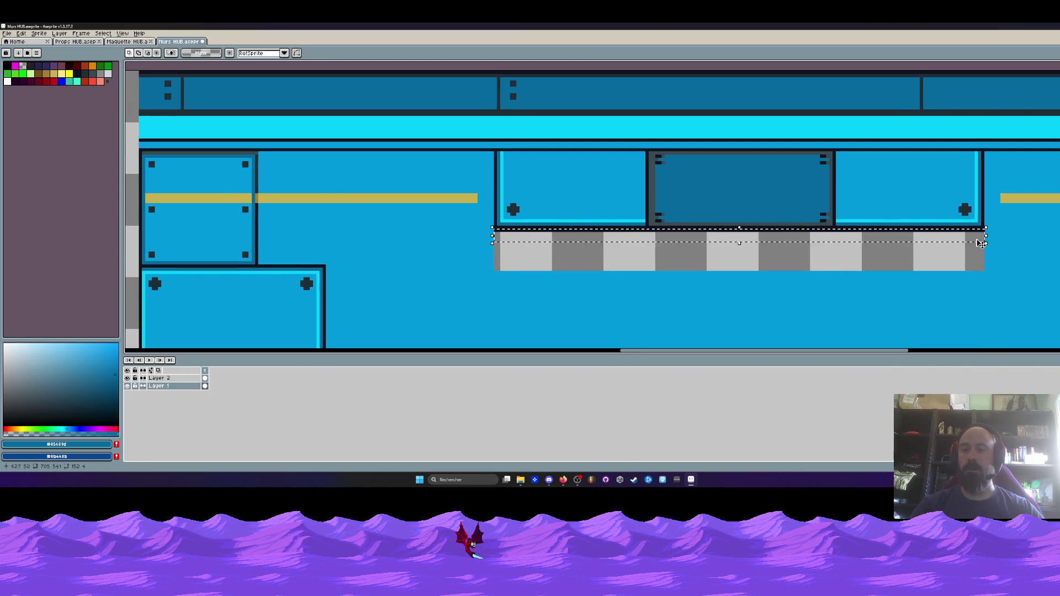
scroll(774, 275, "down", 1)
key("i")
left_click(747, 292)
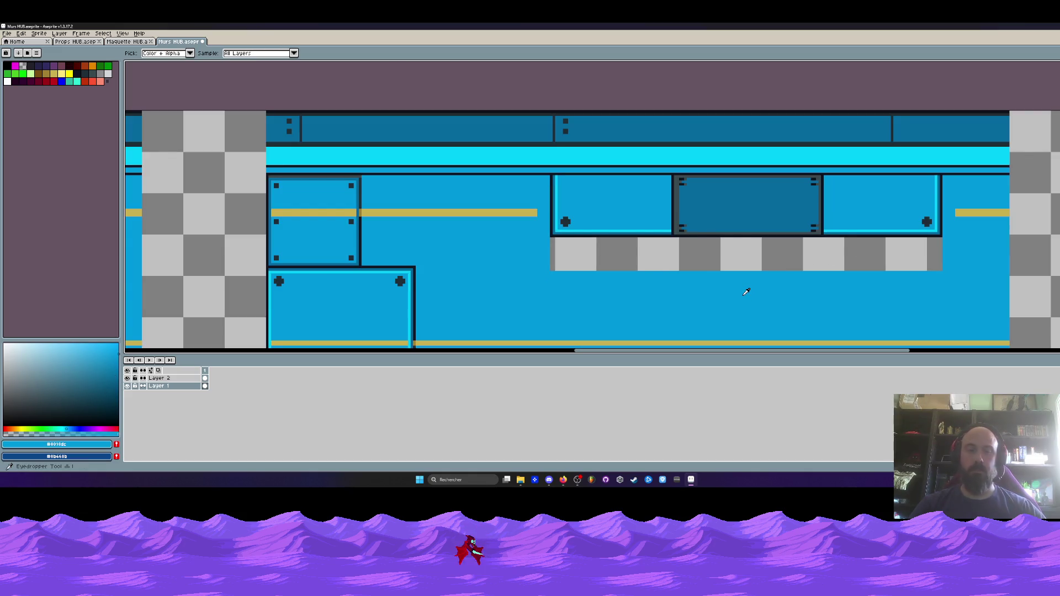
key("g")
left_click(688, 258)
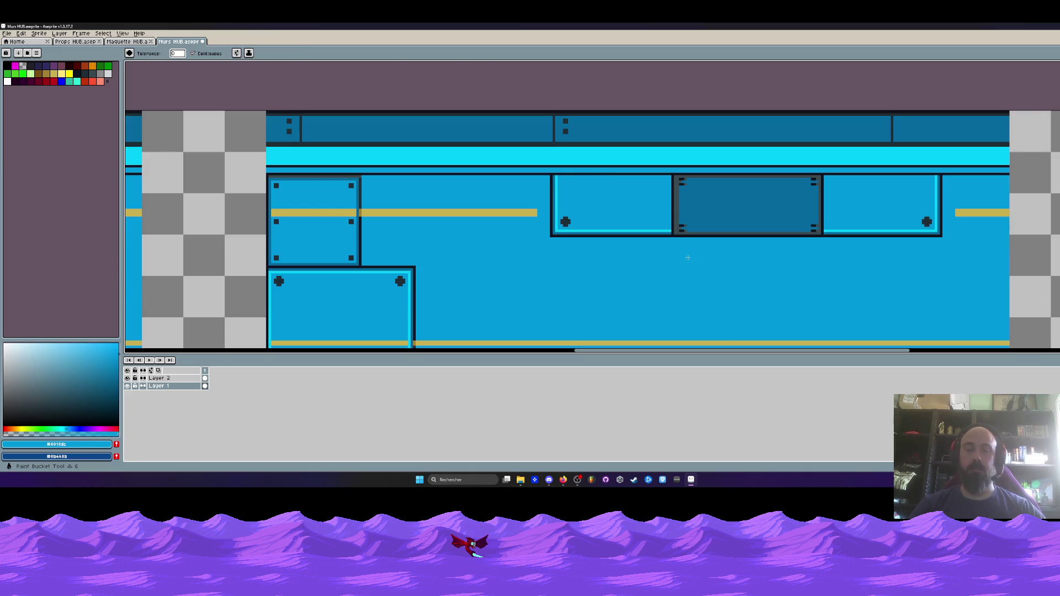
key("i")
scroll(552, 218, "up", 2)
left_click(514, 210)
scroll(521, 208, "up", 2)
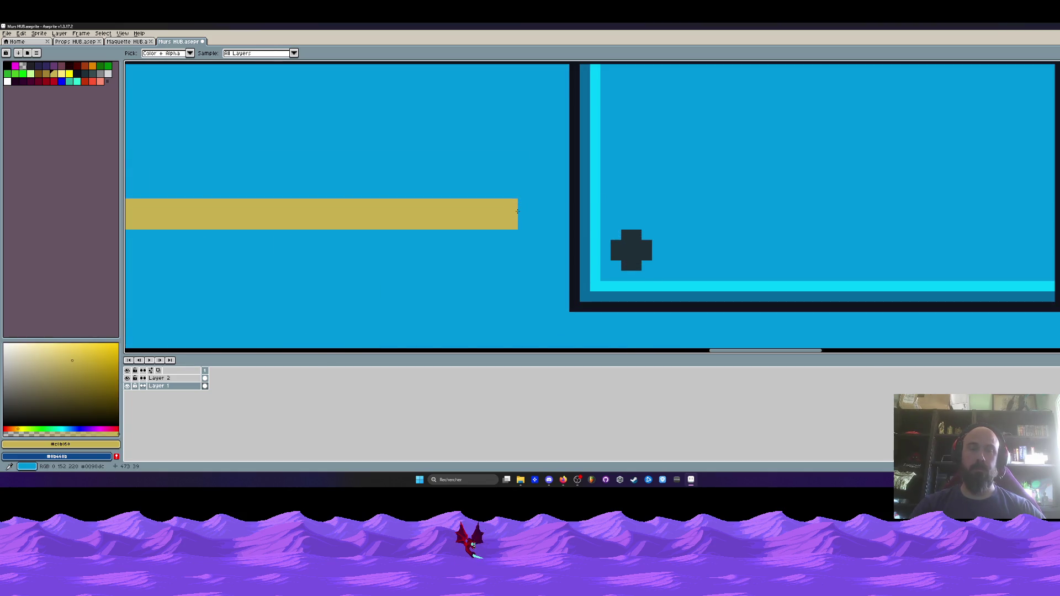
- Extend the gold bar toward the panel, redoing an overlong stroke and completing its end
key("b")
mouse_move(519, 204)
left_mouse_down()
mouse_move(569, 204)
mouse_move(544, 203)
mouse_move(563, 218)
mouse_move(543, 216)
left_mouse_up()
key("ctrl+z")
scroll(543, 215, "down", 2)
scroll(543, 216, "up", 2)
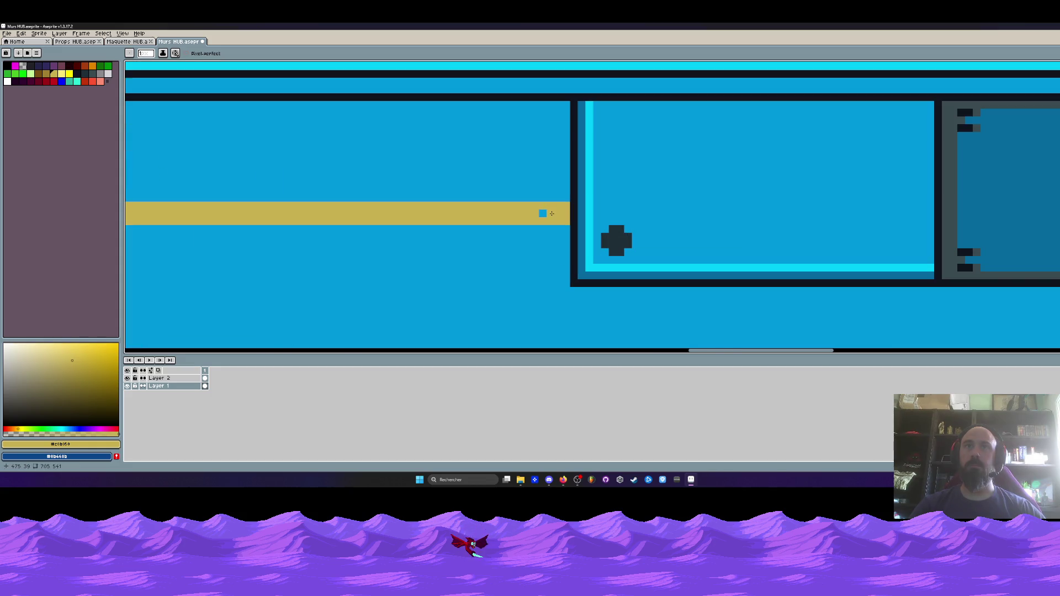
scroll(547, 218, "down", 2)
scroll(547, 217, "down", 1)
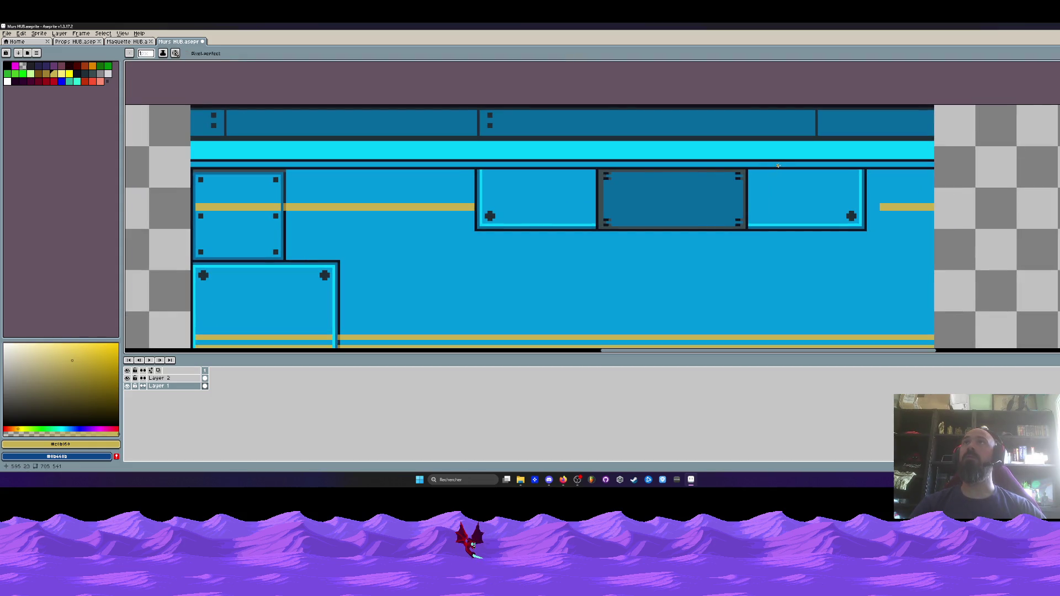
scroll(890, 213, "up", 5)
mouse_move(839, 188)
left_mouse_down()
mouse_move(793, 190)
mouse_move(855, 221)
mouse_move(815, 218)
left_mouse_up()
- Draw a gold line across the right panel and fill the gap between the gold lines
scroll(814, 219, "down", 4)
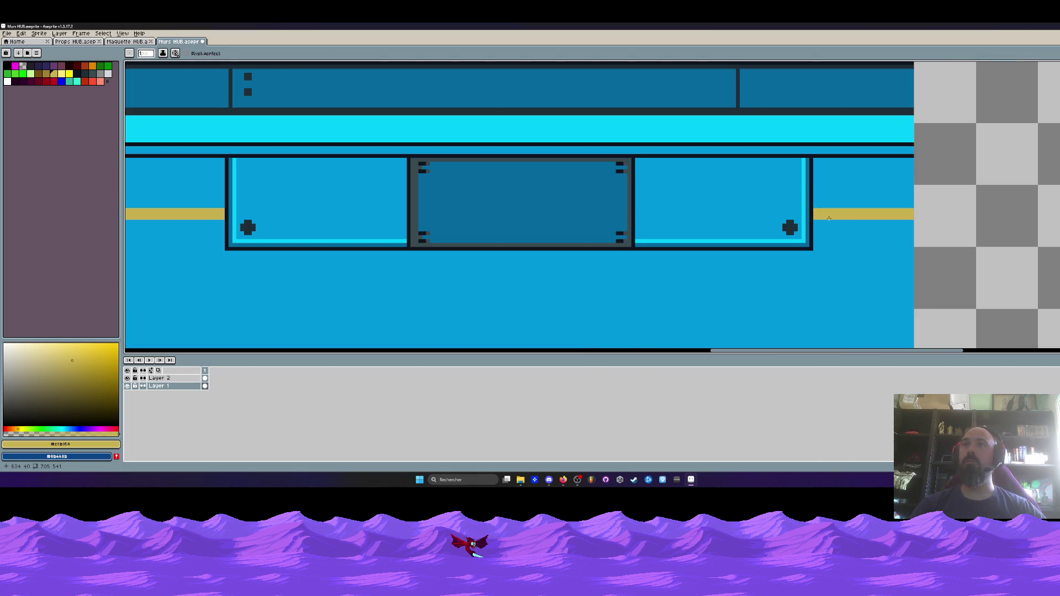
scroll(789, 207, "up", 3)
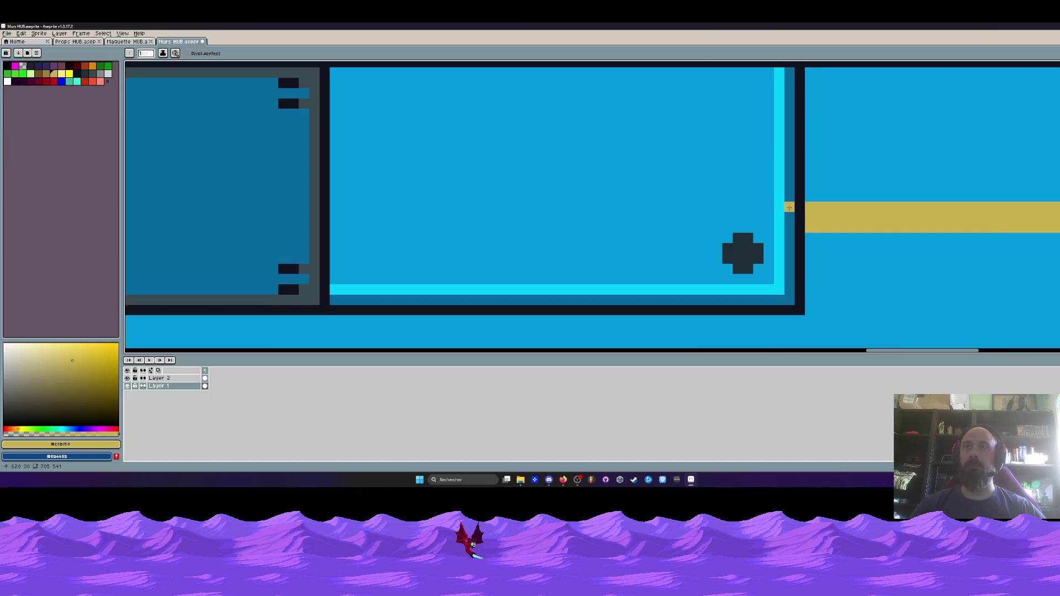
scroll(790, 208, "down", 3)
scroll(702, 207, "up", 2)
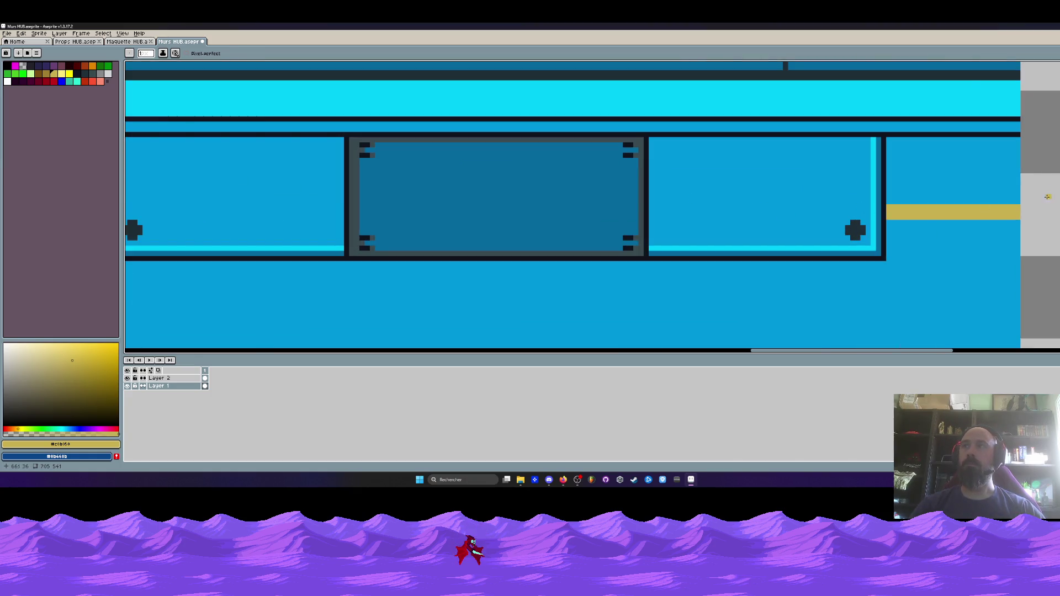
scroll(895, 191, "up", 2)
mouse_move(845, 221)
left_mouse_down()
mouse_move(407, 223)
mouse_move(497, 246)
mouse_move(838, 242)
left_mouse_up()
scroll(842, 241, "down", 2)
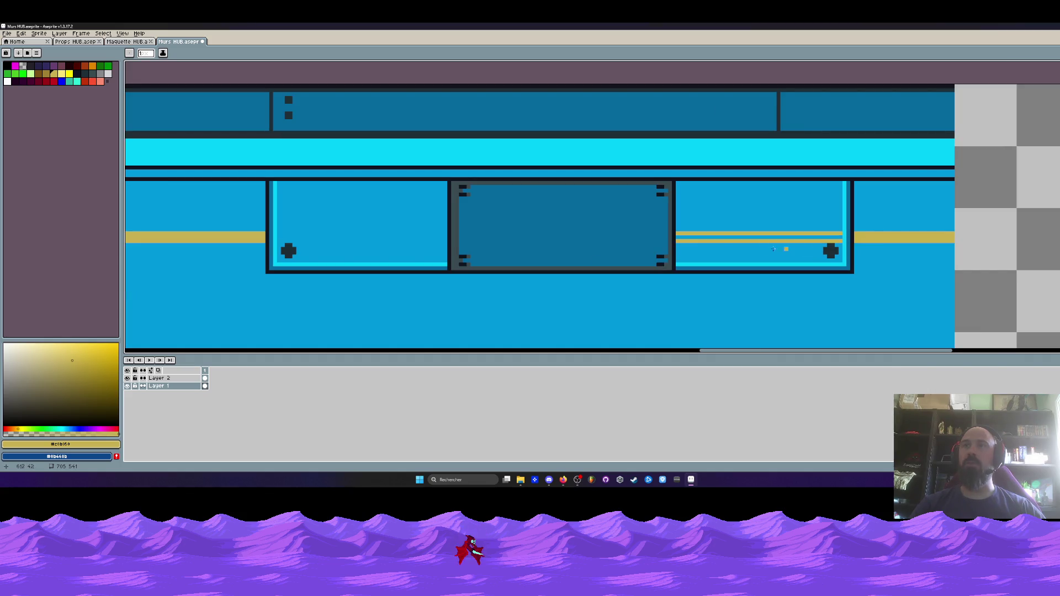
scroll(773, 249, "up", 2)
left_click_drag(673, 230, 997, 231)
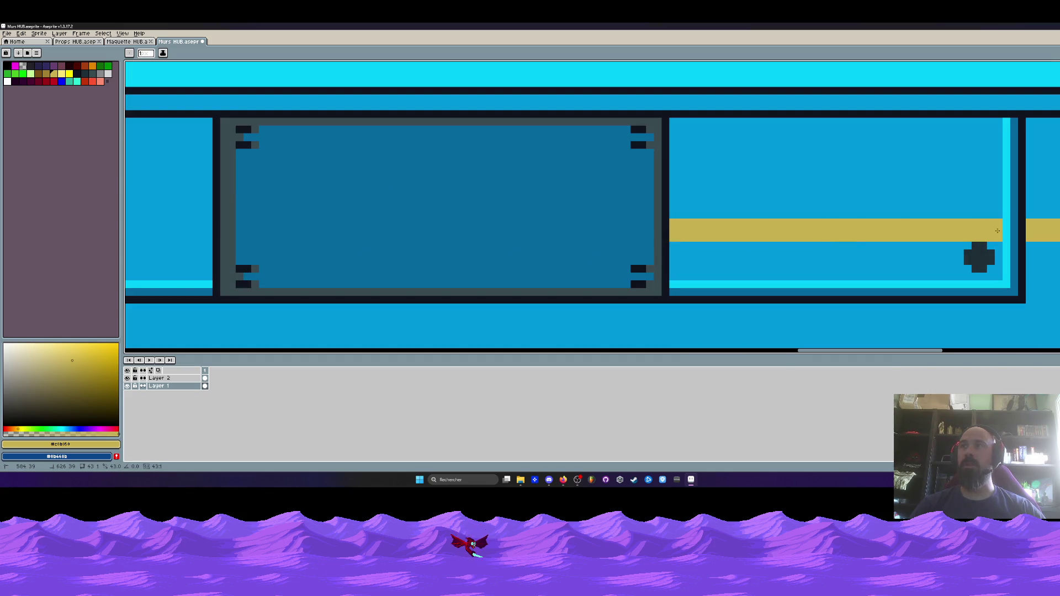
scroll(997, 231, "down", 2)
scroll(993, 231, "up", 3)
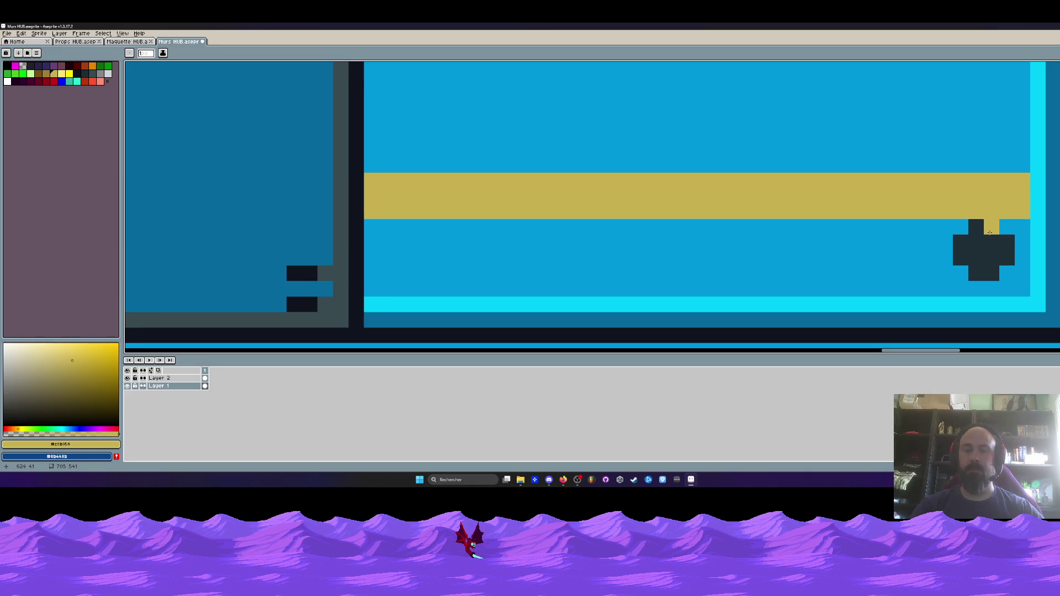
scroll(990, 233, "down", 2)
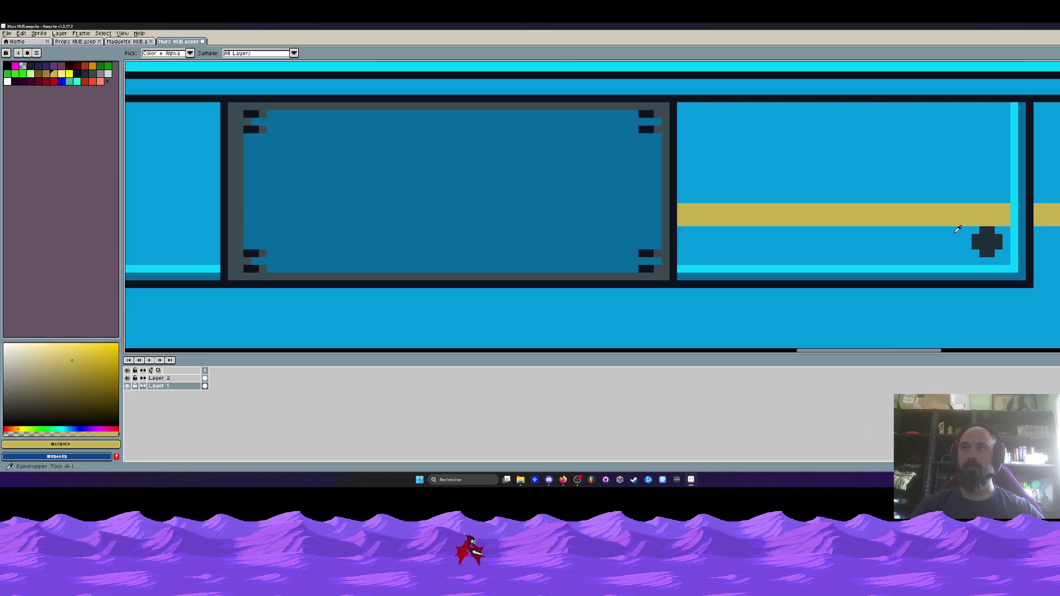
- Paint the rivet's bottom row and one extra pixel in the wall blue
left_click(959, 231, "alt")
scroll(957, 231, "up", 1)
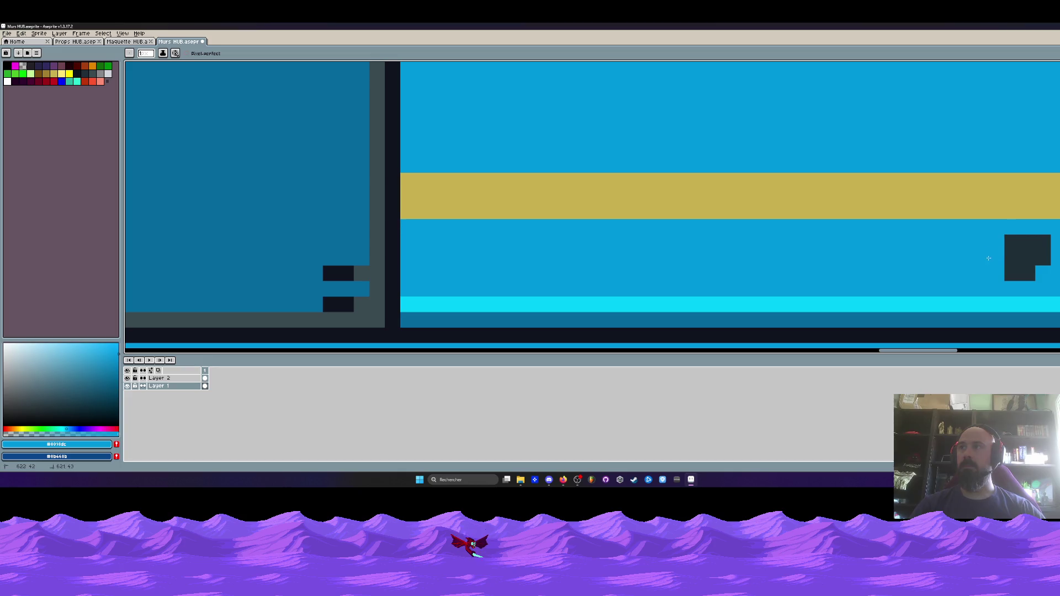
left_click_drag(1028, 274, 1011, 273)
scroll(1016, 265, "down", 2)
scroll(1005, 261, "up", 1)
left_click(1001, 259)
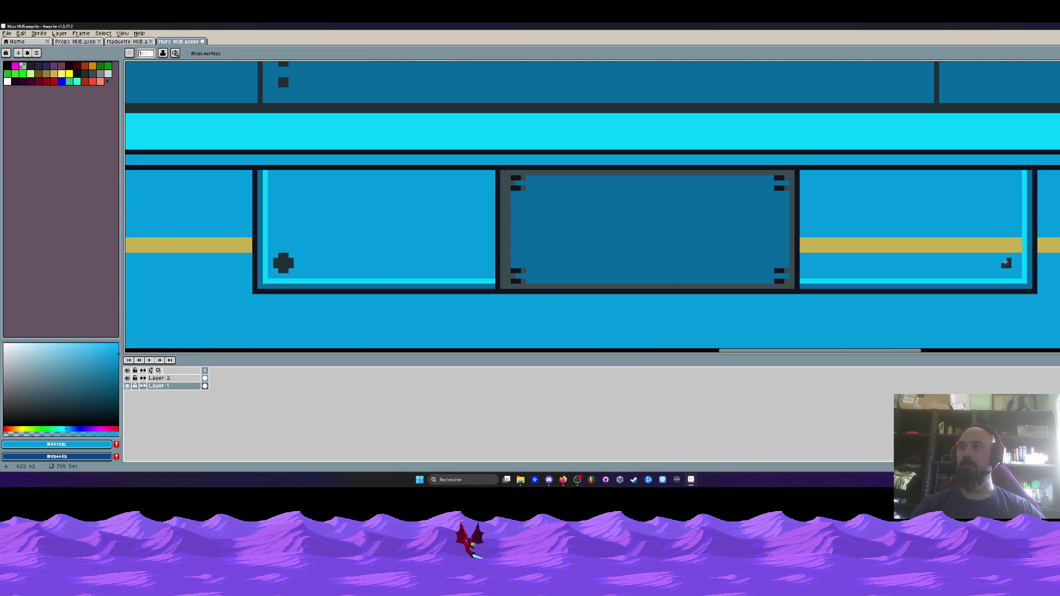
scroll(1006, 262, "up", 1)
scroll(1006, 261, "up", 1)
- Shift the dark rivet block one pixel down-right and paint the remaining cross pixels blue
key("m")
left_click_drag(991, 249, 1030, 290)
key("ctrl+d")
key("b")
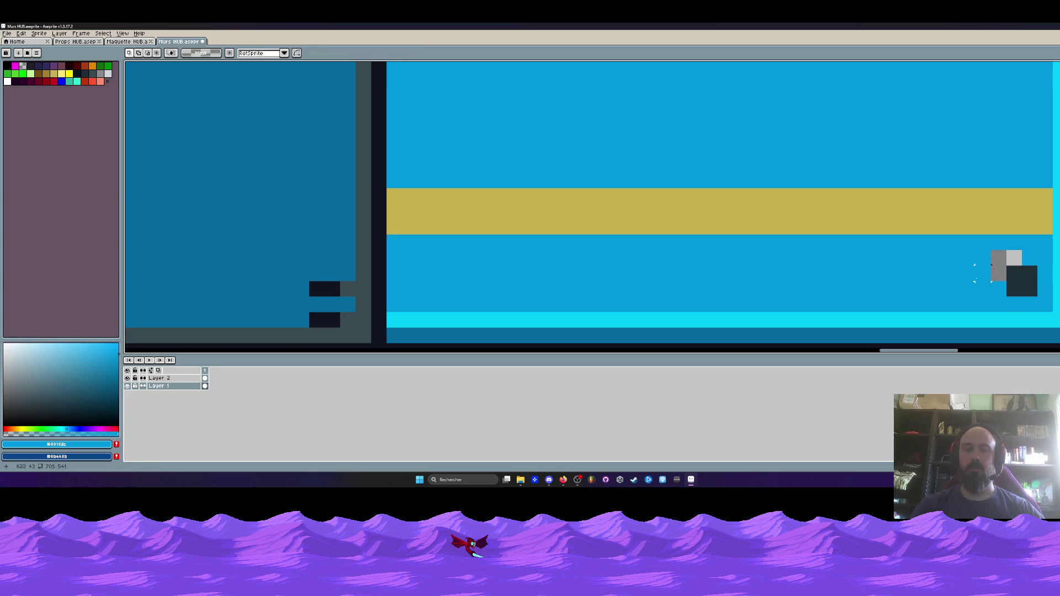
scroll(983, 281, "down", 2)
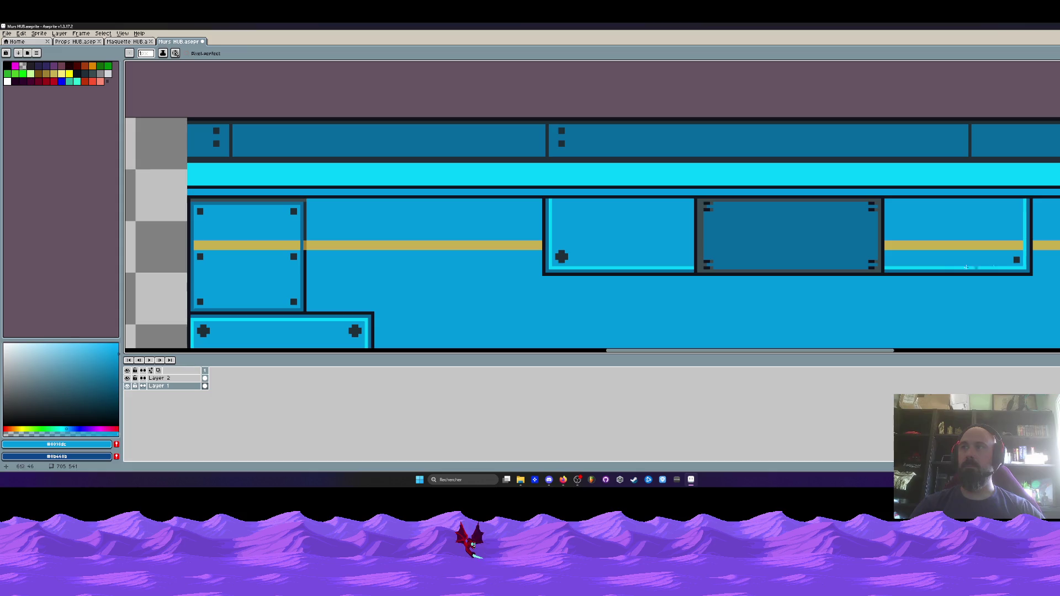
scroll(575, 265, "up", 3)
mouse_move(576, 265)
left_mouse_down()
mouse_move(601, 293)
mouse_move(593, 309)
left_mouse_up()
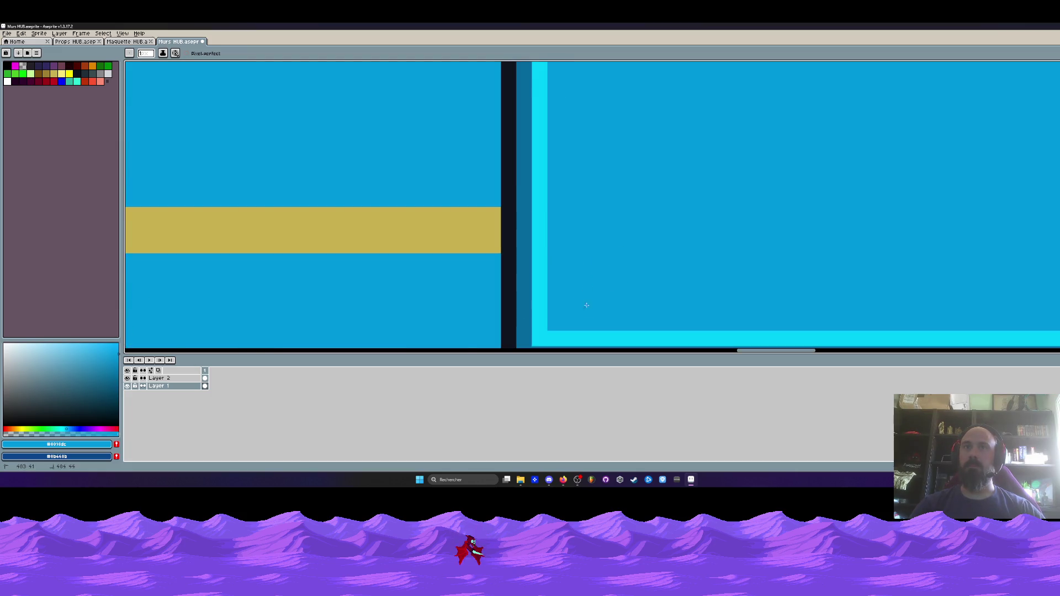
scroll(693, 250, "down", 2)
scroll(932, 235, "up", 2)
left_click_drag(931, 235, 833, 235)
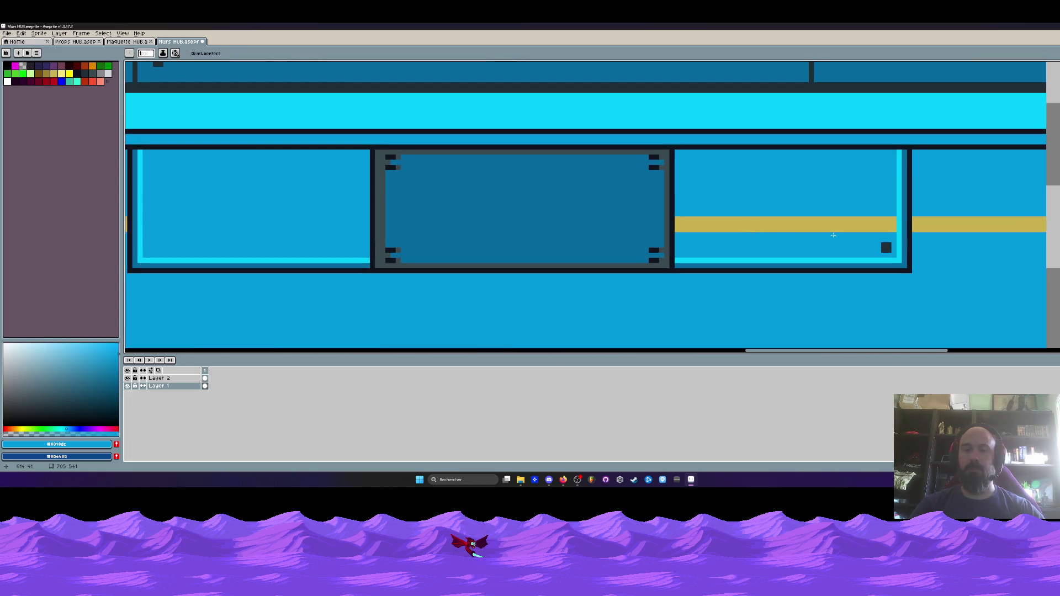
scroll(833, 235, "down", 2)
key("i")
scroll(423, 224, "up", 3)
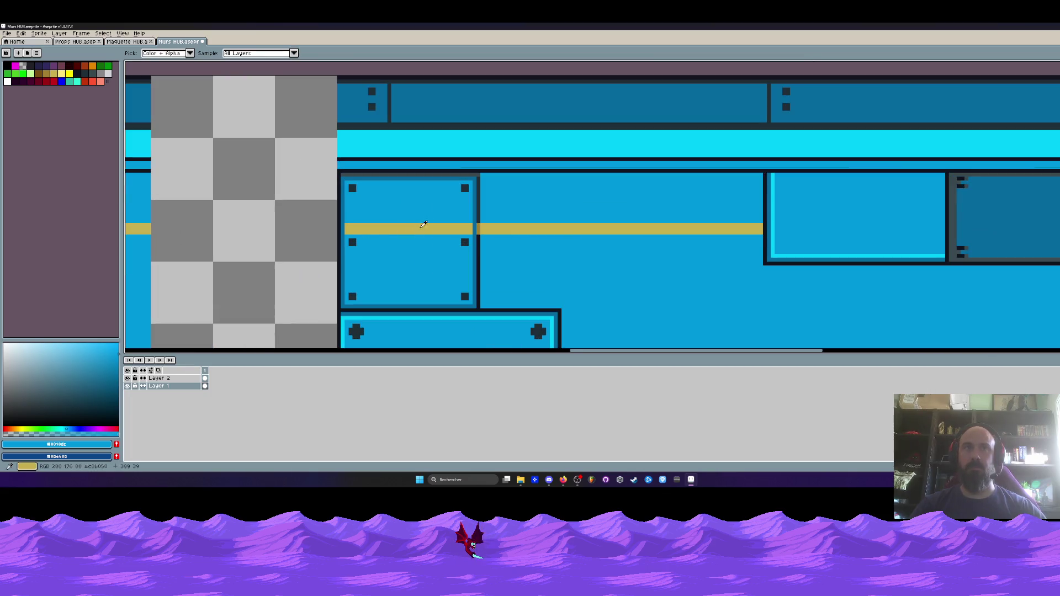
- Sample the gold stripe colour and paint a gold pixel over the dark panel border
left_click(483, 224)
scroll(633, 225, "down", 2)
scroll(560, 224, "up", 2)
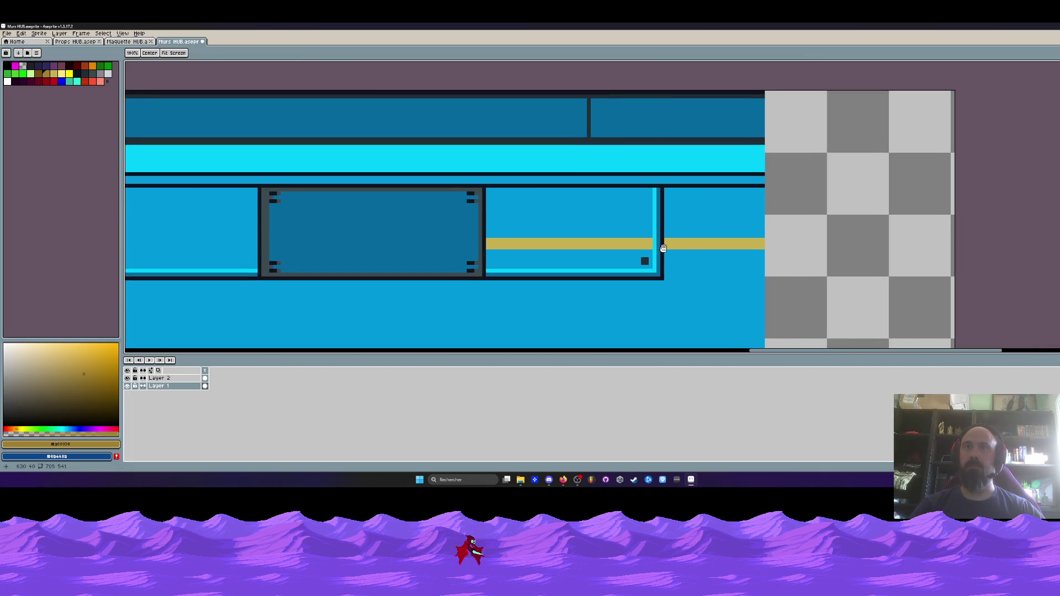
scroll(657, 238, "up", 2)
key("b")
left_click(661, 241)
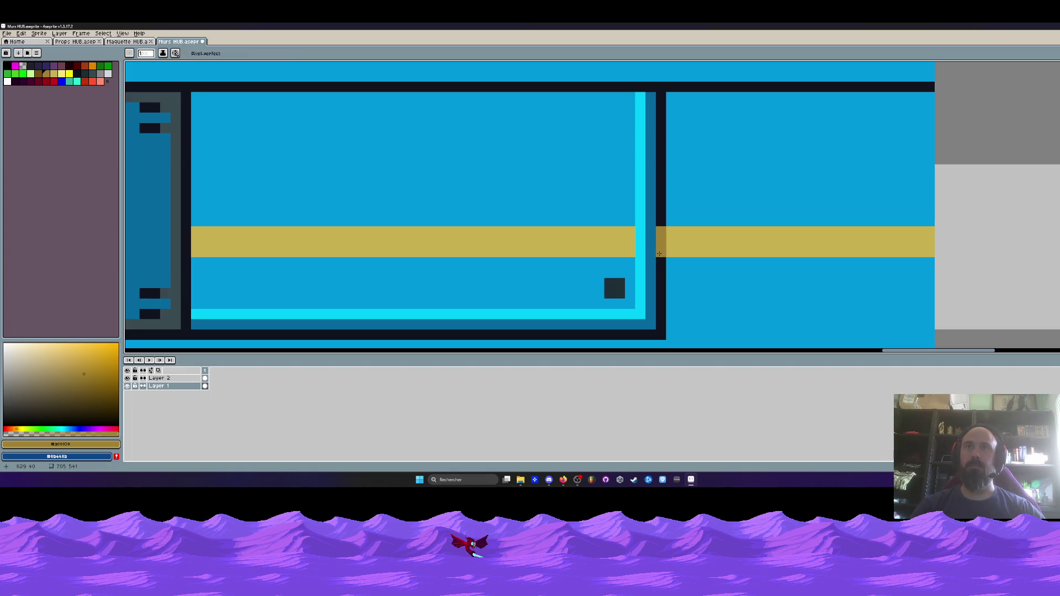
scroll(660, 253, "down", 3)
scroll(372, 250, "up", 1)
scroll(302, 233, "up", 2)
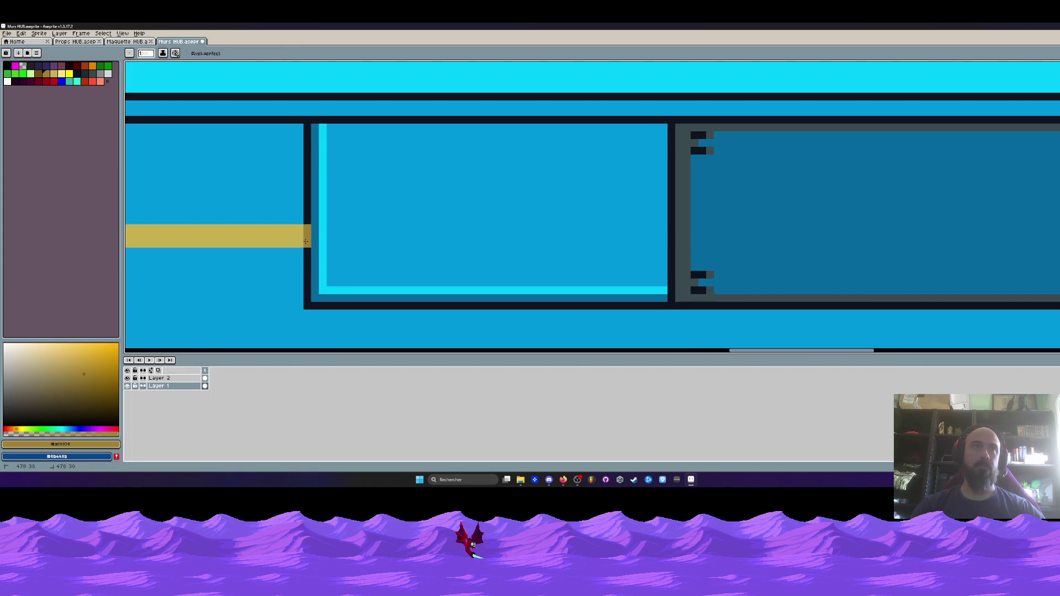
scroll(305, 241, "down", 2)
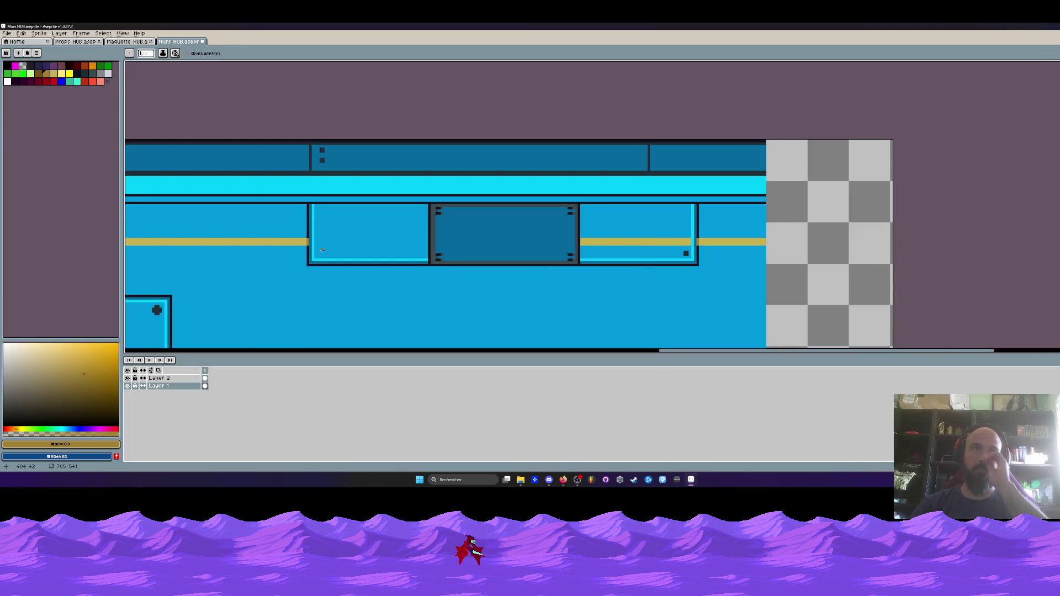
- Re-sample the gold stripe colour and bring the panel's right end into view
key("i")
scroll(579, 234, "up", 1)
left_click(615, 241)
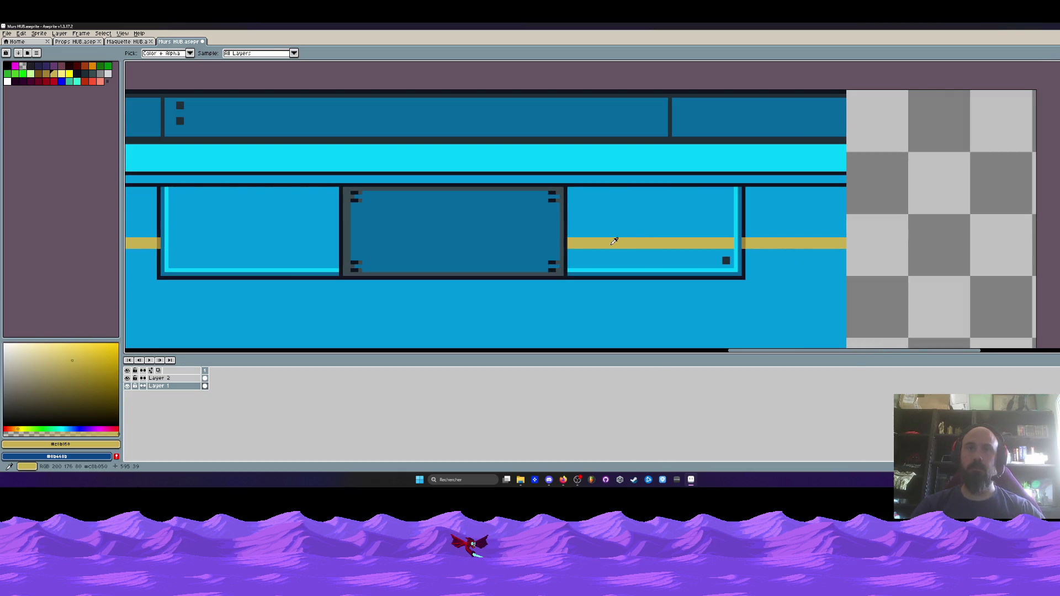
key("b")
scroll(796, 210, "up", 2)
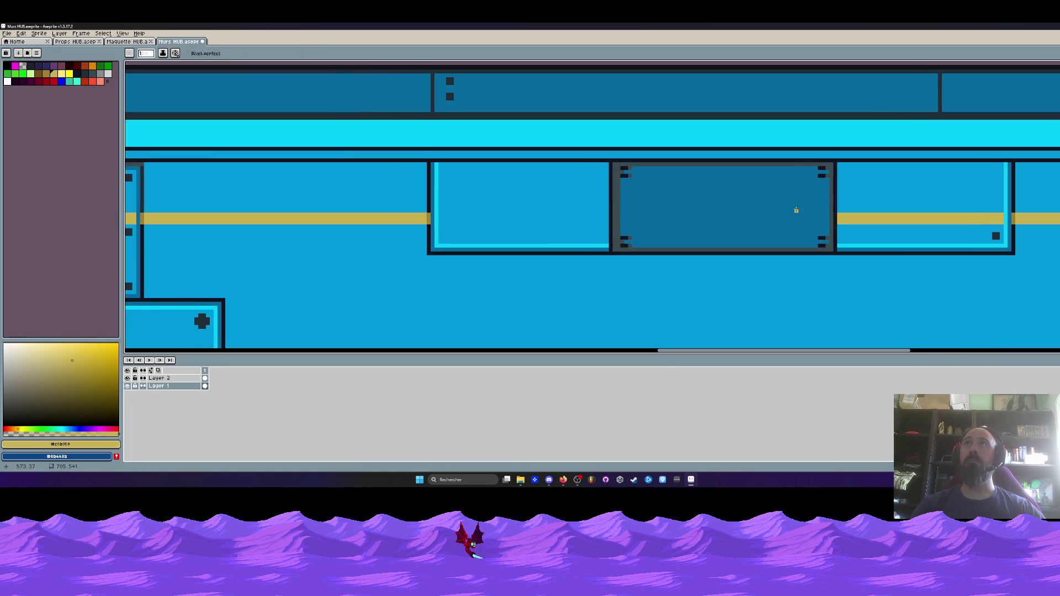
left_click_drag(777, 206, 620, 216)
- Sample the darker gold, paint beside the stripe's end, enlarge the brush to 3, and undo stray pixels
key("i")
scroll(762, 213, "down", 1)
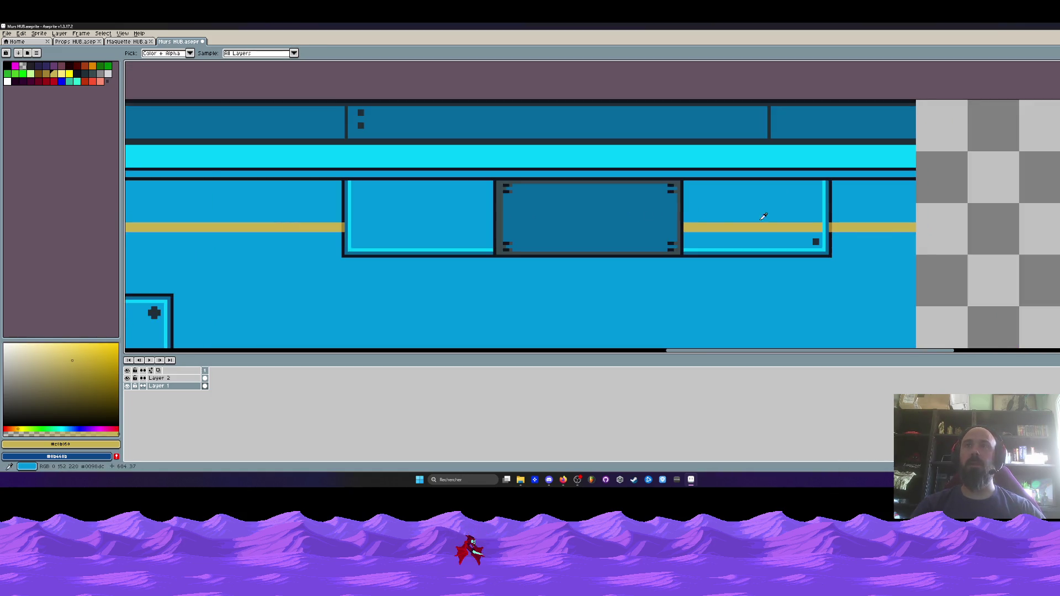
scroll(839, 225, "up", 2)
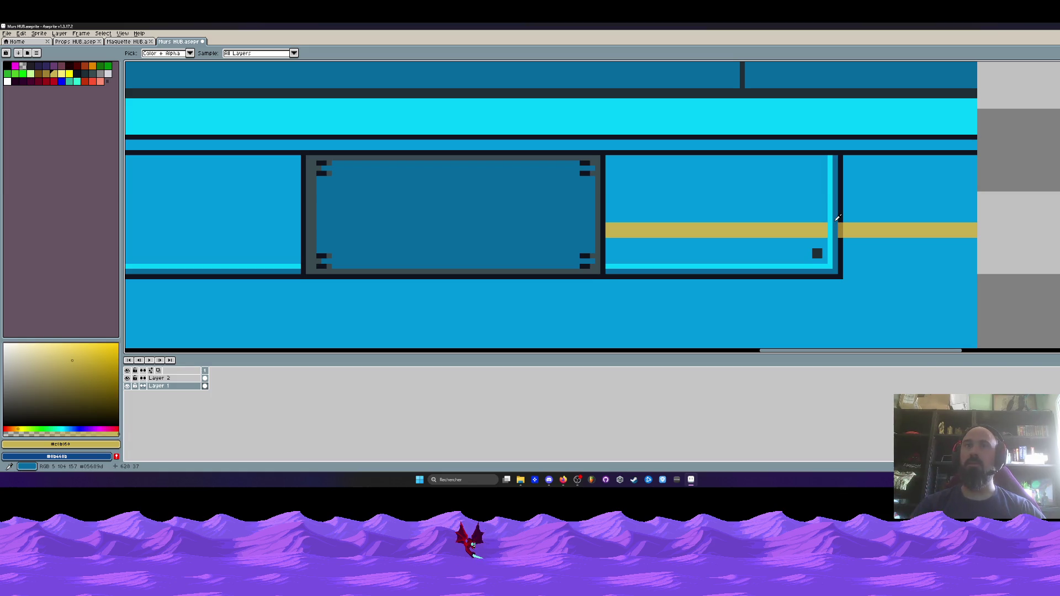
scroll(837, 218, "down", 2)
scroll(355, 224, "up", 1)
left_click(354, 225)
scroll(354, 225, "up", 2)
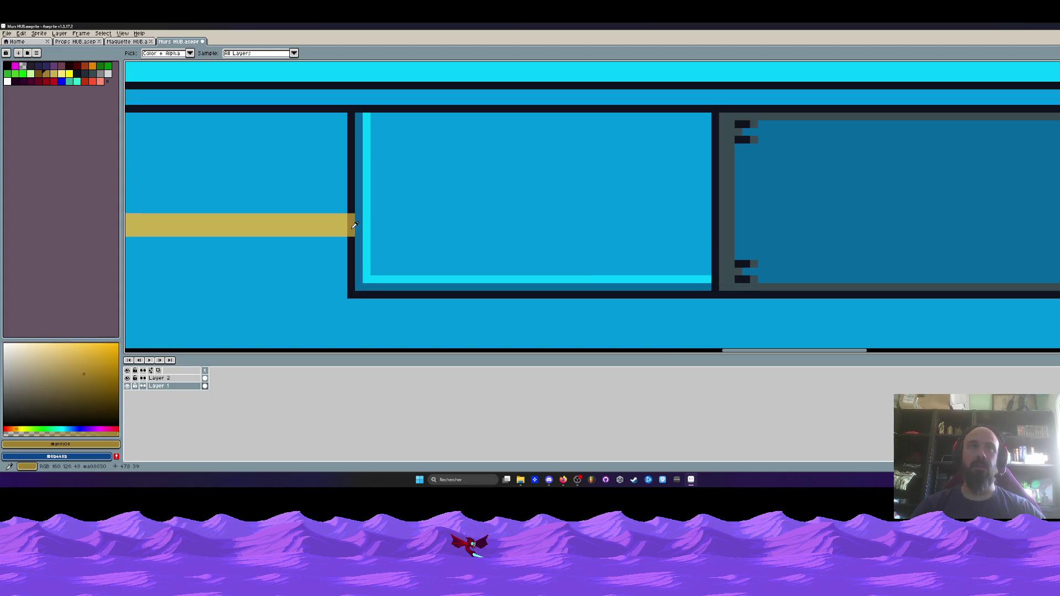
scroll(355, 225, "up", 1)
key("b")
scroll(396, 222, "down", 3)
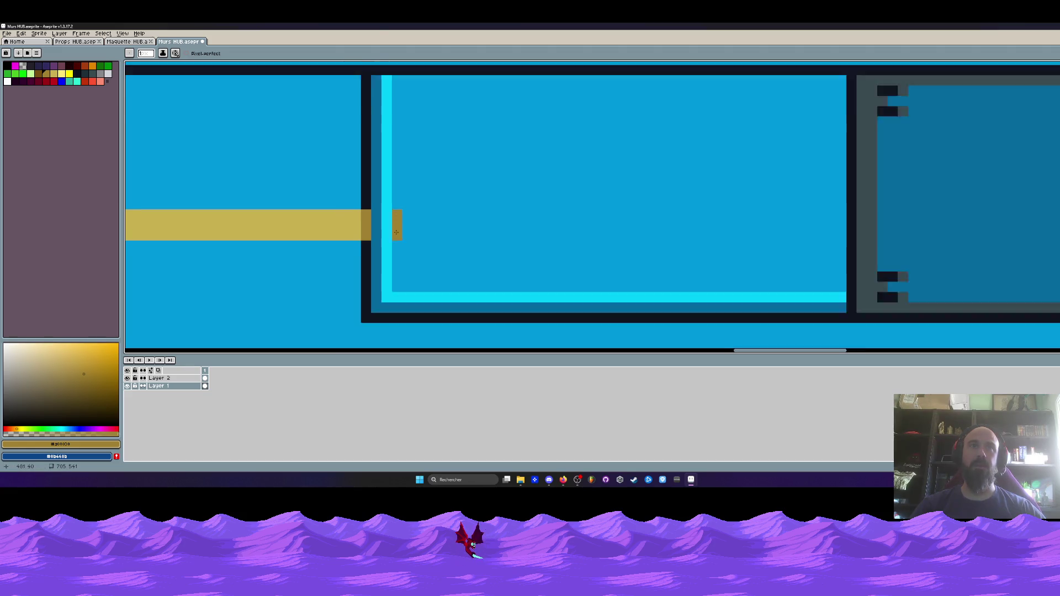
scroll(376, 199, "up", 3)
left_click(368, 188)
key("plus")
key("ctrl+z")
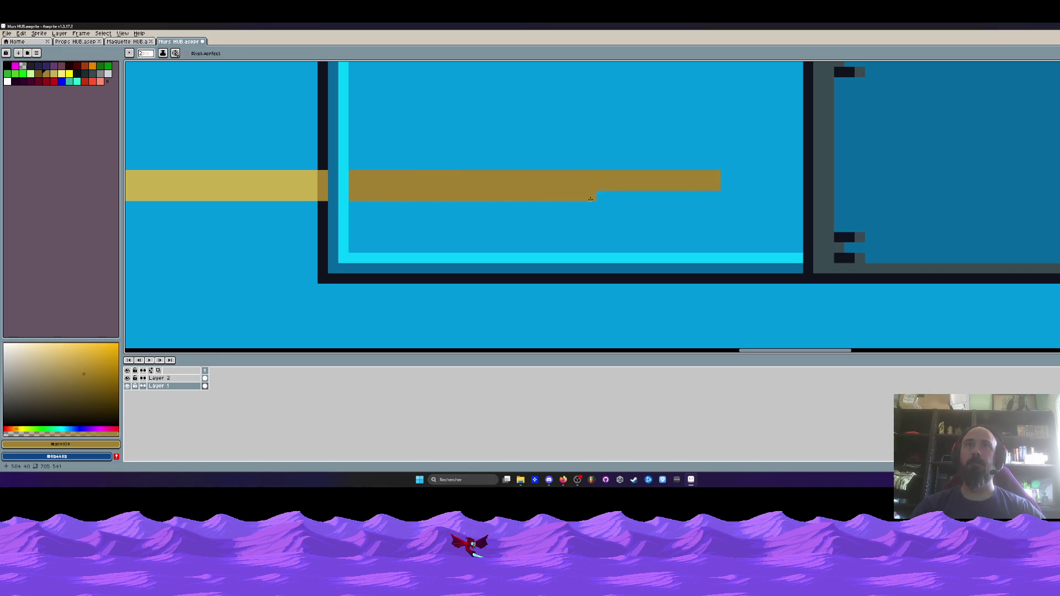
scroll(723, 183, "down", 3)
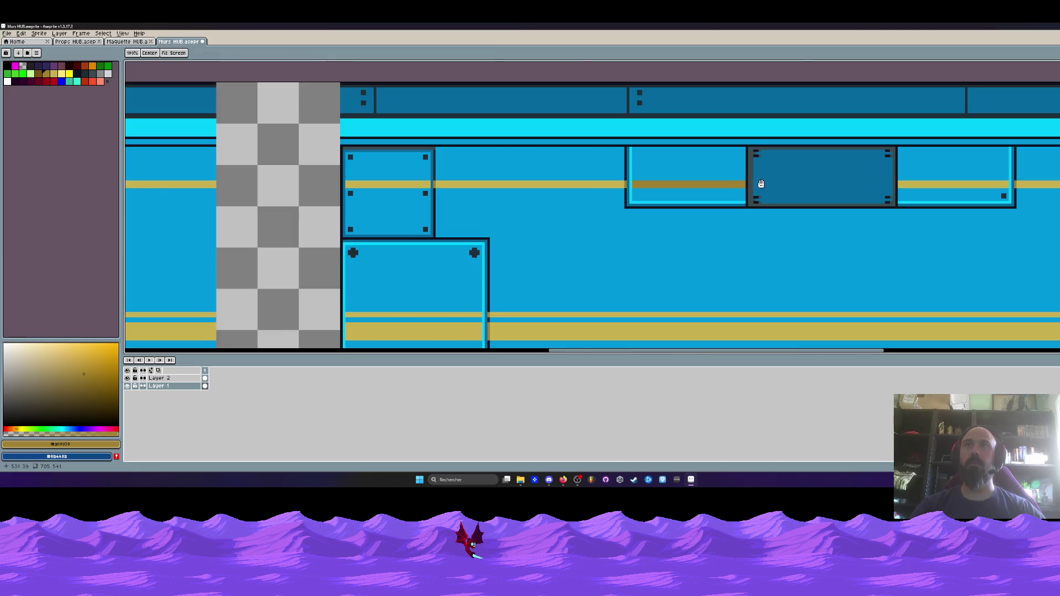
- Paint the darker gold stripe through the dark inset, redrawing the uneven stroke cleanly
key("v")
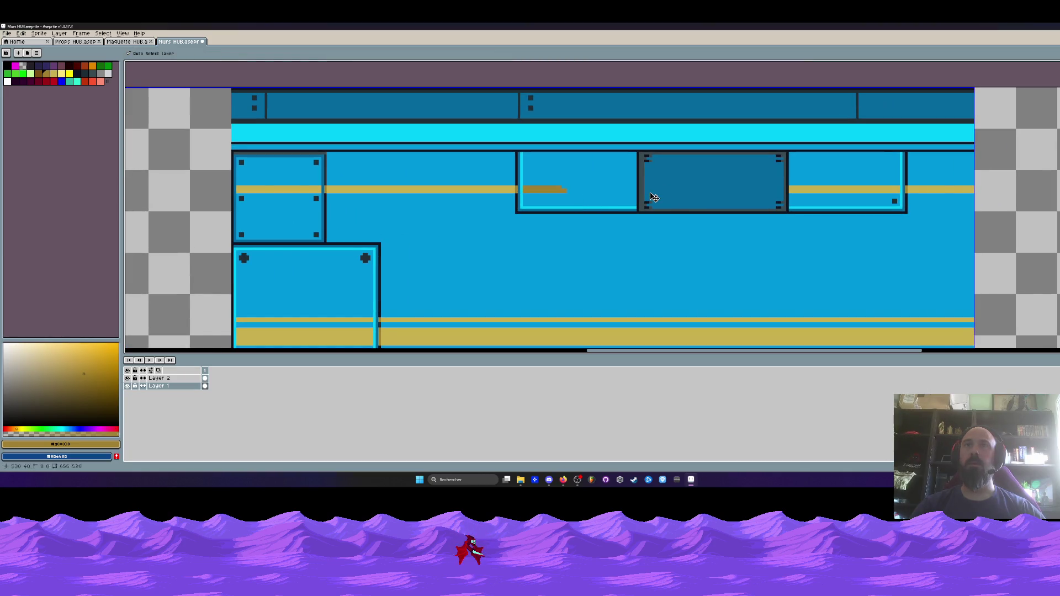
key("b")
scroll(656, 200, "up", 3)
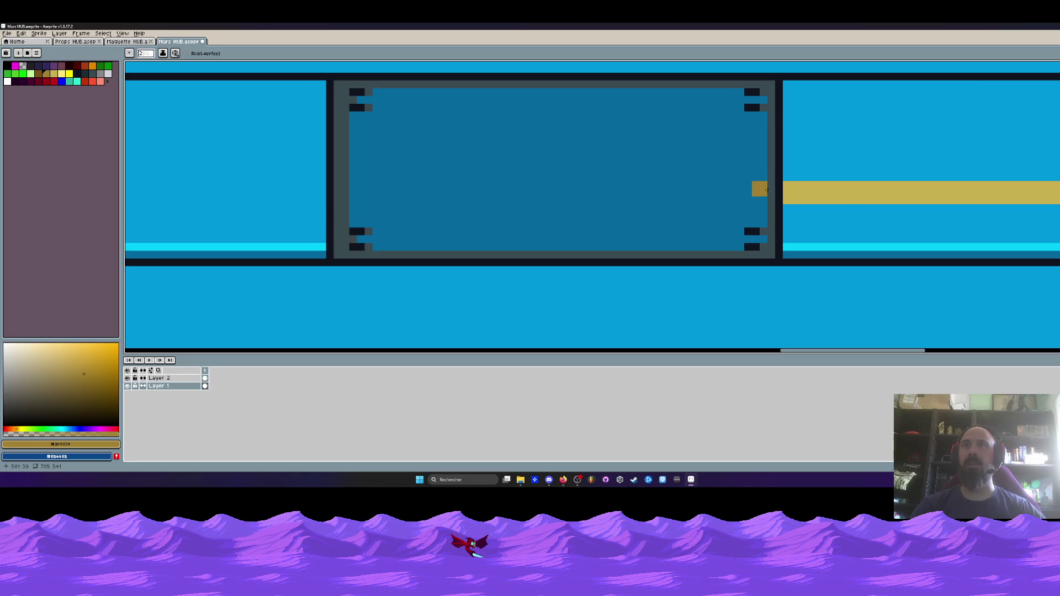
mouse_move(742, 191)
left_mouse_down()
mouse_move(365, 196)
mouse_move(523, 194)
left_mouse_up()
key("ctrl+z")
left_click_drag(364, 199, 733, 197)
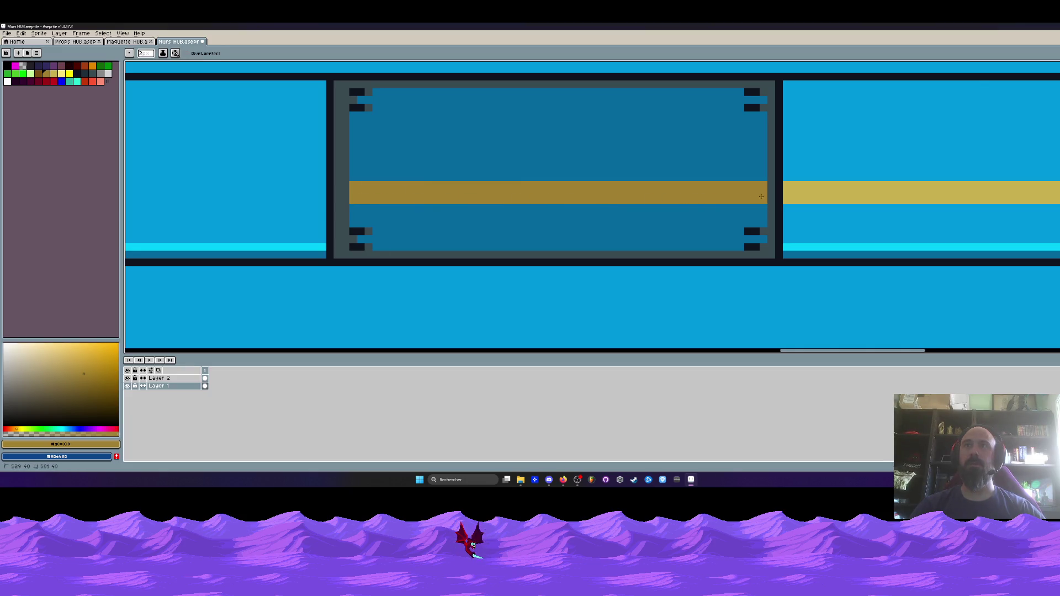
- Re-sample the gold and draw a straight stripe across the middle panel with the Line tool
scroll(761, 197, "down", 3)
scroll(745, 192, "up", 3)
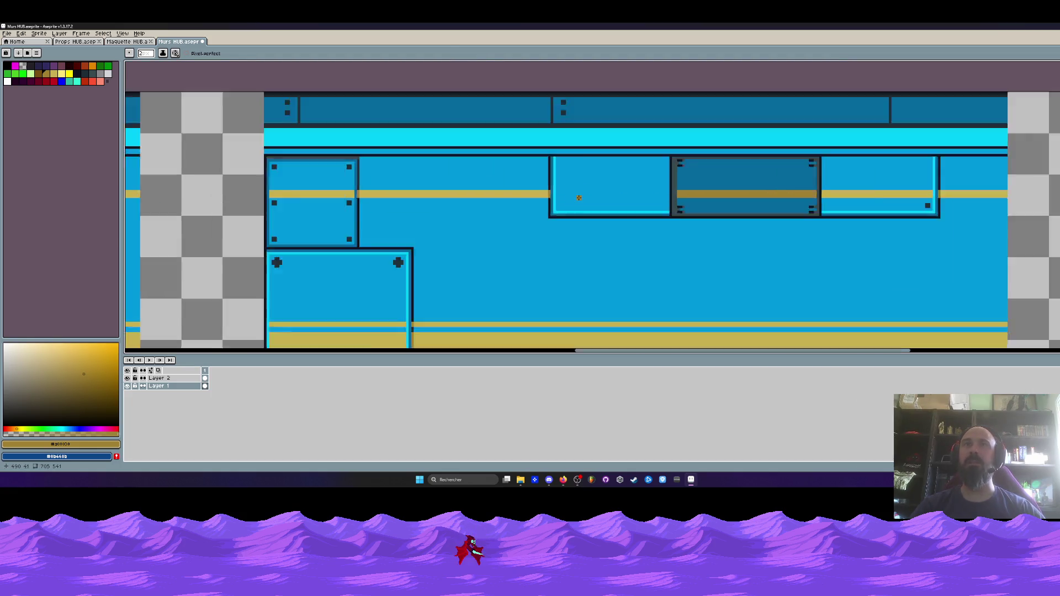
left_click(472, 189, "alt")
key("l")
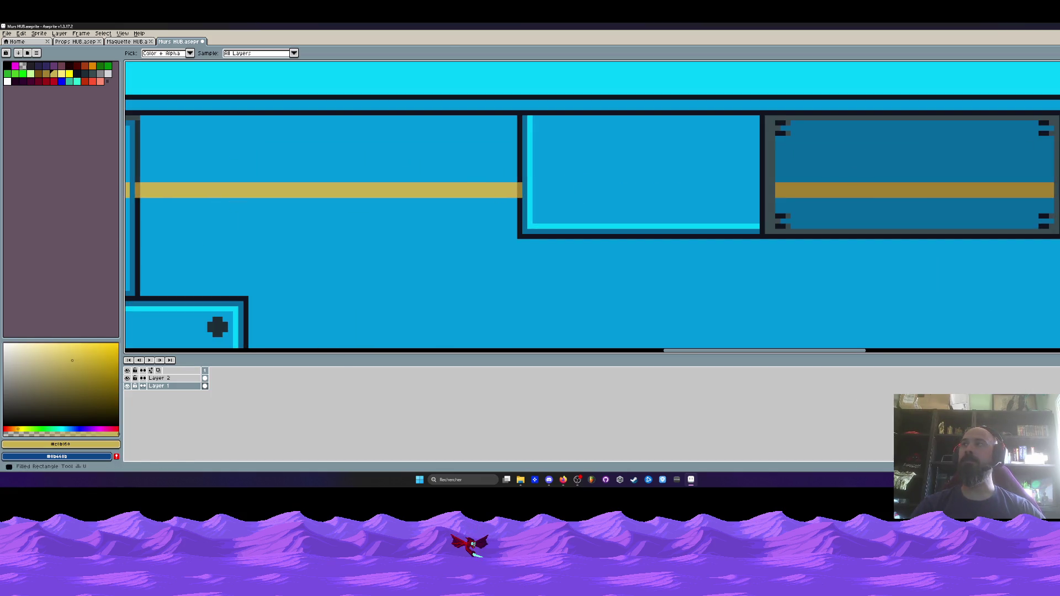
mouse_move(531, 185)
left_mouse_down()
mouse_move(757, 188)
mouse_move(552, 194)
mouse_move(712, 190)
left_mouse_up()
scroll(754, 190, "down", 3)
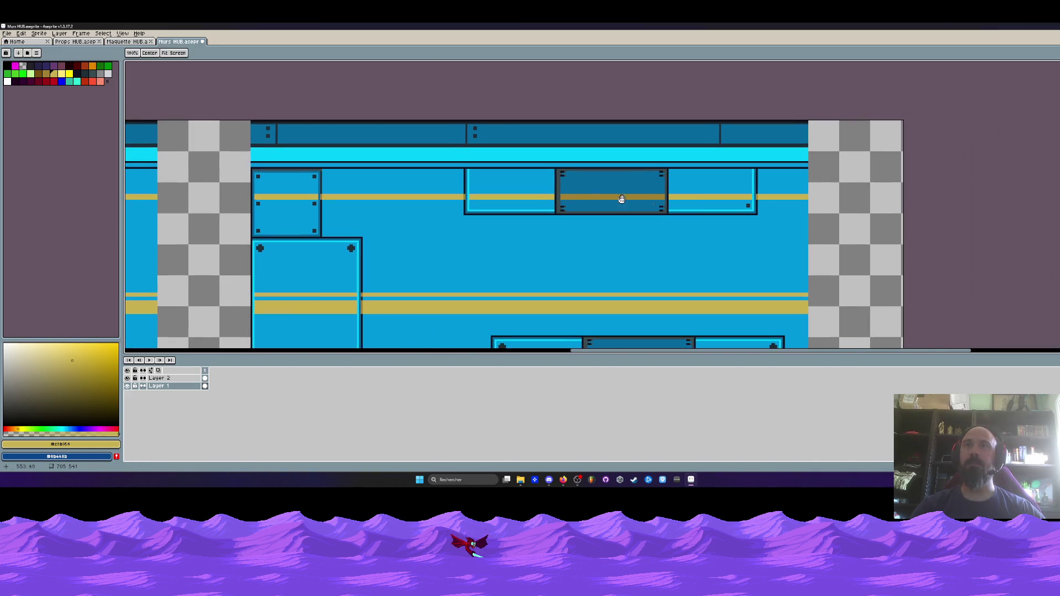
scroll(728, 205, "down", 2)
key("l")
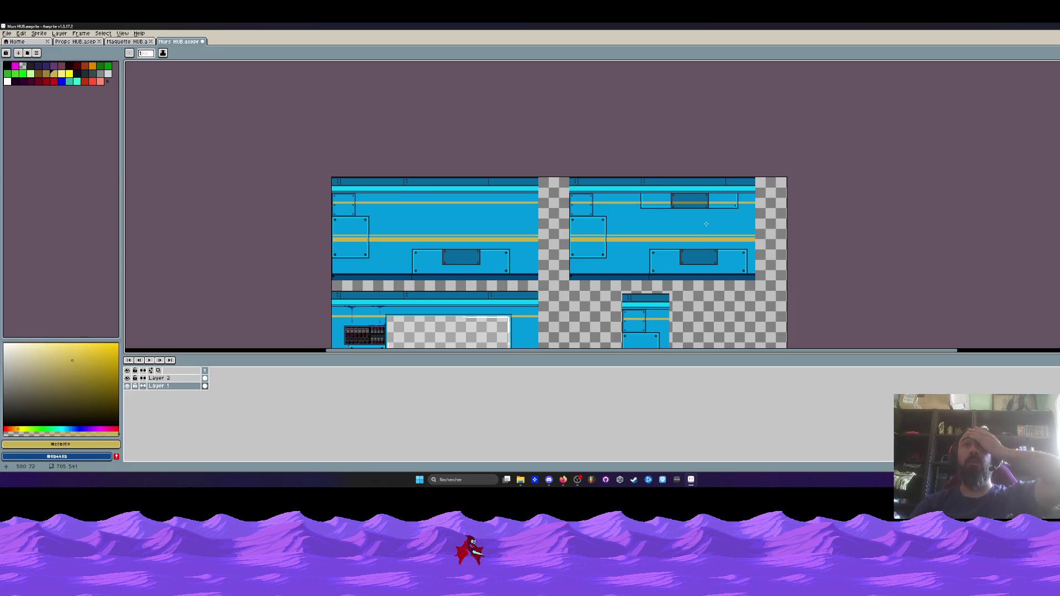
- Zoom and pan over the lower tile rows, then sample the wall's light blue
scroll(636, 208, "up", 3)
scroll(645, 207, "down", 1)
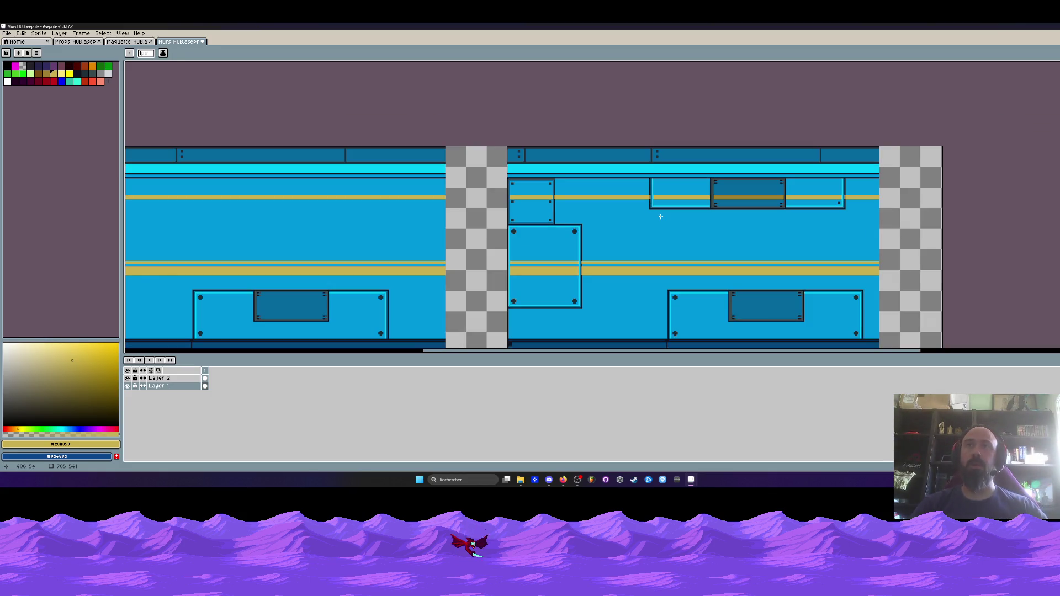
scroll(633, 220, "down", 1)
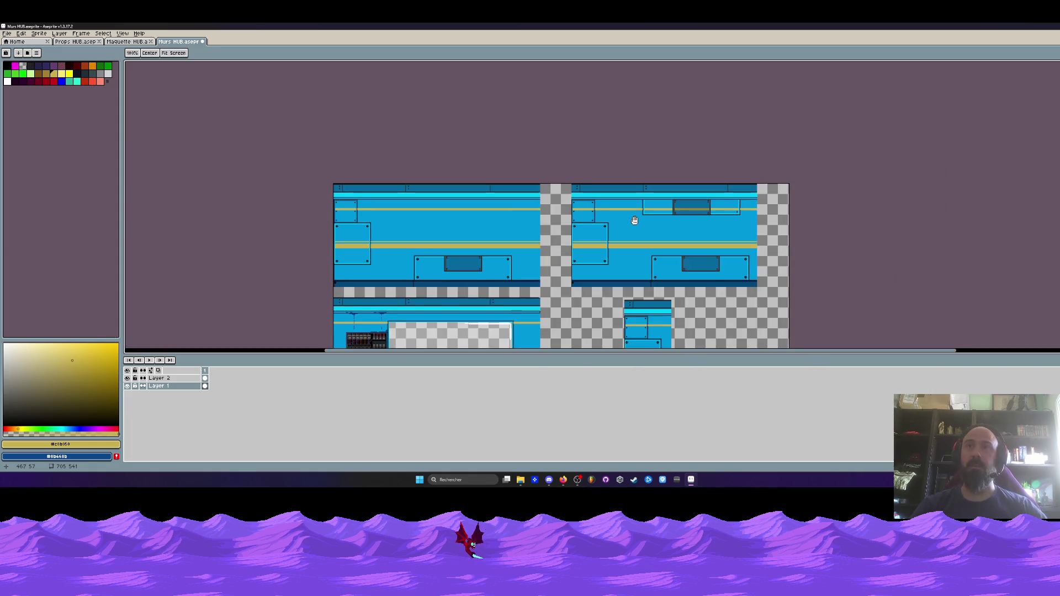
scroll(620, 180, "down", 1)
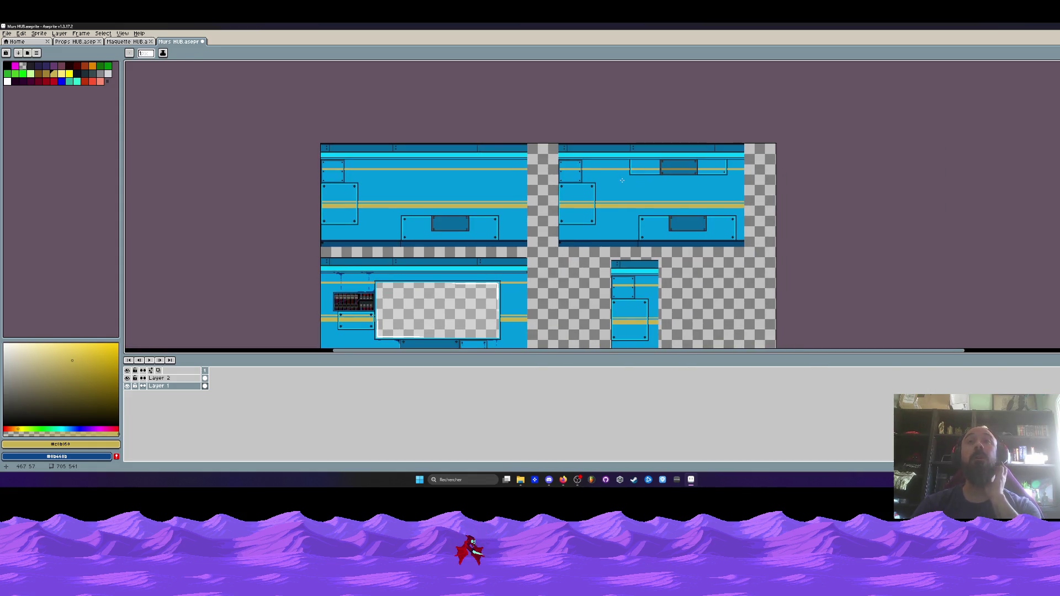
scroll(607, 182, "down", 1)
scroll(574, 180, "up", 1)
mouse_move(575, 185)
left_mouse_down()
mouse_move(560, 77)
mouse_move(584, 253)
left_mouse_up()
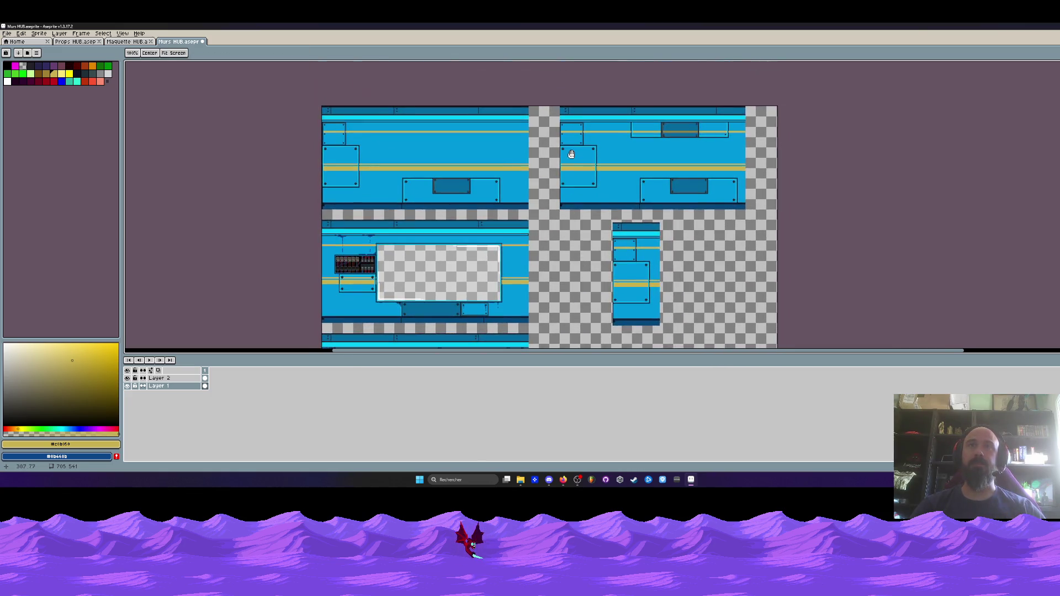
scroll(571, 154, "up", 2)
scroll(573, 166, "down", 1)
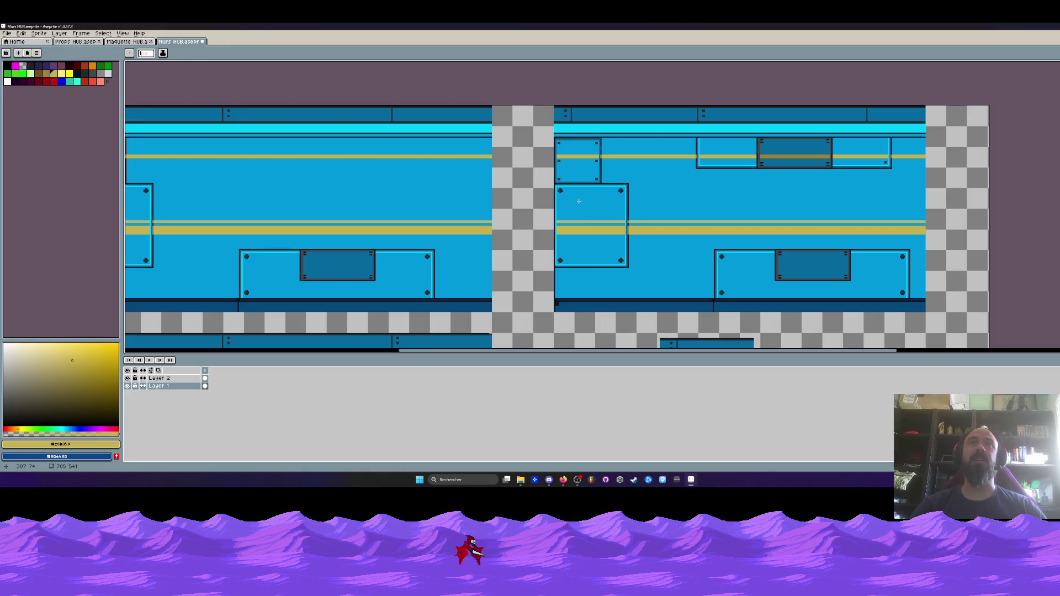
scroll(586, 160, "up", 1)
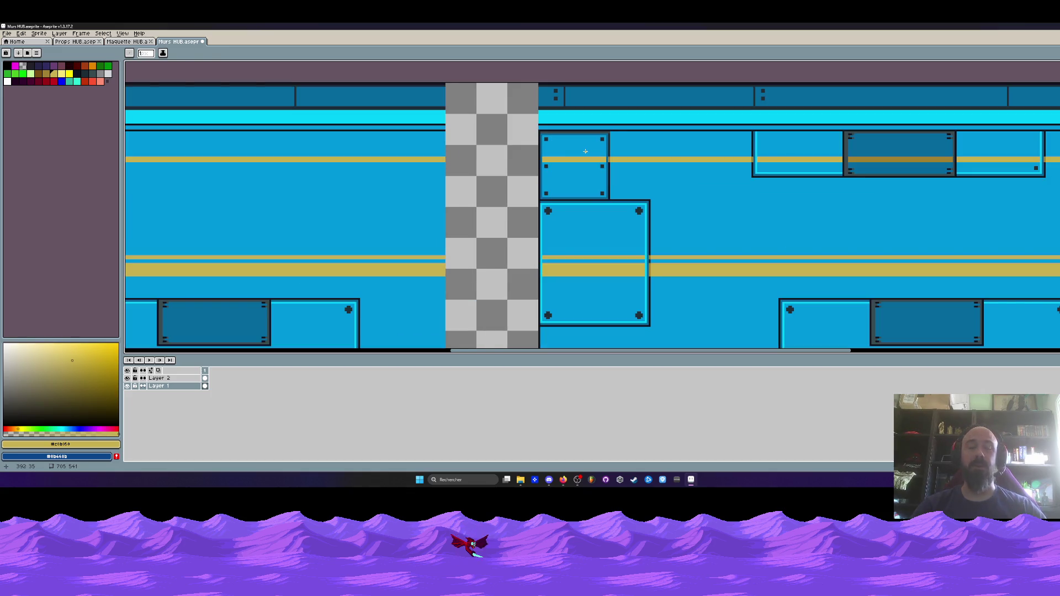
key("i")
left_click(619, 145)
scroll(620, 142, "up", 2)
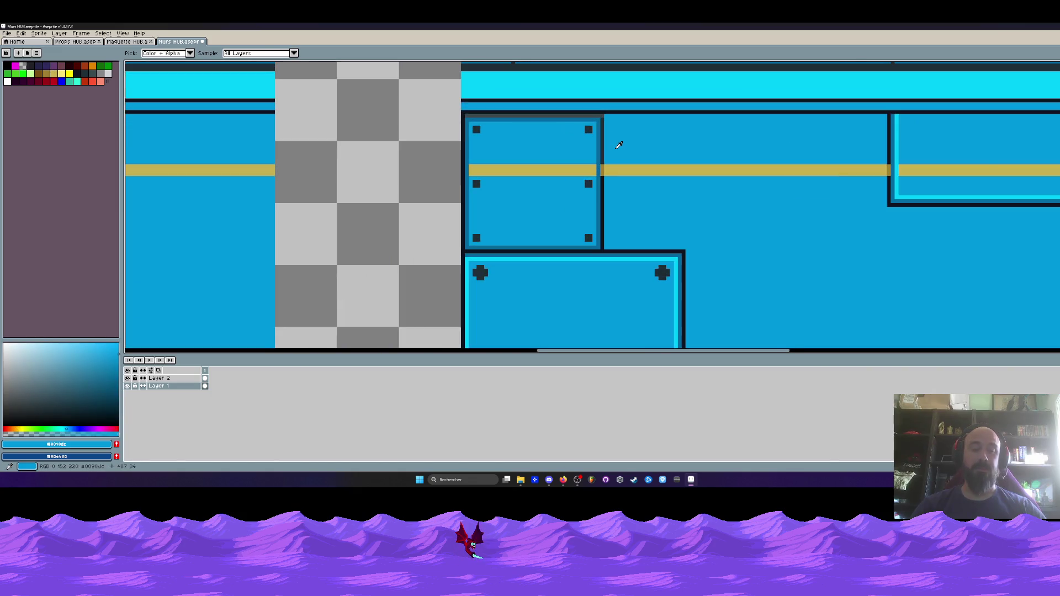
- Fill the gap in the small panel's border with wall blue
key("b")
mouse_move(591, 138)
left_mouse_down()
mouse_move(591, 156)
mouse_move(592, 99)
mouse_move(630, 143)
mouse_move(362, 138)
left_mouse_up()
scroll(656, 164, "down", 3)
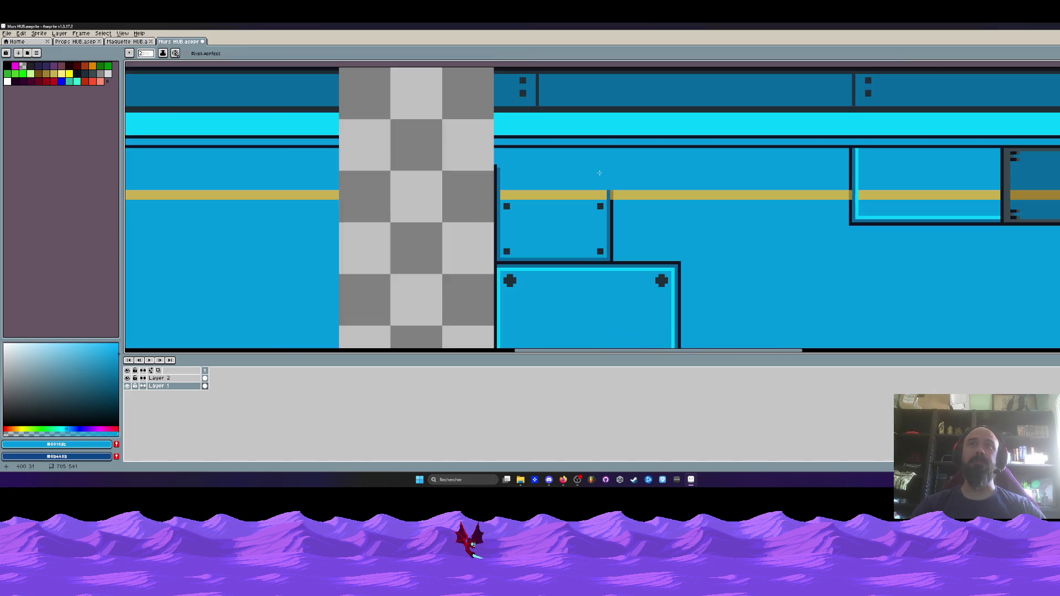
scroll(605, 223, "up", 2)
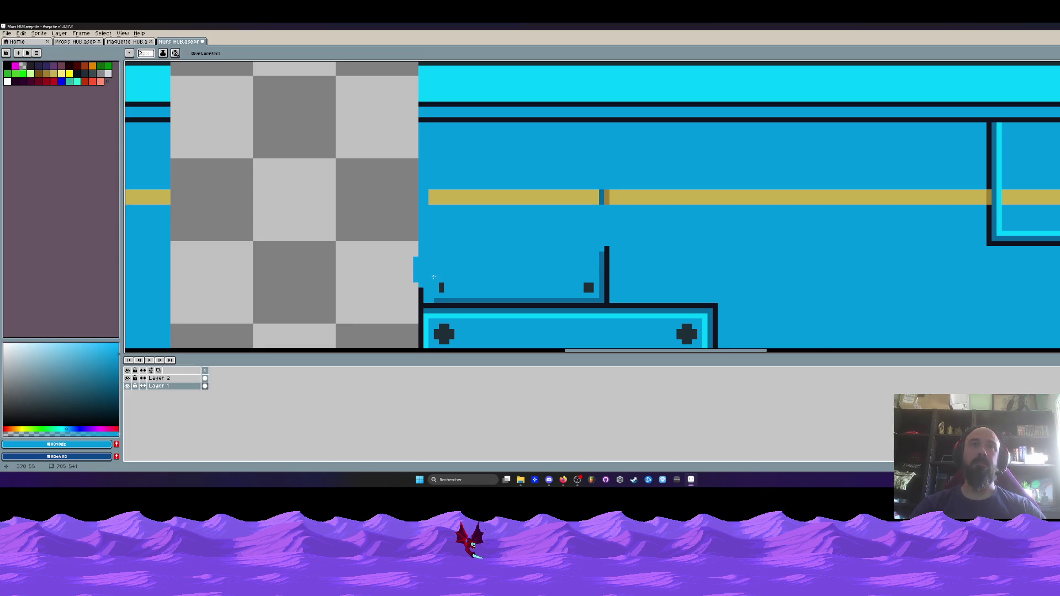
scroll(433, 276, "down", 1)
scroll(416, 256, "up", 3)
- Erase the blue bump at the tile's left edge and paint the dark block and panel outline wall blue
key("v")
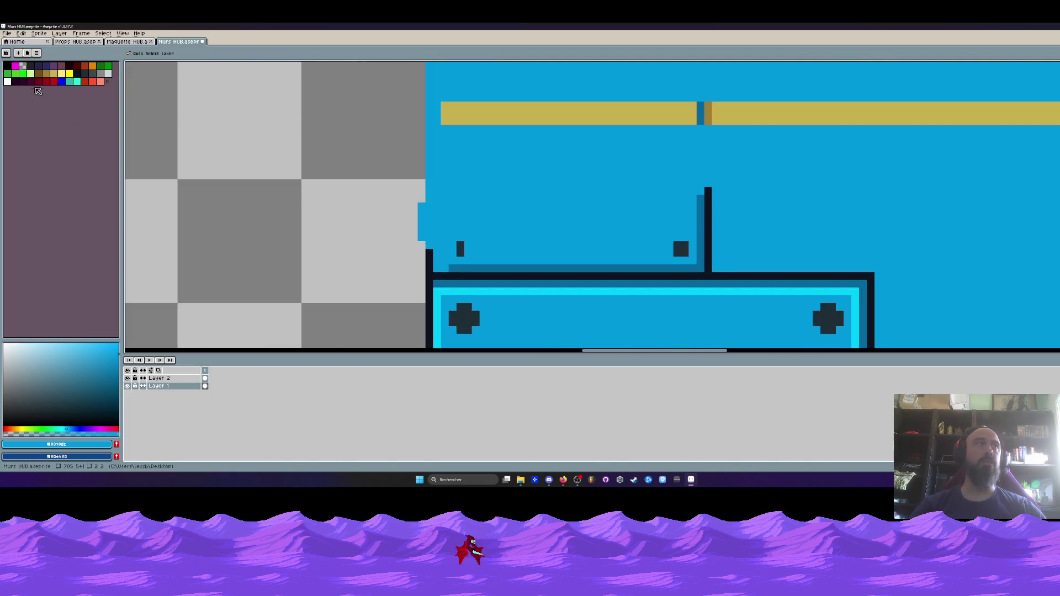
left_click(23, 66)
key("b")
left_click_drag(410, 191, 429, 259)
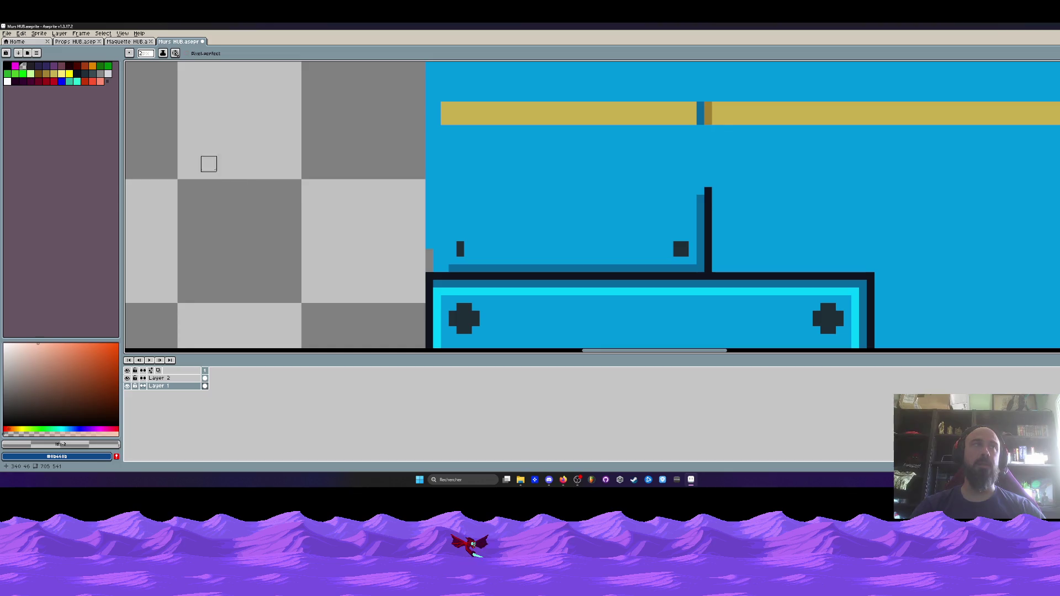
left_click(445, 217, "alt")
scroll(438, 226, "up", 2)
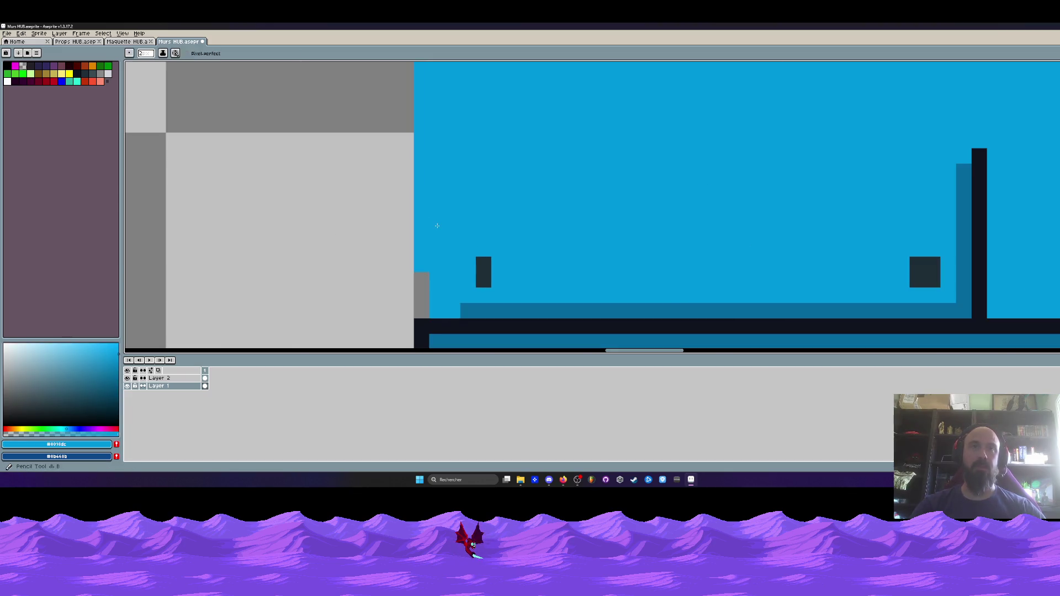
mouse_move(469, 258)
left_mouse_down()
mouse_move(473, 311)
mouse_move(863, 311)
mouse_move(611, 253)
left_mouse_up()
mouse_move(719, 117)
left_mouse_down()
mouse_move(740, 95)
mouse_move(712, 221)
mouse_move(618, 254)
mouse_move(732, 217)
left_mouse_up()
scroll(734, 215, "down", 3)
scroll(630, 187, "up", 3)
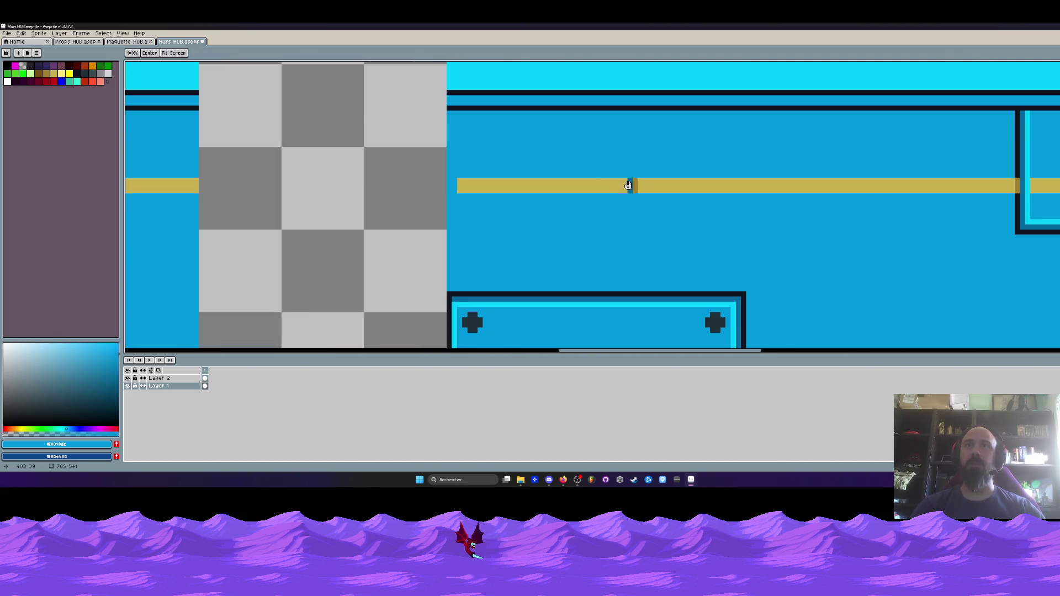
- Sample the yellow stripe colour and paint over the dark mark on the stripe
key("i")
left_click(665, 186)
scroll(660, 186, "up", 1)
key("b")
left_click(607, 191)
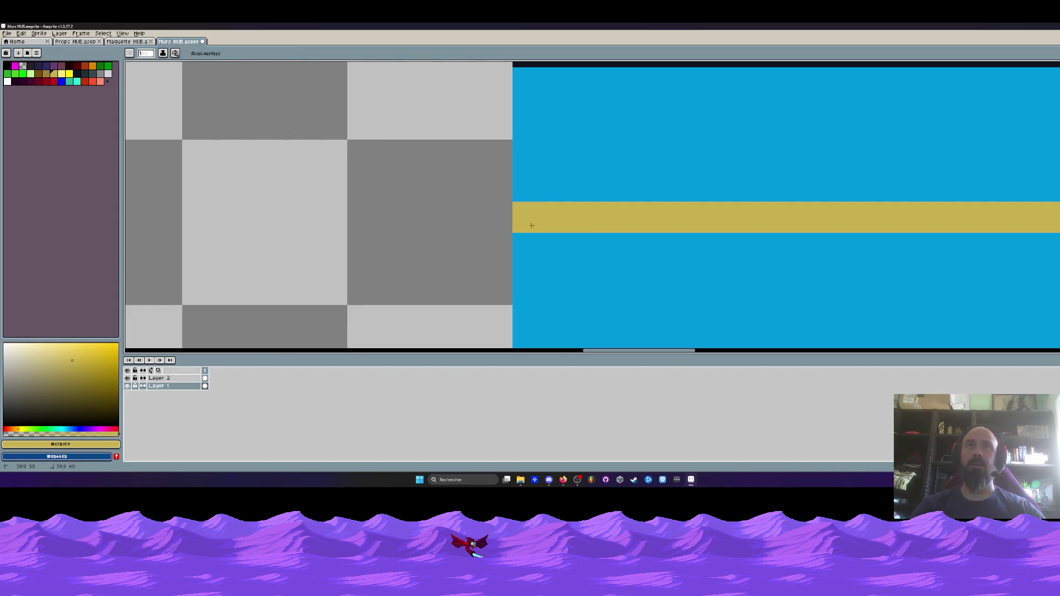
scroll(531, 225, "down", 5)
scroll(532, 209, "up", 2)
scroll(497, 198, "up", 1)
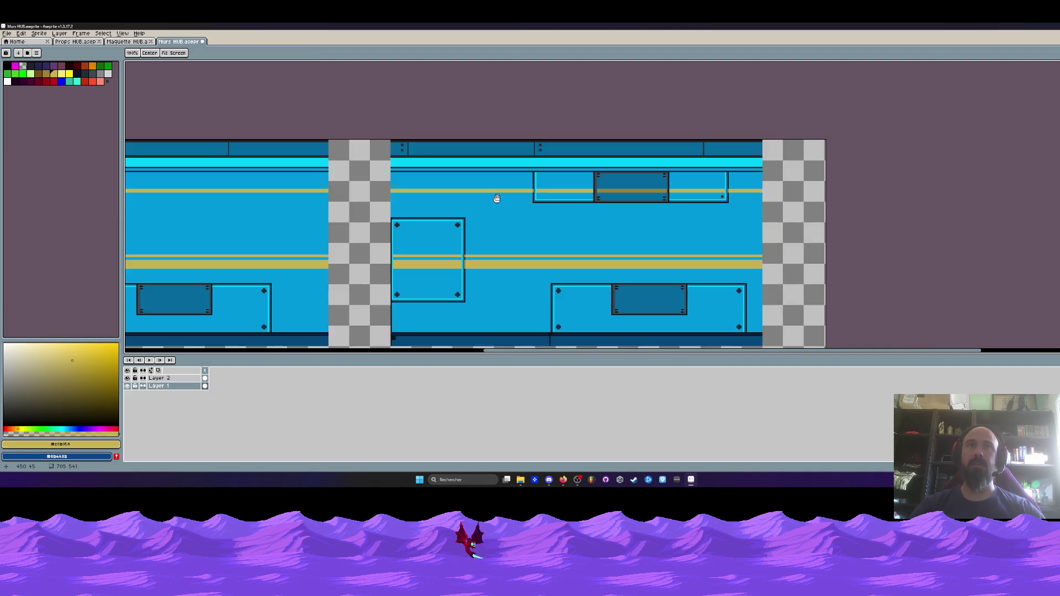
- Select the square riveted panel, place a copy to its right, then undo the duplicate
left_click_drag(497, 199, 492, 174)
left_click_drag(417, 234, 490, 226)
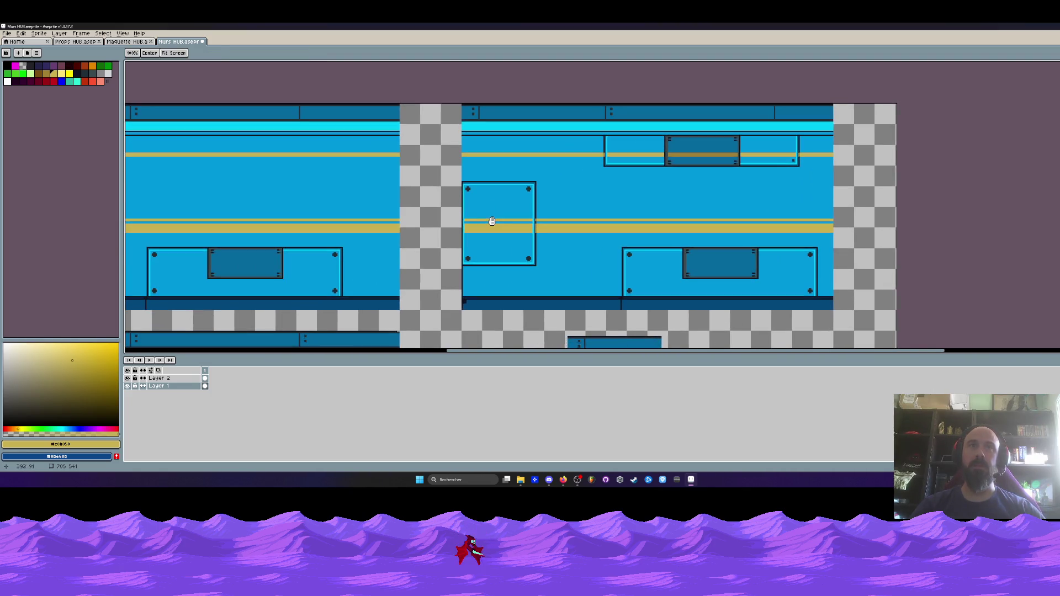
key("m")
scroll(470, 187, "up", 1)
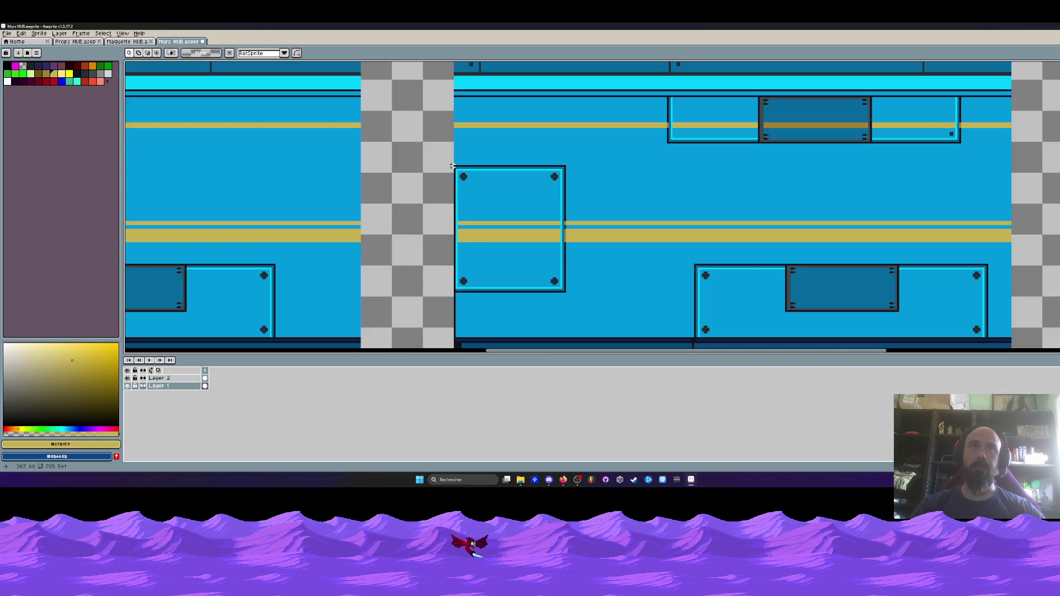
left_click_drag(454, 166, 568, 294)
left_click_drag(525, 237, 656, 239)
left_click(576, 227)
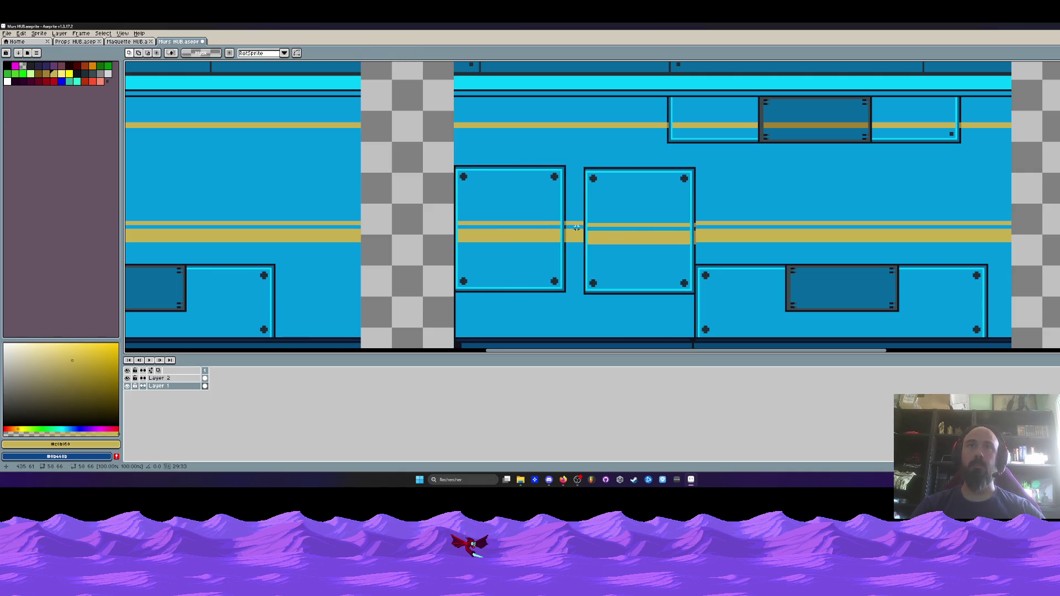
key("ctrl+z")
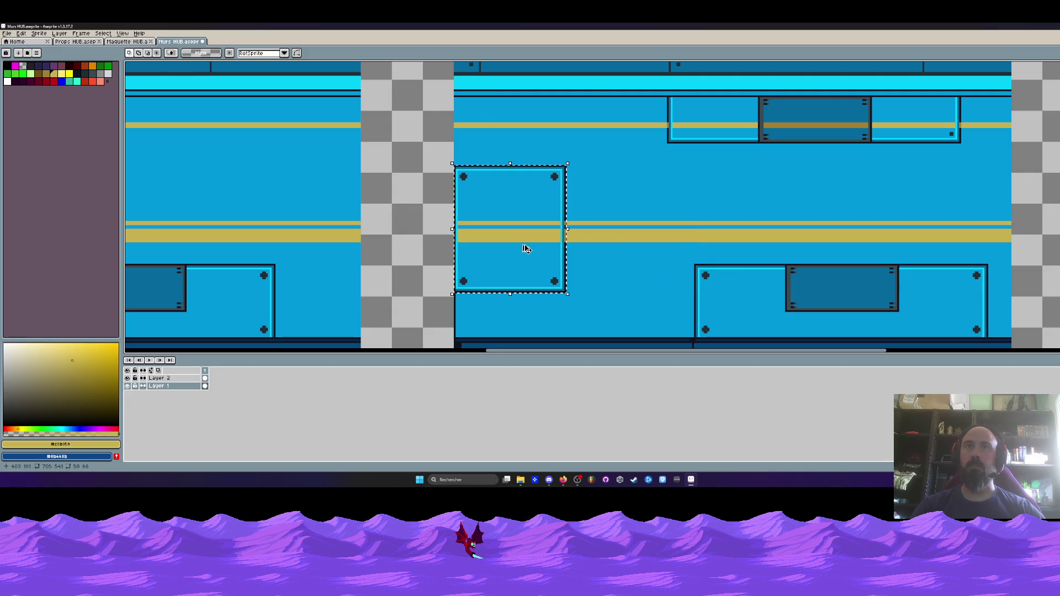
- Move the square panel right and shift blue wall pixels up into the gap
left_click_drag(525, 246, 659, 249)
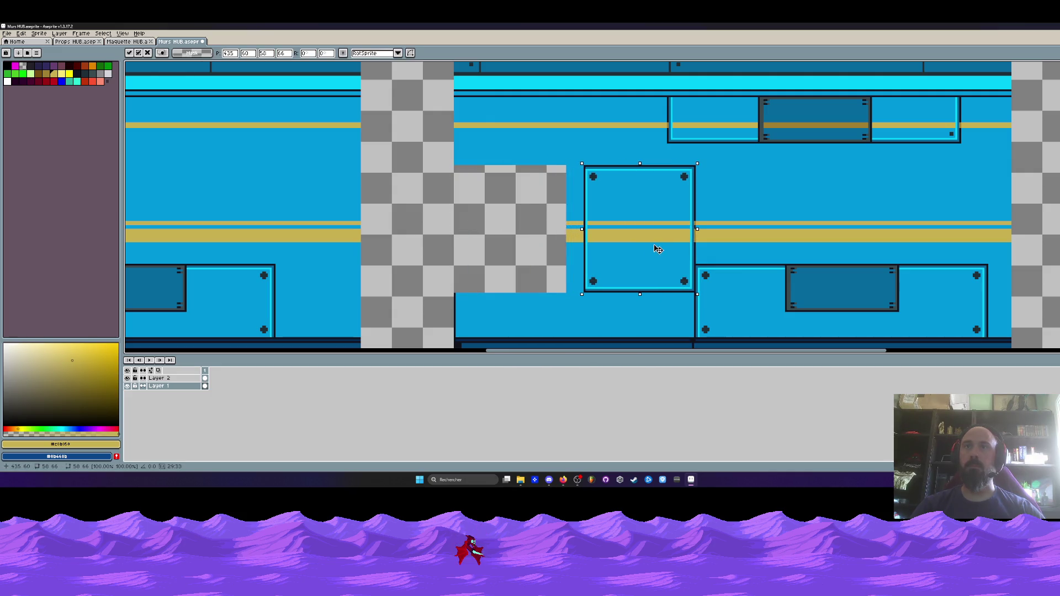
left_click(480, 161)
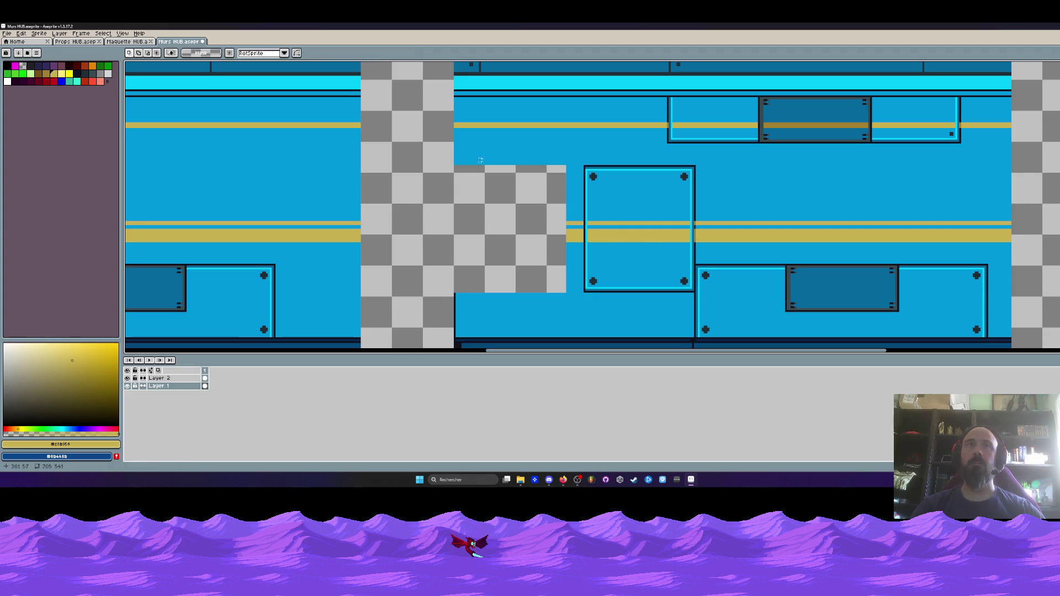
mouse_move(440, 270)
left_mouse_down()
mouse_move(550, 322)
mouse_move(496, 284)
mouse_move(466, 213)
left_mouse_up()
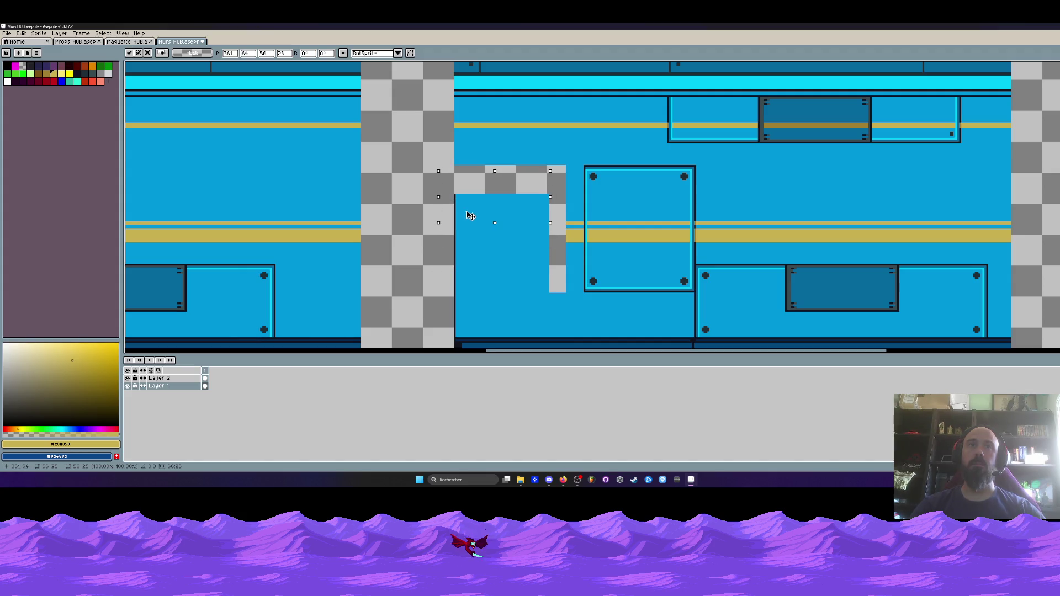
scroll(471, 218, "down", 3)
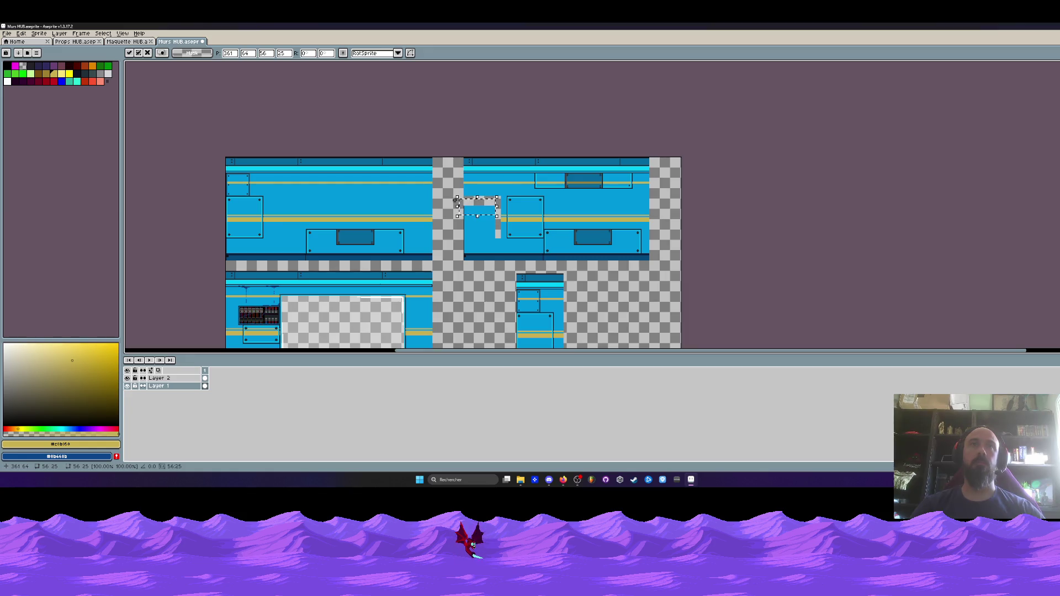
- Select a wall patch and nudge it left into the gap, committing the move
scroll(456, 200, "up", 3)
scroll(442, 210, "down", 3)
scroll(429, 217, "up", 3)
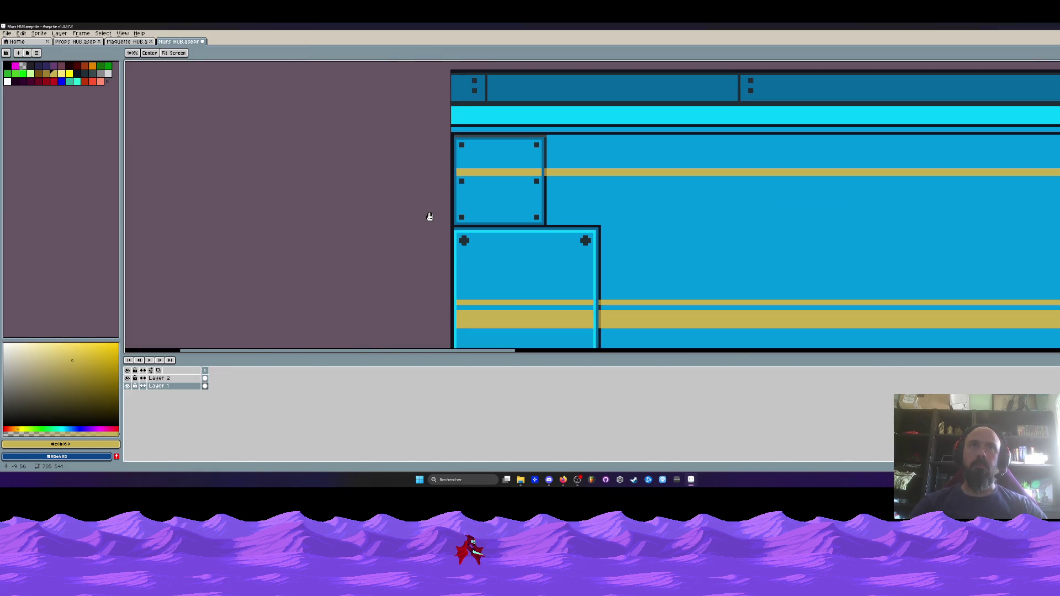
scroll(430, 217, "down", 3)
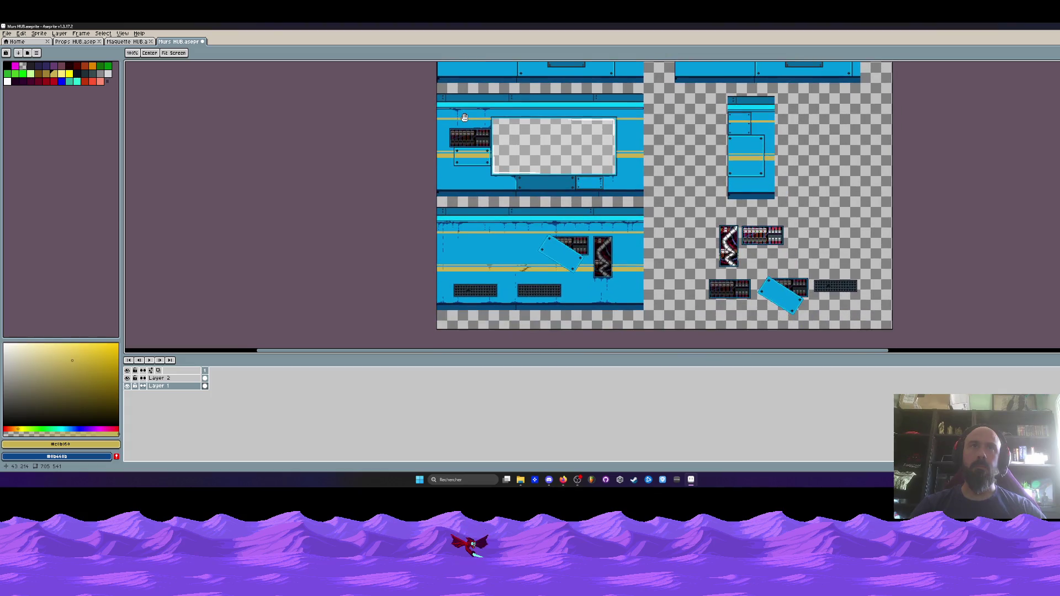
scroll(464, 117, "up", 3)
scroll(432, 194, "down", 3)
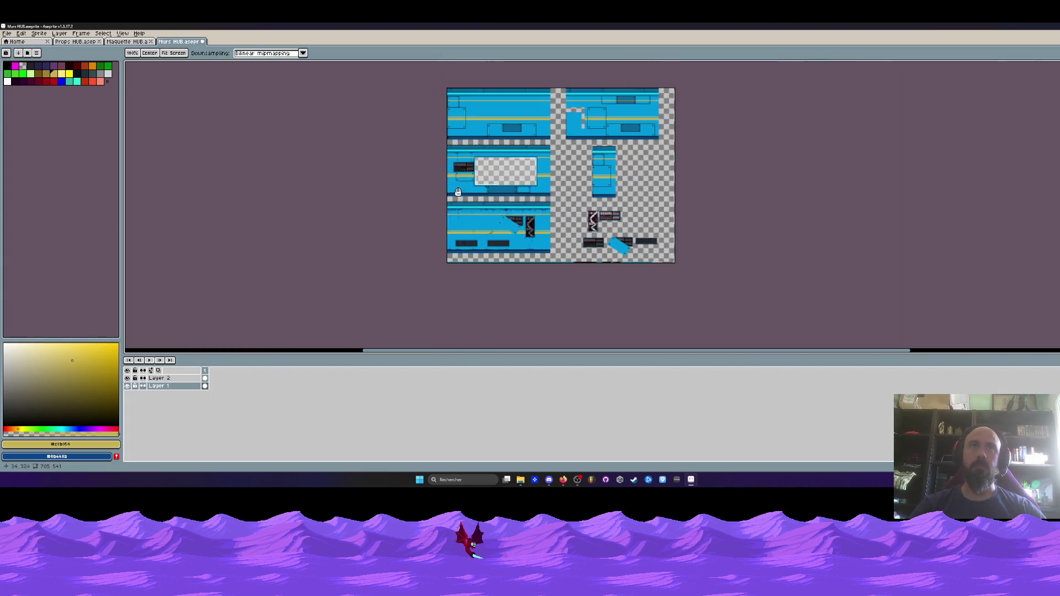
scroll(456, 213, "up", 4)
mouse_move(429, 212)
left_mouse_down()
mouse_move(471, 232)
mouse_move(490, 279)
mouse_move(447, 264)
left_mouse_up()
scroll(447, 261, "down", 5)
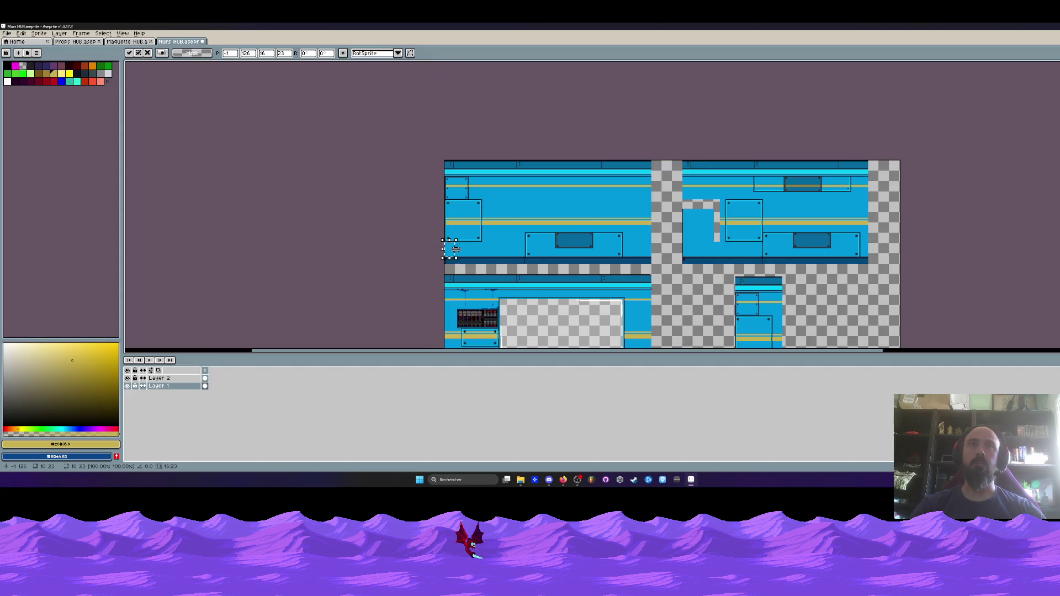
left_click_drag(561, 220, 481, 214)
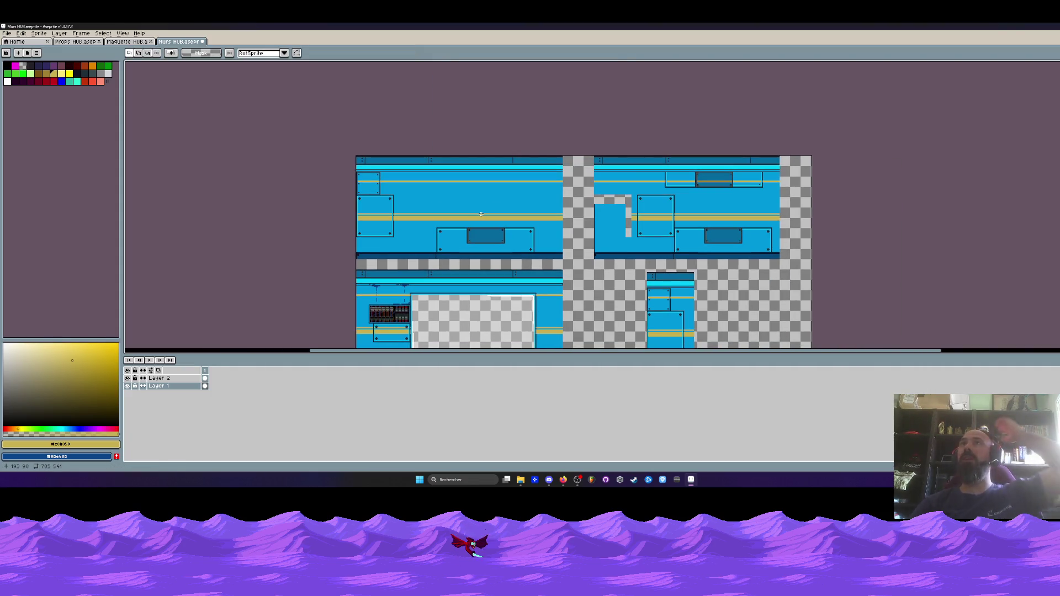
scroll(601, 207, "up", 4)
scroll(530, 203, "down", 2)
scroll(529, 203, "up", 2)
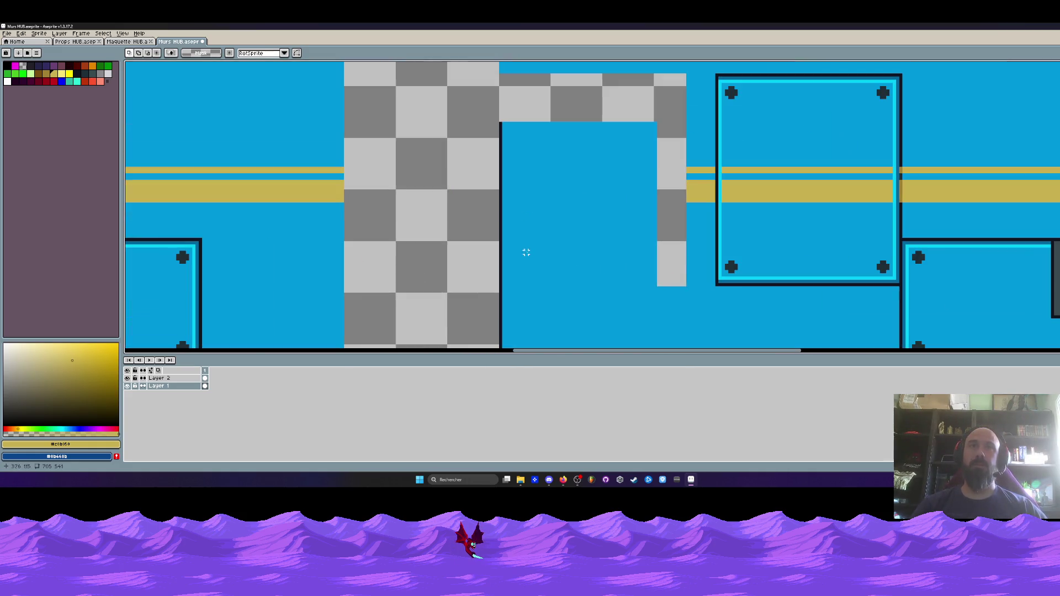
mouse_move(519, 116)
left_mouse_down()
mouse_move(597, 343)
mouse_move(587, 276)
left_mouse_up()
left_click_drag(561, 241, 544, 241)
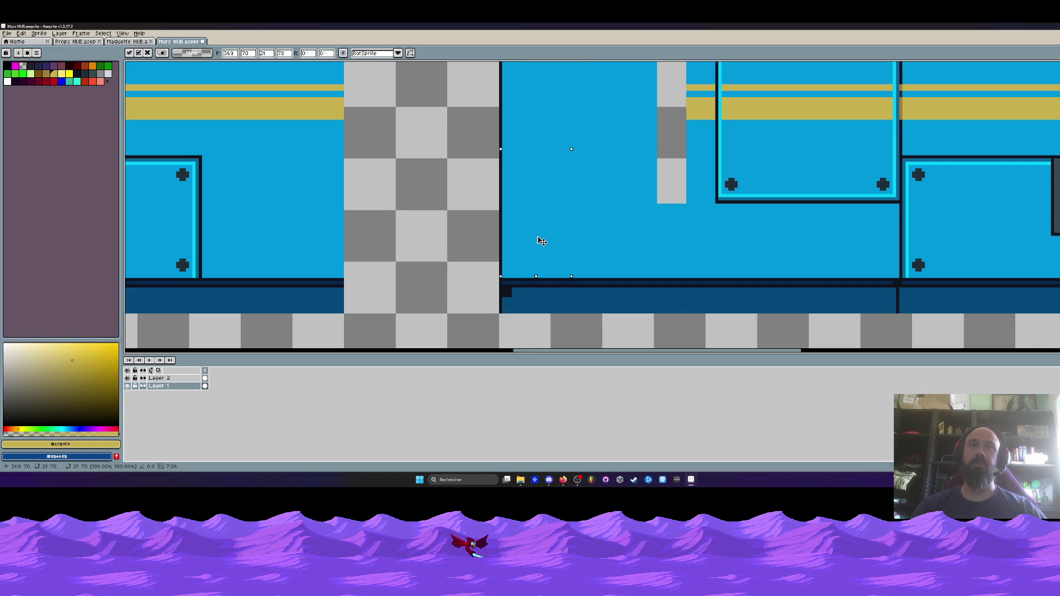
scroll(544, 237, "down", 3)
scroll(552, 193, "up", 2)
key("Return")
- Move the wall strip above down into the gap and cover the leftover transparent column
left_click_drag(489, 129, 637, 164)
mouse_move(557, 150)
left_mouse_down()
mouse_move(552, 180)
mouse_move(539, 183)
mouse_move(541, 160)
mouse_move(541, 192)
left_mouse_up()
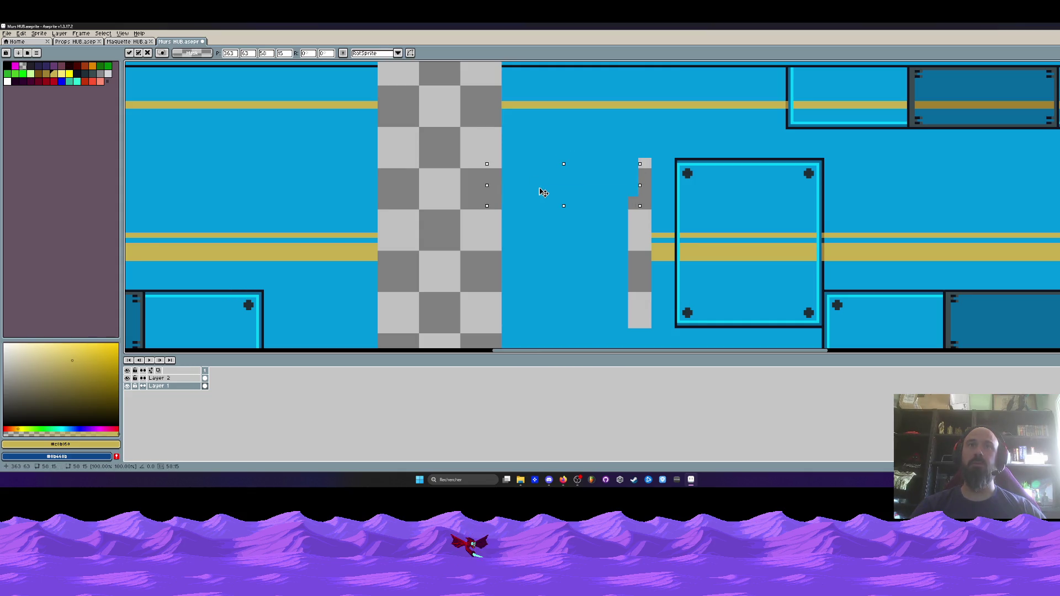
key("Return")
left_click_drag(561, 139, 626, 338)
left_click_drag(601, 281, 630, 274)
key("Return")
scroll(627, 260, "down", 2)
scroll(597, 188, "down", 2)
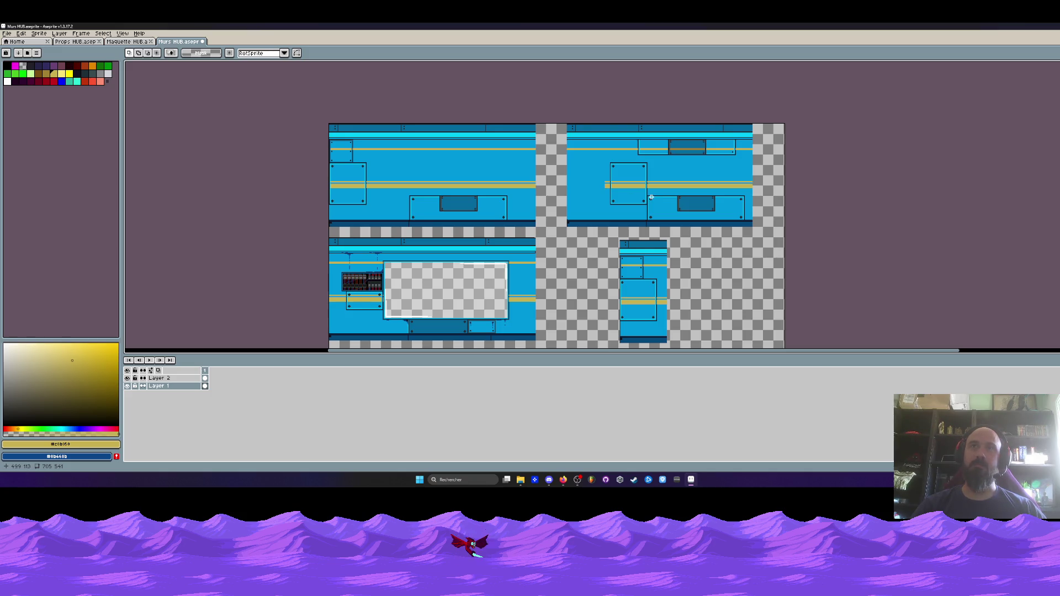
- Draw a rectangular selection around the upper right wall tile
left_click(564, 479)
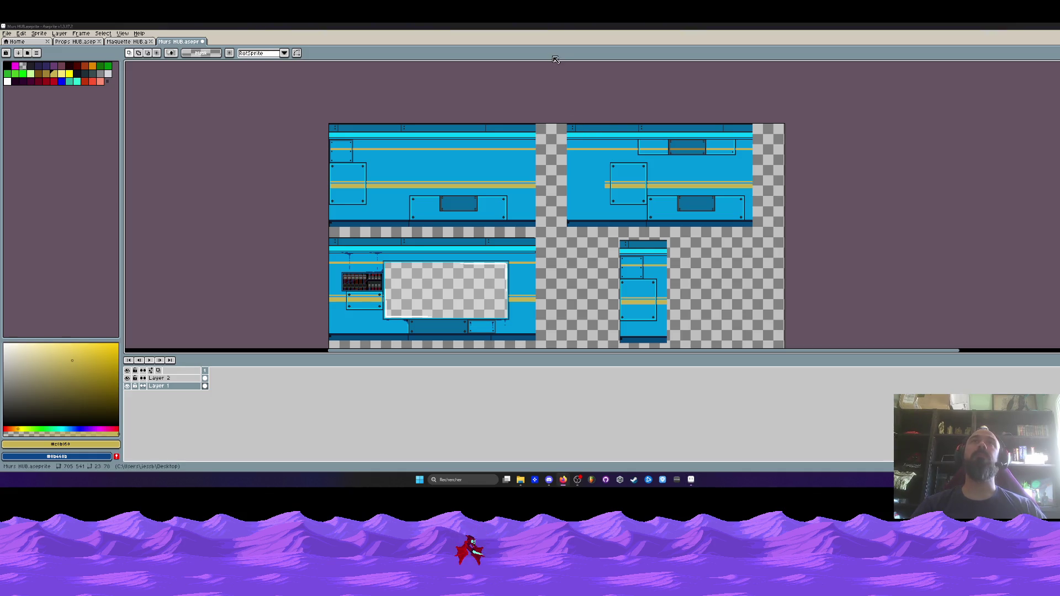
scroll(571, 132, "down", 1)
scroll(555, 210, "up", 1)
key("m")
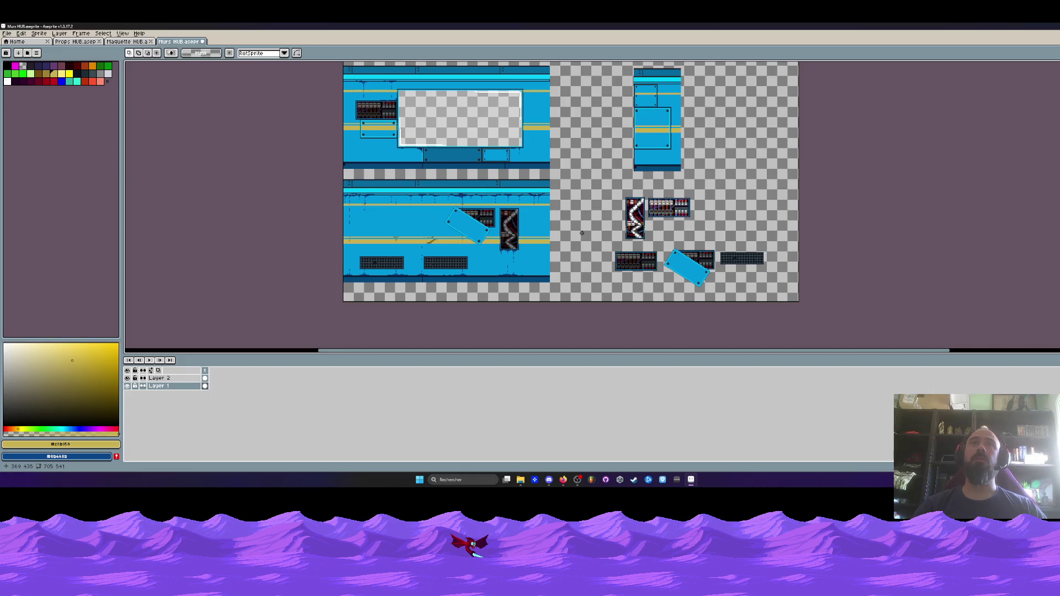
scroll(563, 265, "up", 5)
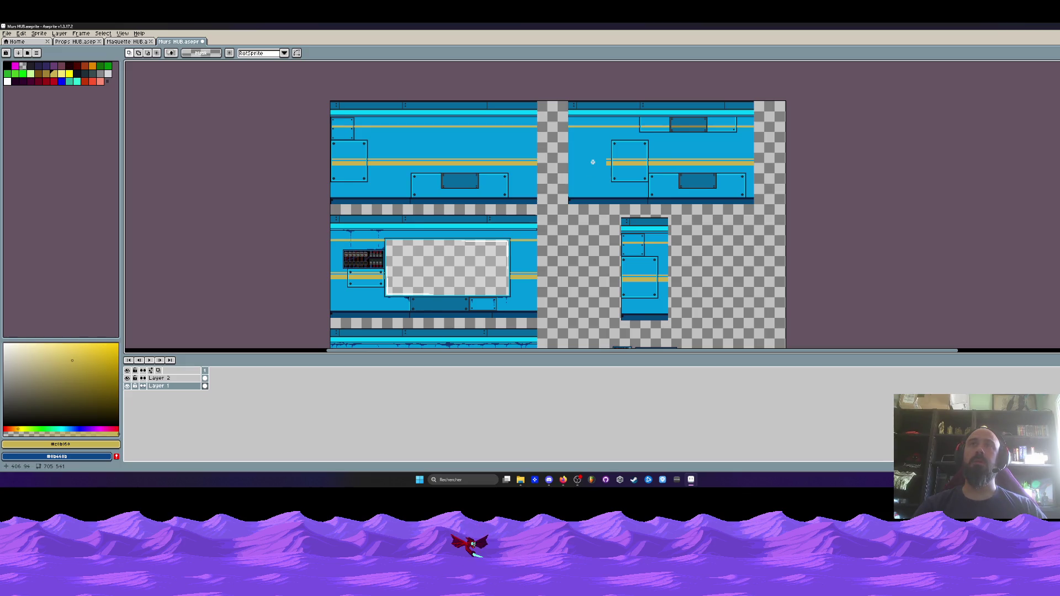
scroll(593, 161, "up", 1)
scroll(653, 175, "down", 1)
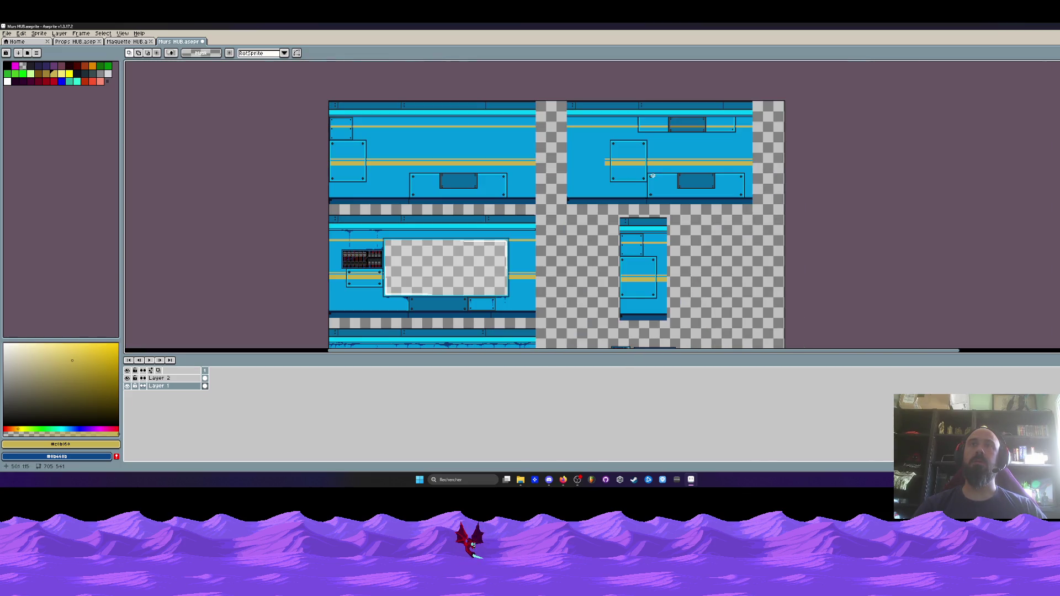
left_click_drag(553, 101, 775, 210)
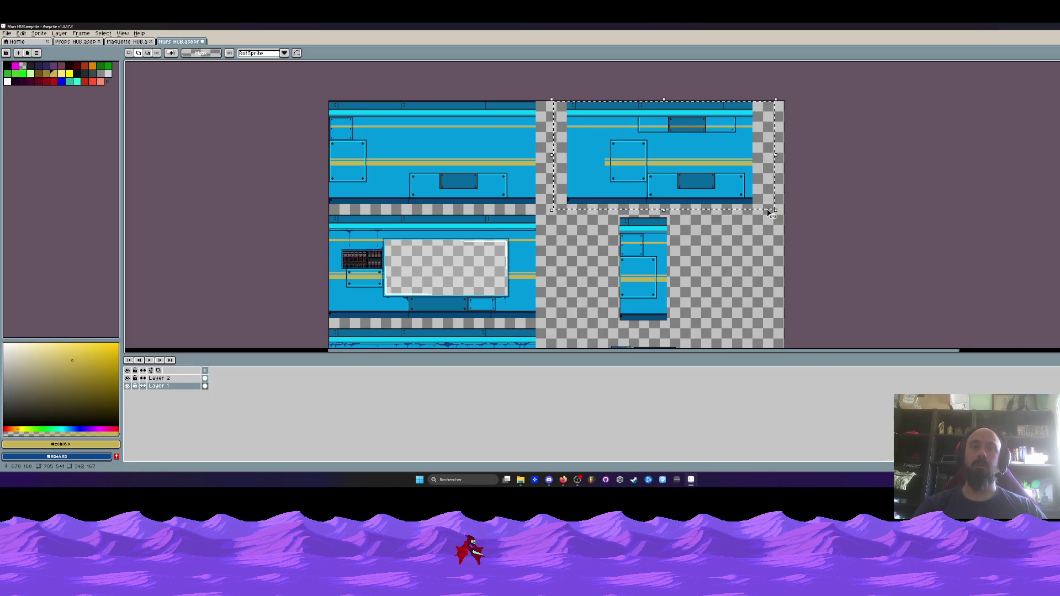
- Mirror the selected tile horizontally and extend the yellow stripes to the right
key("shift+h")
key("Return")
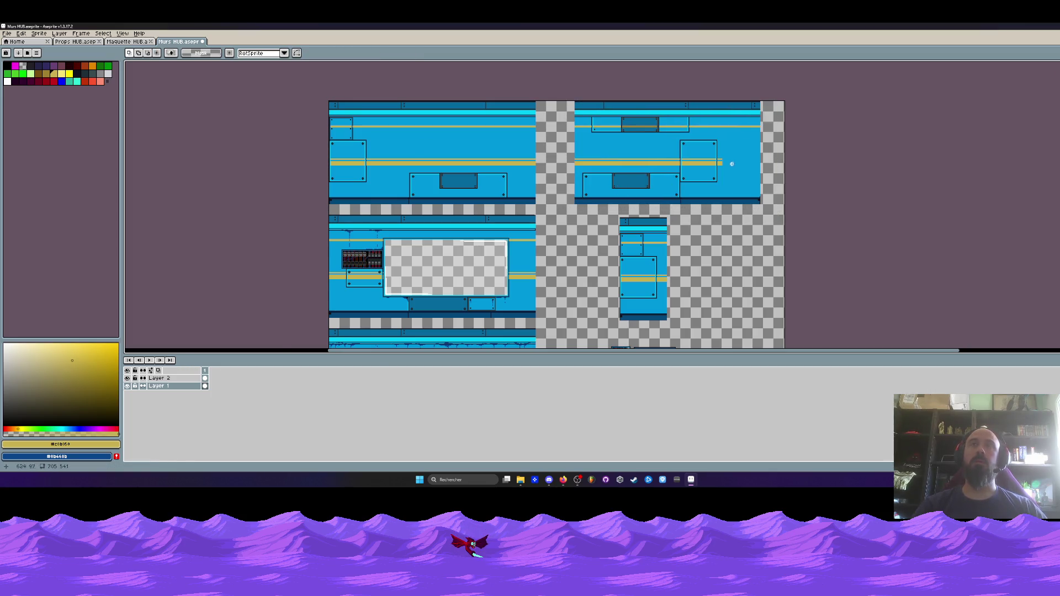
scroll(718, 162, "up", 2)
scroll(709, 161, "up", 1)
left_click_drag(679, 143, 726, 207)
left_click_drag(694, 172, 746, 176)
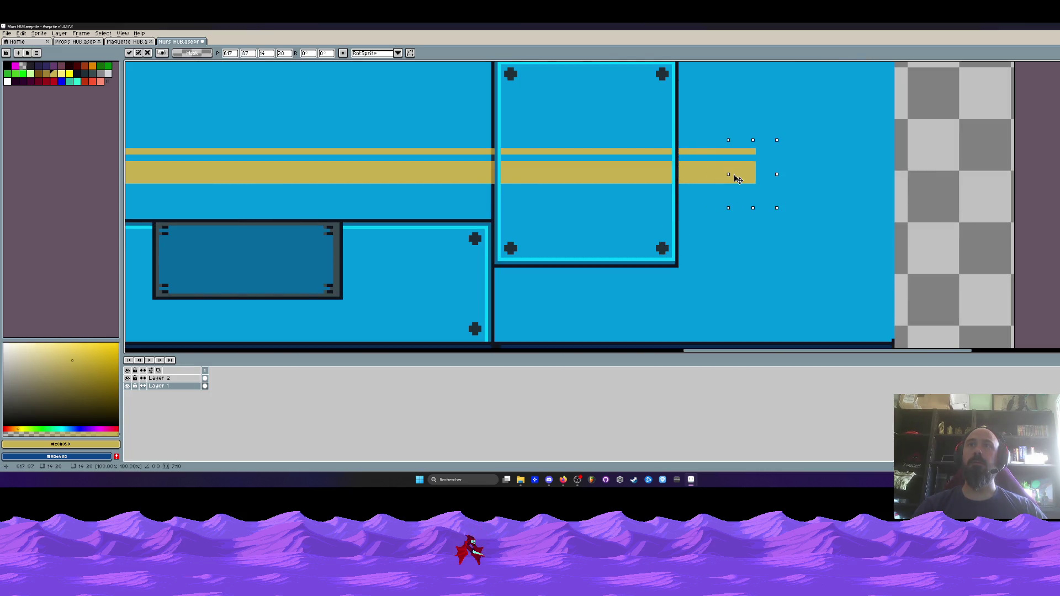
key("Return")
- Extend the stripe block further right, undo the misplaced end move, and deselect
left_click_drag(680, 139, 798, 213)
mouse_move(710, 177)
left_mouse_down()
mouse_move(812, 183)
mouse_move(770, 178)
left_mouse_up()
key("Return")
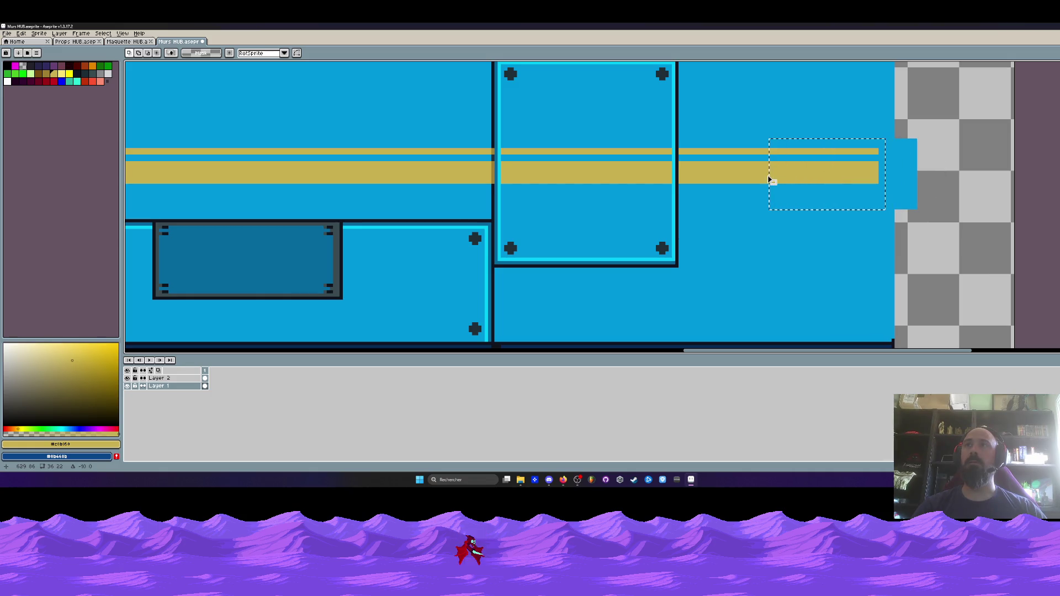
mouse_move(829, 144)
left_mouse_down()
mouse_move(880, 194)
mouse_move(870, 169)
left_mouse_up()
key("ctrl+z")
scroll(868, 170, "up", 1)
key("ctrl+z")
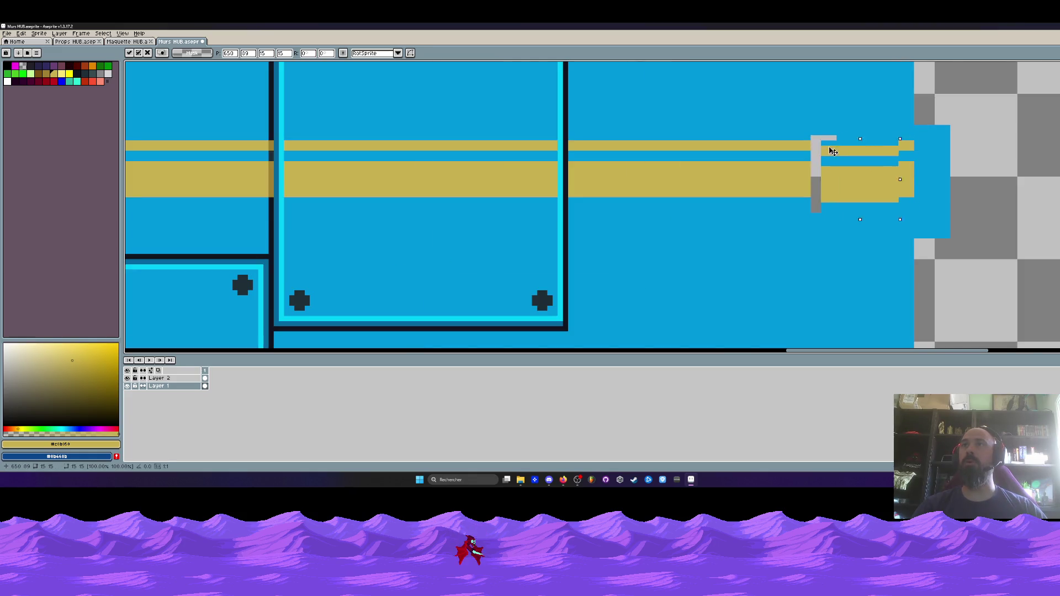
key("ctrl+d")
- Delete the blue piece overhanging past the tile edge
left_click_drag(917, 119, 972, 249)
key("Delete")
scroll(945, 208, "down", 3)
scroll(945, 208, "down", 4)
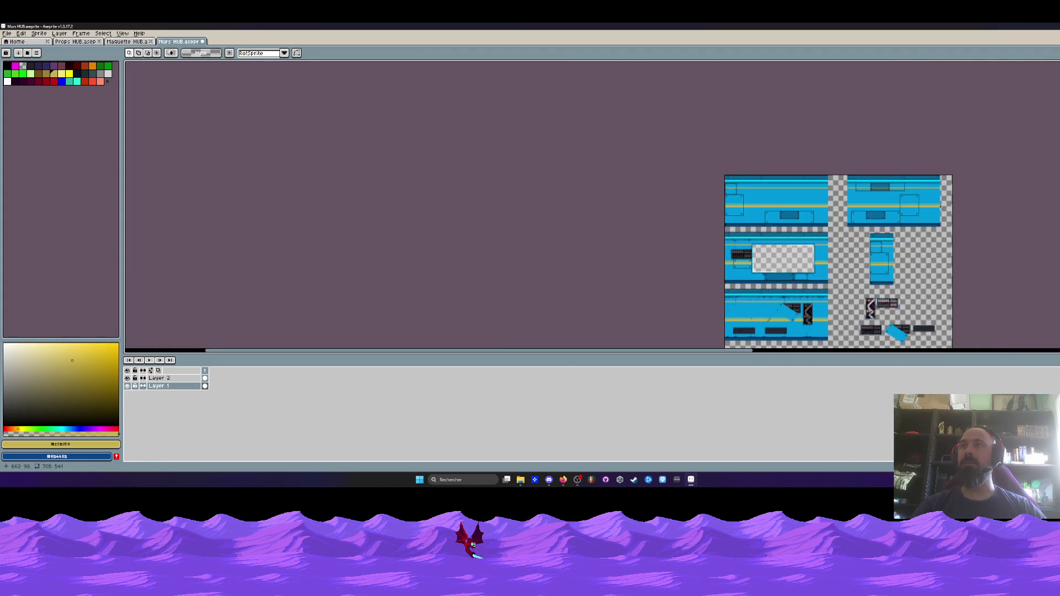
scroll(906, 201, "up", 2)
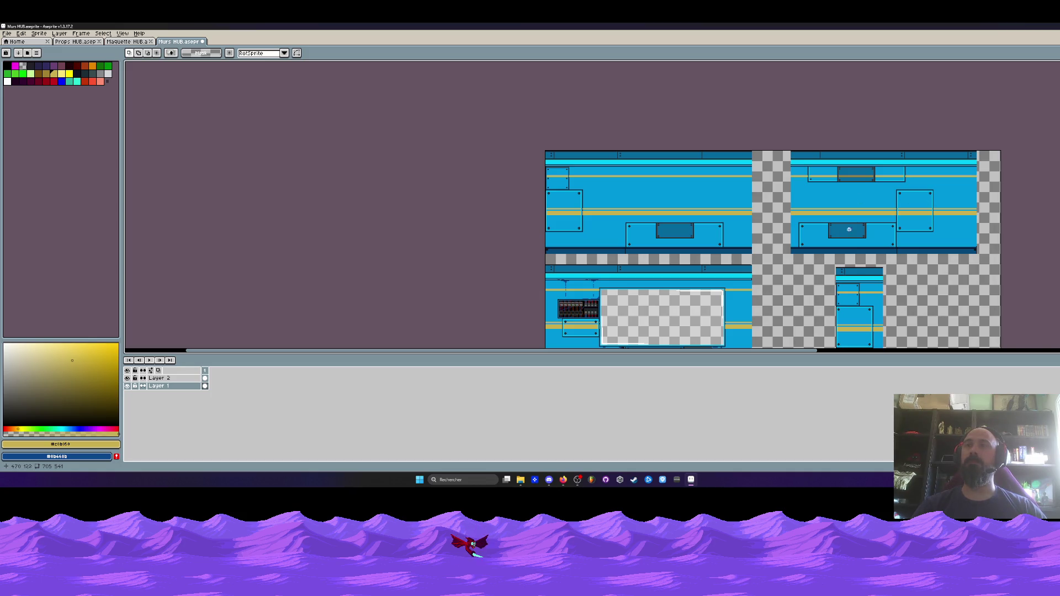
scroll(837, 237, "up", 4)
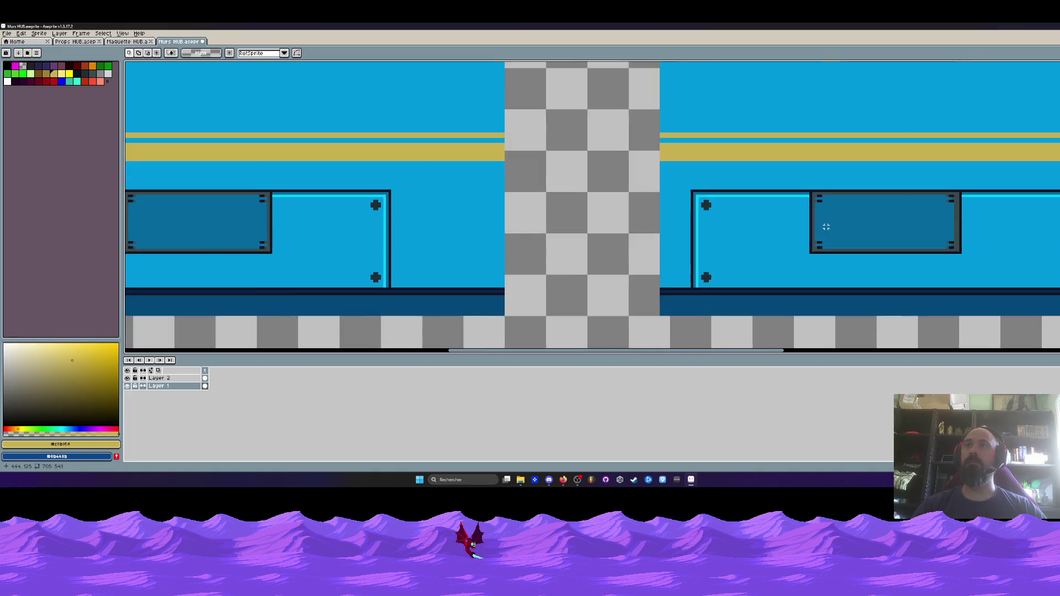
scroll(808, 184, "down", 3)
scroll(788, 208, "up", 2)
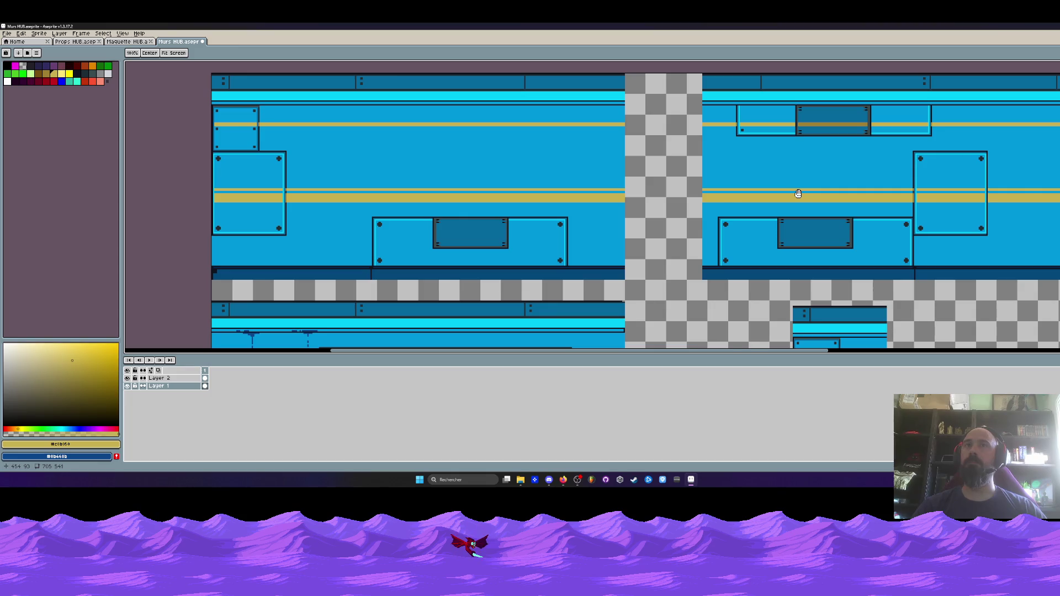
scroll(799, 194, "down", 2)
- Pan over the tile sheet, then switch to the Maquette HUB mockup document
mouse_move(696, 251)
left_mouse_down()
mouse_move(671, 141)
mouse_move(668, 235)
left_mouse_up()
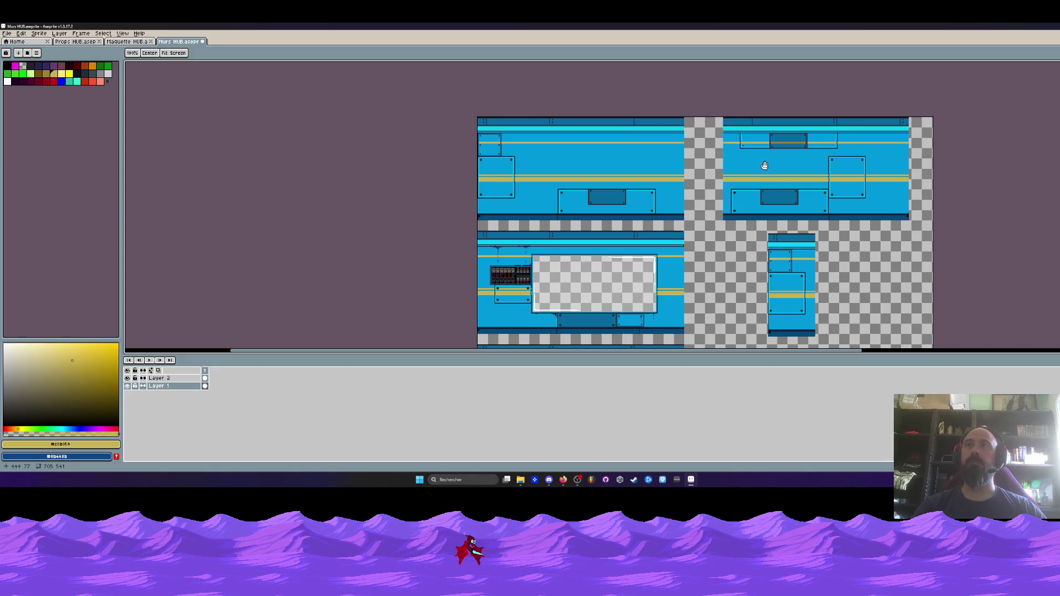
left_click_drag(771, 152, 763, 173)
key("space")
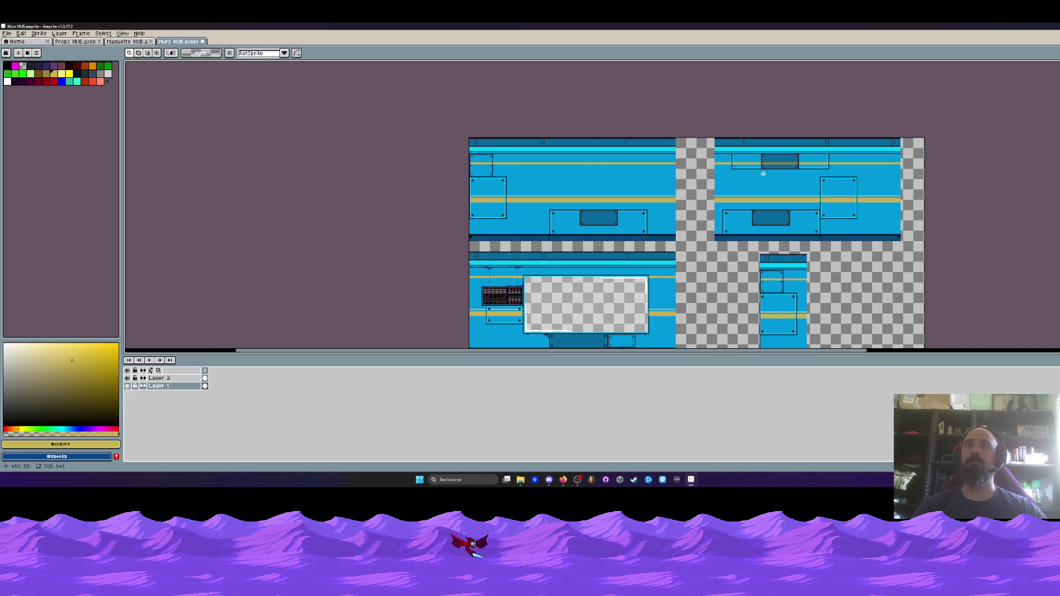
scroll(754, 166, "up", 3)
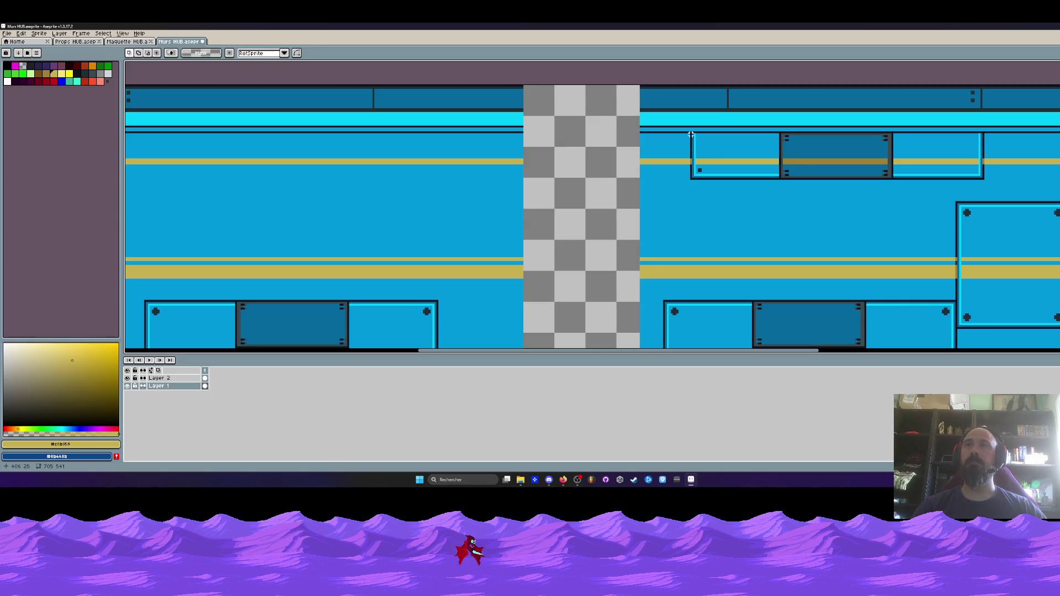
left_click(128, 41)
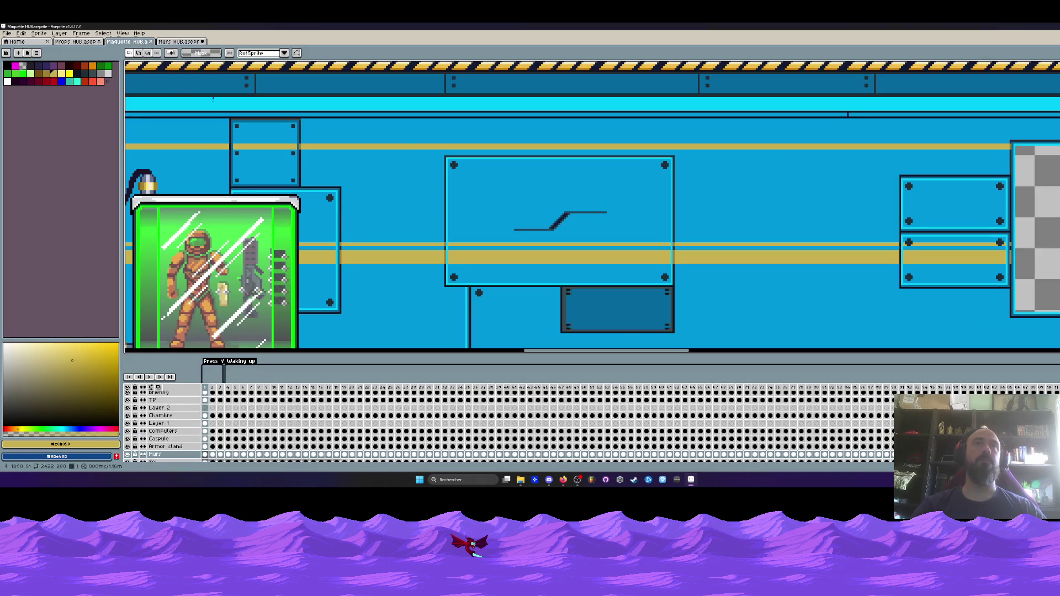
- Select the large riveted panel with the diagonal line in the mockup
left_click_drag(432, 144, 626, 267)
left_click(449, 159)
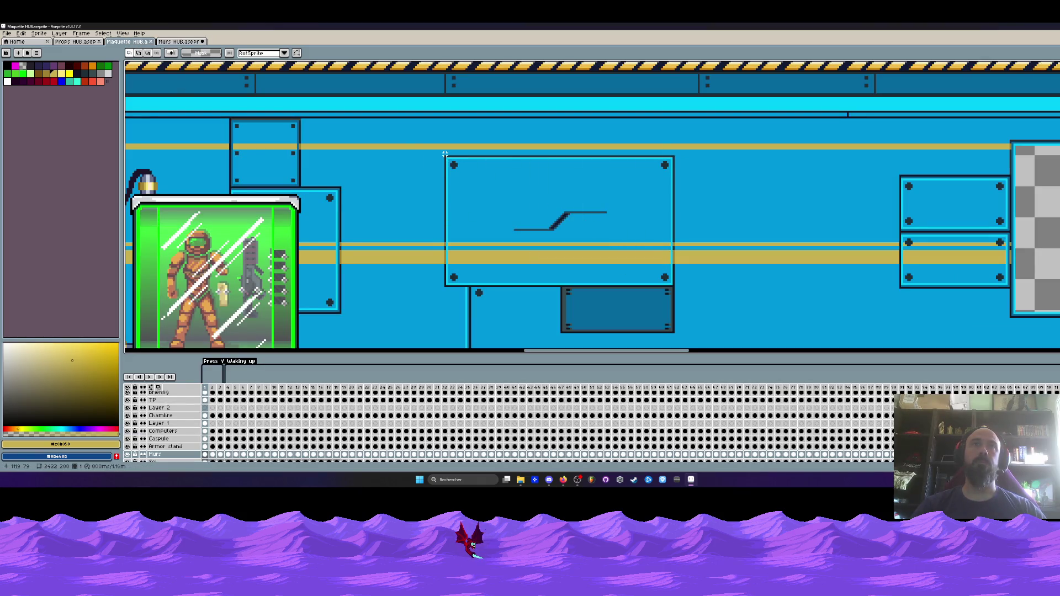
mouse_move(445, 156)
left_mouse_down()
mouse_move(673, 243)
mouse_move(675, 286)
left_mouse_up()
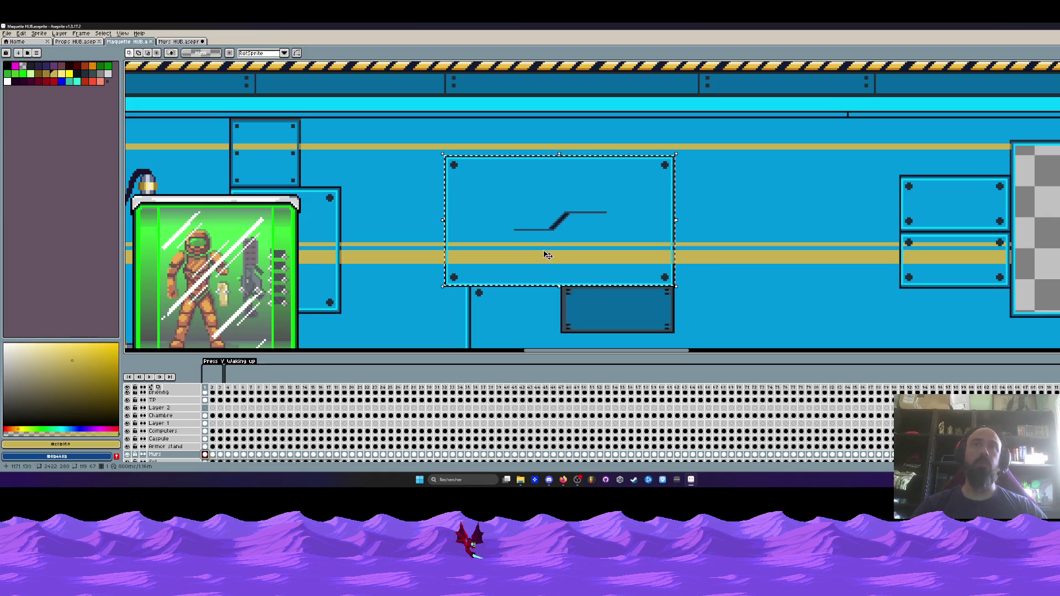
left_click_drag(539, 239, 764, 239, "ctrl")
key("Escape")
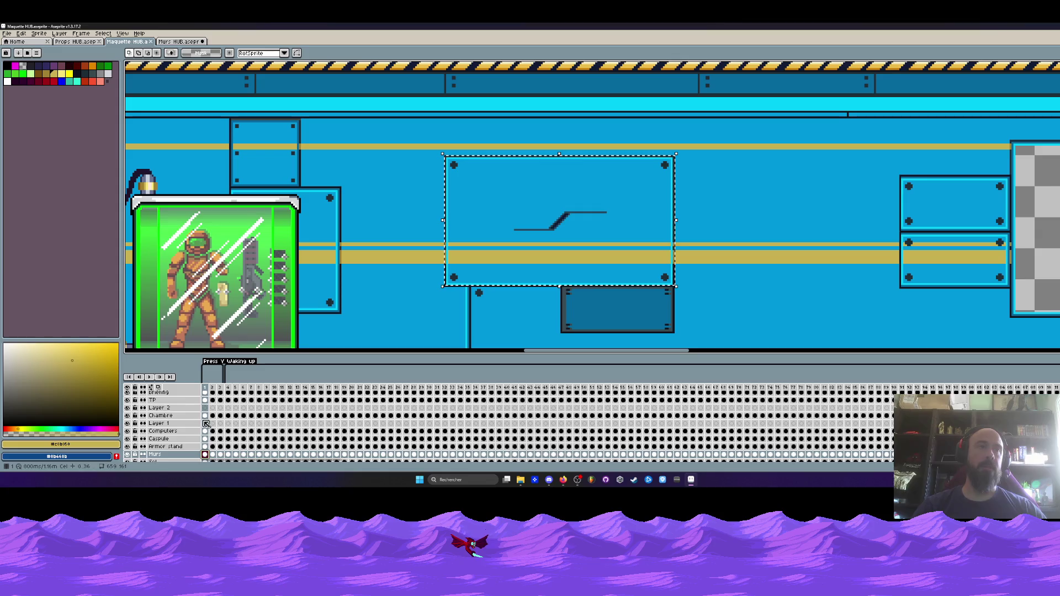
- Make the Boss-Y layer active, reselect the panel, and go back to Murs HUB.aseprite
left_click(154, 423)
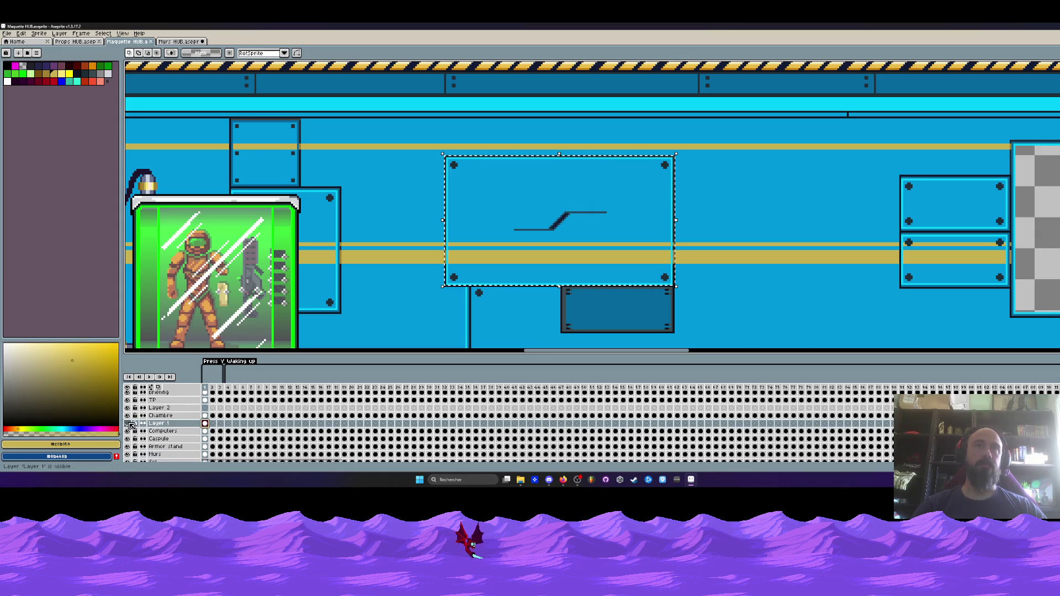
scroll(135, 426, "up", 2)
left_click(204, 396)
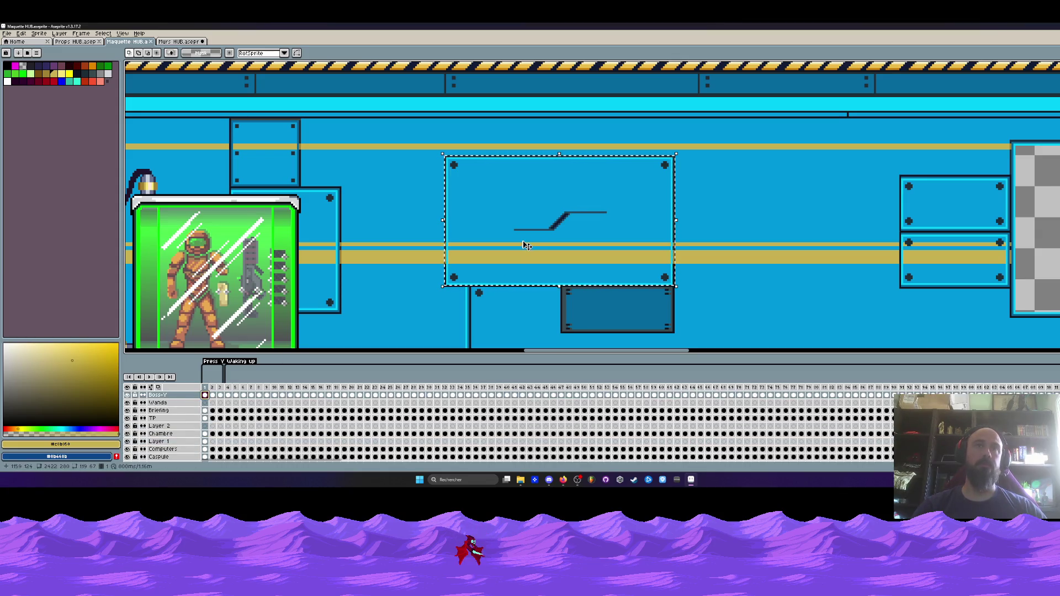
mouse_move(556, 220)
left_mouse_down()
mouse_move(426, 147)
mouse_move(719, 313)
mouse_move(753, 319)
left_mouse_up()
left_click(440, 178)
scroll(440, 178, "up", 1)
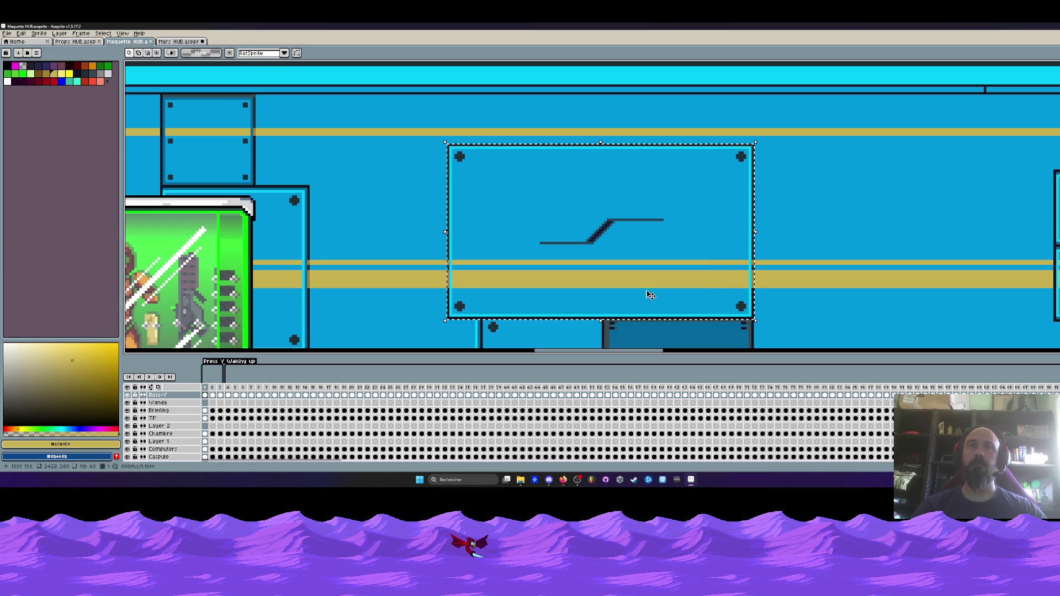
left_click(191, 42)
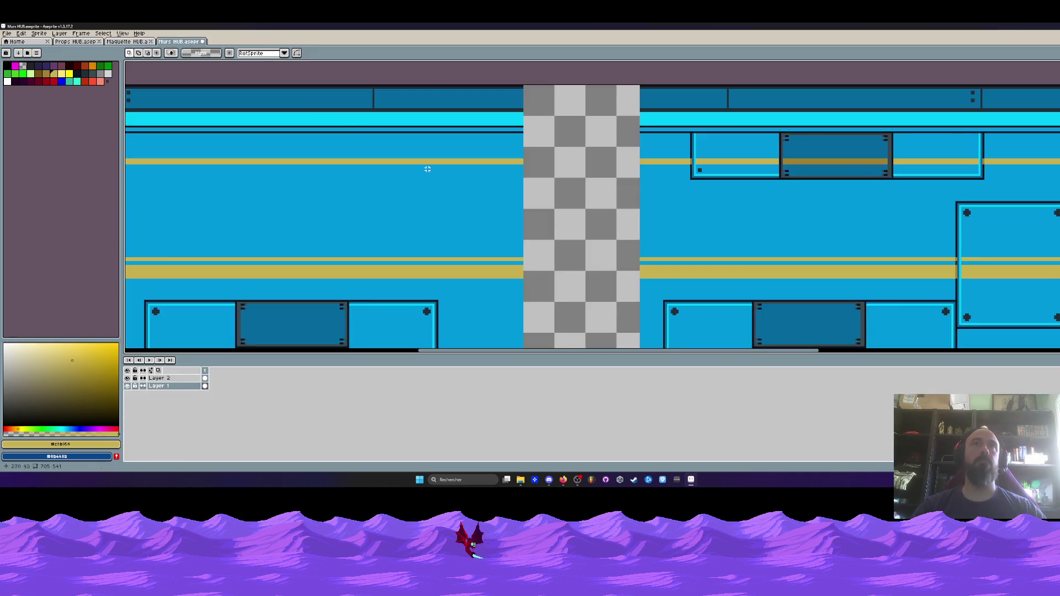
- Paste the copied panel and park it in the lower-right empty area of the sheet
key("ctrl+v")
left_click_drag(619, 260, 694, 217)
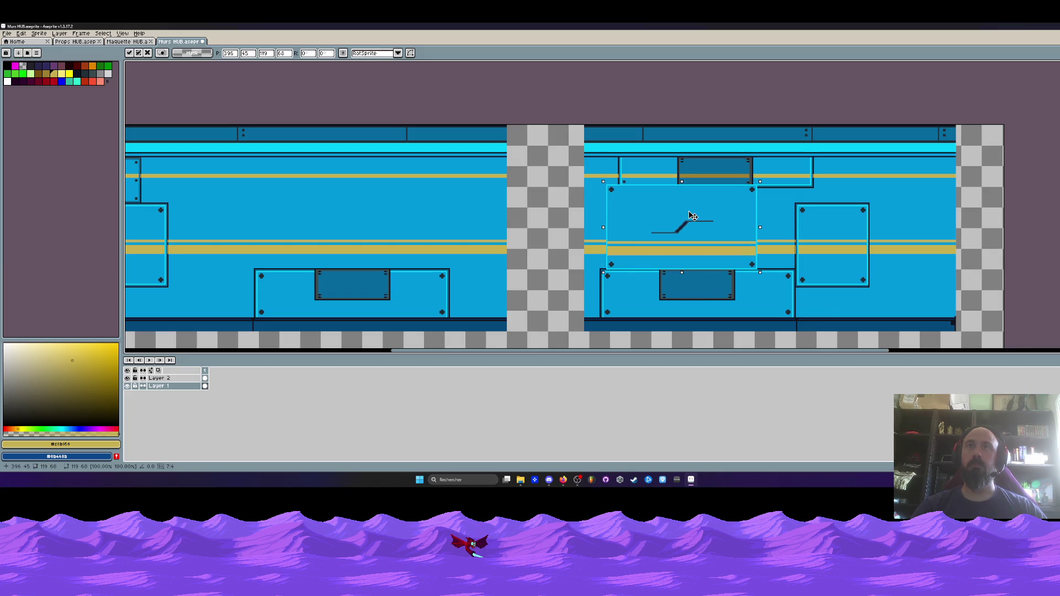
scroll(693, 216, "up", 3)
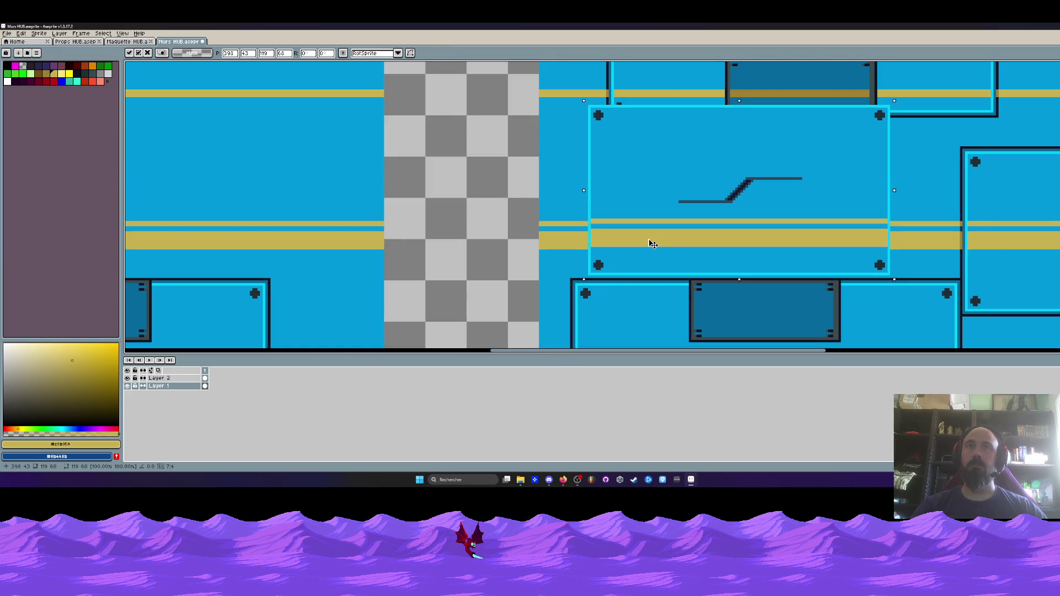
left_click_drag(654, 245, 654, 248)
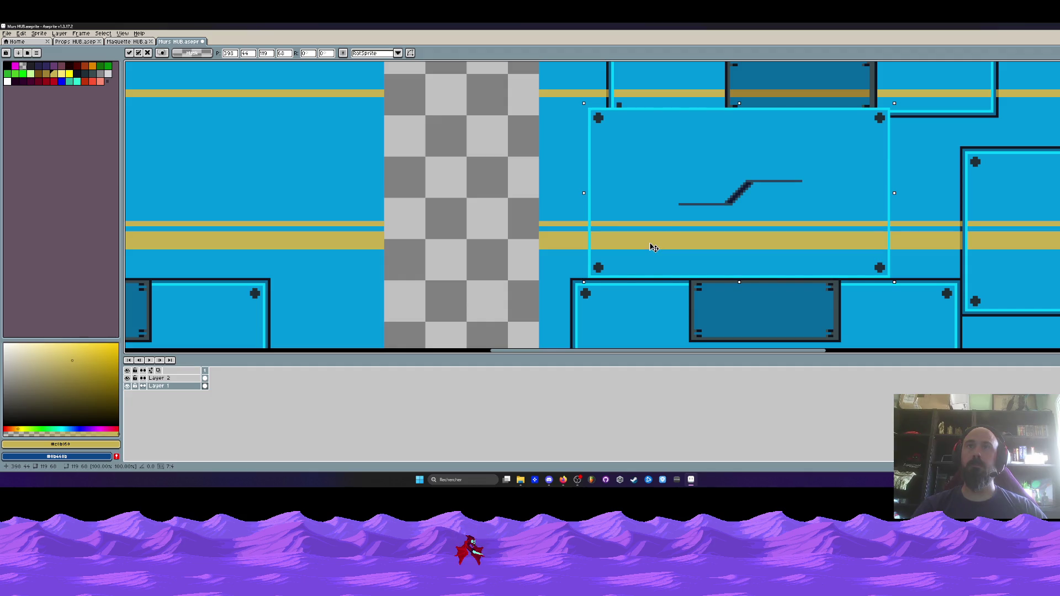
scroll(657, 237, "down", 2)
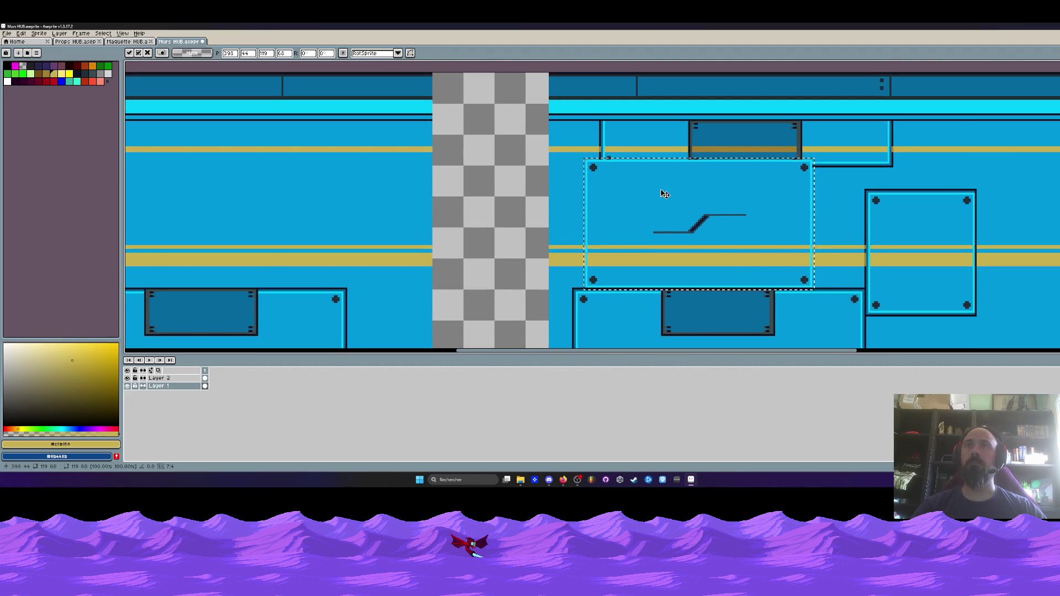
scroll(665, 194, "down", 2)
left_click_drag(669, 200, 756, 283)
key("Return")
- Marquee-select the bottom edge strip of the upper panel row
scroll(642, 205, "up", 4)
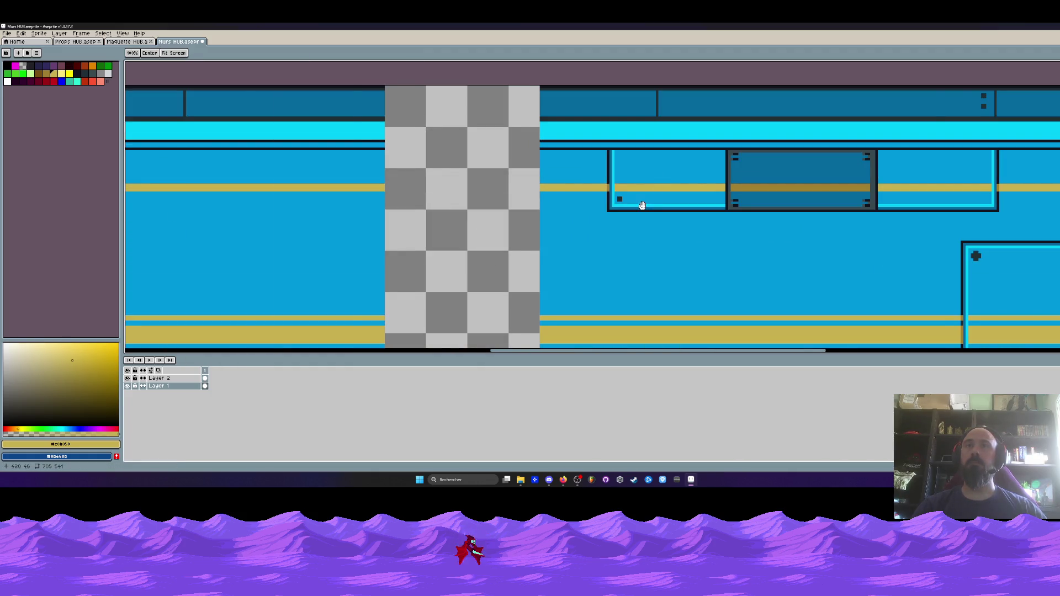
scroll(642, 205, "up", 1)
key("m")
left_click_drag(492, 192, 1056, 236)
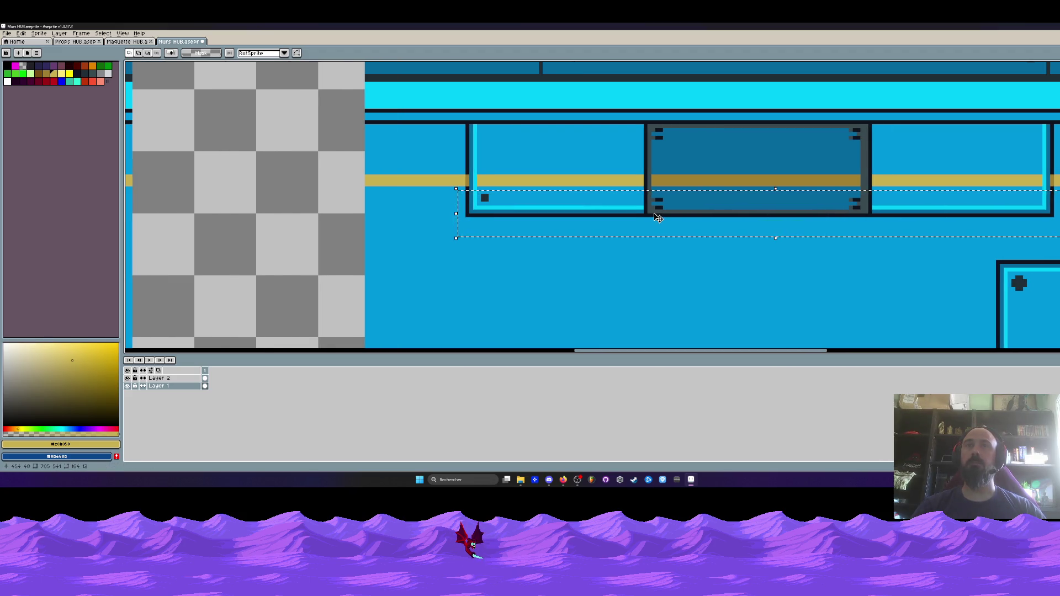
- Raise the upper panel row's strip slightly on the right wall tile
left_click_drag(481, 212, 482, 200)
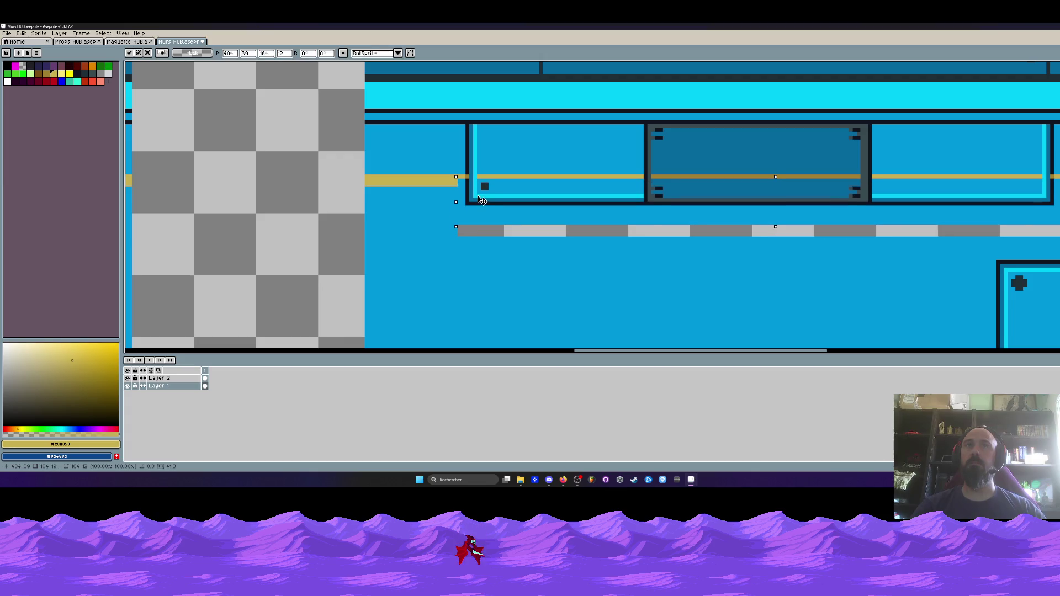
scroll(481, 200, "down", 3)
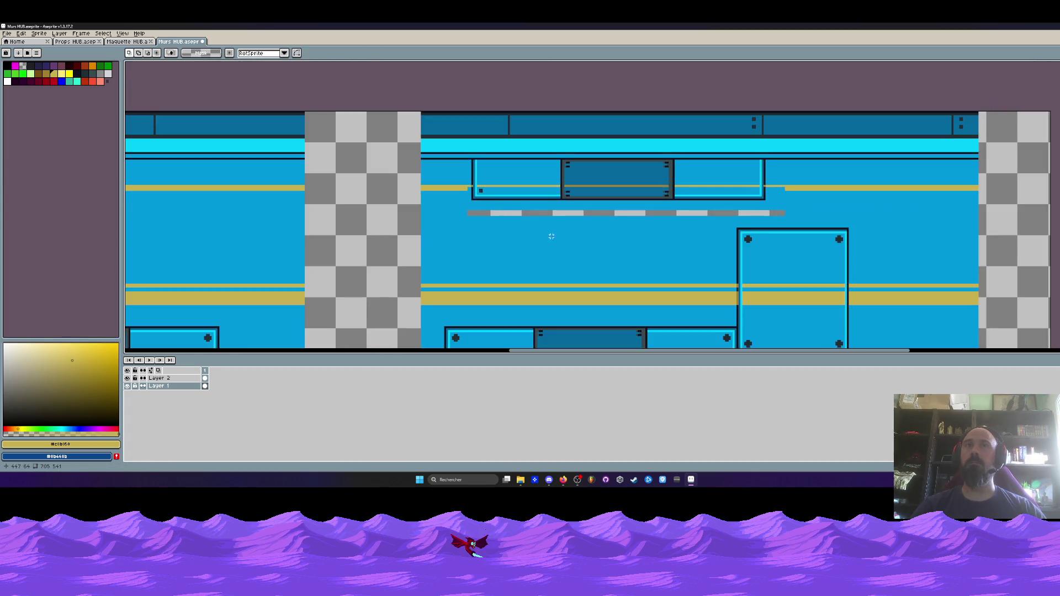
mouse_move(540, 142)
left_mouse_down()
mouse_move(736, 318)
mouse_move(594, 247)
mouse_move(545, 161)
mouse_move(563, 165)
mouse_move(733, 344)
left_mouse_up()
scroll(453, 123, "up", 3)
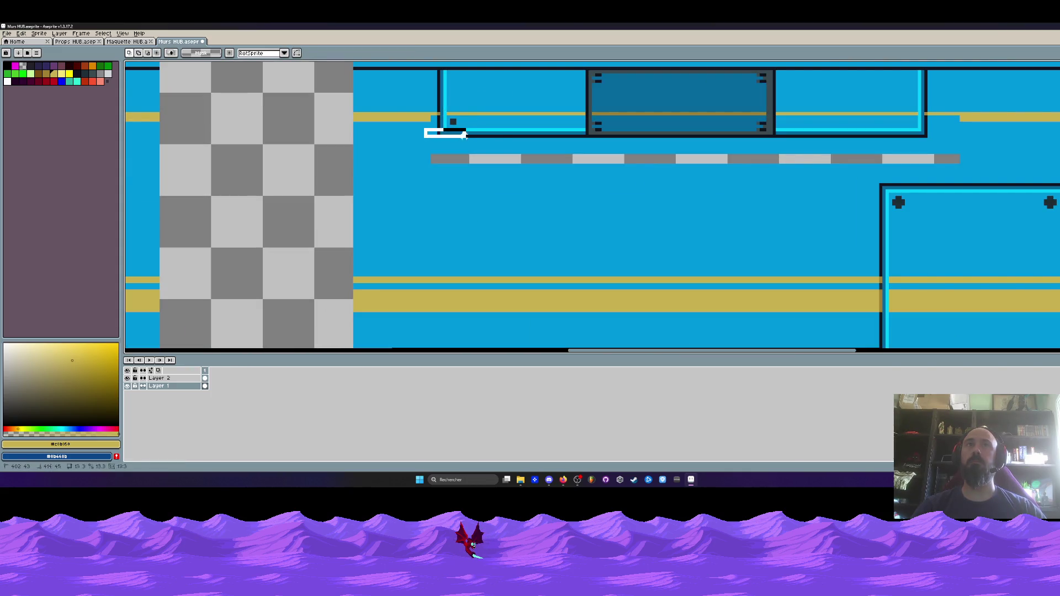
scroll(480, 146, "up", 1)
mouse_move(424, 142)
left_mouse_down()
mouse_move(1057, 204)
mouse_move(1057, 171)
mouse_move(1036, 179)
mouse_move(995, 160)
left_mouse_up()
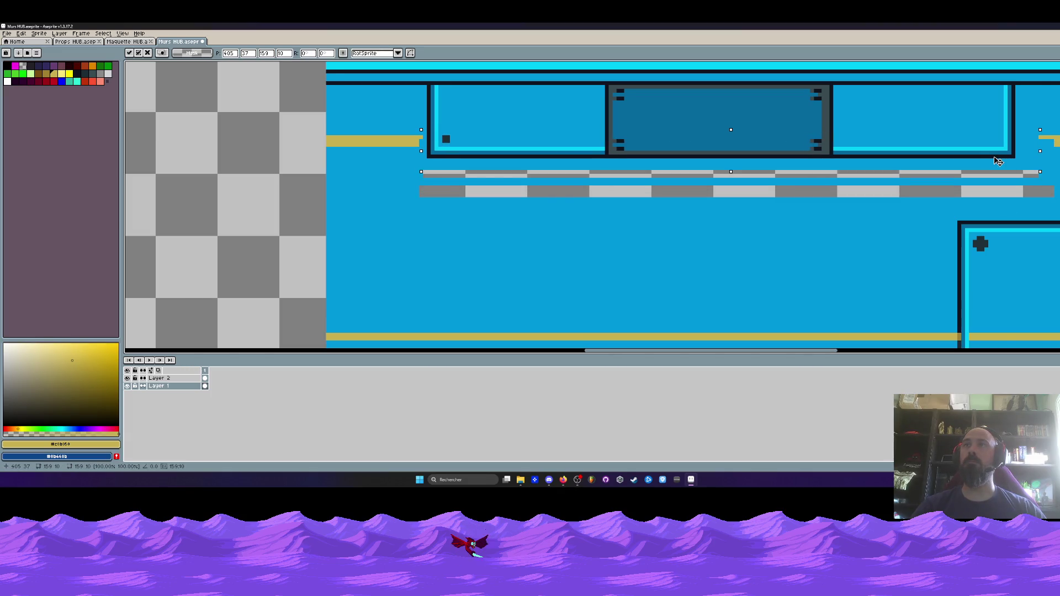
key("Return")
scroll(884, 157, "down", 2)
scroll(685, 193, "up", 2)
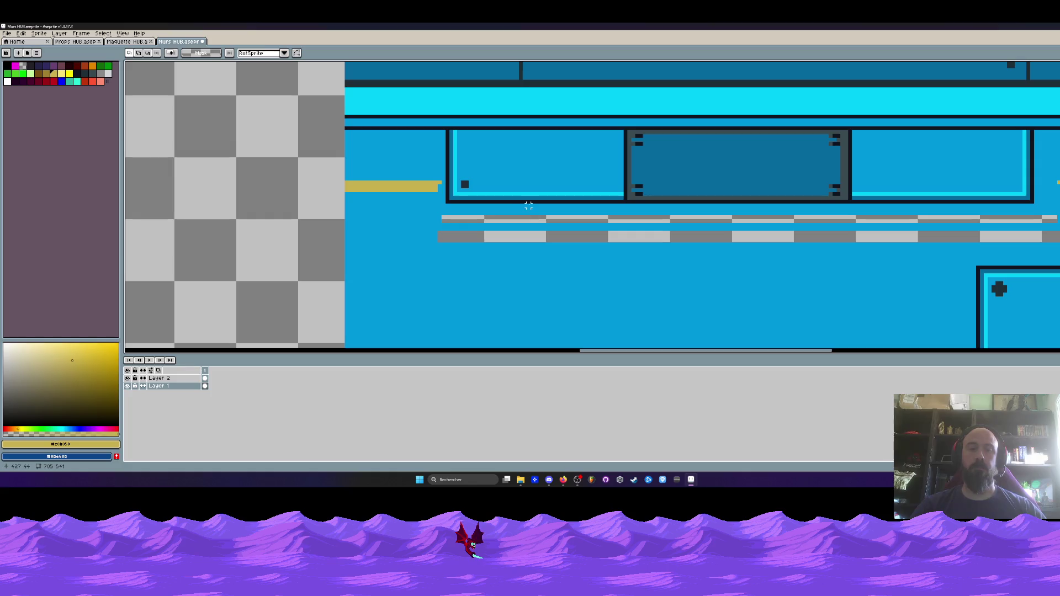
scroll(492, 176, "up", 2)
- Pencil gold pixels to extend the stripe beside the panel, undoing a stray pixel
key("i")
scroll(378, 188, "up", 2)
key("b")
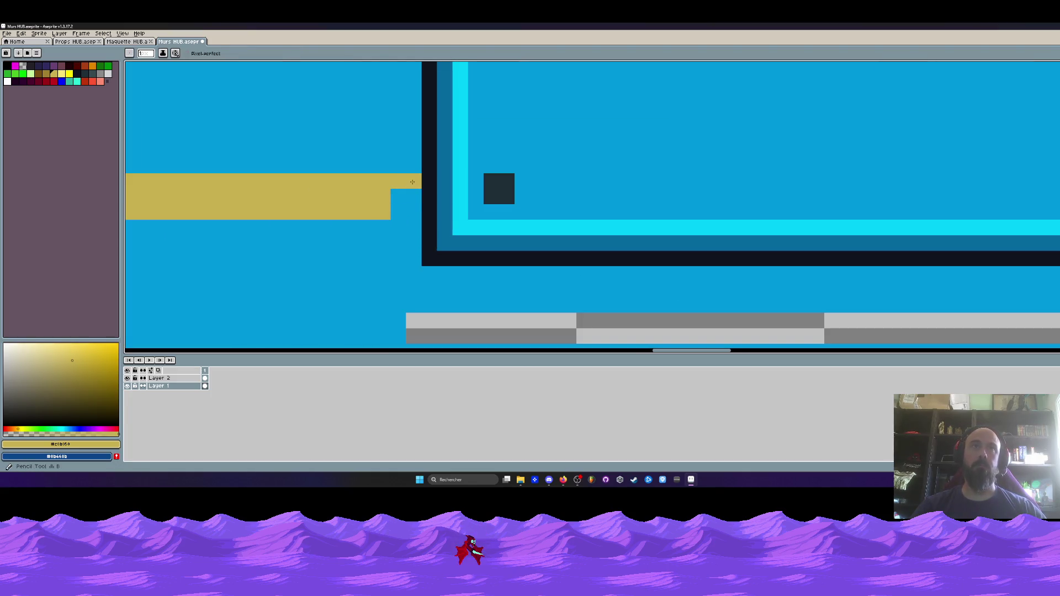
left_click_drag(414, 196, 404, 206)
left_click_drag(472, 203, 621, 212)
scroll(552, 211, "right", 3)
mouse_move(469, 212)
left_mouse_down()
mouse_move(969, 212)
mouse_move(973, 178)
left_mouse_up()
left_click(419, 196)
key("ctrl+z")
mouse_move(372, 180)
left_mouse_down()
mouse_move(964, 196)
mouse_move(839, 182)
mouse_move(379, 191)
mouse_move(778, 196)
left_mouse_up()
- Fill the remaining blue gaps in the stripe and repaint the darker gold pixels
left_click(37, 73)
left_click(328, 194)
mouse_move(328, 194)
left_mouse_down()
mouse_move(340, 183)
mouse_move(356, 190)
left_mouse_up()
scroll(353, 209, "down", 3)
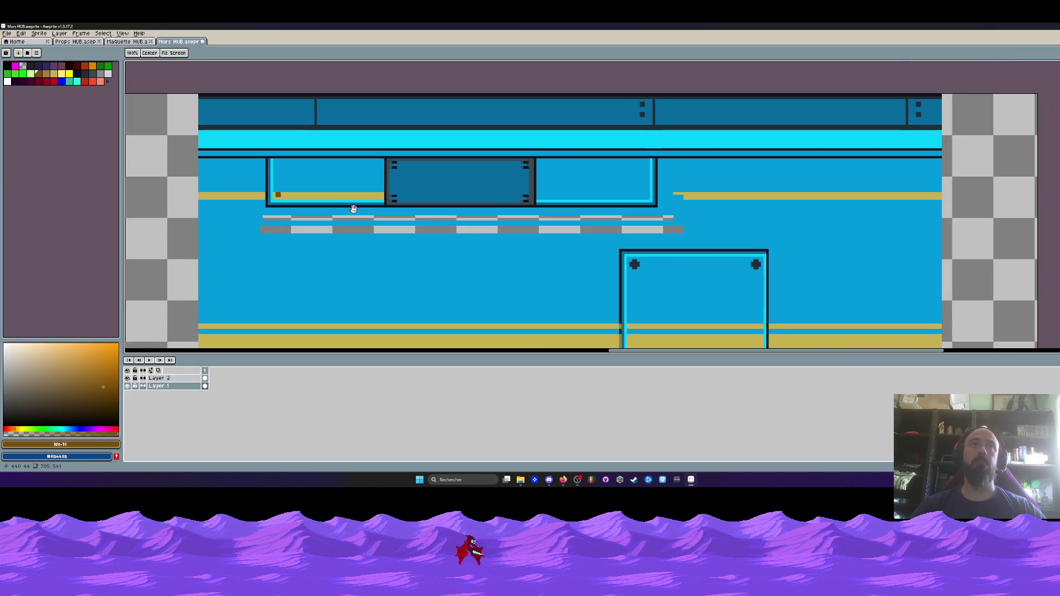
- Sample the yellow and pencil the lower stripe leftward to the panel's edge
scroll(271, 189, "up", 2)
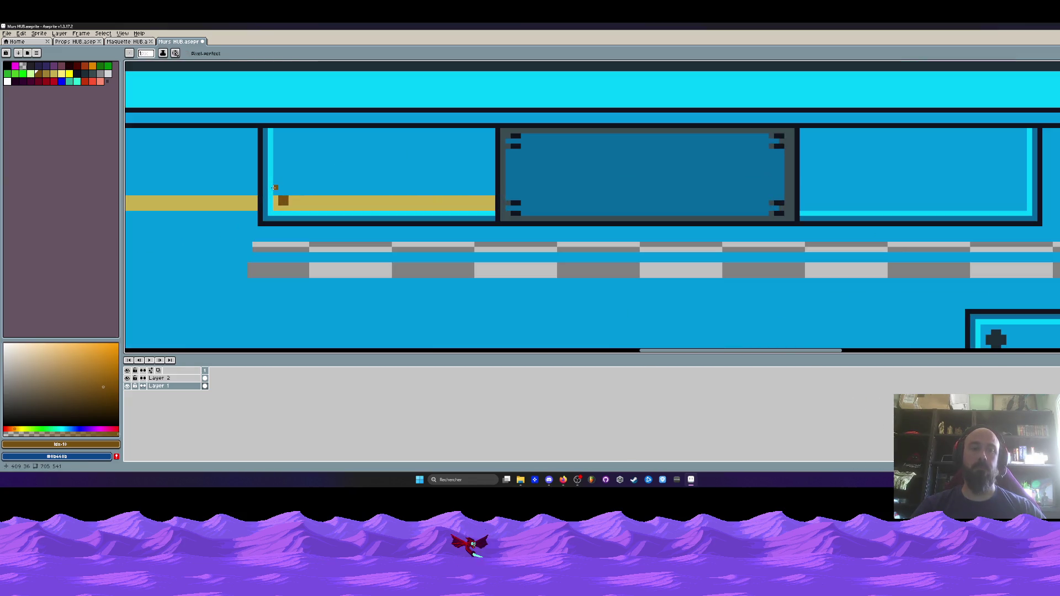
key("alt")
left_click(519, 142)
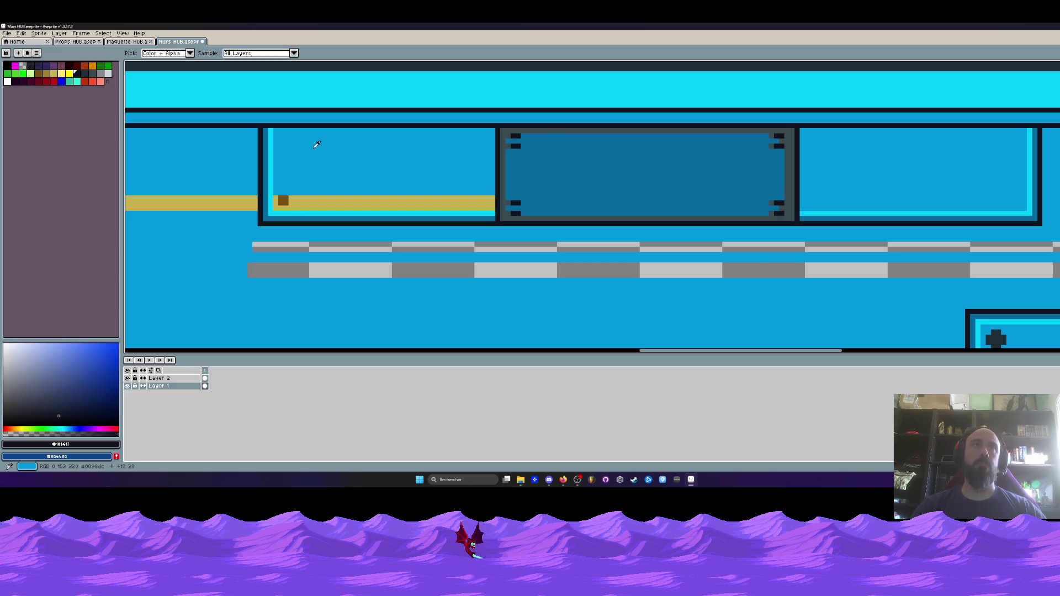
scroll(305, 144, "up", 2)
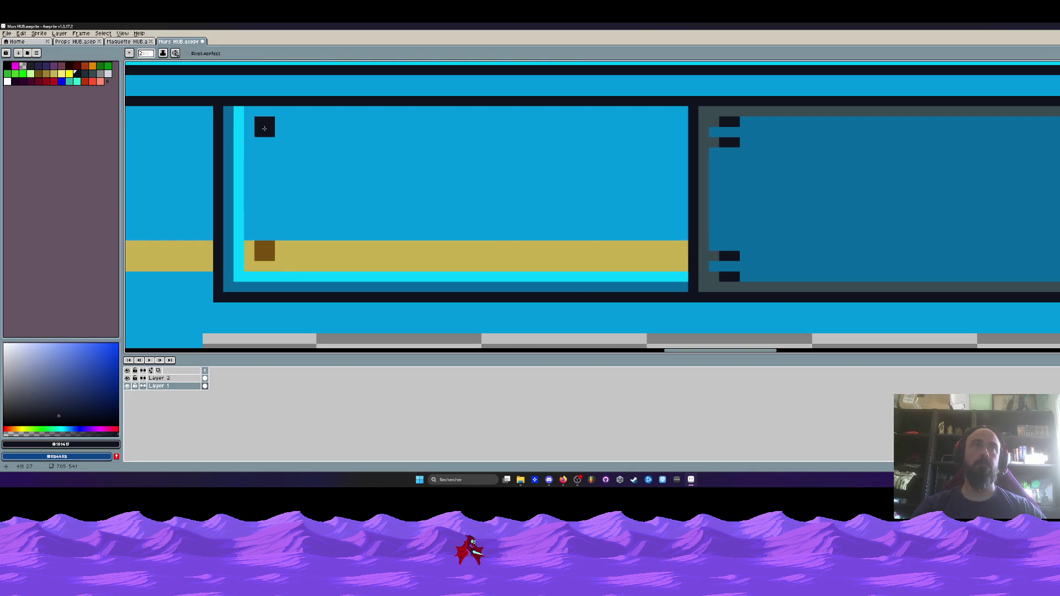
scroll(277, 144, "down", 4)
scroll(663, 140, "up", 1)
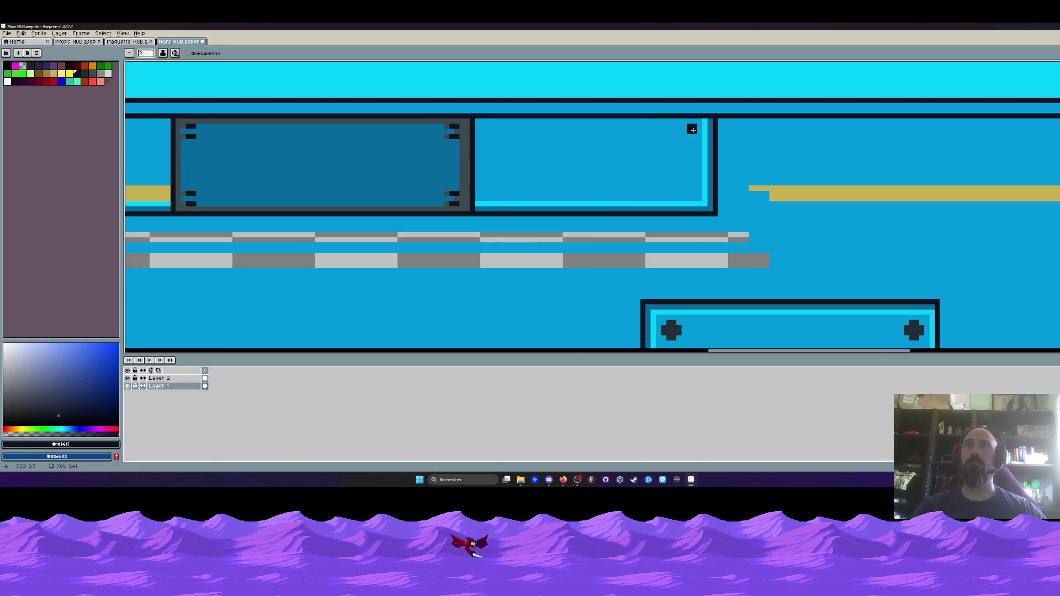
scroll(686, 139, "down", 2)
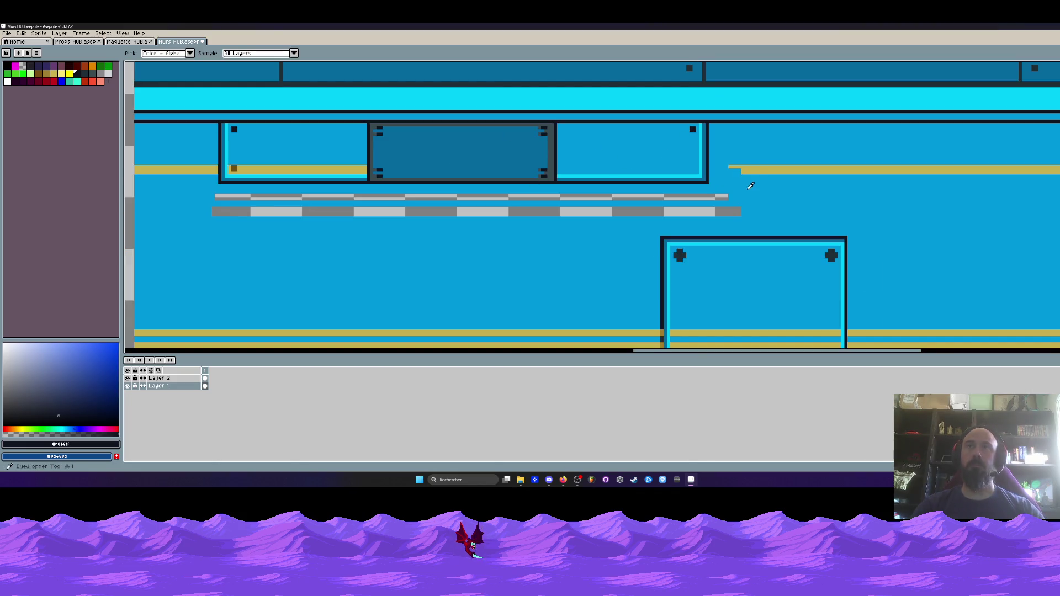
left_click(740, 170, "alt")
scroll(740, 172, "up", 2)
left_click_drag(736, 176, 664, 175)
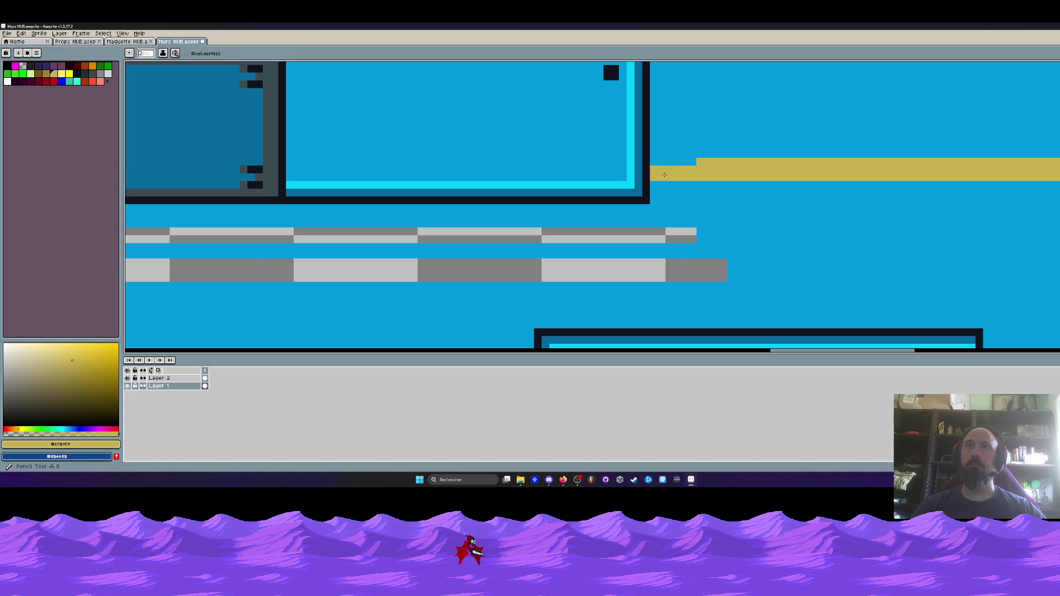
- Paint over the yellow bump above the stripe with the wall's blue
left_click(701, 118, "alt")
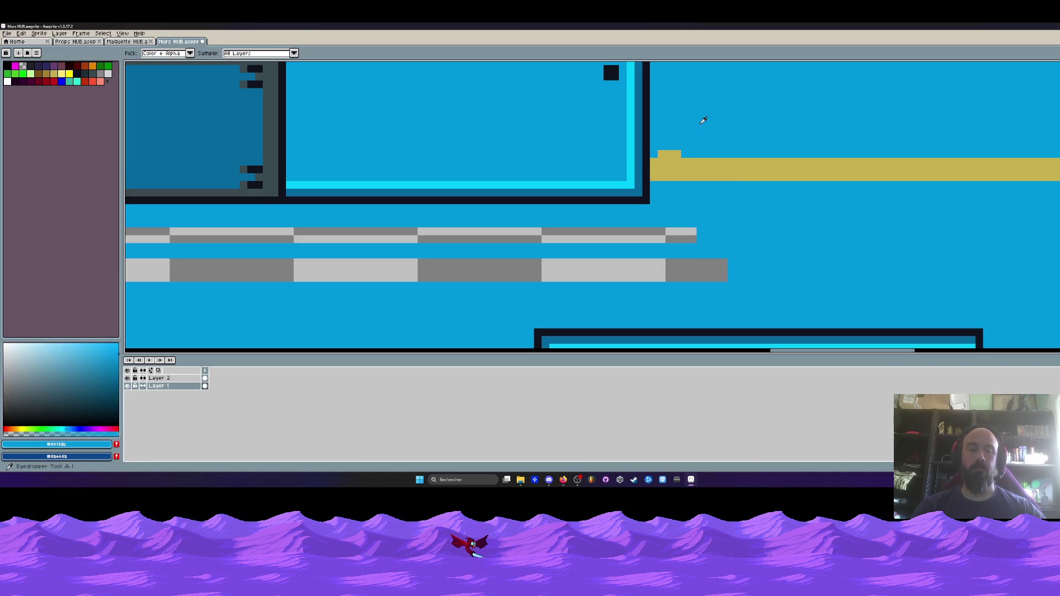
left_click(669, 154)
scroll(674, 147, "down", 1)
scroll(673, 146, "down", 4)
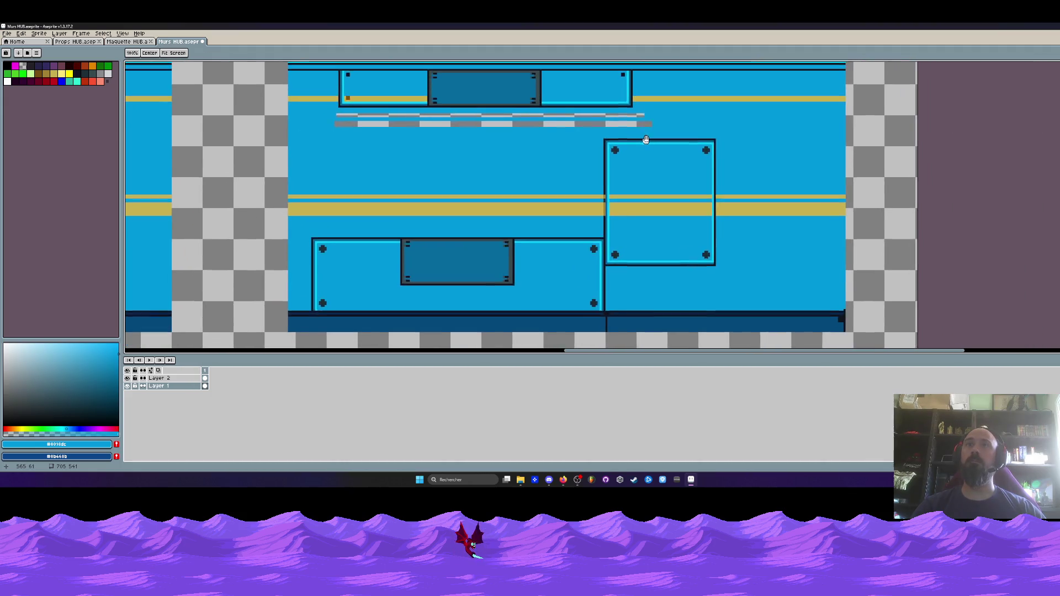
- Marquee-select the small panel
key("m")
scroll(646, 219, "up", 1)
mouse_move(603, 212)
left_mouse_down()
mouse_move(800, 318)
mouse_move(563, 165)
mouse_move(560, 148)
left_mouse_up()
scroll(747, 298, "up", 2)
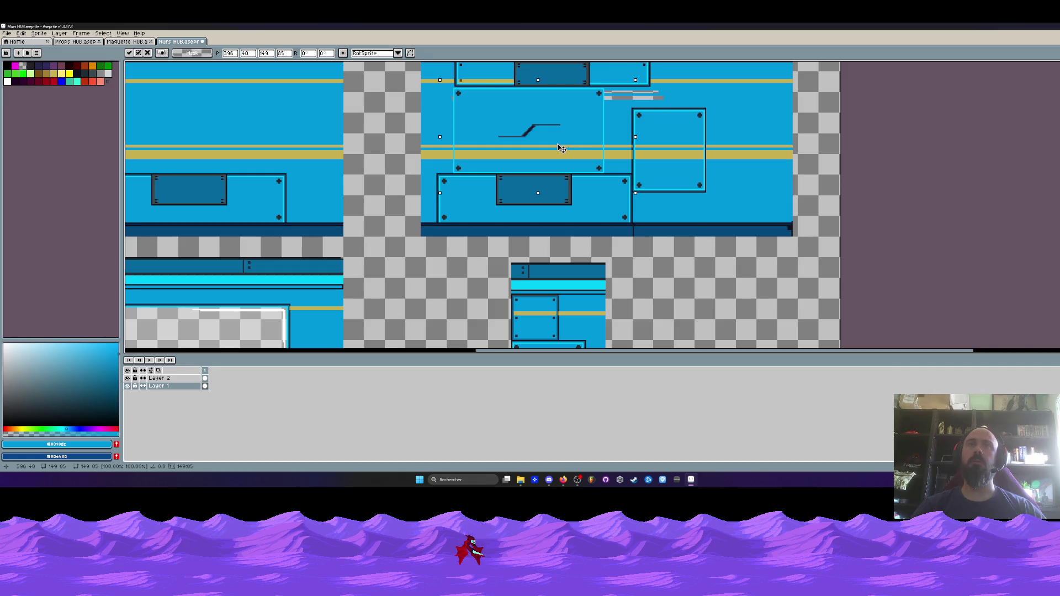
- Cancel the panel move and shift the blue strip up to cover the grey rail
key("Escape")
scroll(427, 181, "up", 2)
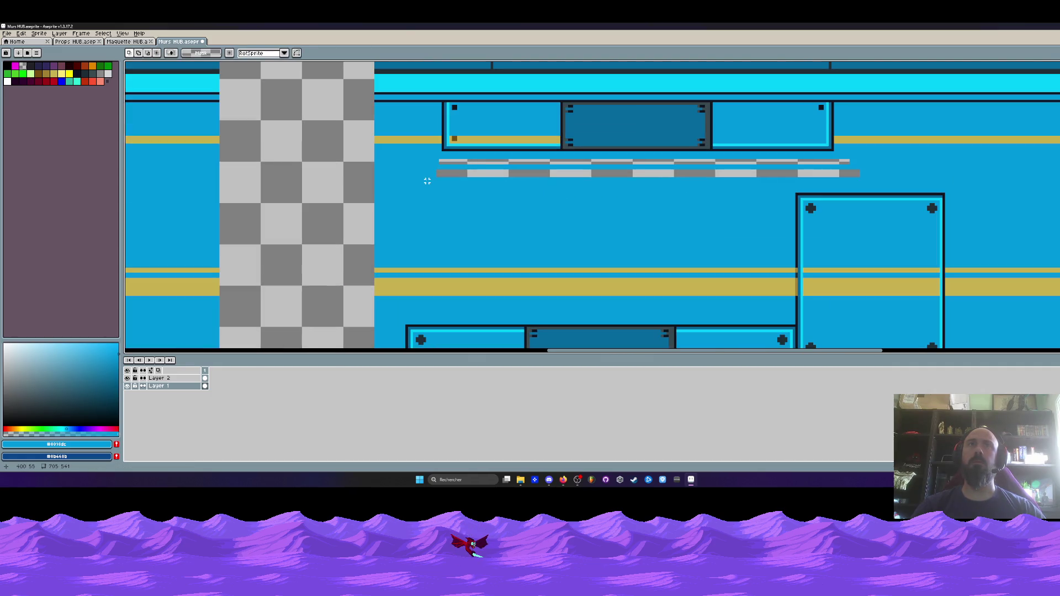
left_click_drag(429, 181, 906, 194)
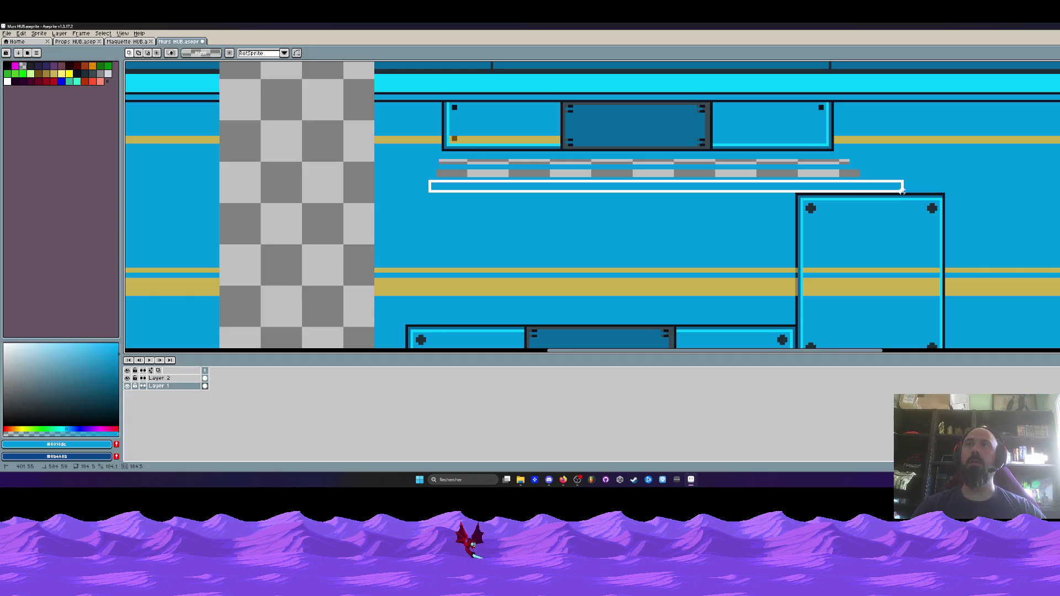
mouse_move(664, 189)
left_mouse_down()
mouse_move(663, 177)
mouse_move(627, 174)
left_mouse_up()
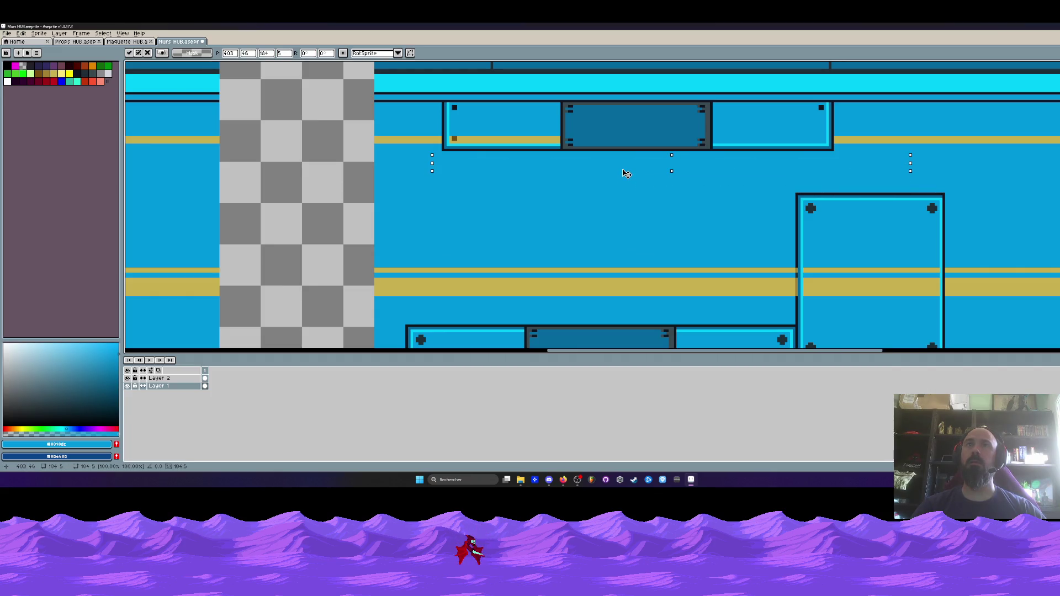
key("Return")
scroll(839, 133, "up", 1)
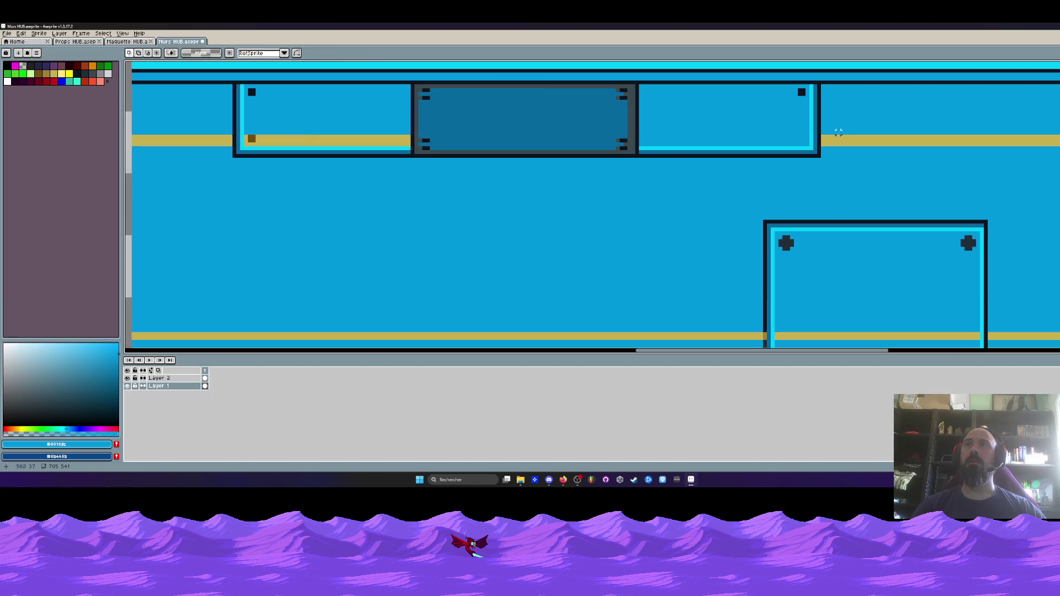
- Reposition the gold stripe segment right of the panel so the stripe runs unbroken
left_click_drag(822, 137, 958, 147)
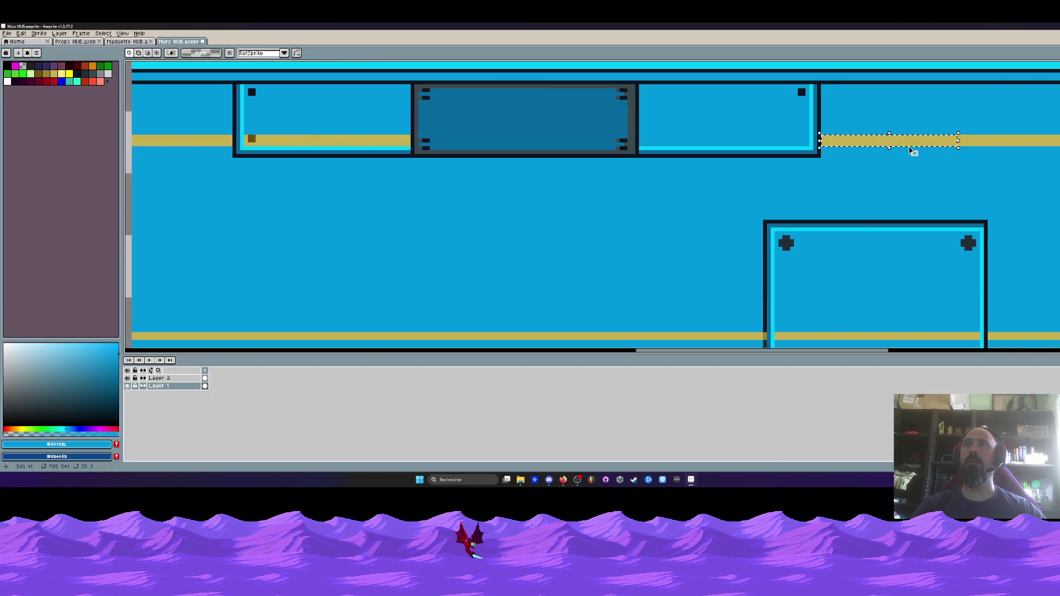
left_click_drag(880, 142, 705, 147)
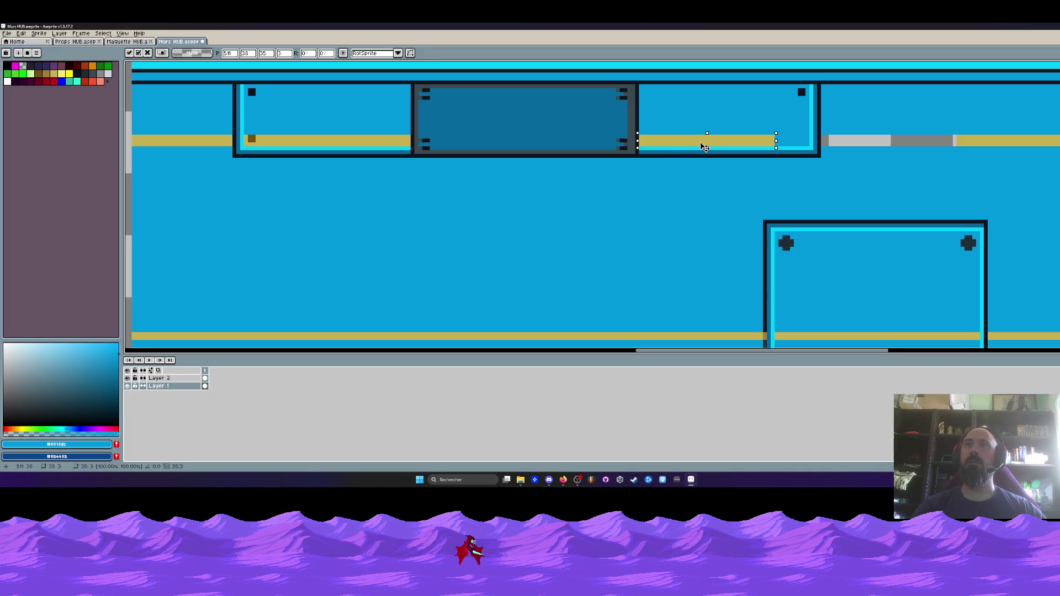
left_click_drag(704, 147, 874, 148)
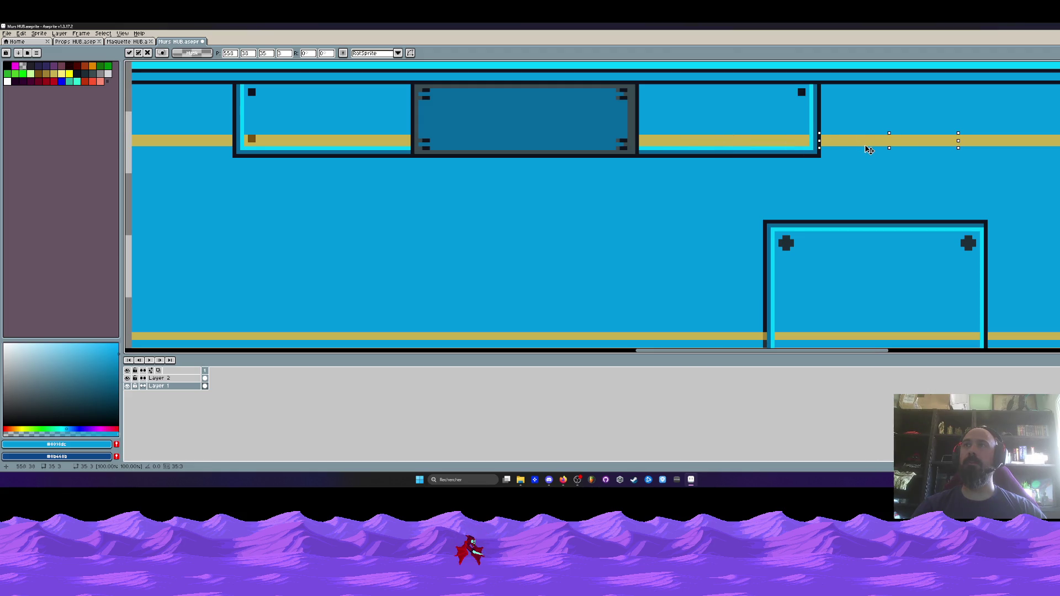
left_click(870, 150)
scroll(869, 150, "down", 2)
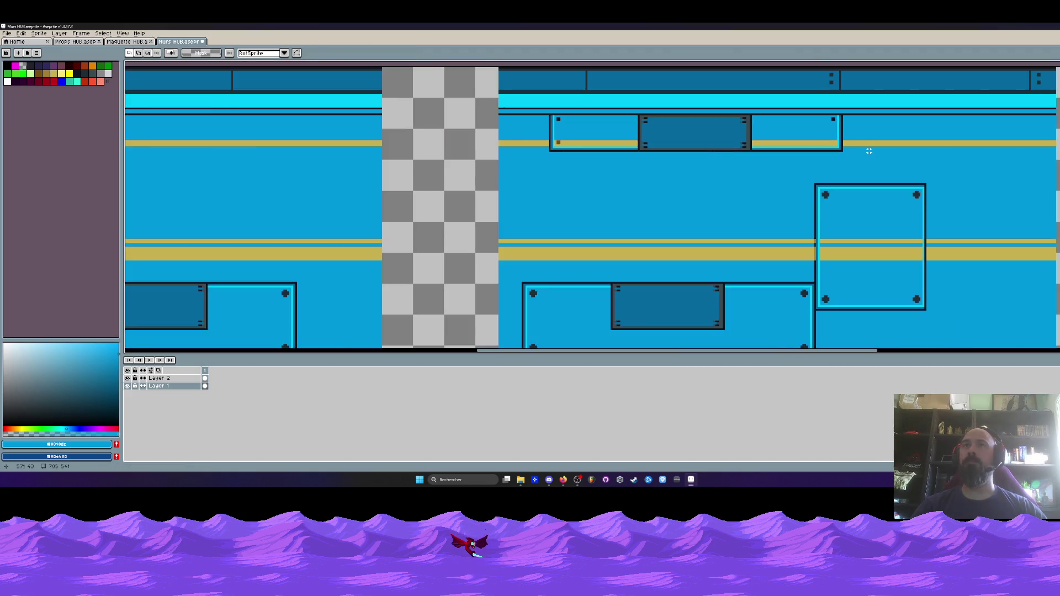
- Pan to the sprite's left edge and sample the gold stripe colour
left_click_drag(679, 273, 703, 182)
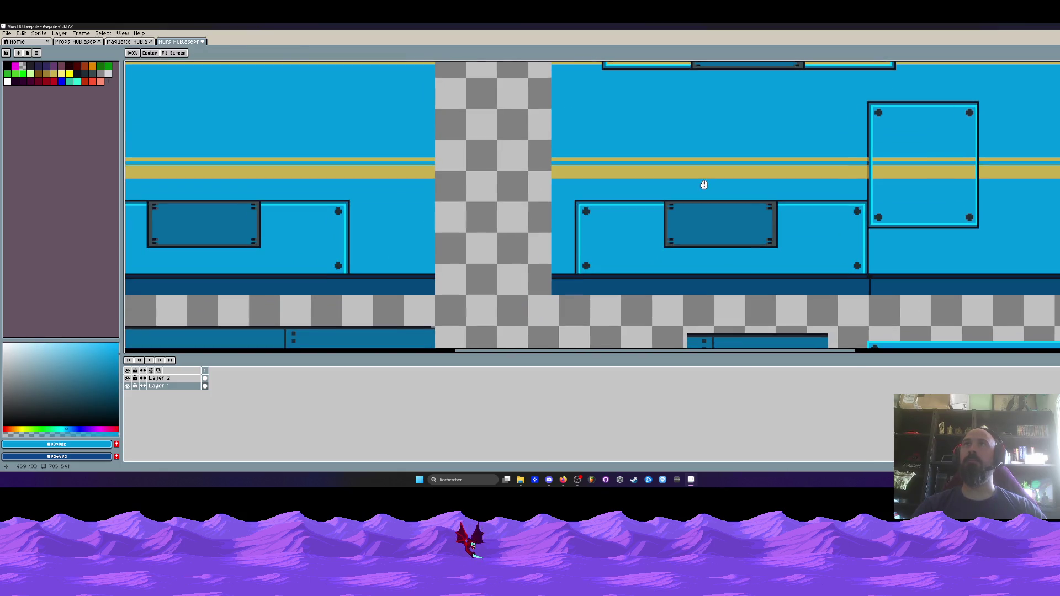
left_click_drag(388, 176, 635, 237)
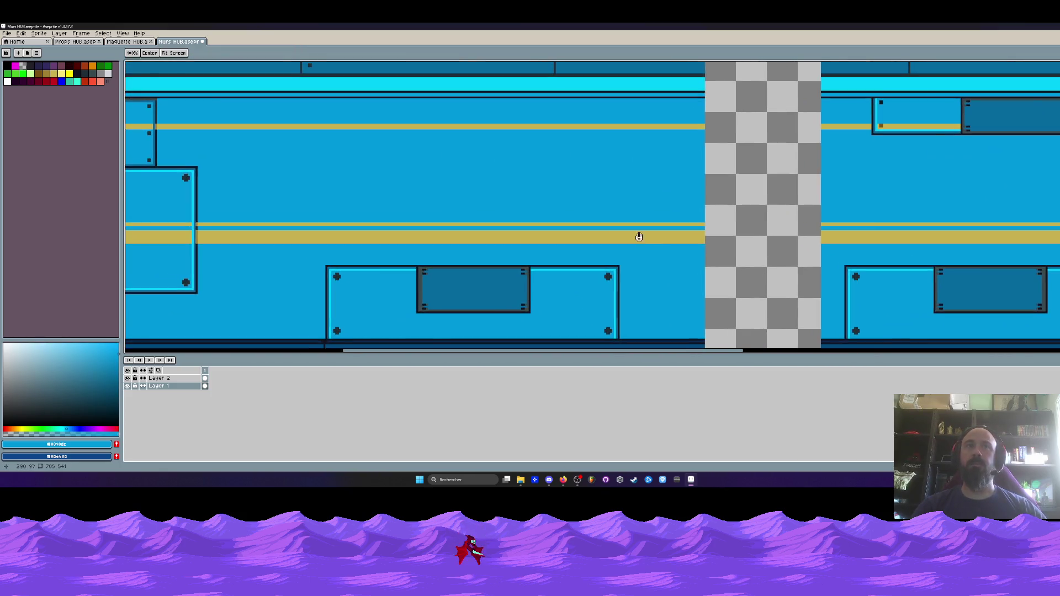
left_click_drag(193, 234, 338, 229)
left_click(342, 225)
scroll(611, 182, "right", 5)
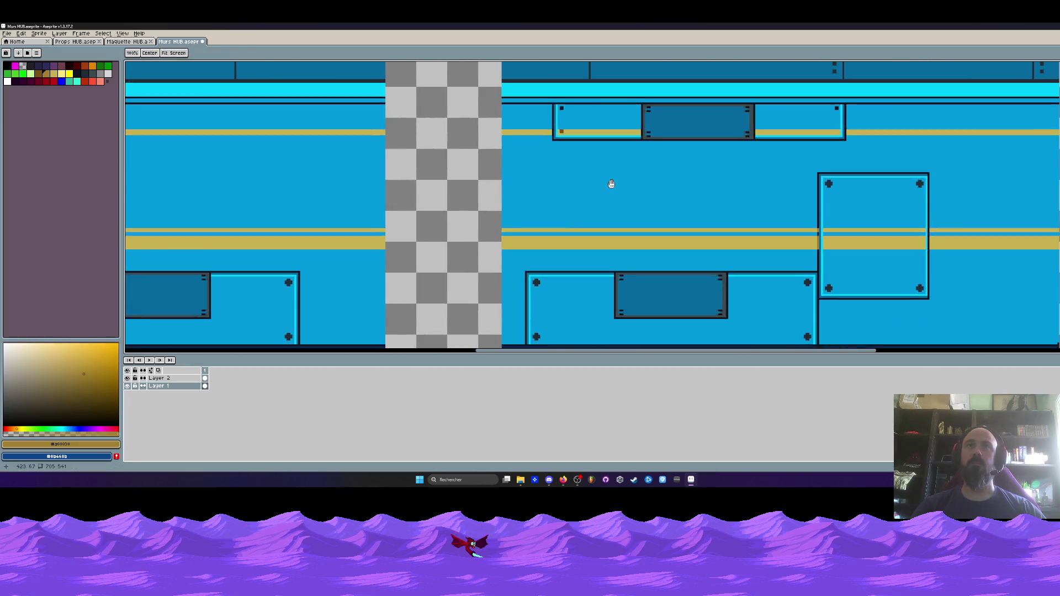
- Paint gold where the yellow stripe meets the top panel's border
scroll(681, 176, "up", 2)
scroll(681, 176, "up", 1)
left_click(668, 176)
scroll(674, 193, "down", 2)
scroll(653, 185, "up", 1)
scroll(654, 185, "down", 1)
scroll(654, 186, "up", 1)
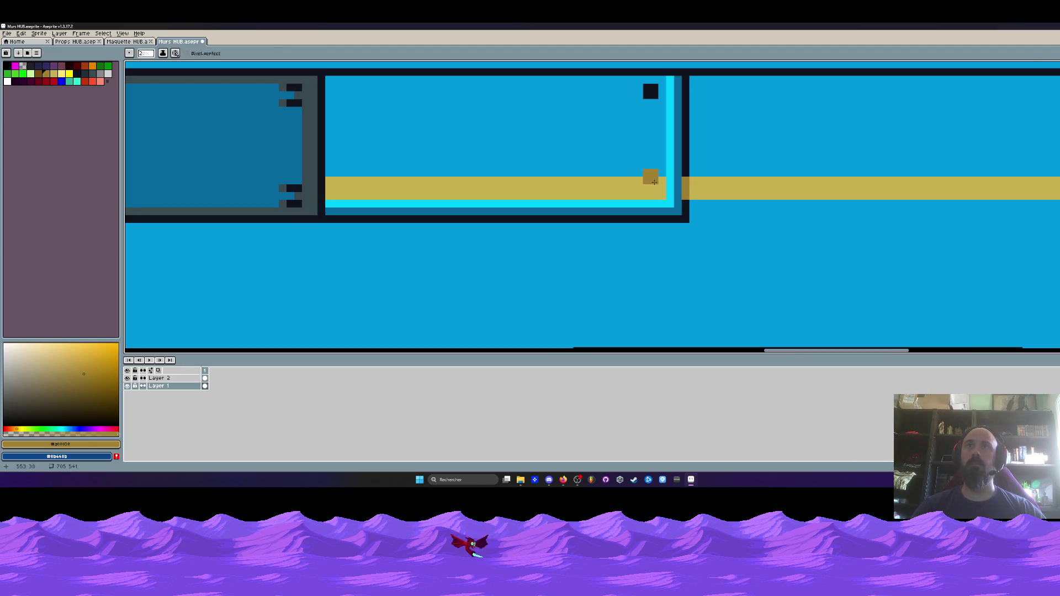
scroll(654, 186, "down", 2)
- Pan and zoom across the wall sprite to inspect the touched-up stripes
left_click_drag(632, 200, 667, 204)
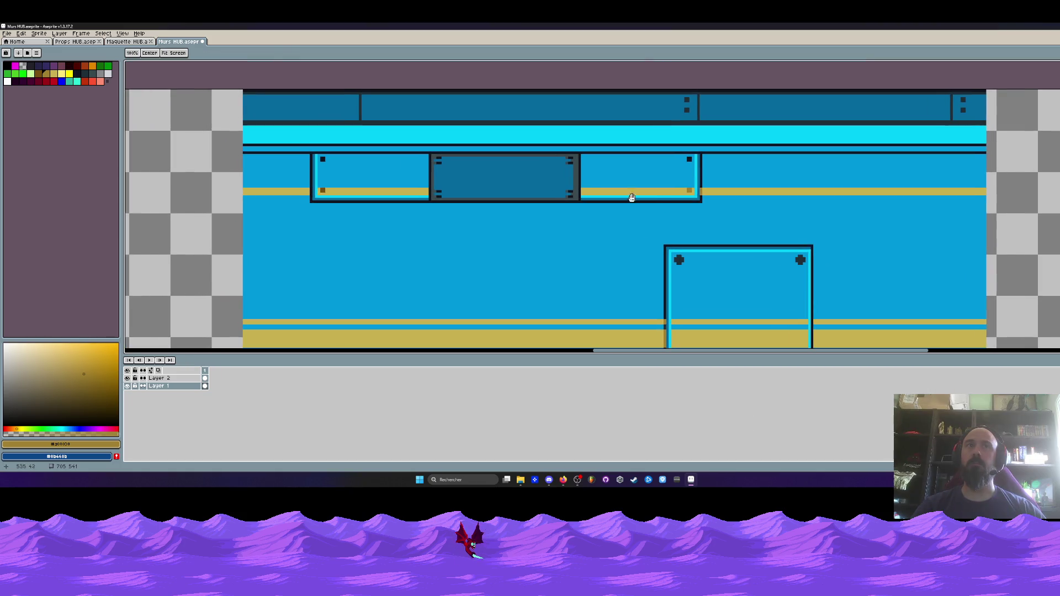
scroll(355, 192, "up", 1)
scroll(290, 189, "down", 1)
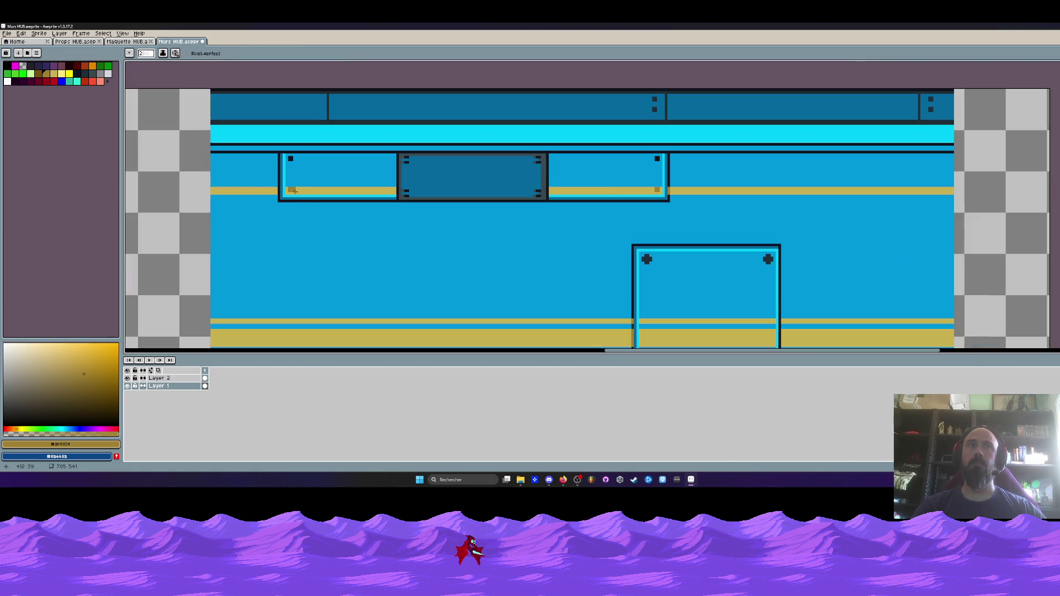
scroll(388, 198, "up", 4)
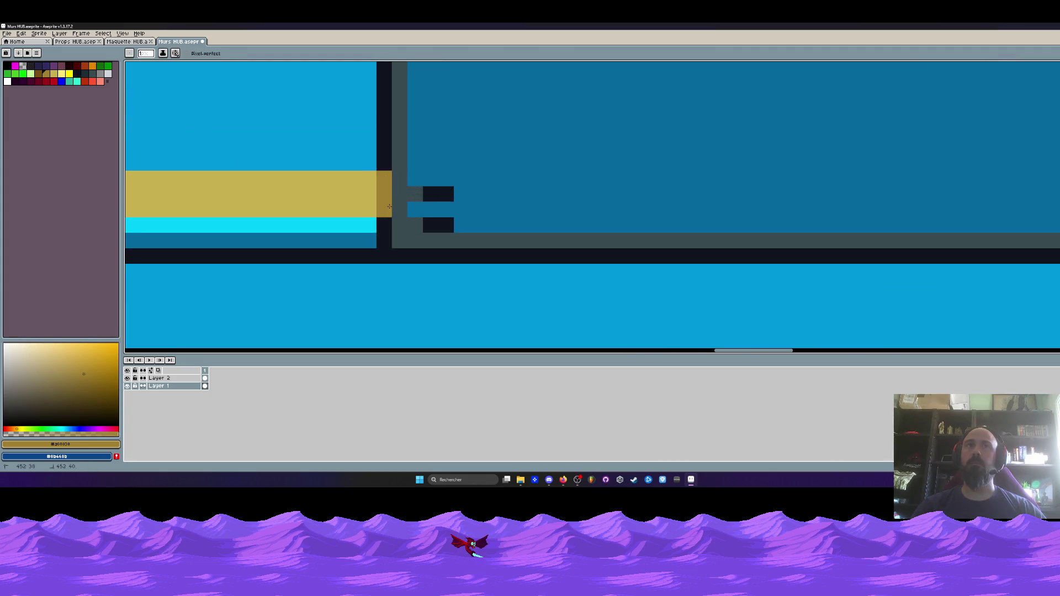
scroll(389, 205, "down", 4)
left_click_drag(434, 225, 555, 193)
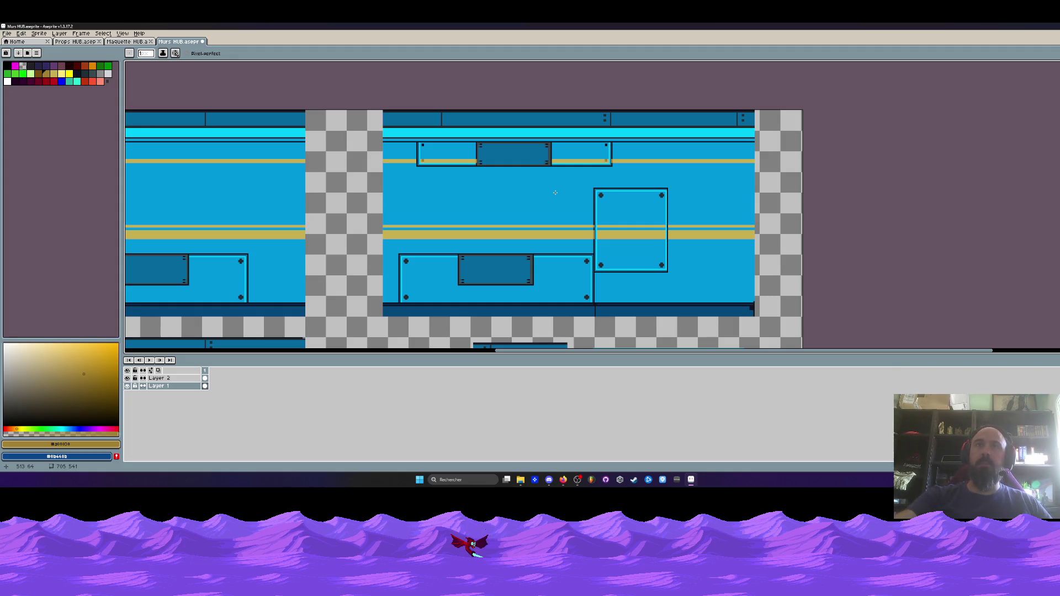
scroll(541, 218, "down", 2)
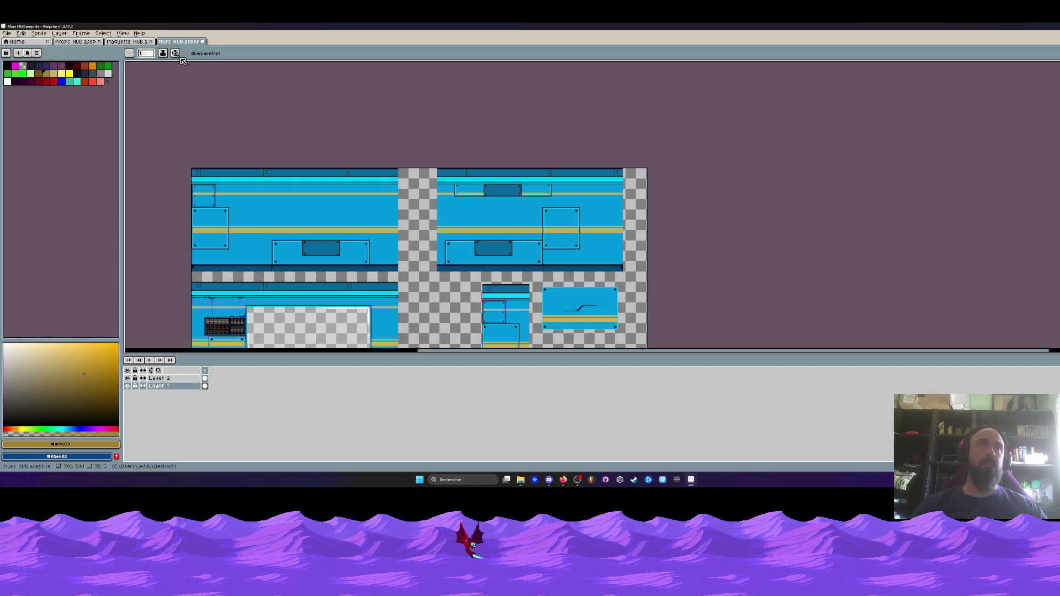
mouse_move(322, 241)
left_mouse_down()
mouse_move(339, 144)
mouse_move(375, 178)
left_mouse_up()
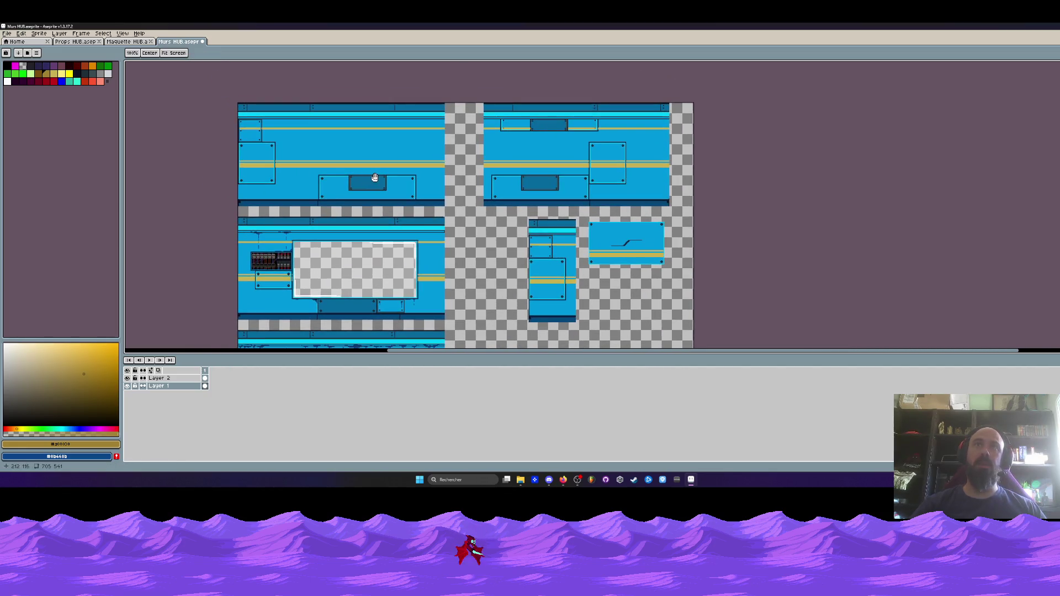
scroll(350, 159, "up", 2)
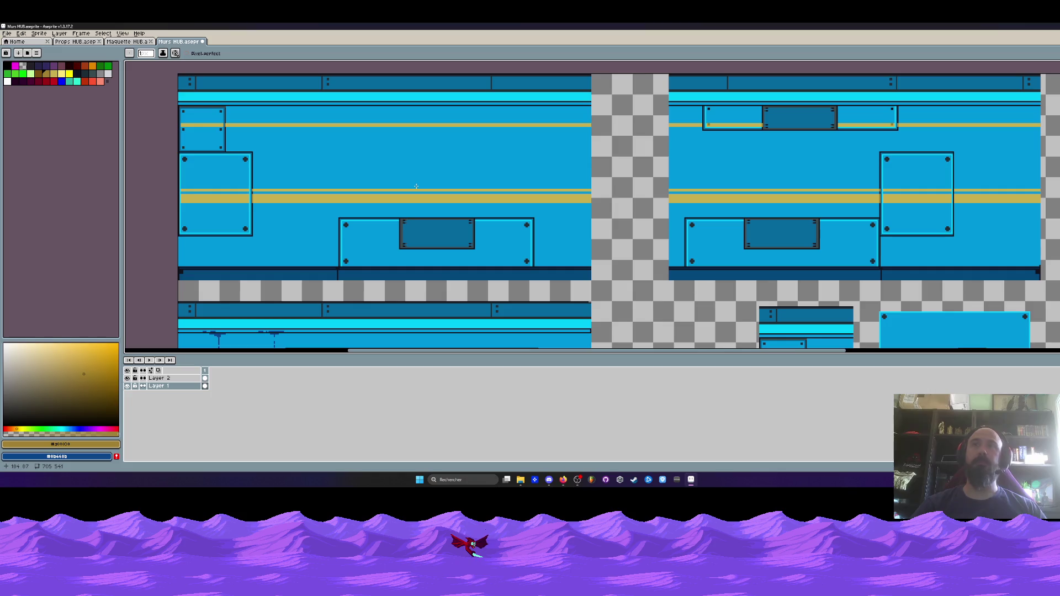
scroll(416, 186, "down", 2)
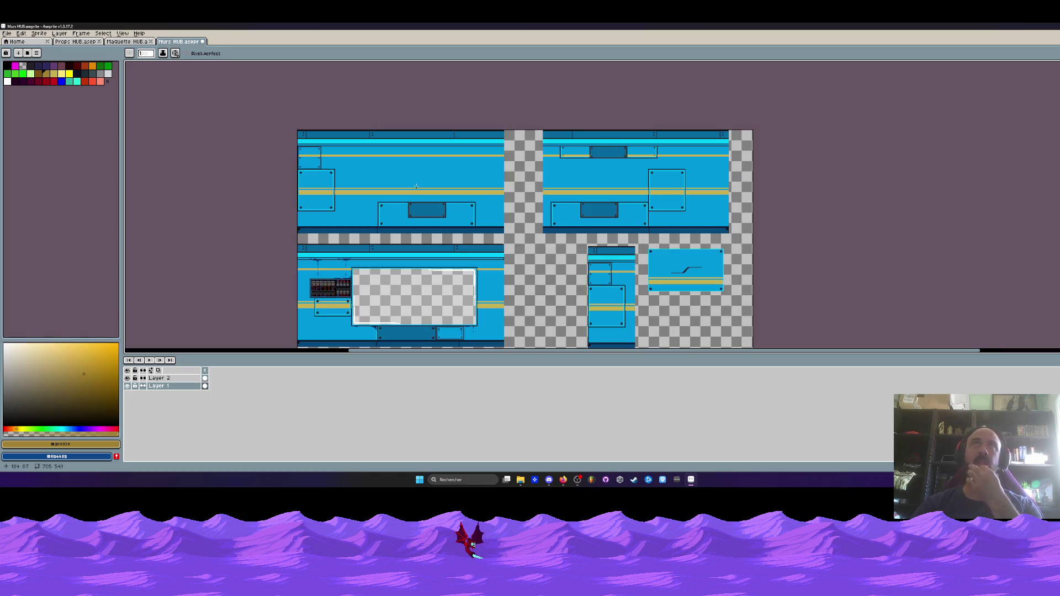
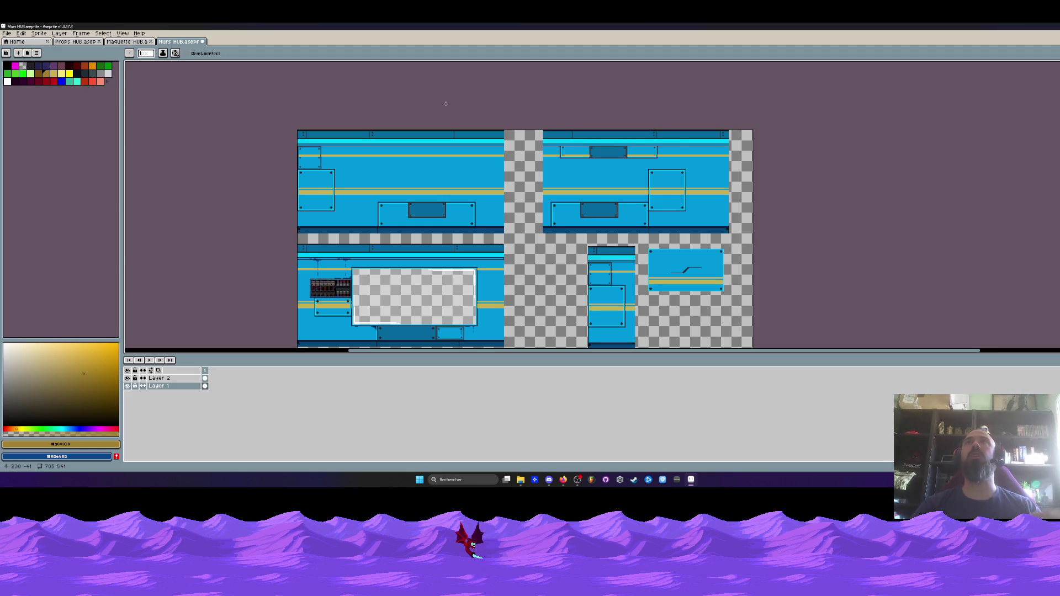
- Switch to the Rectangular Marquee and zoom and pan the sheet down to the lower vent tile
scroll(432, 168, "down", 2)
scroll(432, 169, "up", 2)
scroll(425, 170, "down", 2)
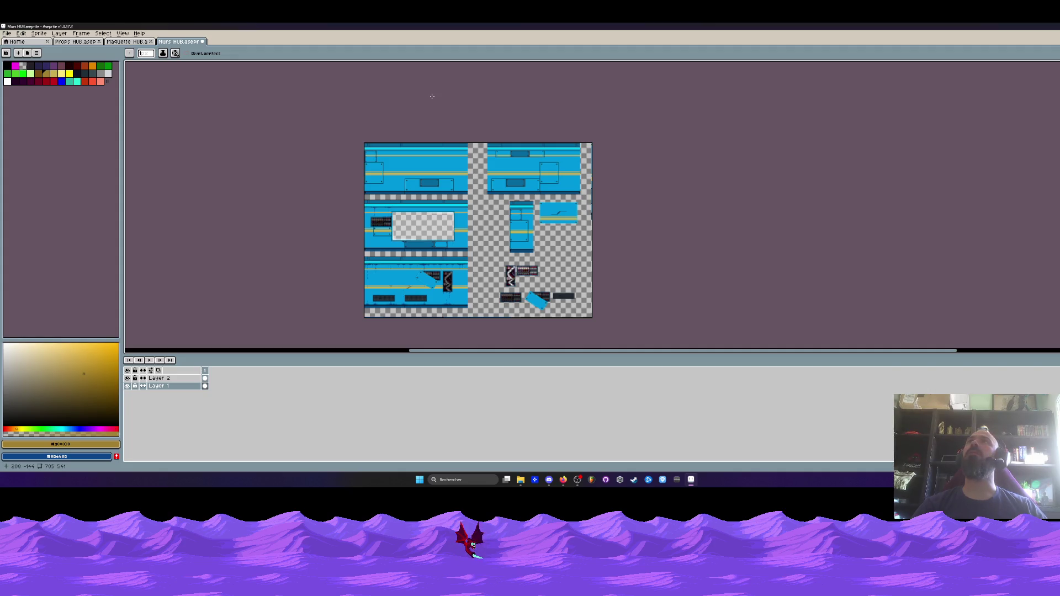
scroll(447, 89, "down", 1)
scroll(461, 71, "up", 1)
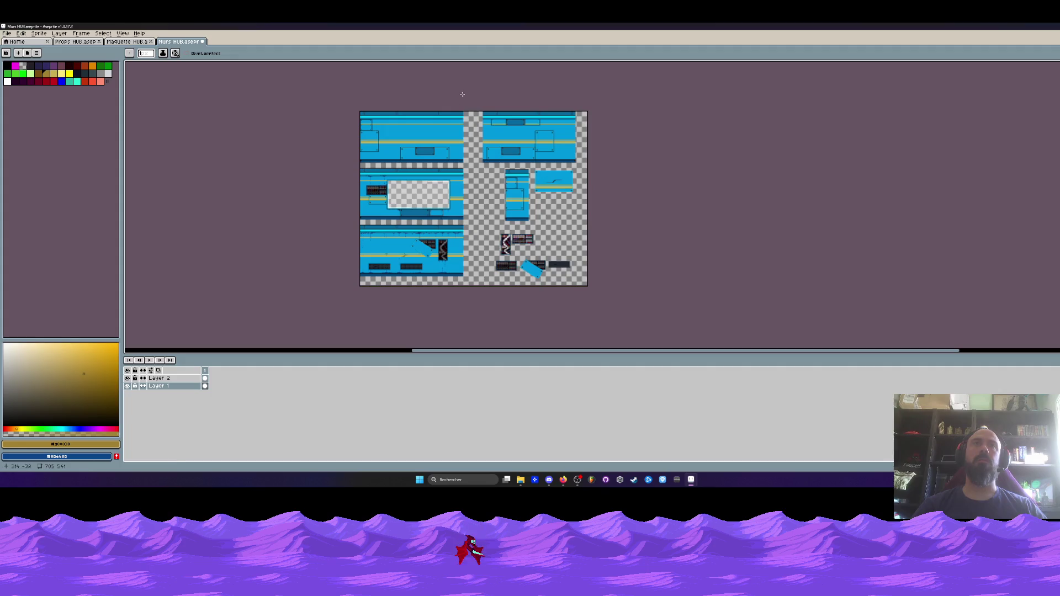
scroll(489, 133, "up", 1)
key("m")
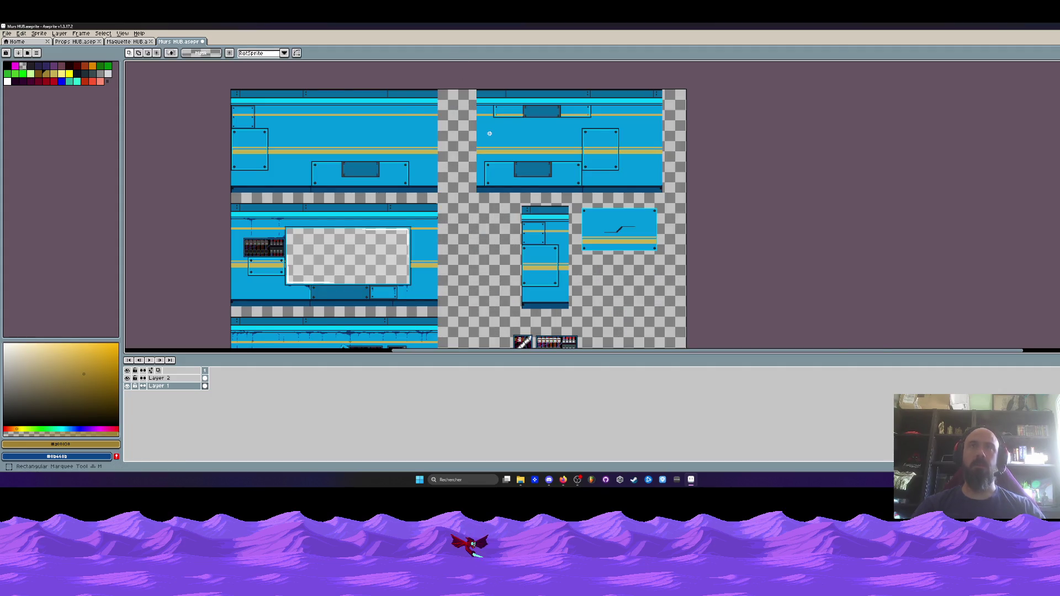
scroll(437, 161, "up", 1)
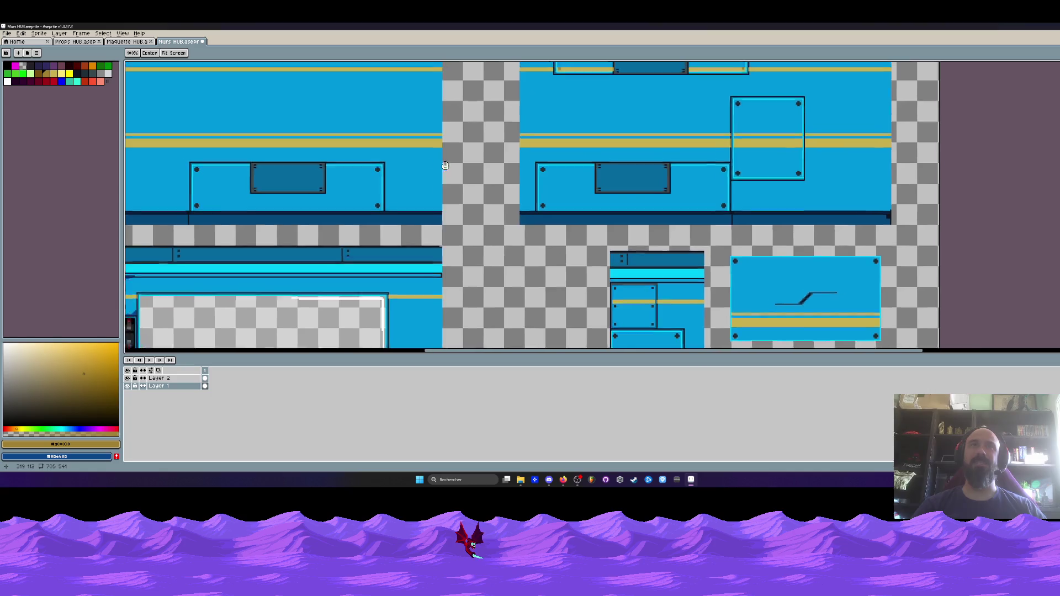
scroll(436, 162, "down", 1)
left_click_drag(495, 227, 502, 111)
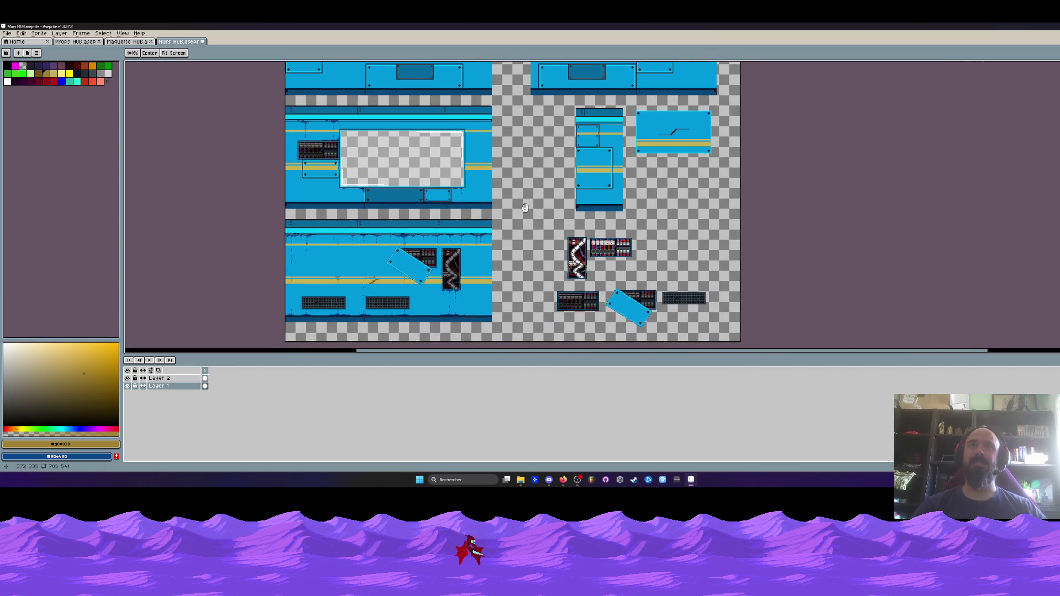
mouse_move(497, 188)
left_mouse_down()
mouse_move(520, 292)
mouse_move(497, 165)
left_mouse_up()
- Select the dark vent tile with a rectangular marquee
key("space")
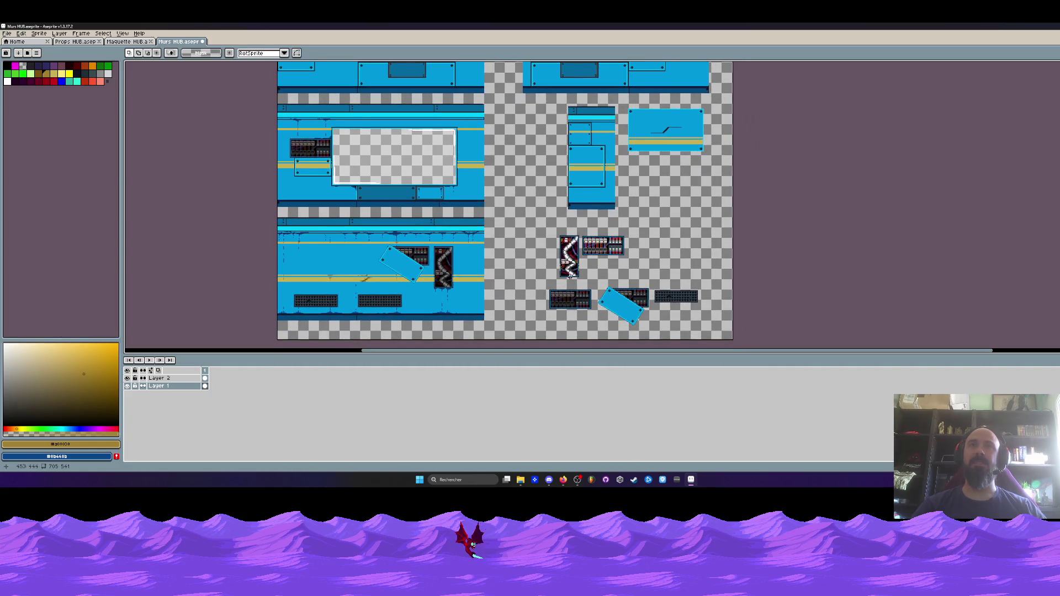
mouse_move(652, 285)
left_mouse_down()
mouse_move(705, 311)
mouse_move(571, 202)
mouse_move(486, 177)
mouse_move(475, 244)
mouse_move(591, 230)
mouse_move(585, 281)
mouse_move(602, 296)
left_mouse_up()
scroll(476, 243, "up", 2)
scroll(592, 230, "down", 2)
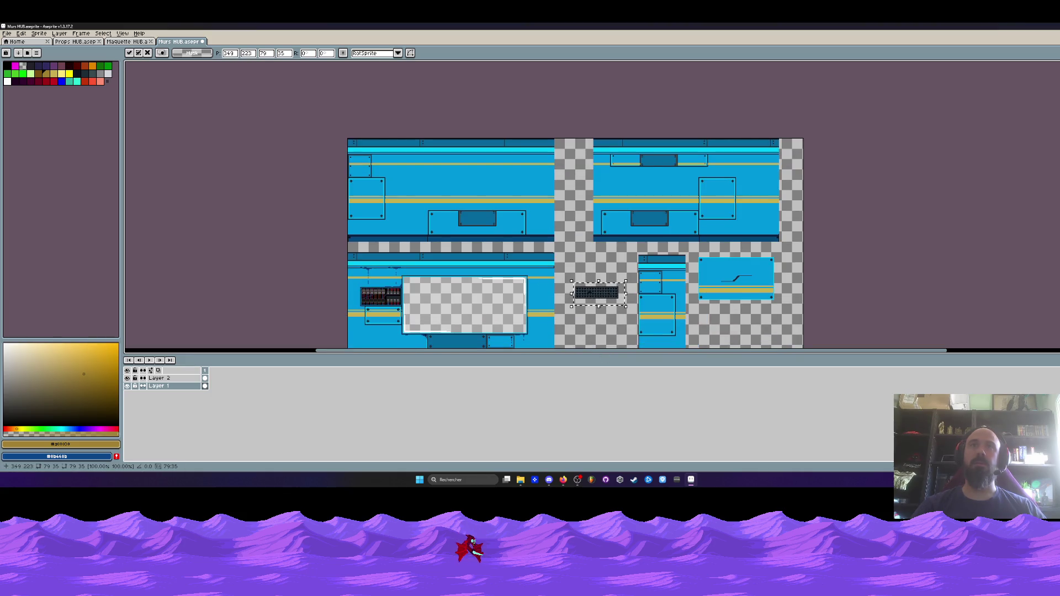
- Rotate the vent selection 90° and raise it upright onto the upper-left wall panel
left_click(21, 34)
left_click(146, 136)
scroll(541, 156, "up", 3)
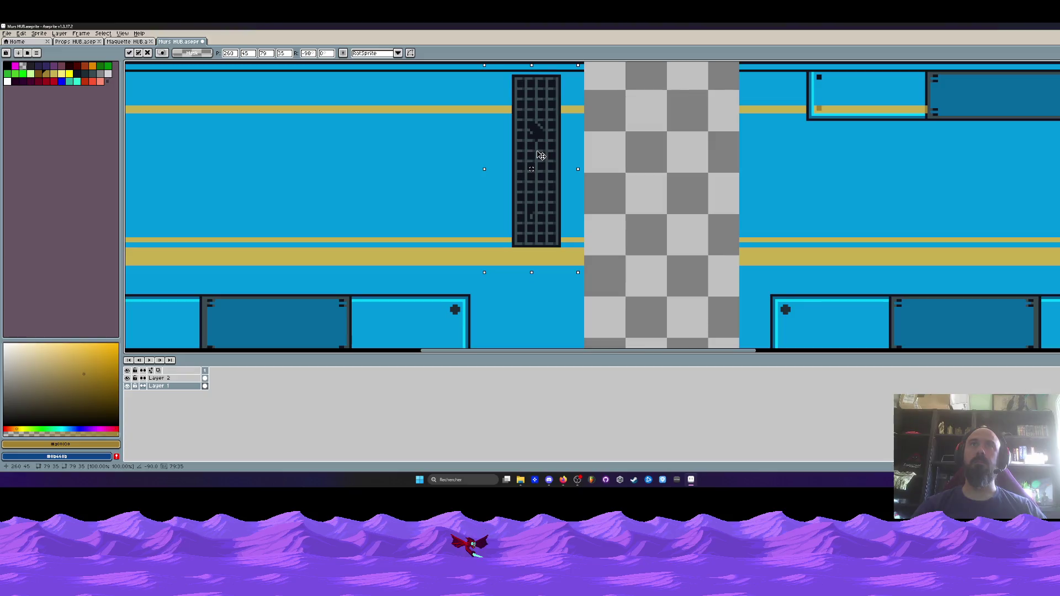
mouse_move(541, 156)
left_mouse_down()
mouse_move(539, 146)
mouse_move(550, 297)
left_mouse_up()
scroll(544, 149, "down", 2)
scroll(546, 276, "down", 3)
mouse_move(542, 186)
left_mouse_down()
mouse_move(542, 166)
mouse_move(609, 171)
mouse_move(542, 174)
mouse_move(542, 187)
left_mouse_up()
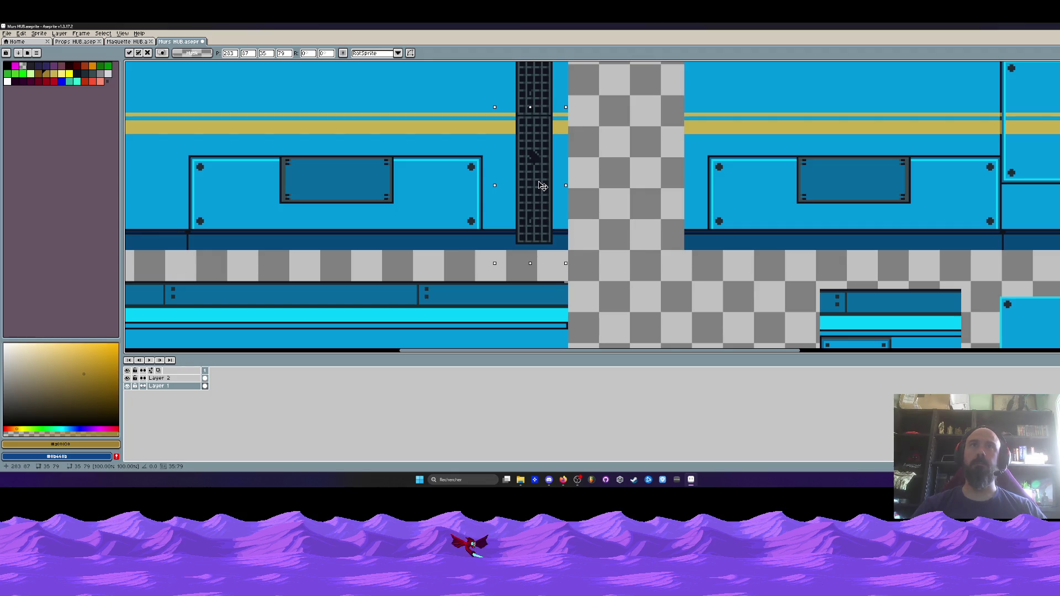
- Erase the vent's top edge, attach the lower vent piece beneath it, and deselect
scroll(540, 180, "up", 3)
scroll(525, 240, "up", 1)
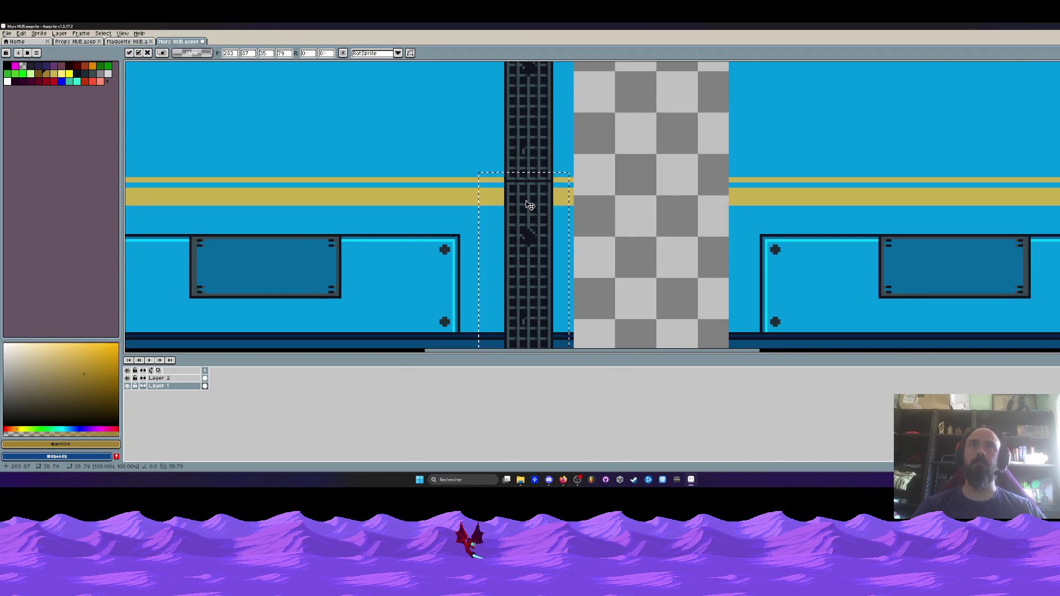
scroll(527, 202, "up", 1)
left_click_drag(529, 192, 652, 191)
left_click_drag(611, 146, 693, 172)
key("Delete")
scroll(619, 158, "down", 1)
left_click_drag(619, 158, 691, 348)
left_click_drag(660, 247, 562, 246)
scroll(562, 246, "up", 5)
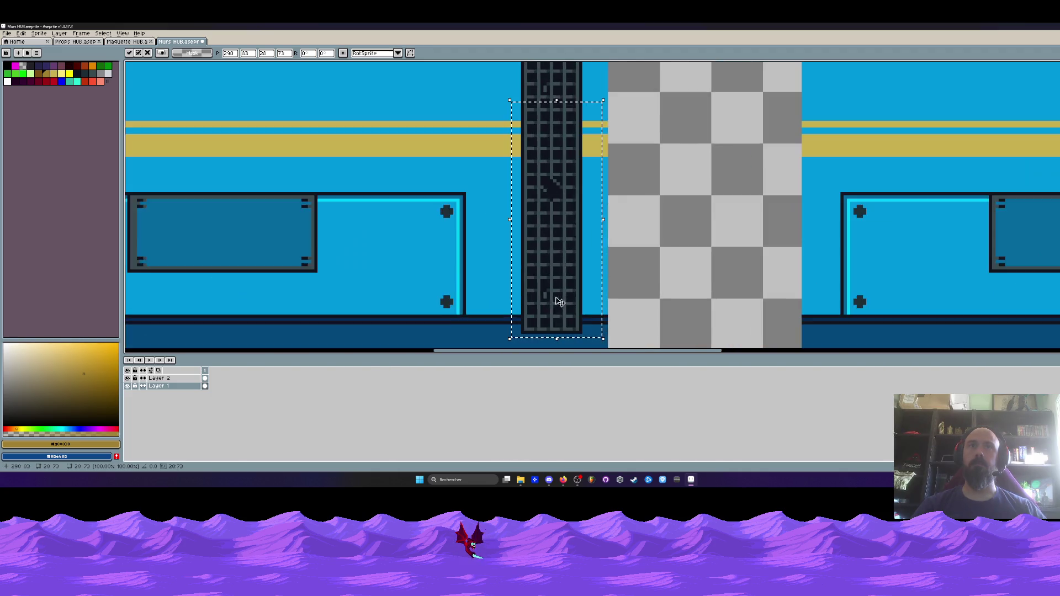
key("ctrl+d")
- Copy a 7x6 patch of the wall's lower strip onto the grille's base
left_click_drag(431, 244, 516, 328)
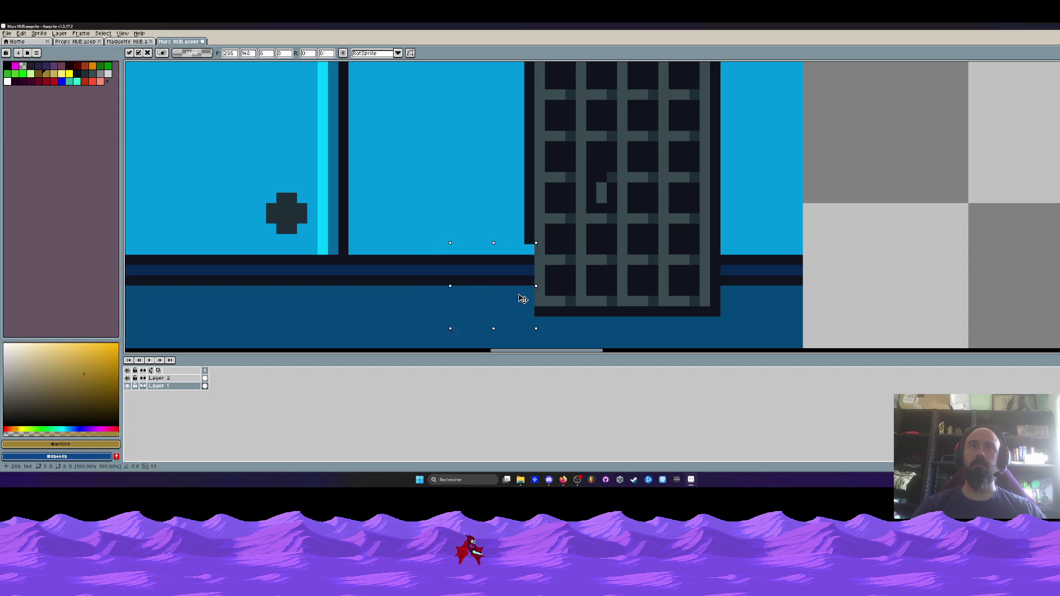
left_click_drag(450, 254, 526, 318)
mouse_move(483, 289)
left_mouse_down()
mouse_move(551, 298)
mouse_move(689, 275)
left_mouse_up()
scroll(689, 274, "down", 3)
scroll(688, 275, "down", 4)
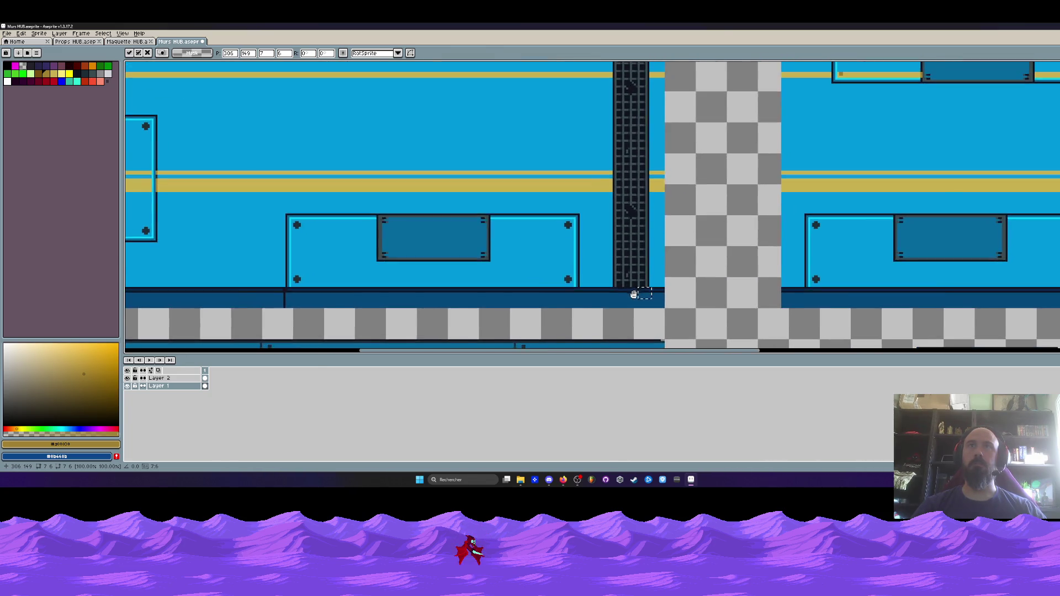
left_click(630, 309)
scroll(631, 309, "up", 5)
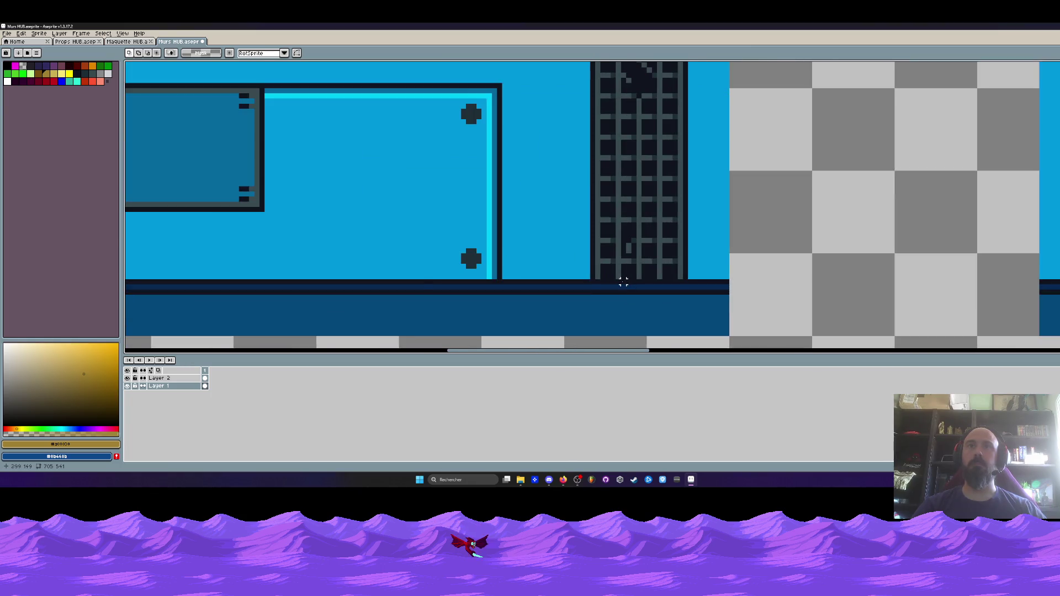
scroll(640, 284, "down", 2)
scroll(640, 285, "down", 2)
mouse_move(623, 255)
left_mouse_down()
mouse_move(625, 297)
mouse_move(636, 232)
left_mouse_up()
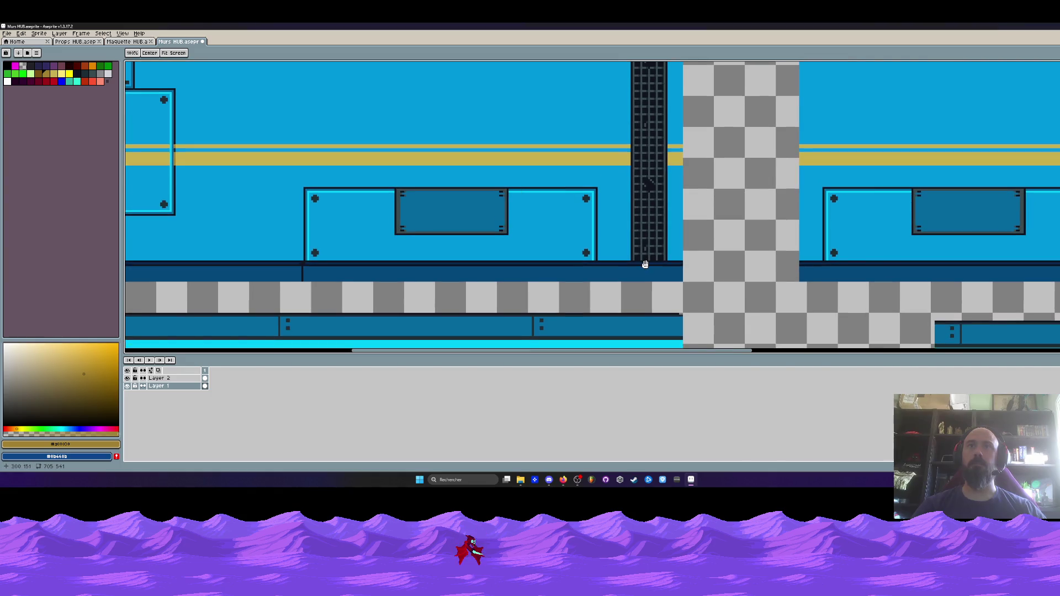
- Undo that patch and instead move a patch from beside the grille's base
scroll(645, 264, "up", 5)
key("ctrl+z")
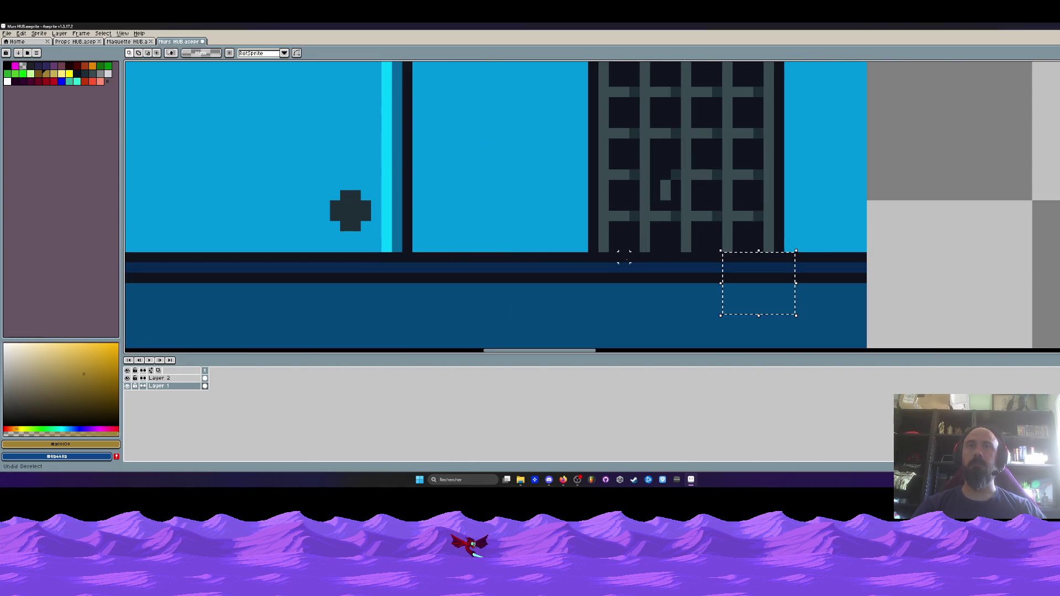
key("ctrl+z")
mouse_move(520, 268)
left_mouse_down()
mouse_move(577, 267)
mouse_move(585, 323)
mouse_move(601, 300)
mouse_move(698, 294)
mouse_move(702, 282)
mouse_move(552, 248)
mouse_move(546, 79)
mouse_move(566, 238)
left_mouse_up()
key("Return")
- Eyedrop the dark wall blue as the drawing colour
scroll(743, 290, "down", 4)
scroll(737, 288, "down", 1)
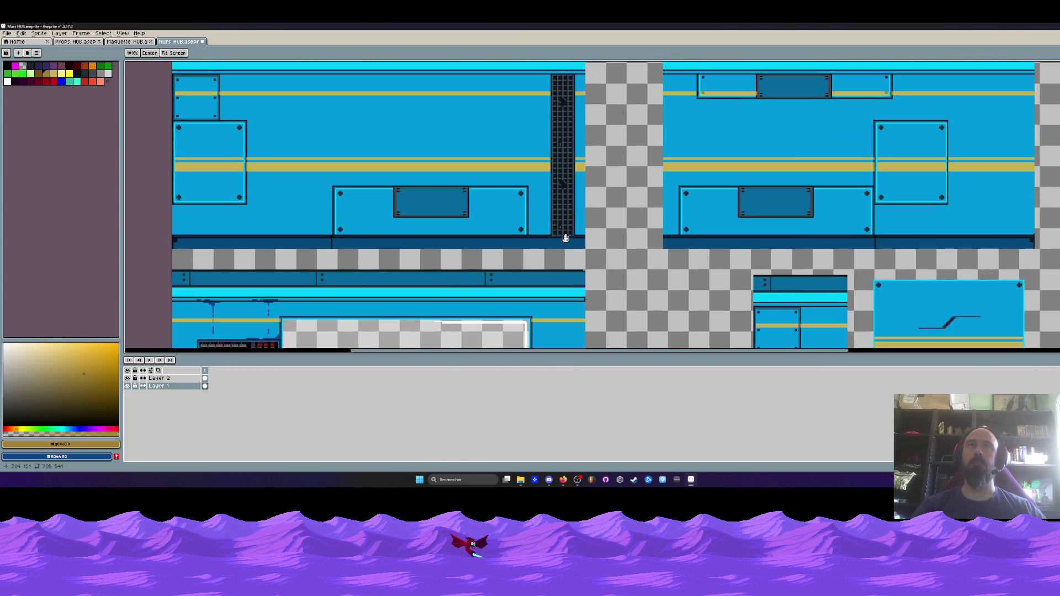
scroll(579, 238, "up", 2)
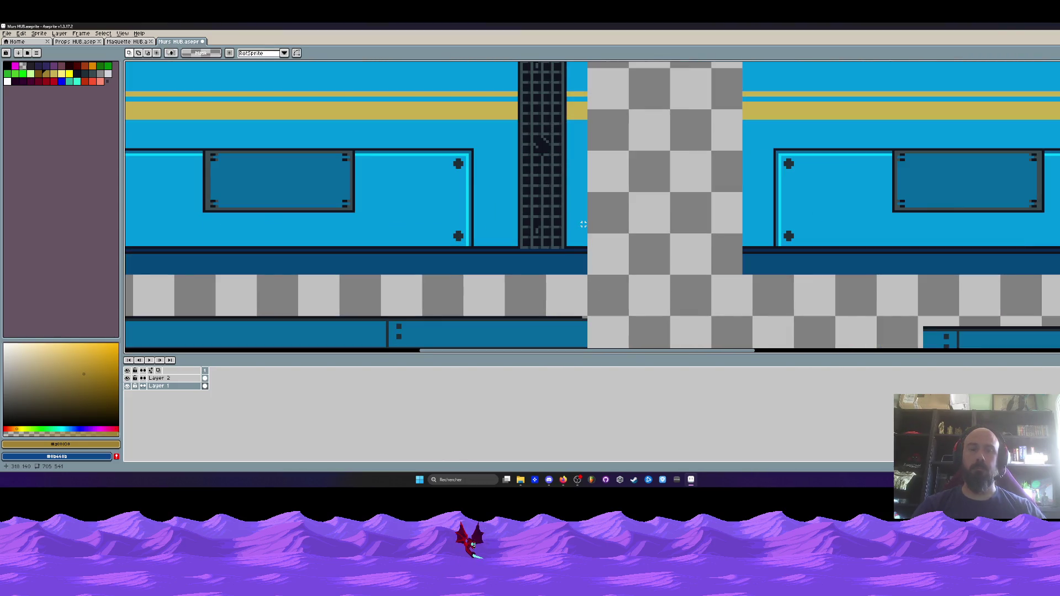
left_click(473, 216)
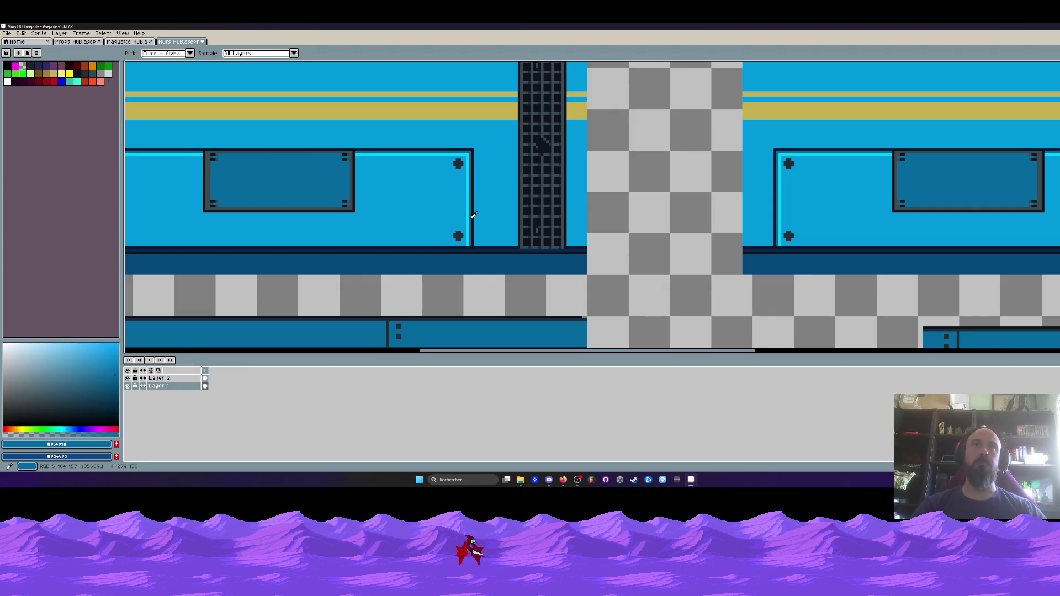
- Draw a straight blue line beside the grille with the Line tool
key("l")
scroll(578, 252, "up", 1)
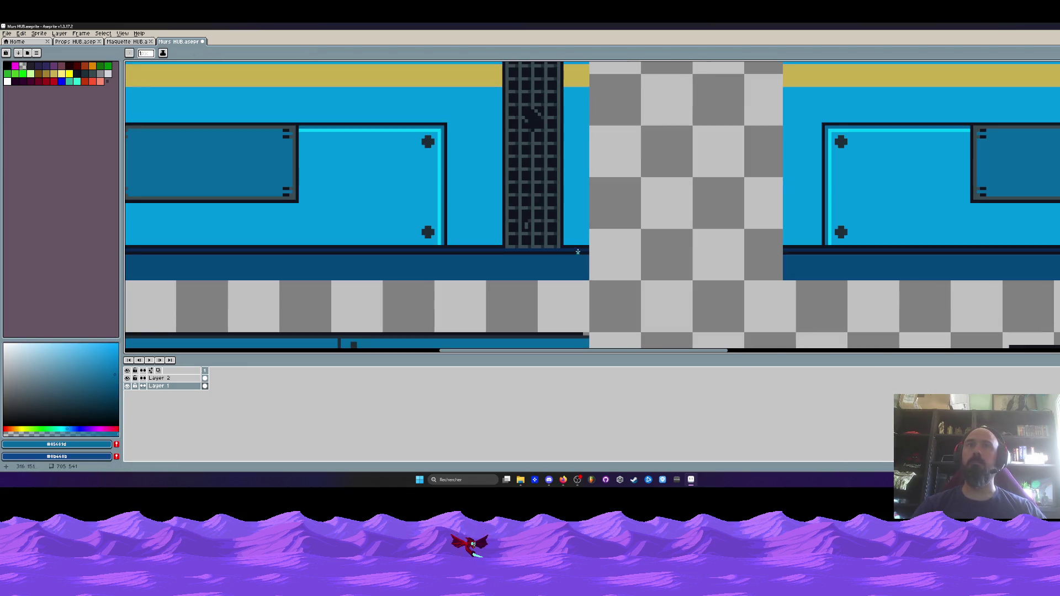
scroll(562, 238, "down", 2)
left_click_drag(563, 242, 560, 209)
scroll(559, 211, "up", 3)
scroll(483, 209, "down", 1)
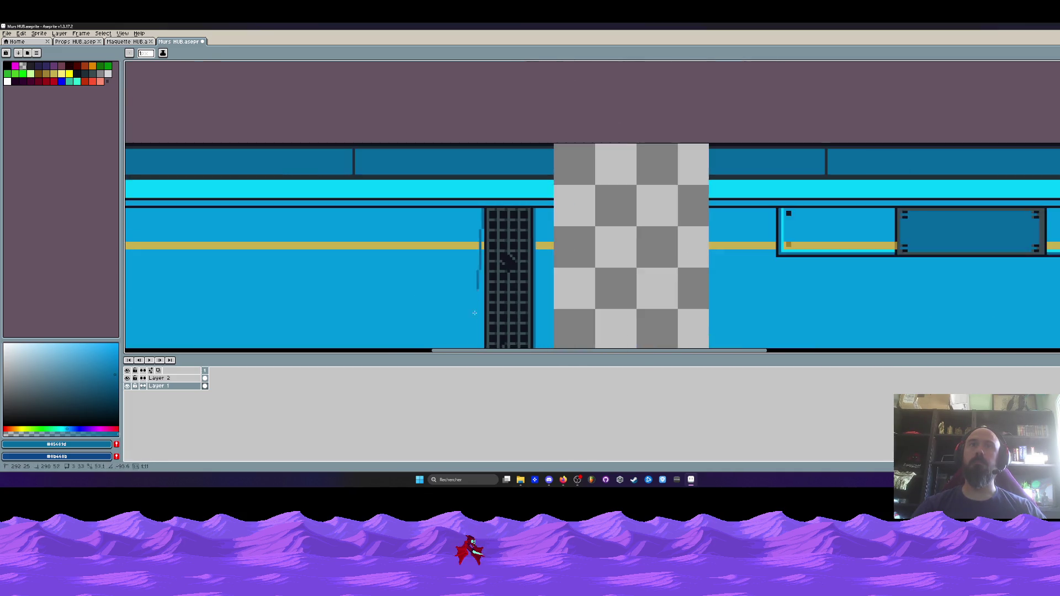
scroll(504, 189, "up", 1)
scroll(495, 304, "down", 3)
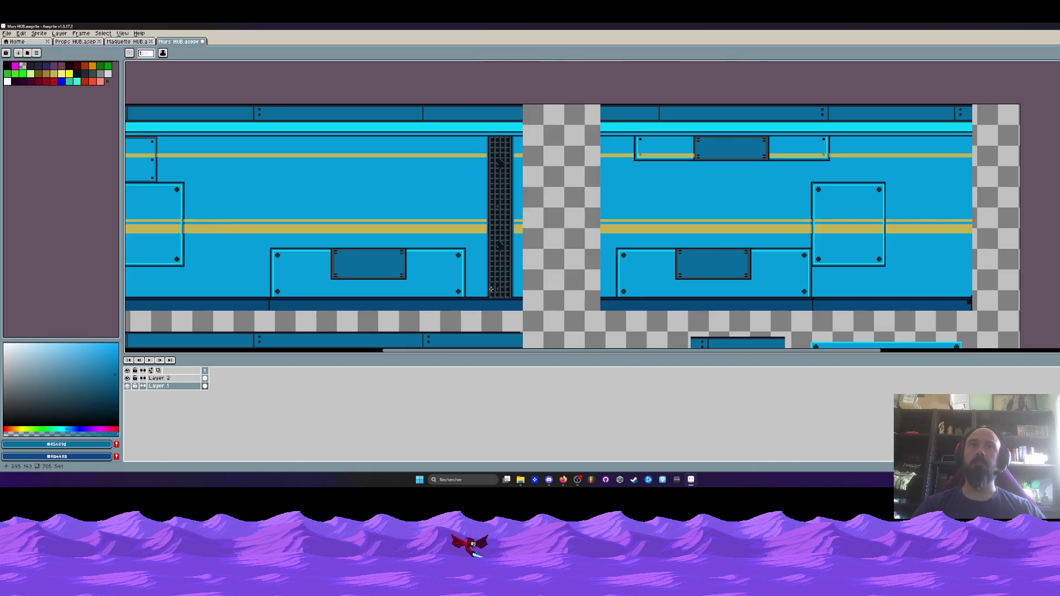
- Pick the wall stripe's yellow and step to the next, yellower palette colour for the Pencil
key("i")
scroll(481, 219, "up", 3)
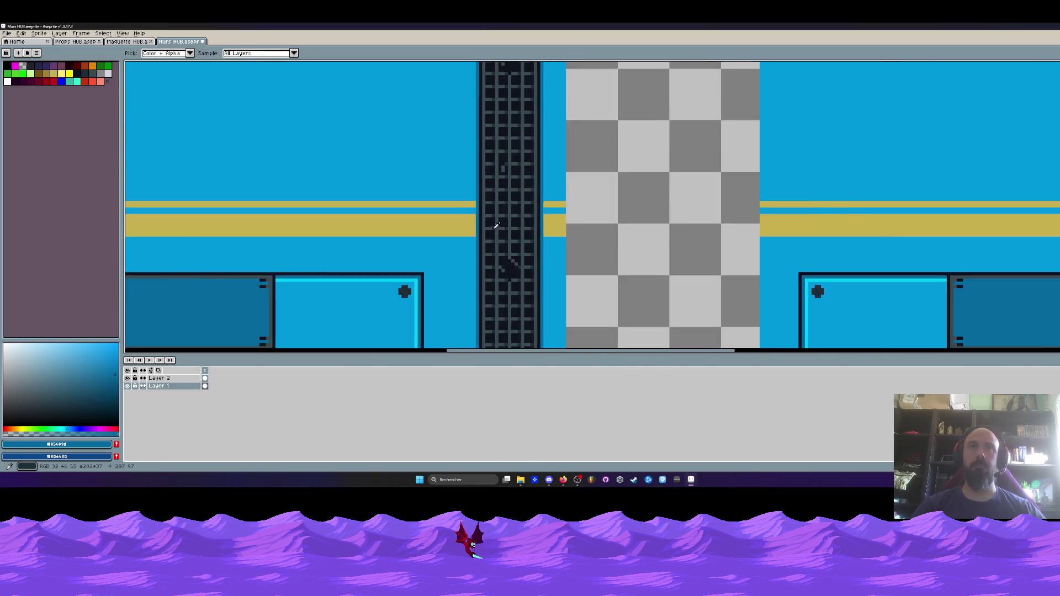
scroll(482, 218, "up", 1)
left_click(442, 212)
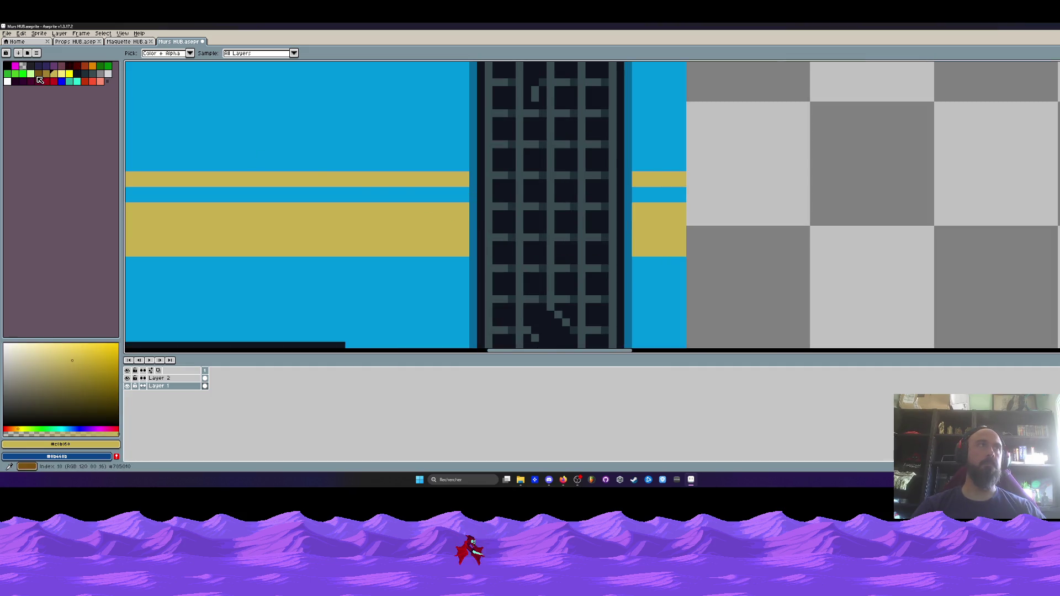
scroll(415, 202, "up", 1)
key("b")
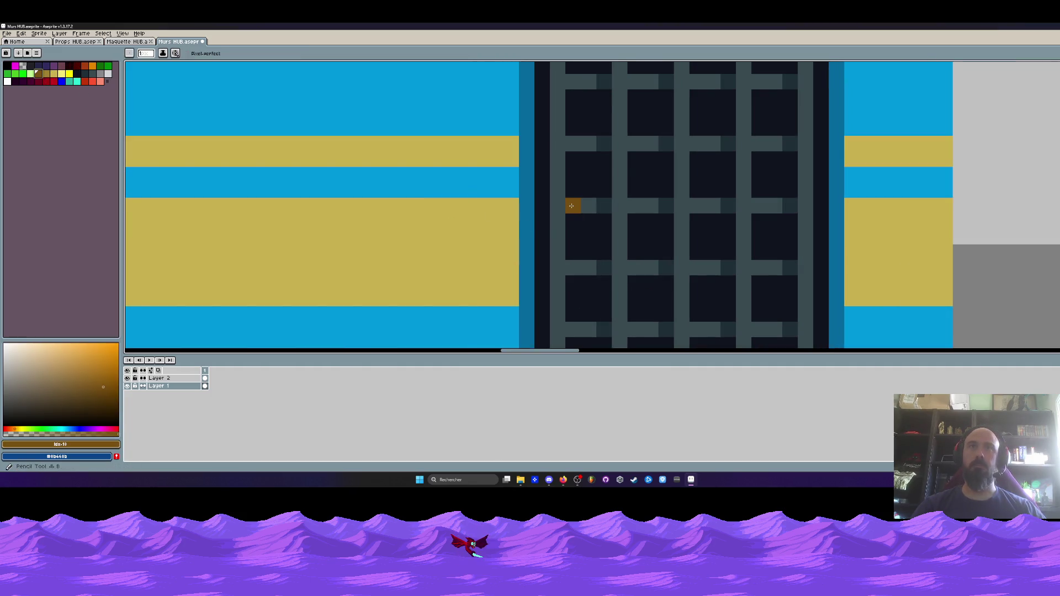
key("bracketright")
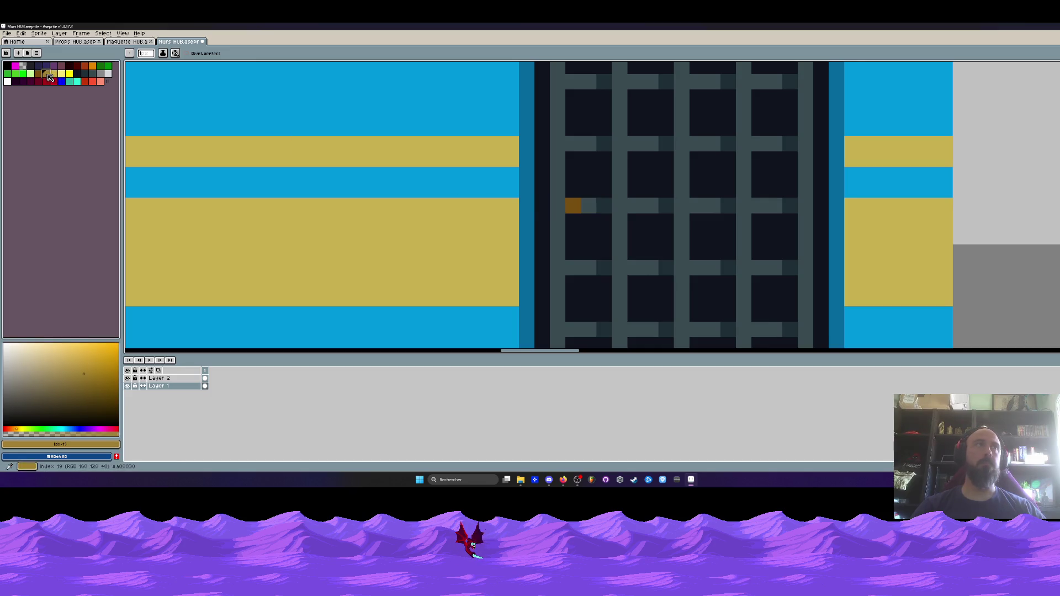
- Draw the first F shape on the grate, removing a stray yellow pixel
mouse_move(573, 208)
left_mouse_down()
mouse_move(588, 206)
mouse_move(557, 221)
mouse_move(586, 270)
left_mouse_up()
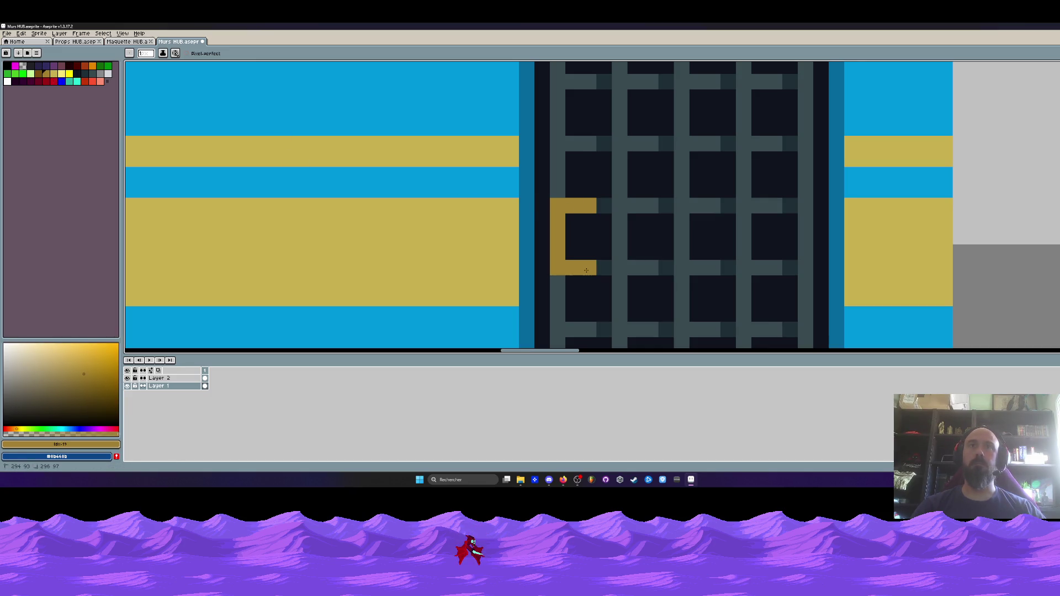
scroll(574, 259, "down", 4)
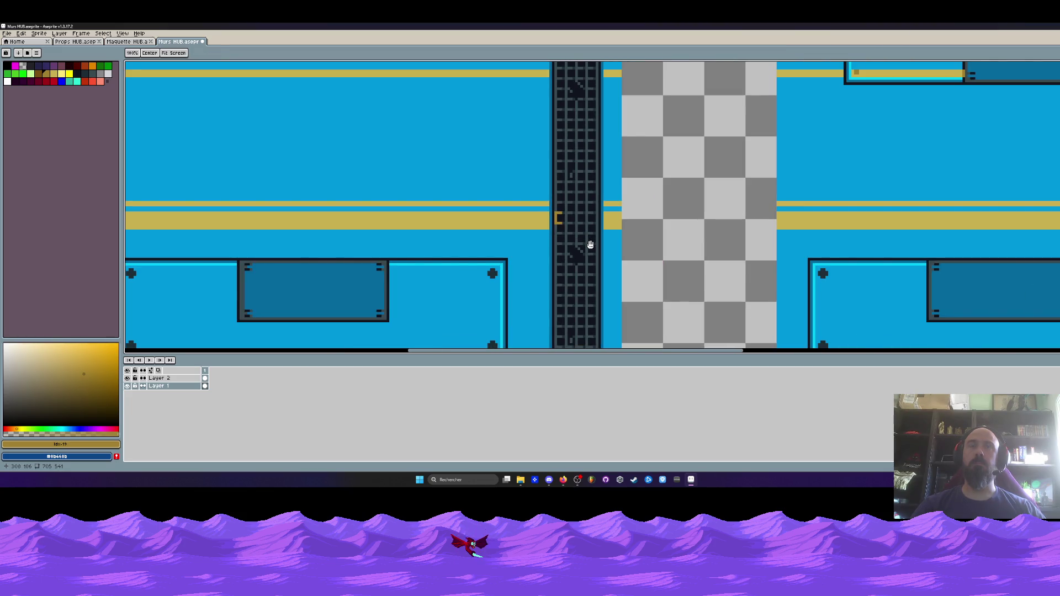
scroll(565, 229, "up", 4)
left_click(523, 215)
key("ctrl+z")
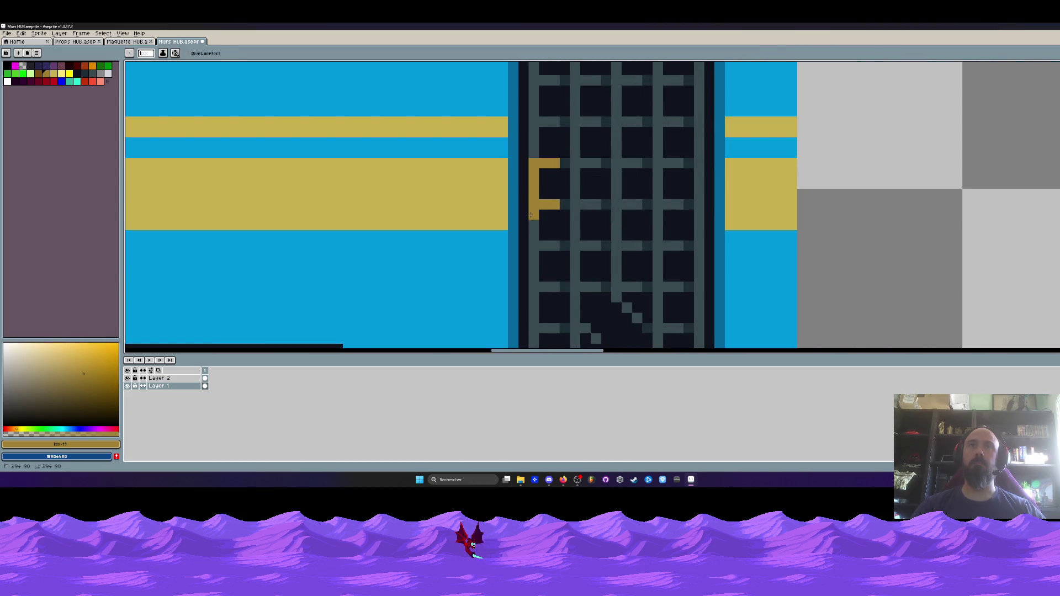
left_click_drag(549, 213, 565, 205)
- Draw the second, third and fourth F strokes across the grate, undoing misplaced strokes
left_click_drag(574, 163, 586, 204)
key("ctrl+z")
left_click_drag(575, 162, 575, 224)
left_click(595, 163)
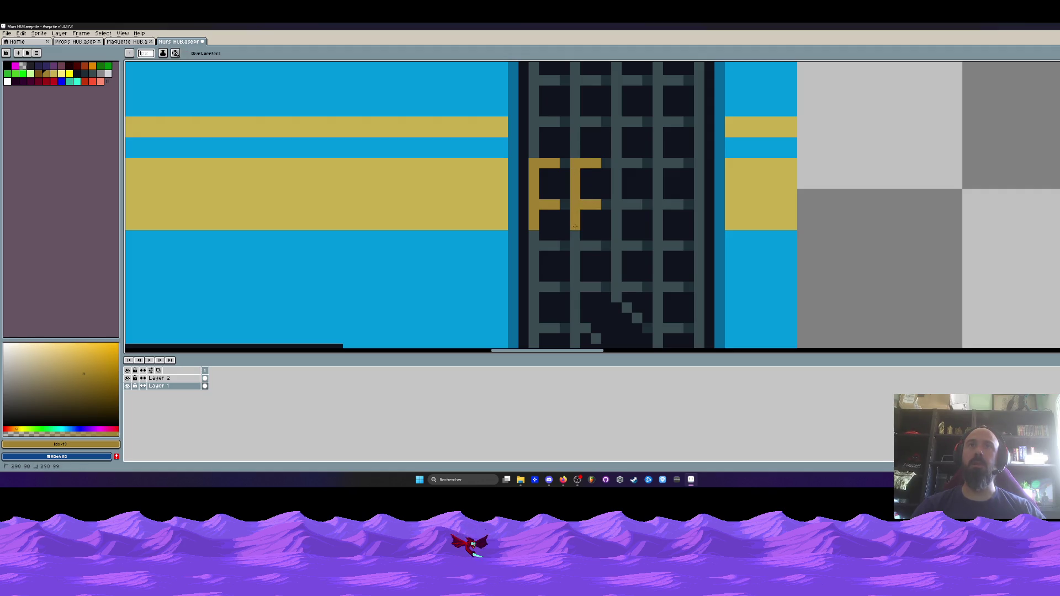
mouse_move(627, 163)
left_mouse_down()
mouse_move(635, 162)
mouse_move(616, 206)
mouse_move(637, 205)
mouse_move(616, 236)
left_mouse_up()
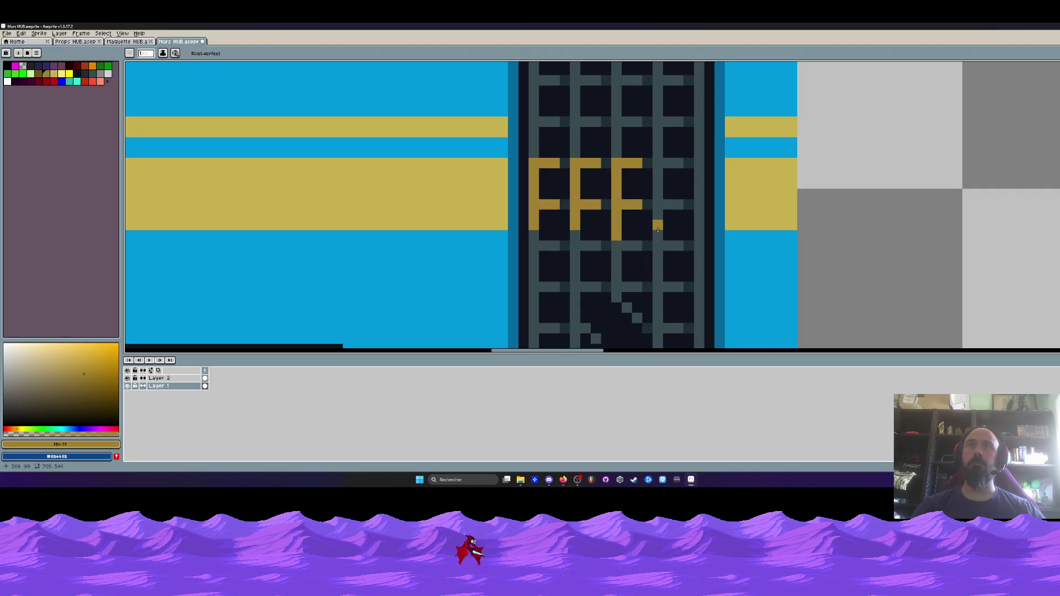
key("ctrl+z")
left_click_drag(658, 226, 656, 166)
left_click_drag(668, 205, 678, 205)
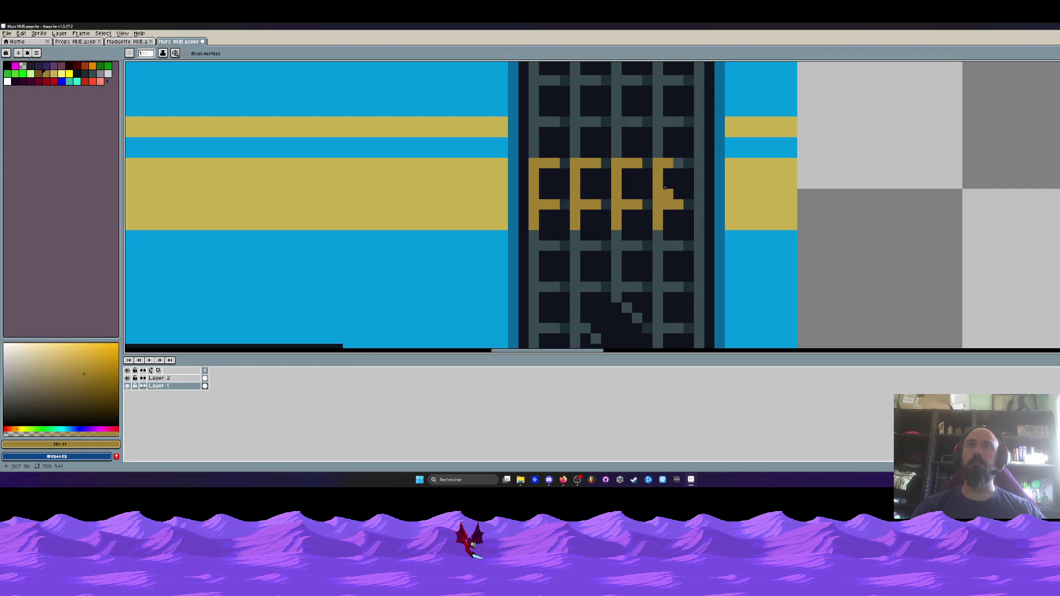
- Add an orange bar above the F row and further orange Fs, removing a stray pixel
scroll(680, 179, "down", 5)
scroll(679, 179, "down", 2)
scroll(657, 171, "up", 7)
mouse_move(609, 157)
left_mouse_down()
mouse_move(671, 172)
mouse_move(725, 157)
mouse_move(733, 172)
mouse_move(764, 157)
mouse_move(827, 156)
mouse_move(796, 173)
left_mouse_up()
left_click(609, 172)
key("ctrl+z")
left_click(796, 157)
scroll(797, 176, "down", 3)
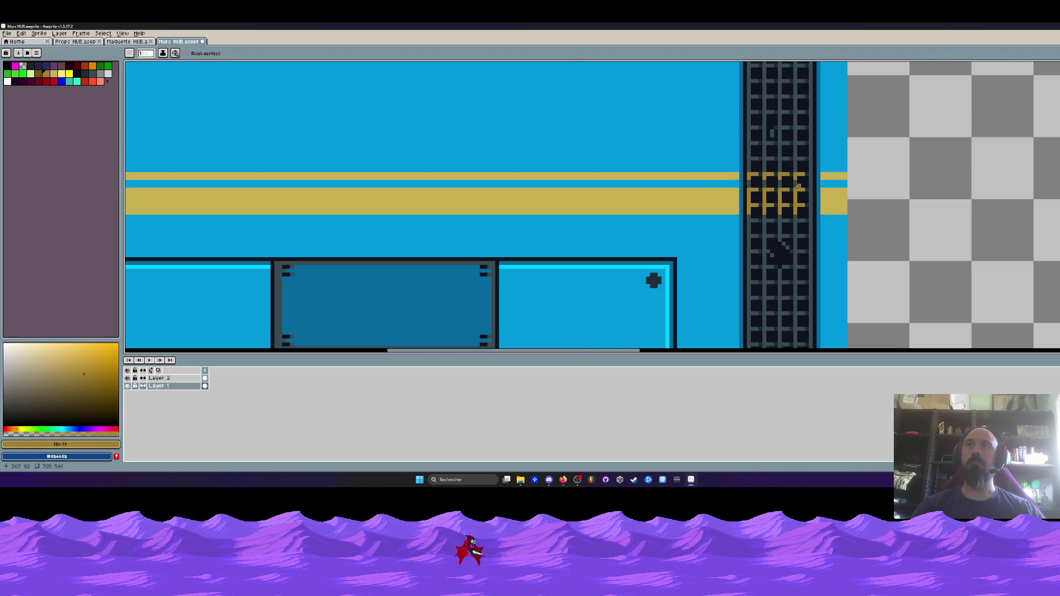
scroll(798, 186, "down", 2)
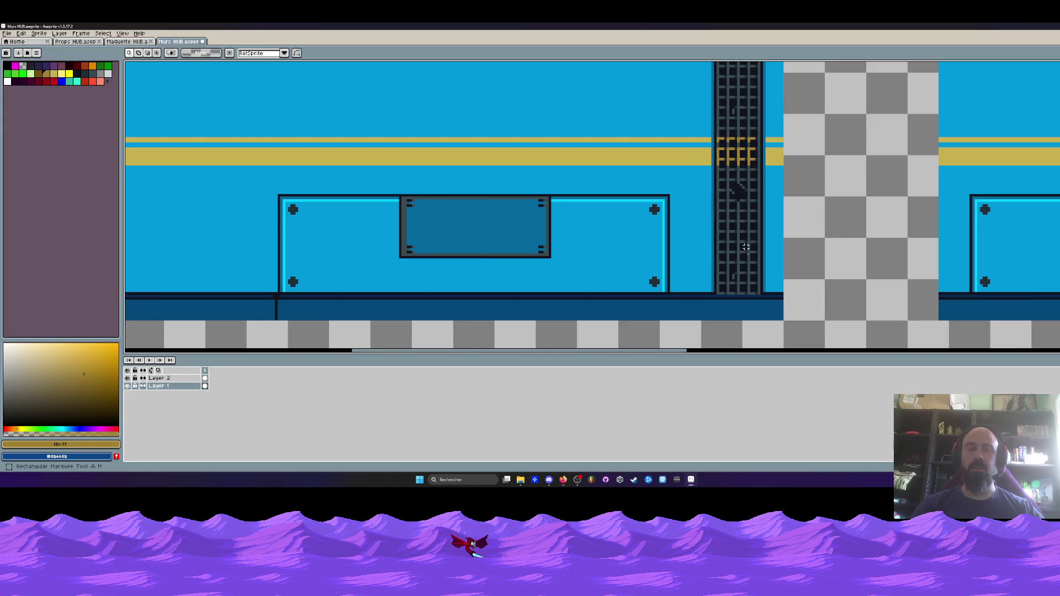
- Select the door's grating strip, then deselect and bring the door back into view
scroll(777, 308, "up", 3)
scroll(775, 299, "down", 3)
mouse_move(774, 298)
left_mouse_down()
mouse_move(752, 66)
mouse_move(728, 128)
left_mouse_up()
scroll(752, 67, "up", 3)
scroll(697, 119, "down", 1)
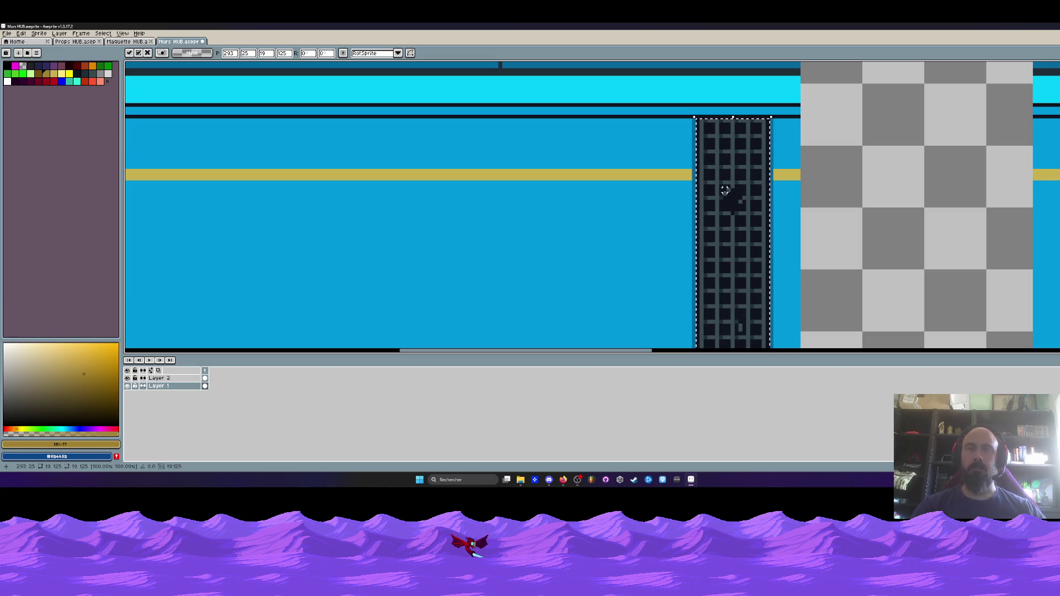
scroll(737, 221, "down", 1)
key("ctrl+d")
left_click_drag(728, 305, 736, 213)
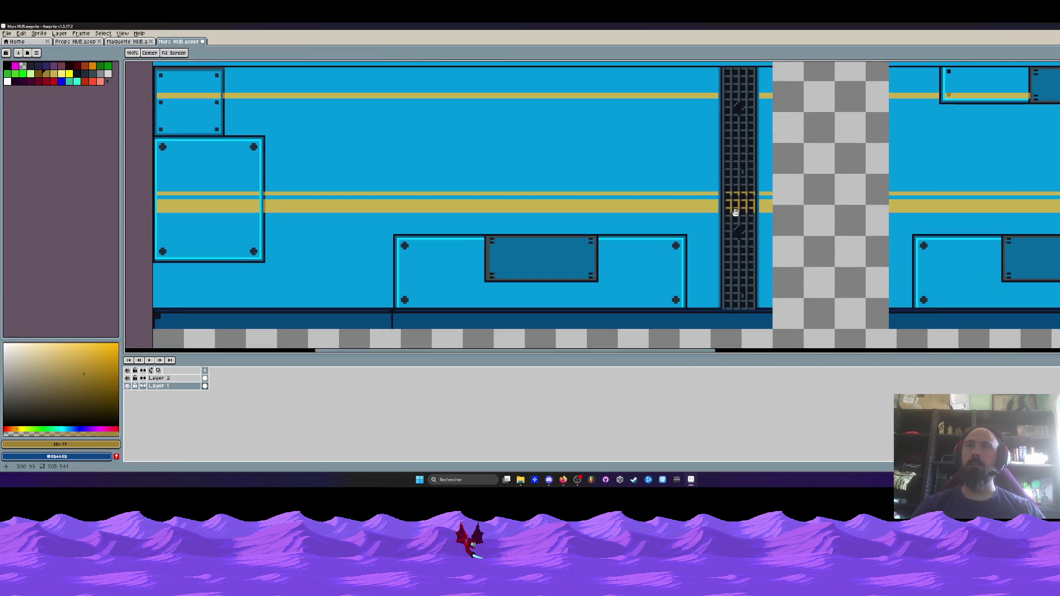
scroll(732, 209, "up", 2)
- Take the door's gold as the drawing colour and switch to the Pencil
key("i")
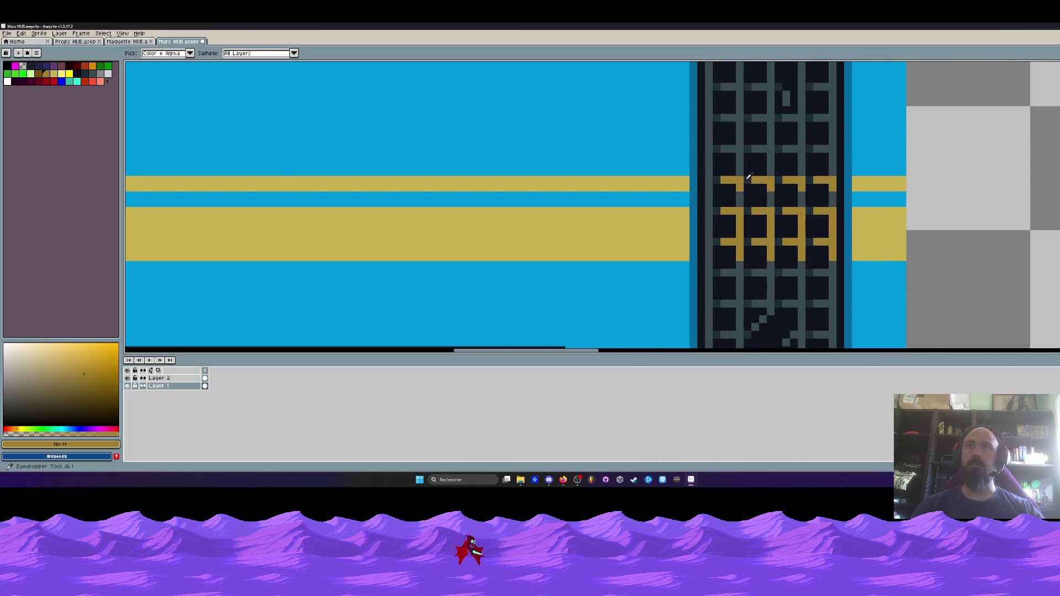
key("b")
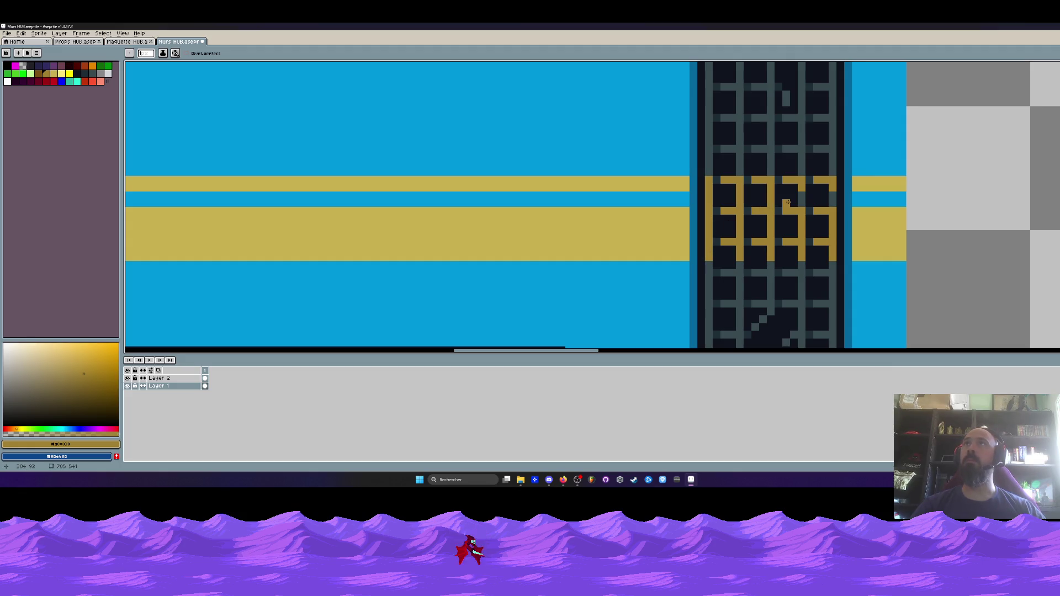
scroll(793, 205, "up", 1)
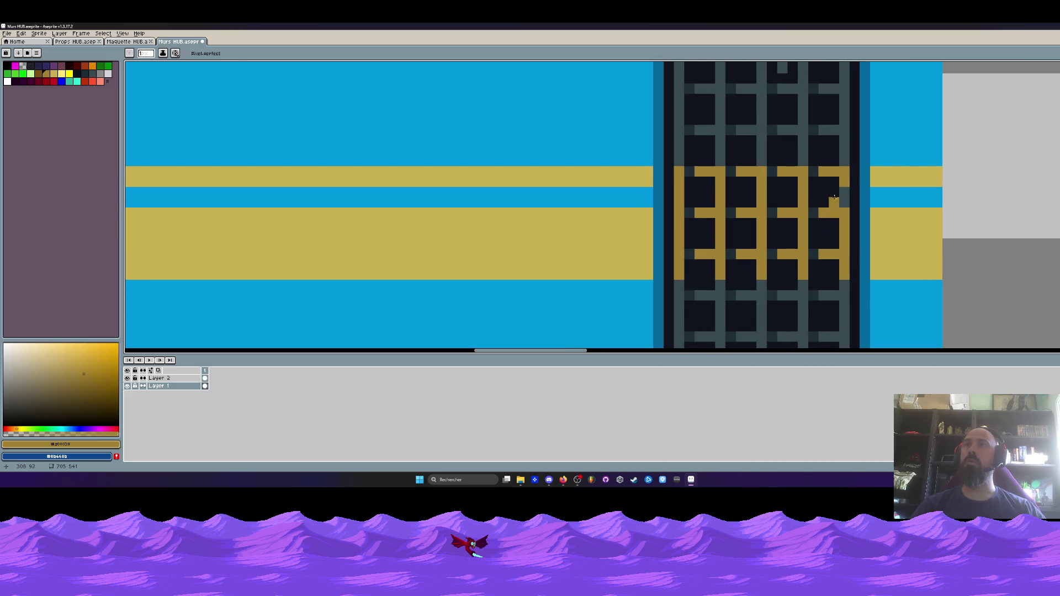
scroll(845, 200, "down", 3)
scroll(841, 217, "down", 1)
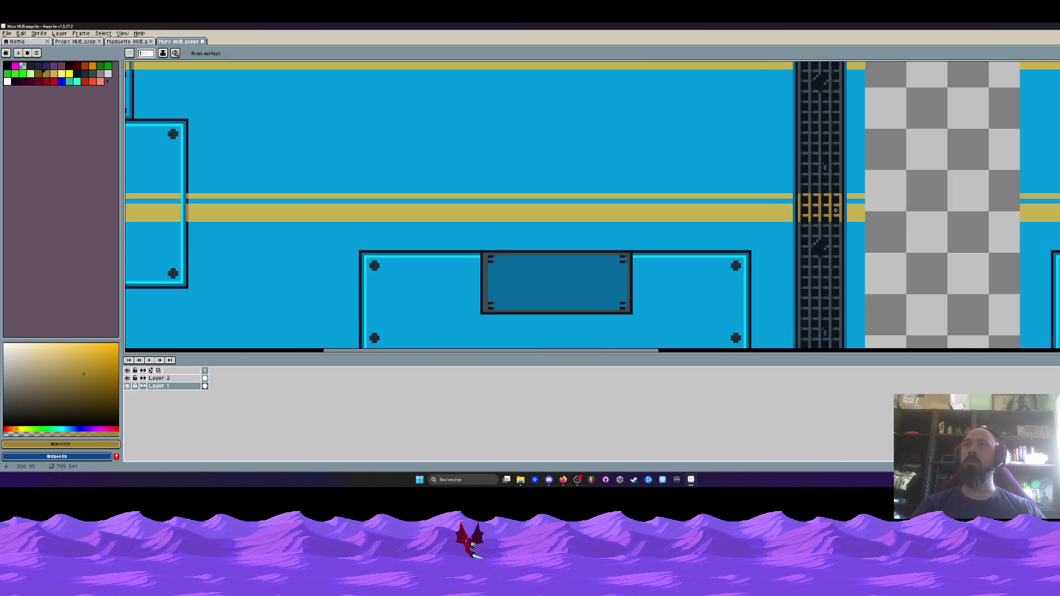
scroll(835, 210, "up", 2)
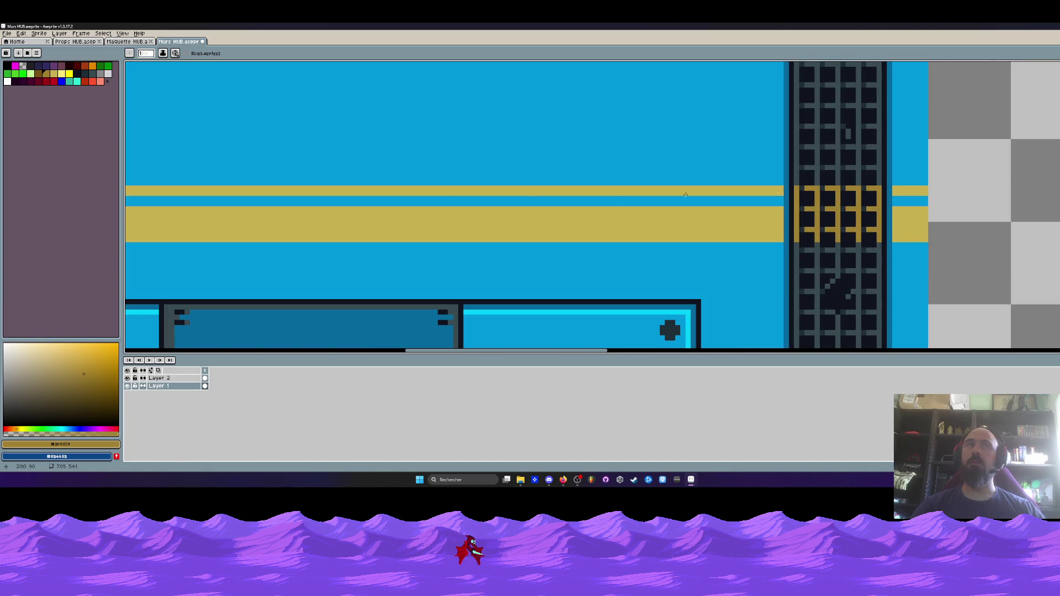
left_click(805, 191, "alt")
- Undo the stray orange pixel on the grate and choose gold from the palette
scroll(826, 210, "up", 1)
scroll(826, 210, "up", 1)
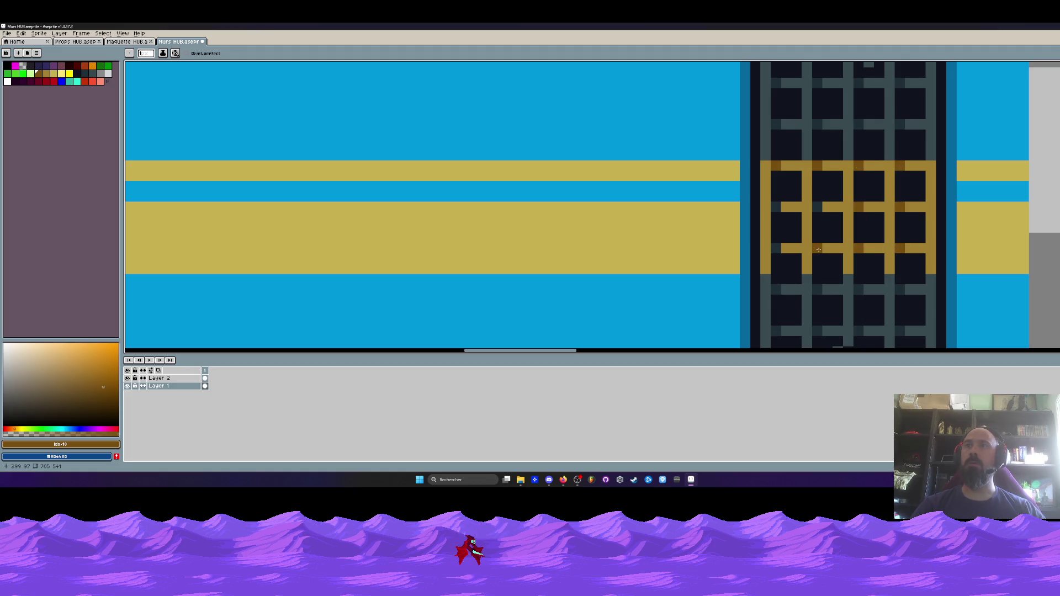
scroll(818, 206, "down", 3)
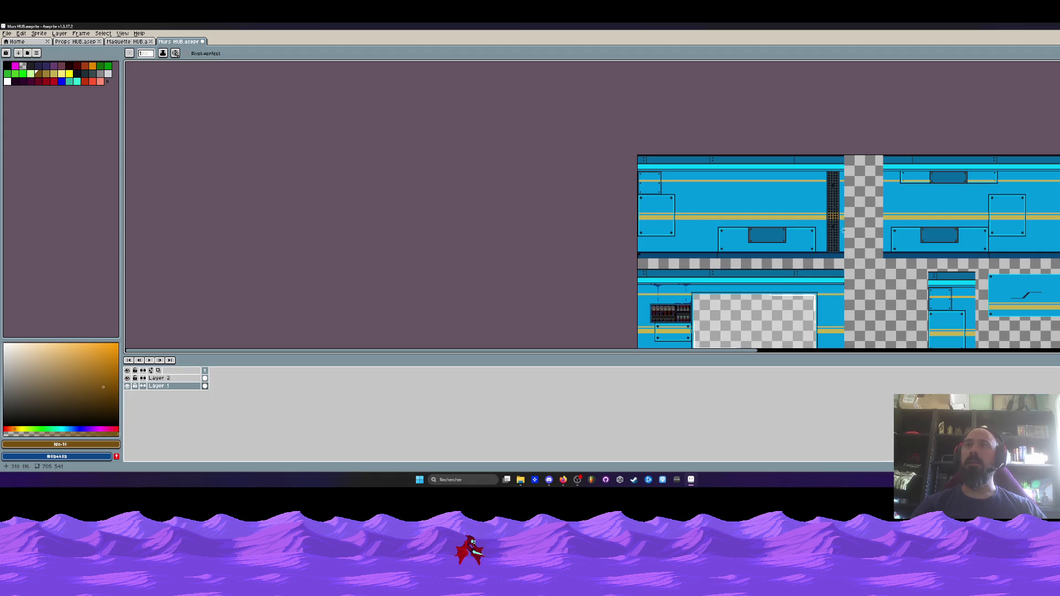
scroll(836, 191, "up", 4)
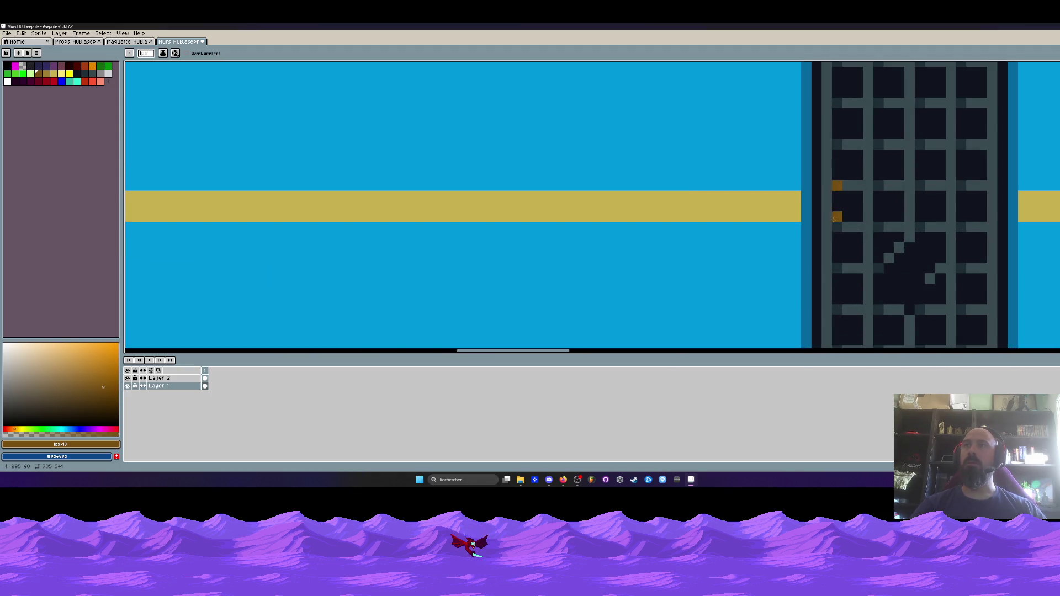
key("ctrl+z")
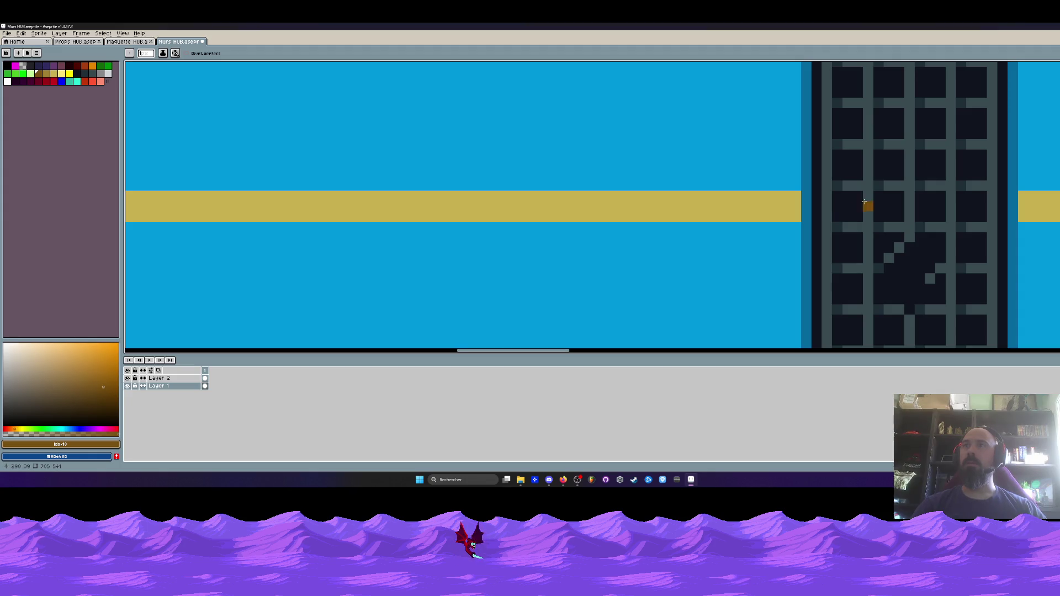
left_click(53, 74)
scroll(829, 205, "up", 1)
- Paint the grate bars gold in line with the wall stripe
left_click(815, 186)
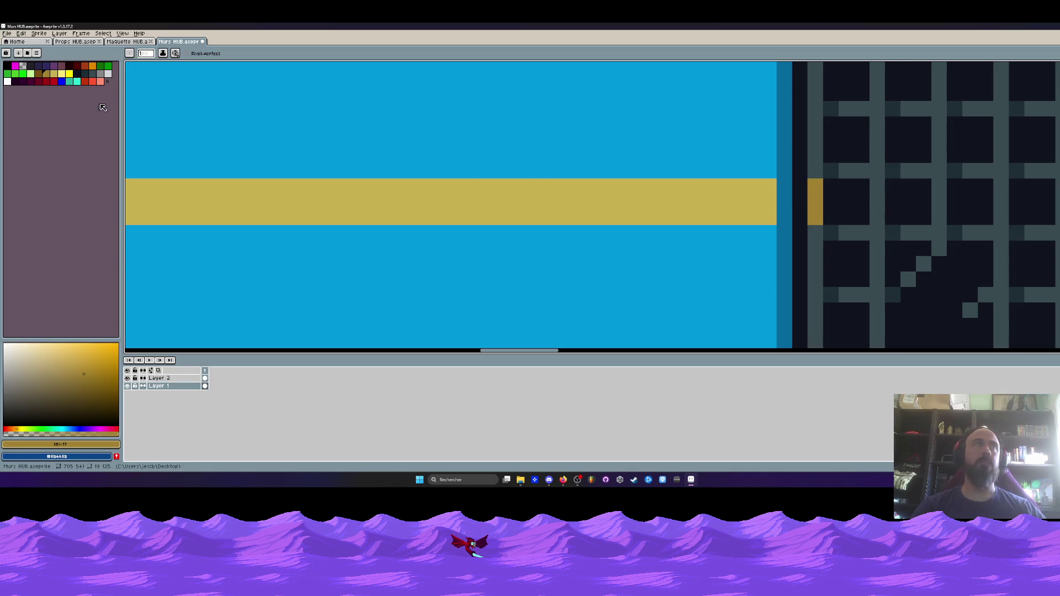
mouse_move(878, 186)
left_mouse_down()
mouse_move(877, 217)
mouse_move(749, 230)
left_mouse_up()
left_click_drag(811, 200, 811, 224)
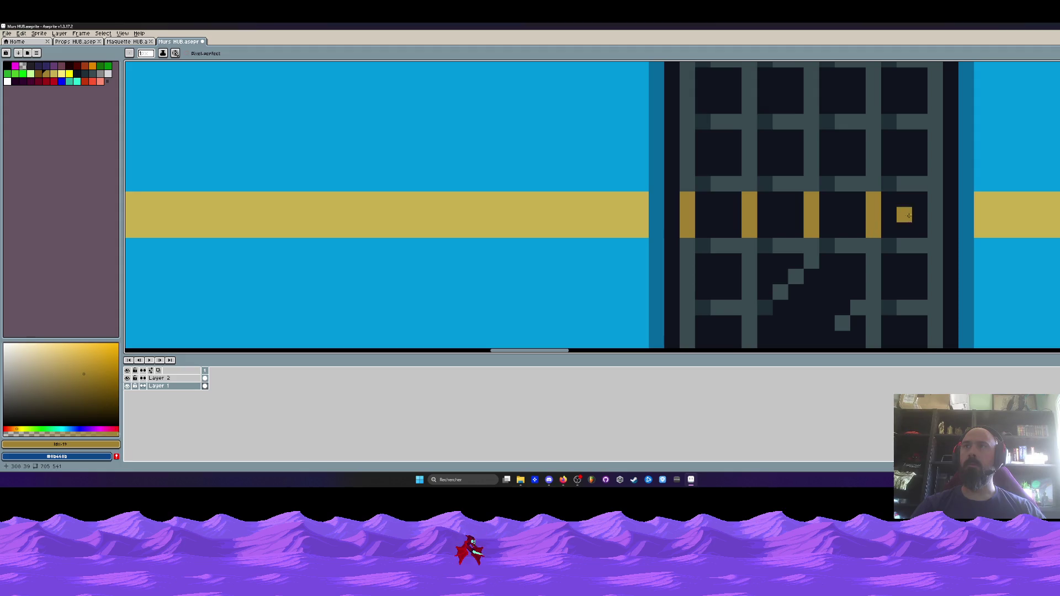
mouse_move(936, 202)
left_mouse_down()
mouse_move(936, 235)
mouse_move(899, 227)
mouse_move(832, 181)
left_mouse_up()
scroll(935, 234, "down", 5)
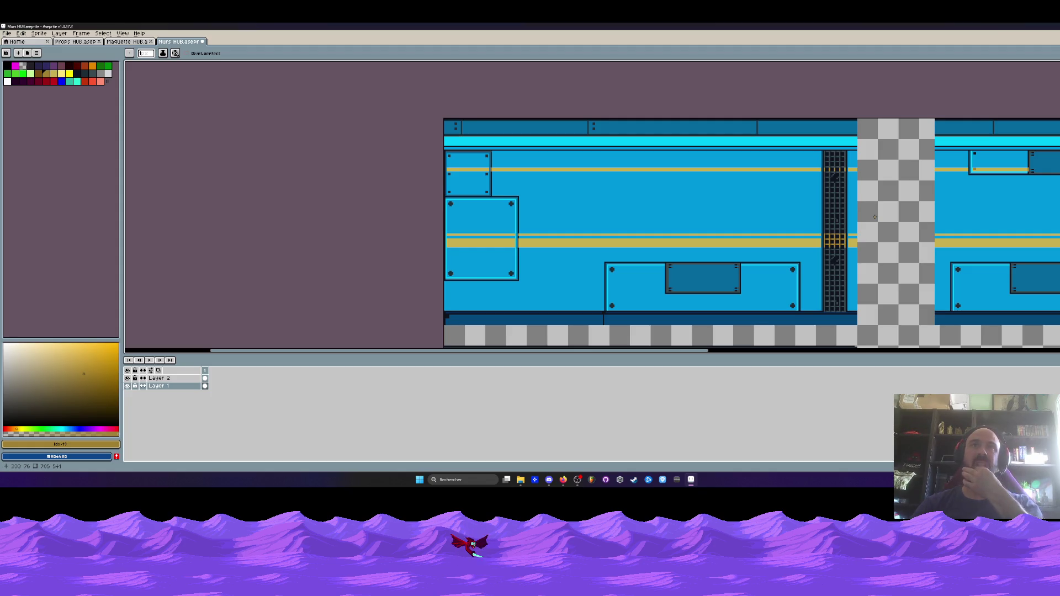
scroll(762, 222, "up", 4)
- Paint the dark column beside the grate gold and view the adjacent panels
mouse_move(757, 227)
left_mouse_down()
mouse_move(755, 326)
mouse_move(756, 283)
left_mouse_up()
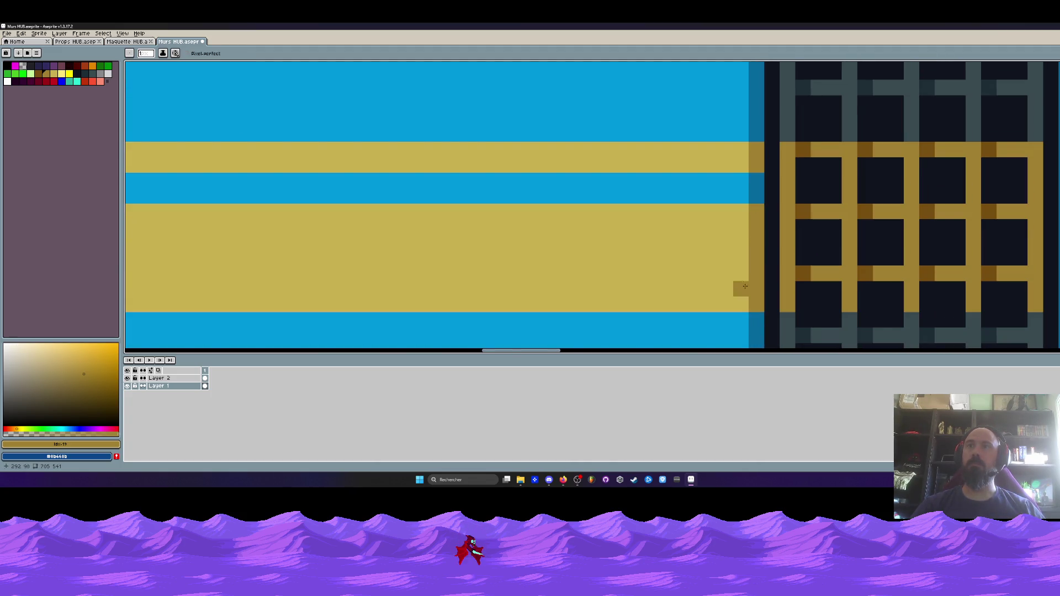
scroll(745, 286, "down", 3)
scroll(747, 118, "up", 2)
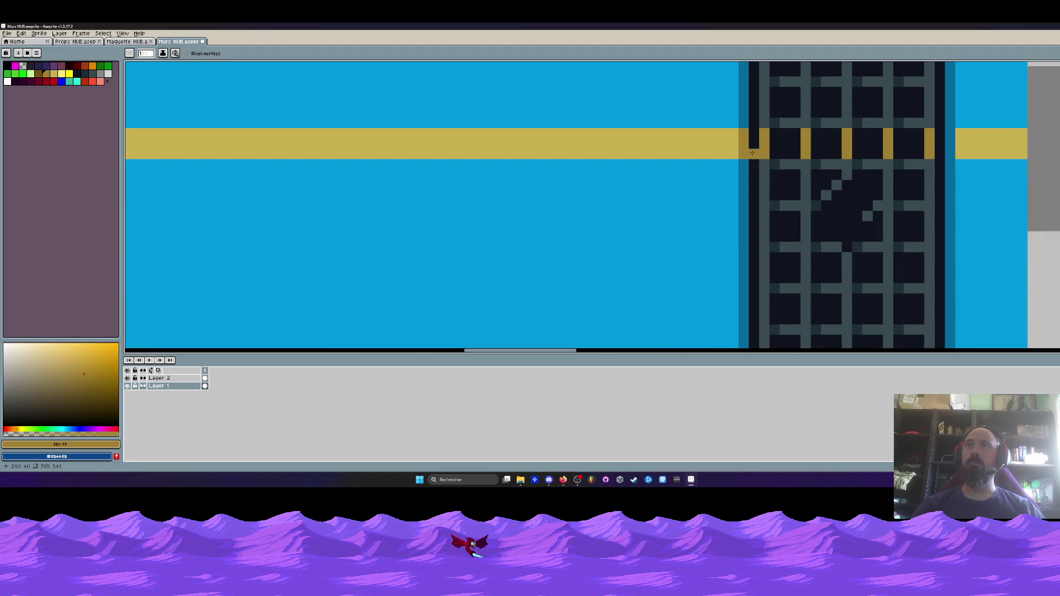
scroll(752, 152, "down", 3)
scroll(816, 150, "up", 2)
scroll(817, 160, "down", 3)
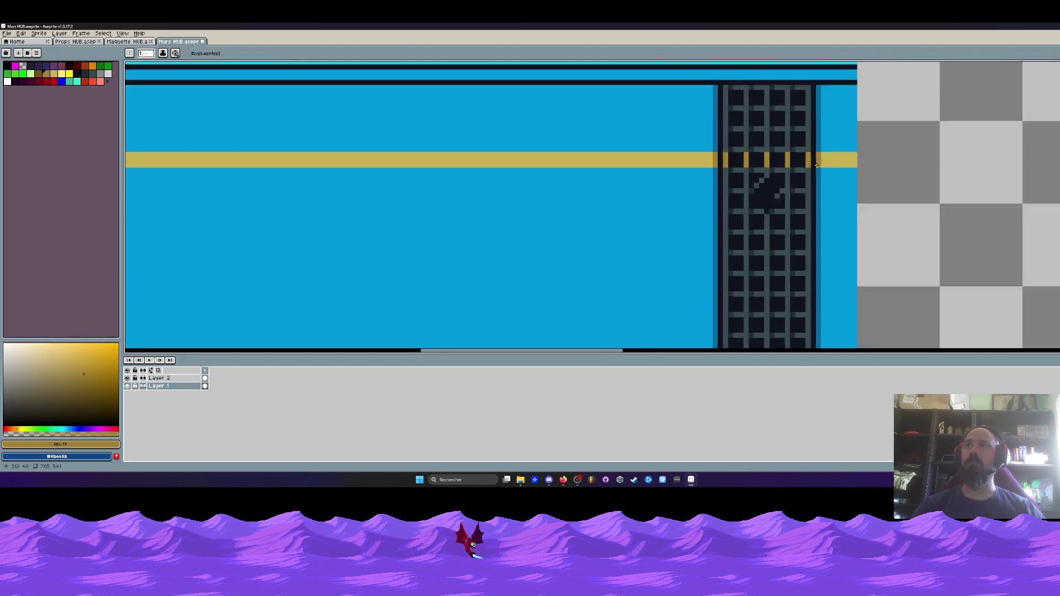
scroll(807, 155, "up", 3)
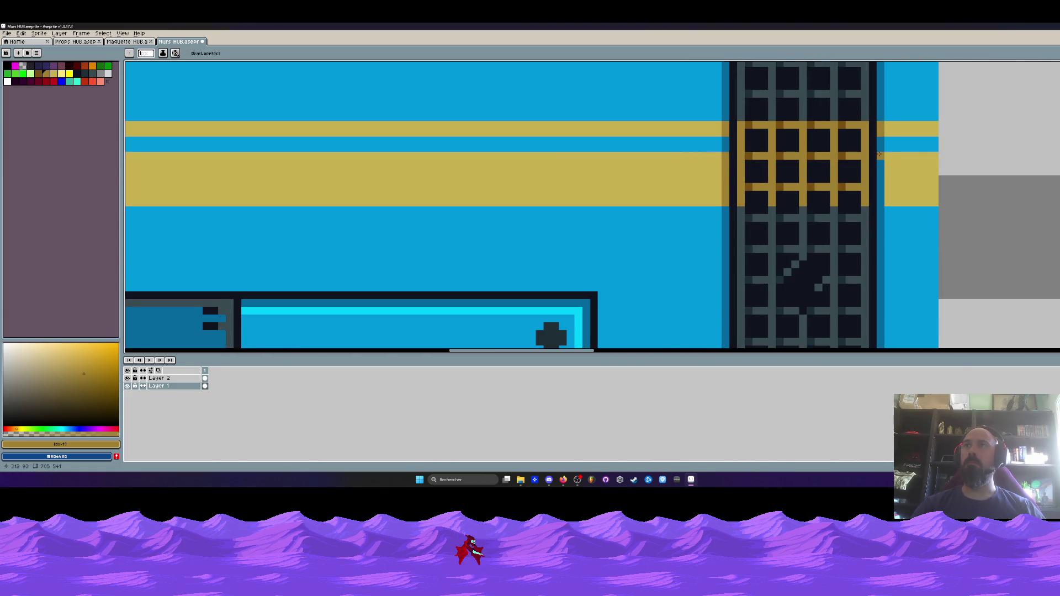
scroll(878, 204, "down", 4)
left_click_drag(710, 238, 684, 224)
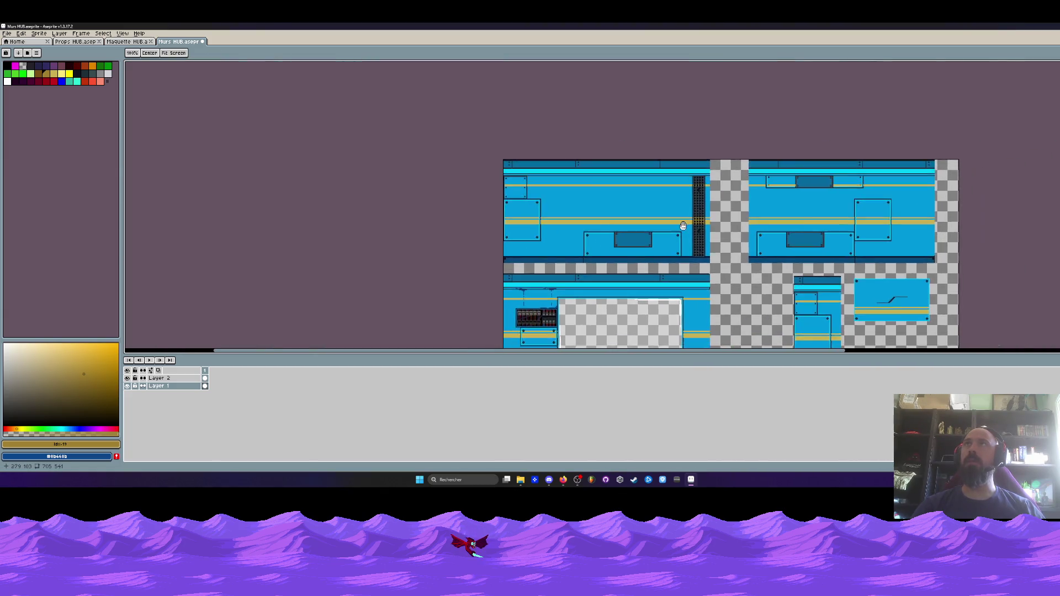
scroll(684, 224, "up", 2)
key("b")
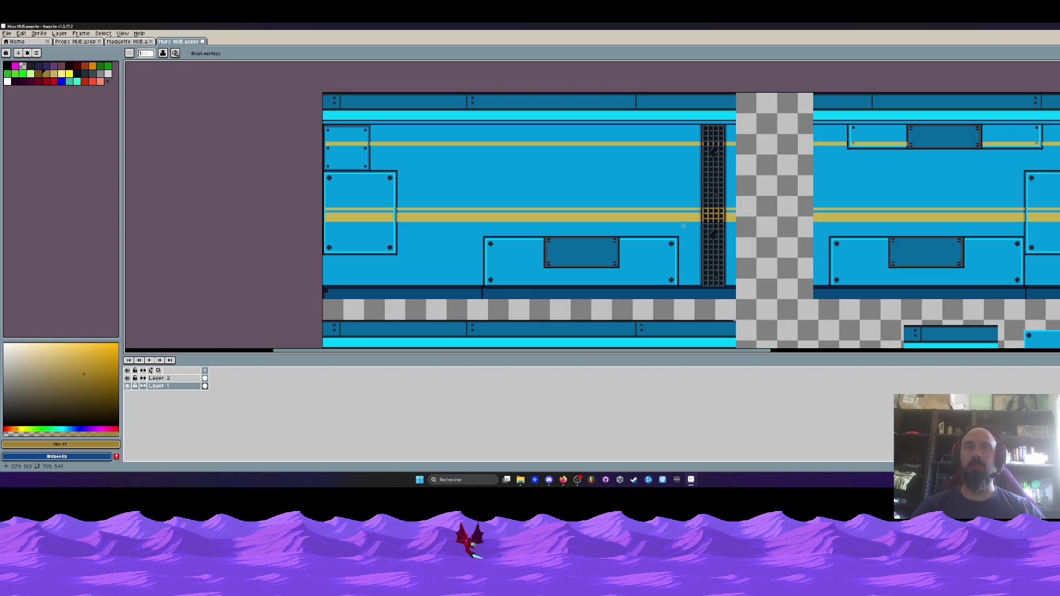
scroll(684, 226, "down", 2)
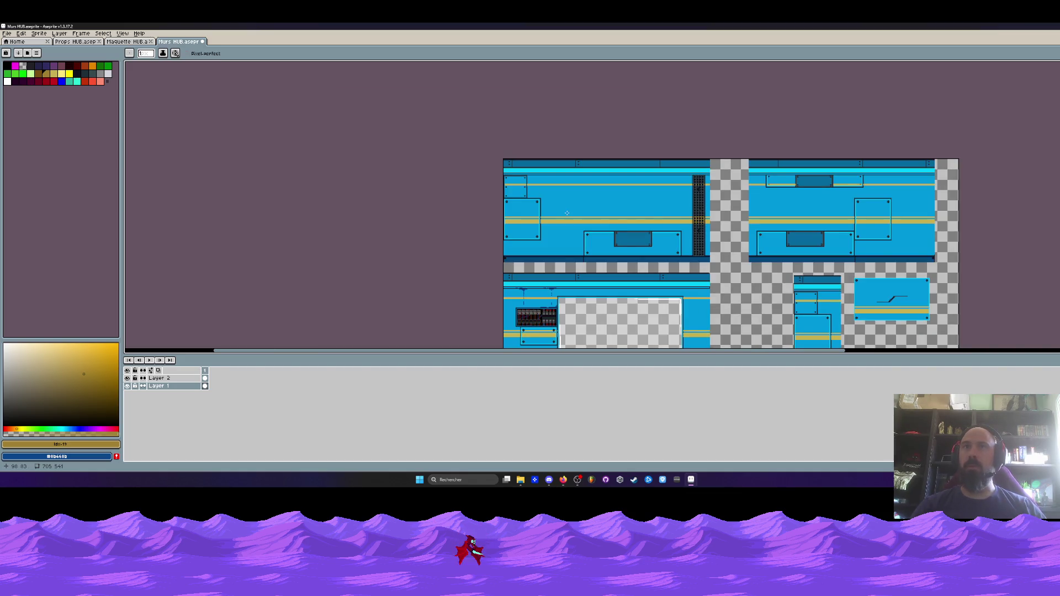
scroll(628, 212, "up", 2)
scroll(897, 208, "down", 2)
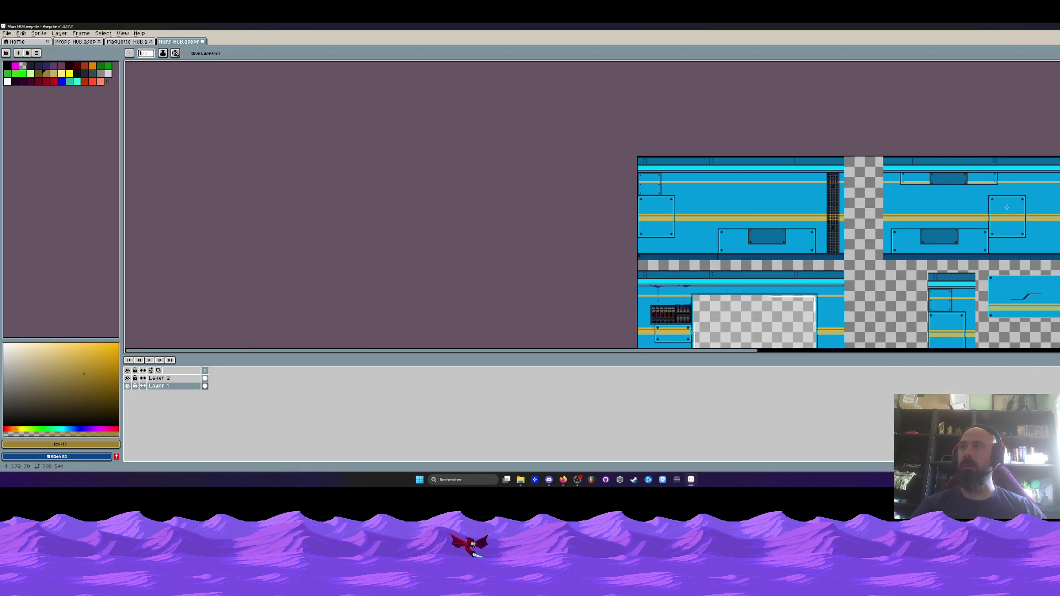
left_click_drag(1007, 207, 937, 72)
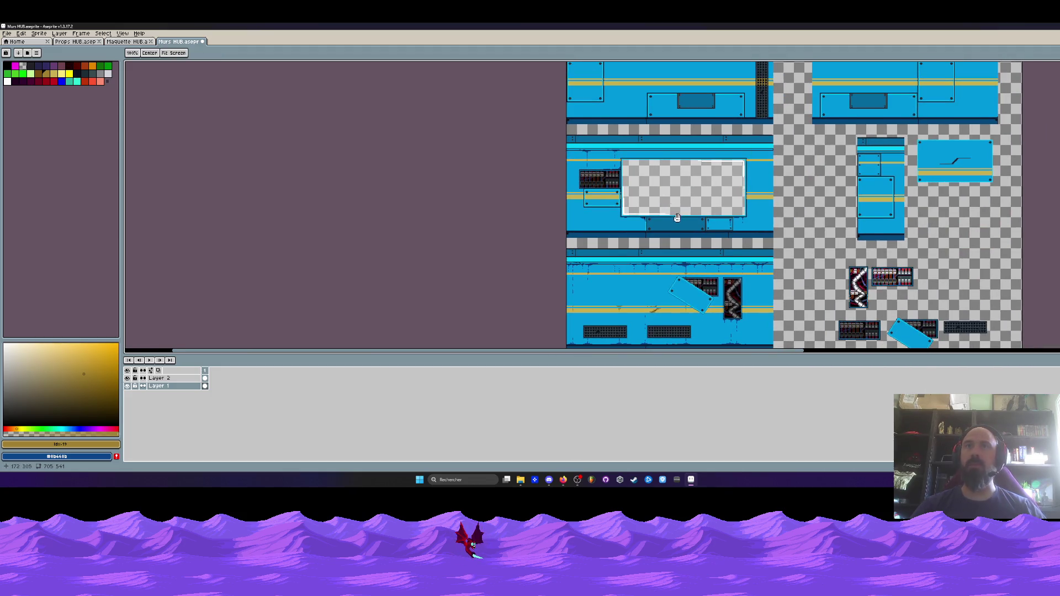
left_click_drag(672, 243, 678, 144)
scroll(624, 197, "up", 1)
scroll(621, 198, "up", 1)
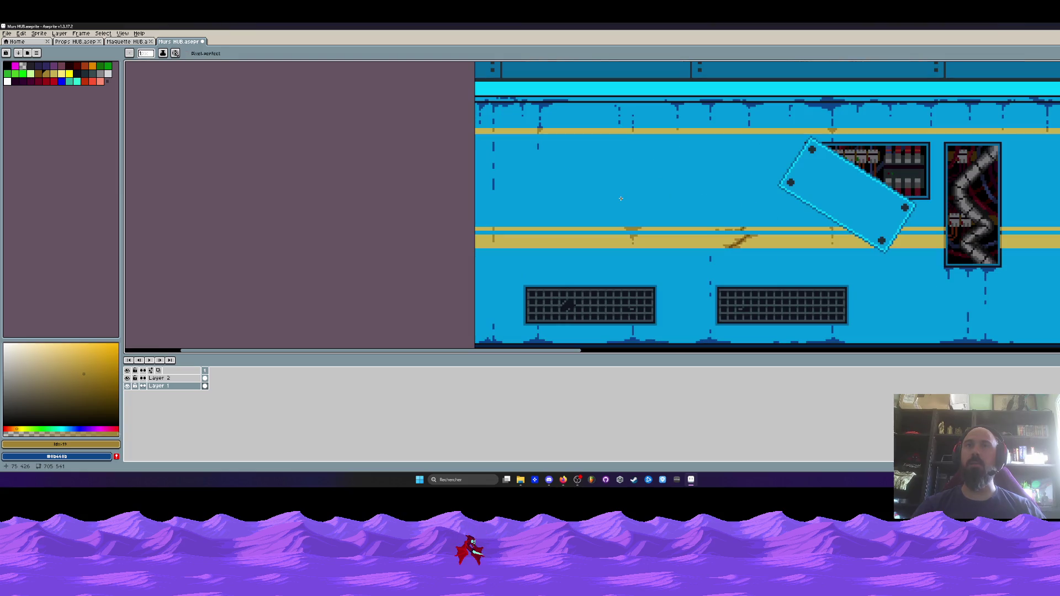
scroll(621, 199, "down", 2)
left_click_drag(969, 146, 874, 225)
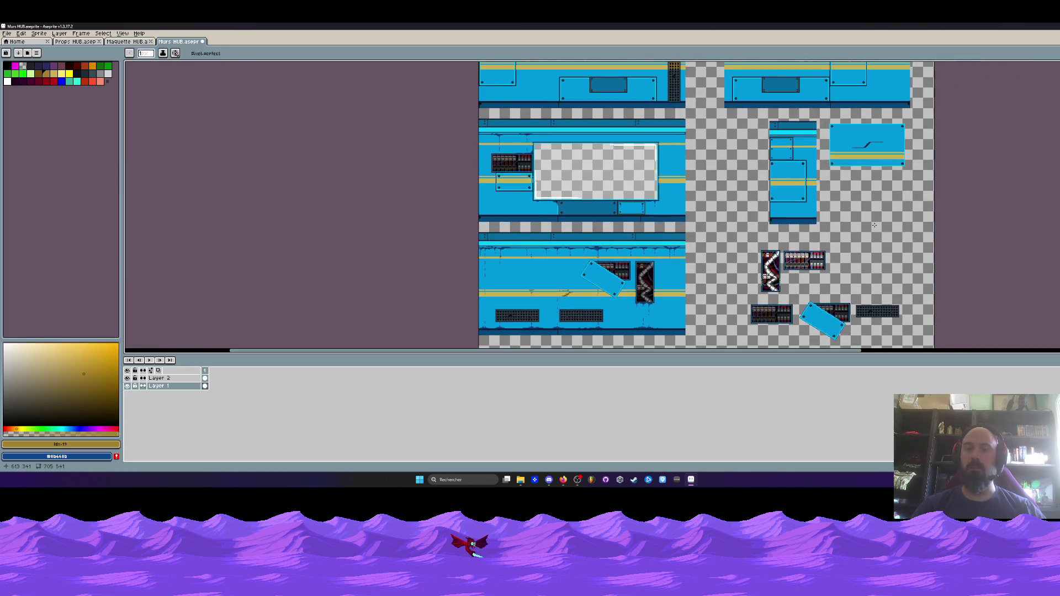
key("m")
mouse_move(872, 145)
left_mouse_down()
mouse_move(931, 183)
mouse_move(544, 284)
left_mouse_up()
scroll(544, 285, "up", 4)
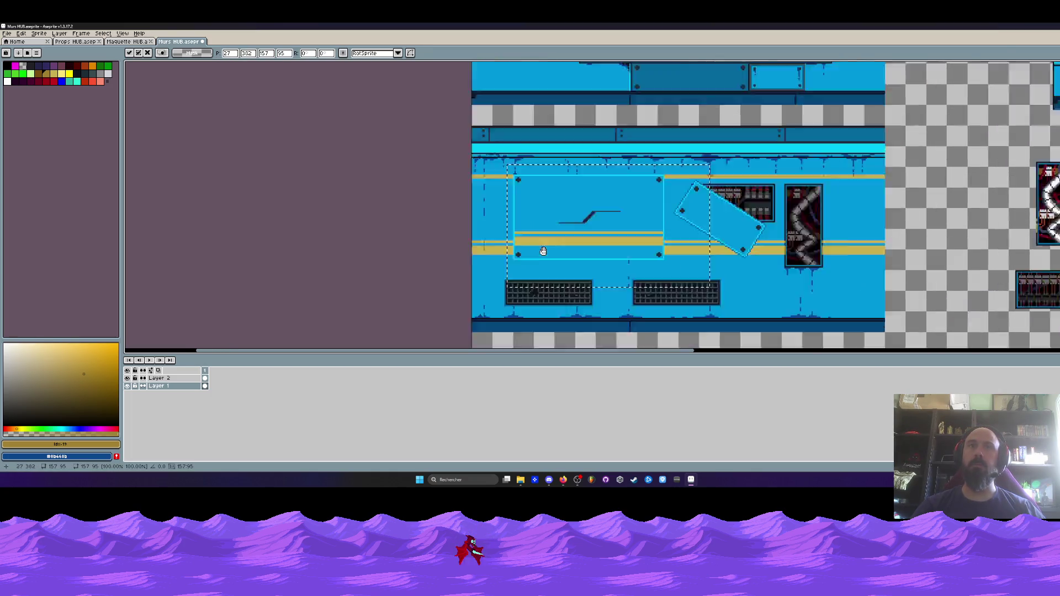
key("Down")
key("Down")
key("Down")
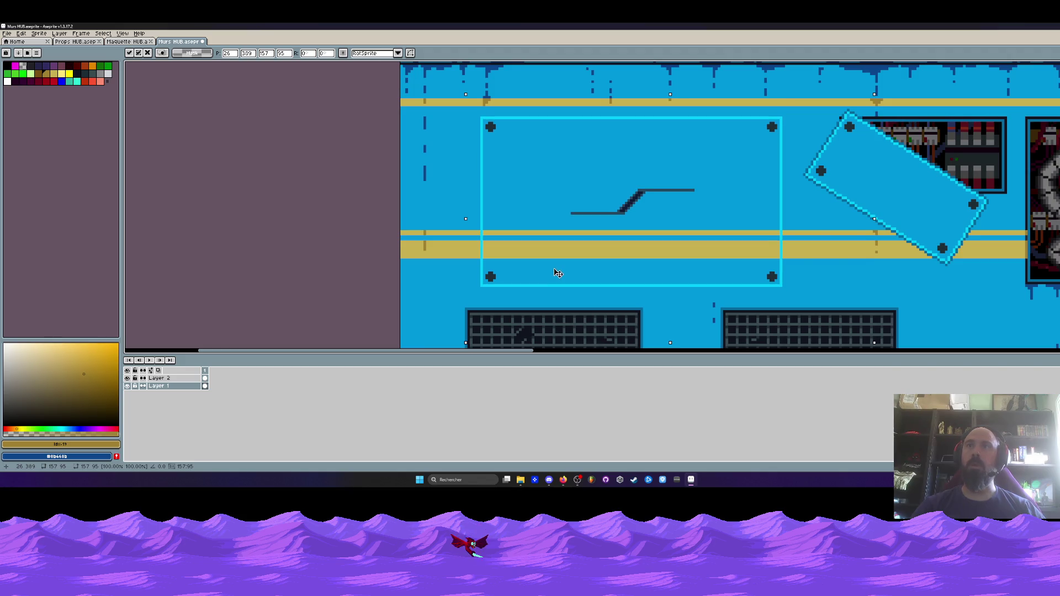
scroll(557, 273, "down", 4)
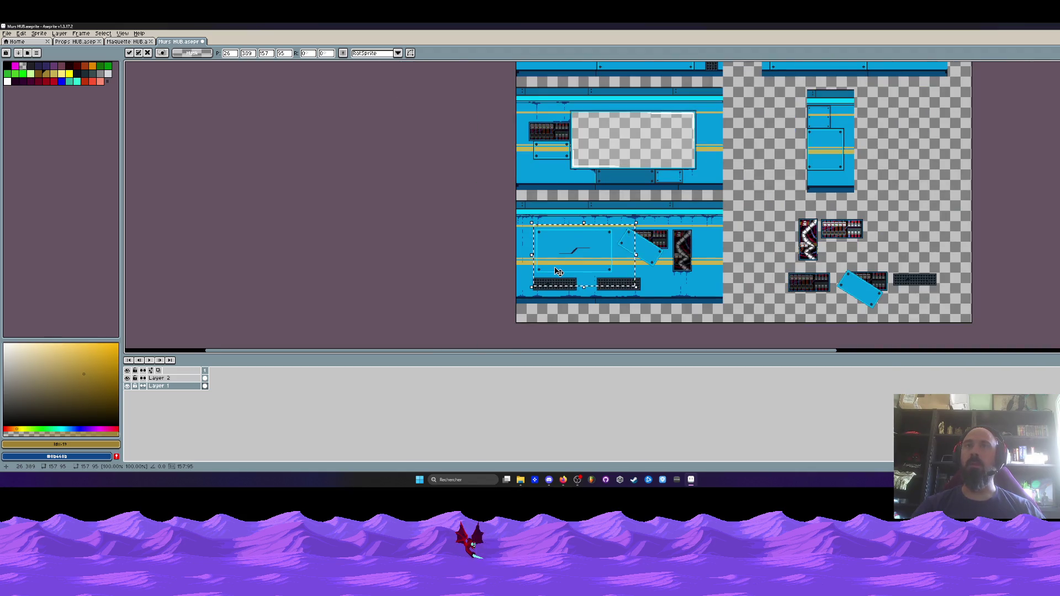
key("Escape")
scroll(845, 173, "down", 2)
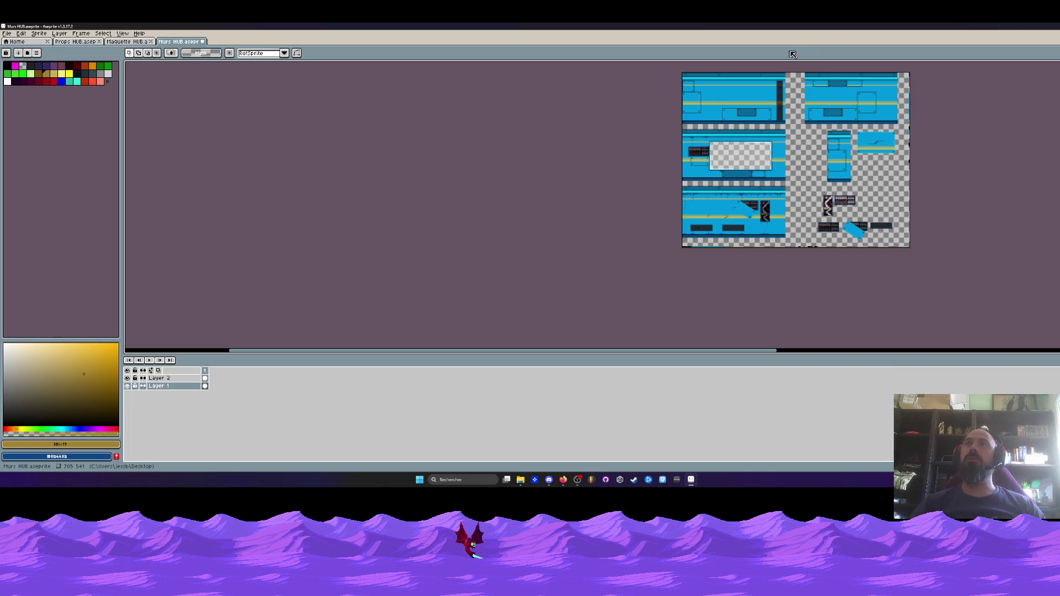
scroll(793, 83, "up", 5)
mouse_move(594, 83)
left_mouse_down()
mouse_move(593, 272)
mouse_move(574, 234)
left_mouse_up()
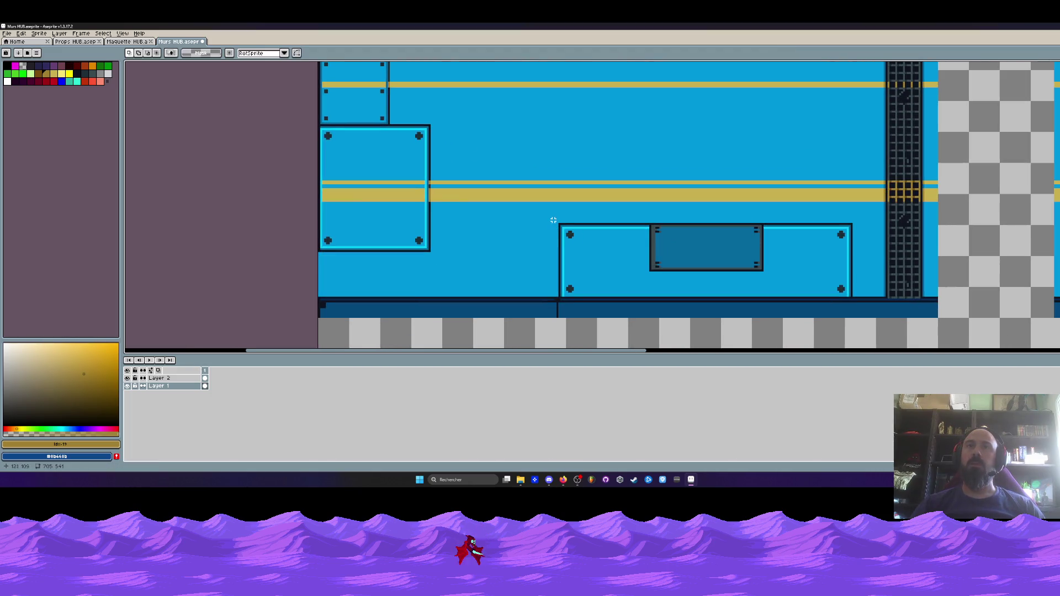
- Move the dark inset panel out of the blue wall tile onto empty canvas
scroll(551, 218, "down", 1)
scroll(563, 222, "down", 2)
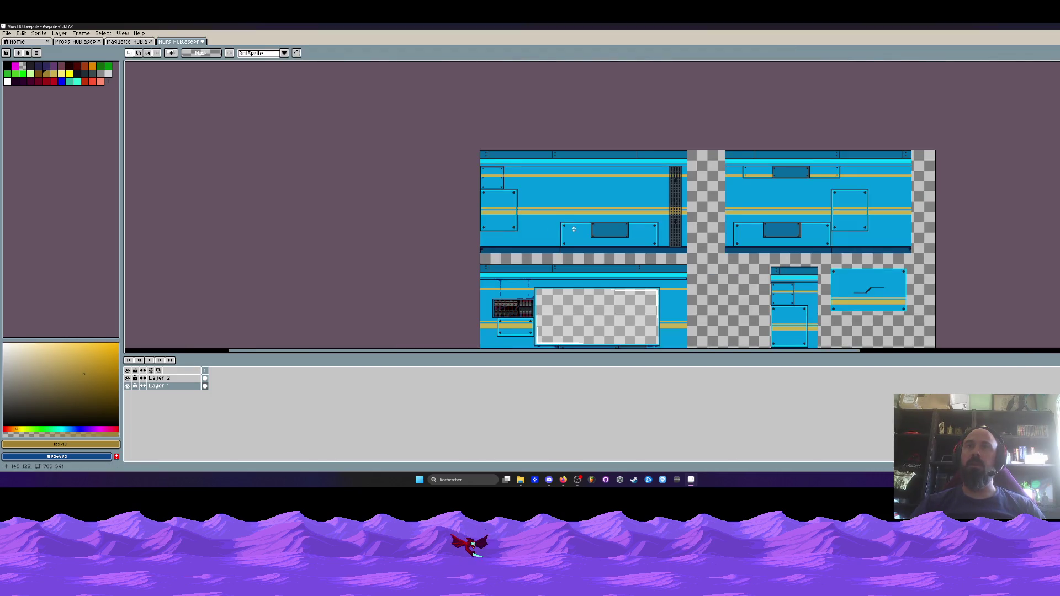
scroll(580, 223, "up", 4)
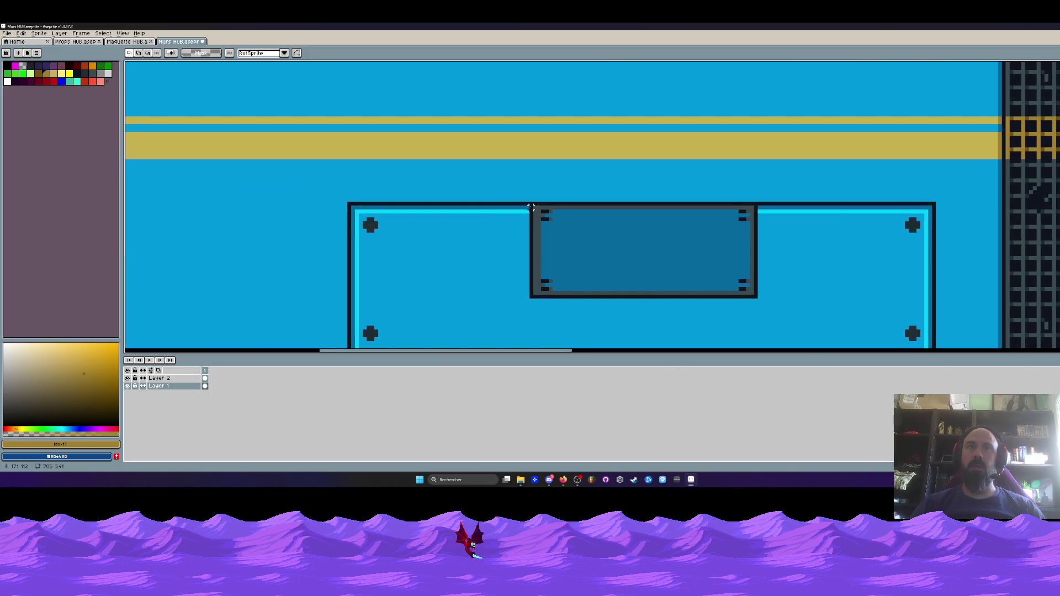
left_click_drag(535, 208, 755, 297)
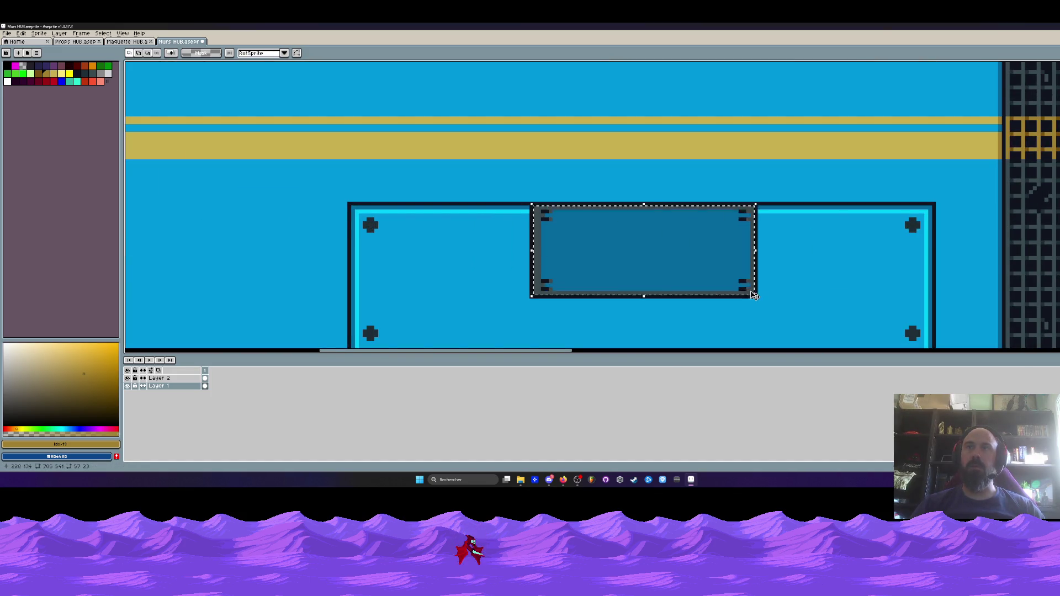
scroll(634, 158, "down", 2)
scroll(635, 158, "down", 1)
mouse_move(564, 180)
left_mouse_down()
mouse_move(843, 276)
mouse_move(823, 273)
left_mouse_up()
scroll(822, 274, "down", 2)
scroll(608, 221, "right", 5)
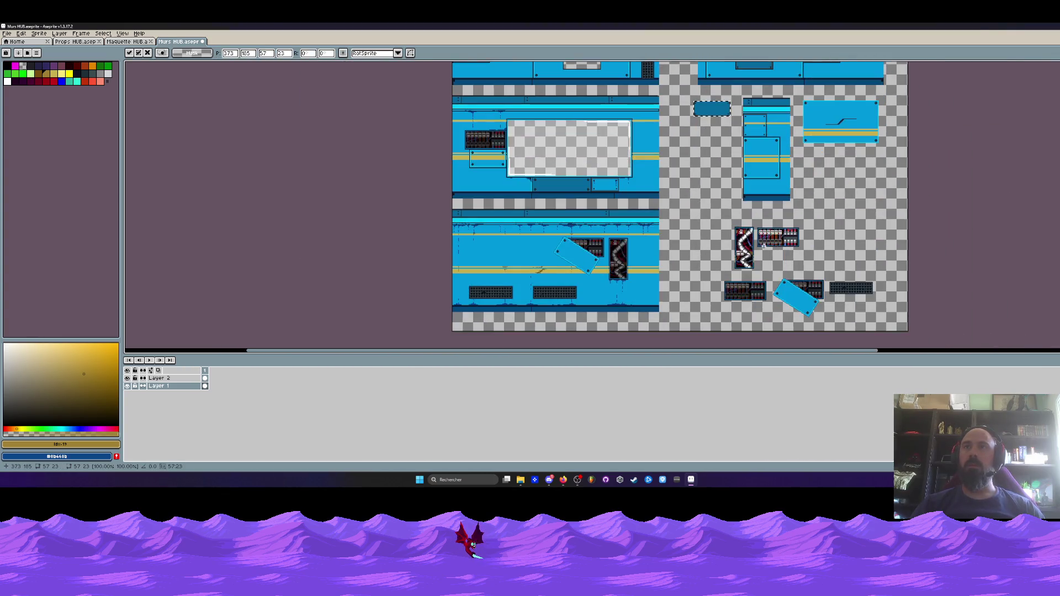
scroll(769, 239, "up", 2)
key("Return")
- Select a narrow 7×26 slice at the electrical panel's left edge
scroll(769, 238, "up", 2)
scroll(700, 203, "up", 2)
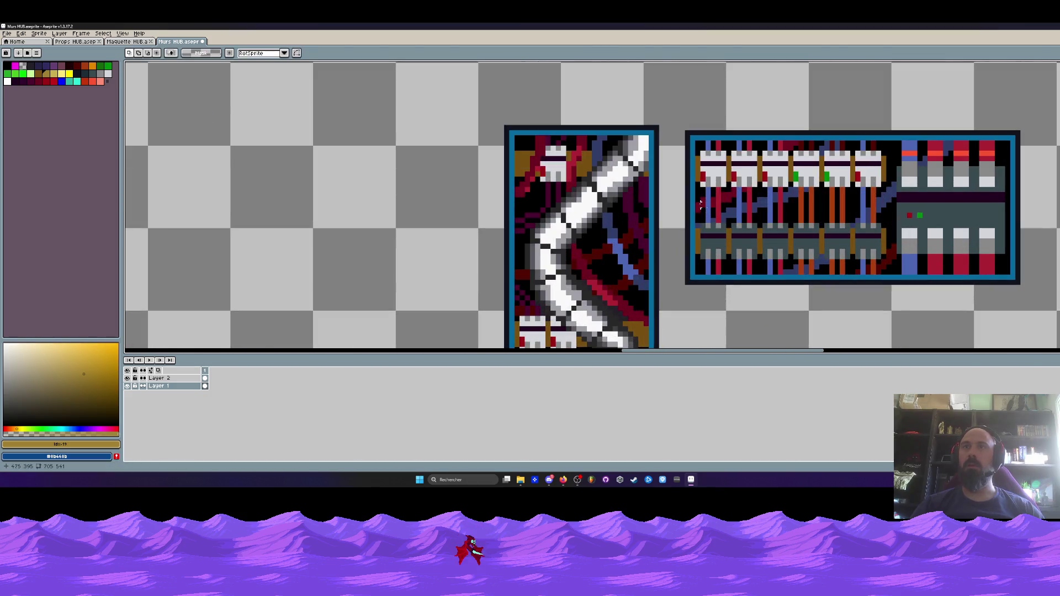
left_click_drag(694, 186, 901, 278)
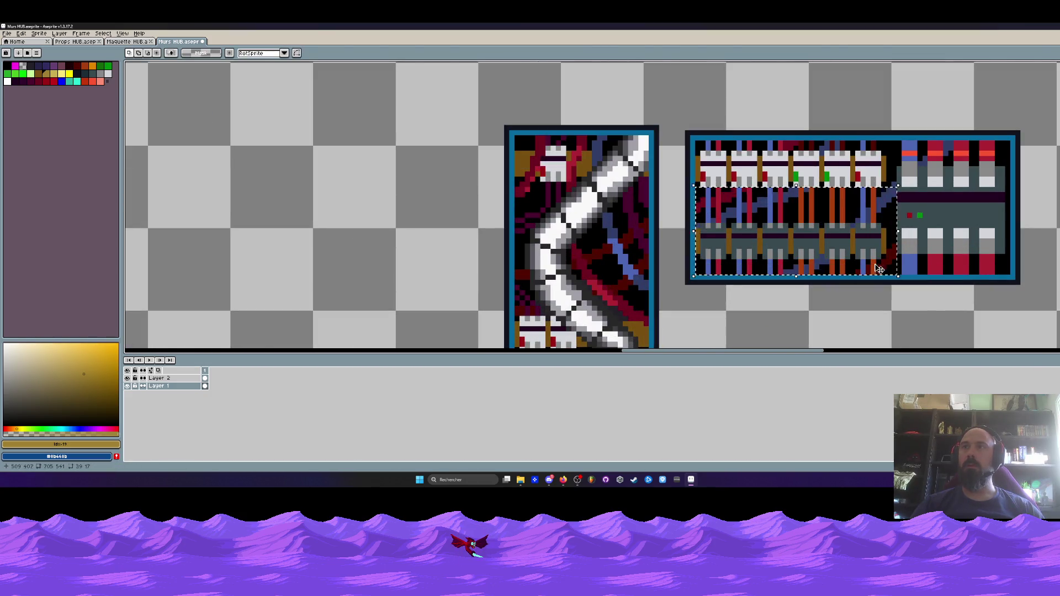
scroll(846, 269, "down", 4)
scroll(839, 299, "up", 4)
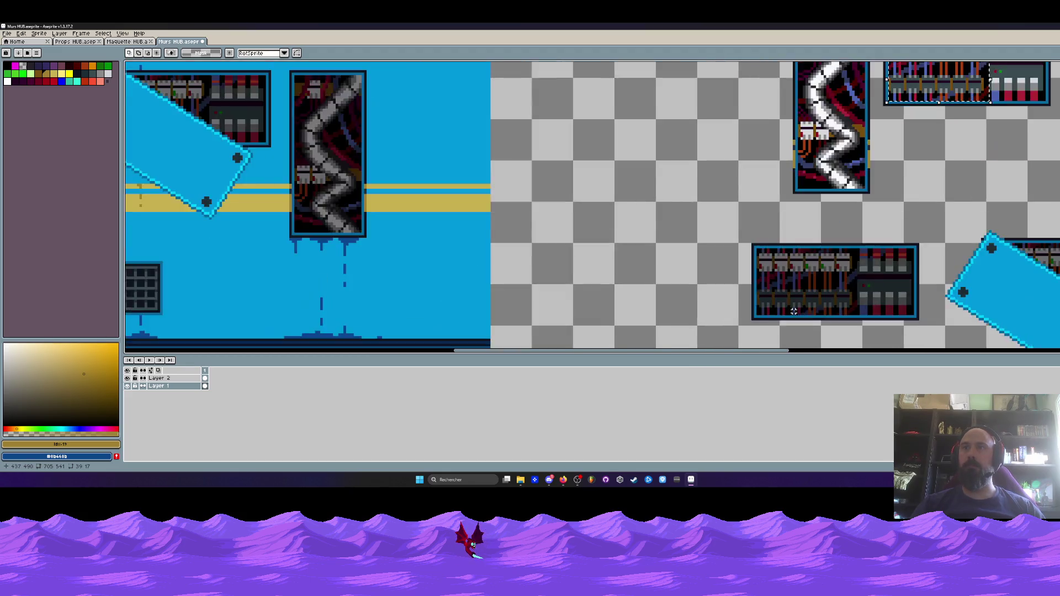
mouse_move(739, 253)
left_mouse_down()
mouse_move(890, 324)
mouse_move(721, 203)
mouse_move(497, 67)
mouse_move(515, 65)
mouse_move(379, 189)
mouse_move(355, 194)
left_mouse_up()
scroll(846, 305, "down", 2)
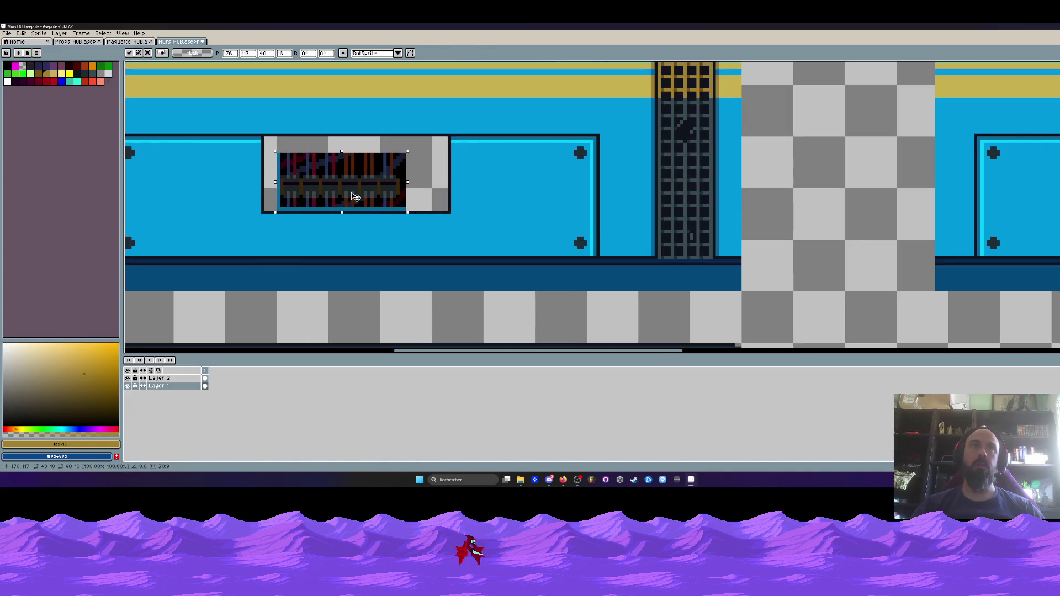
key("Escape")
scroll(438, 189, "down", 3)
scroll(552, 268, "down", 3)
scroll(566, 235, "up", 4)
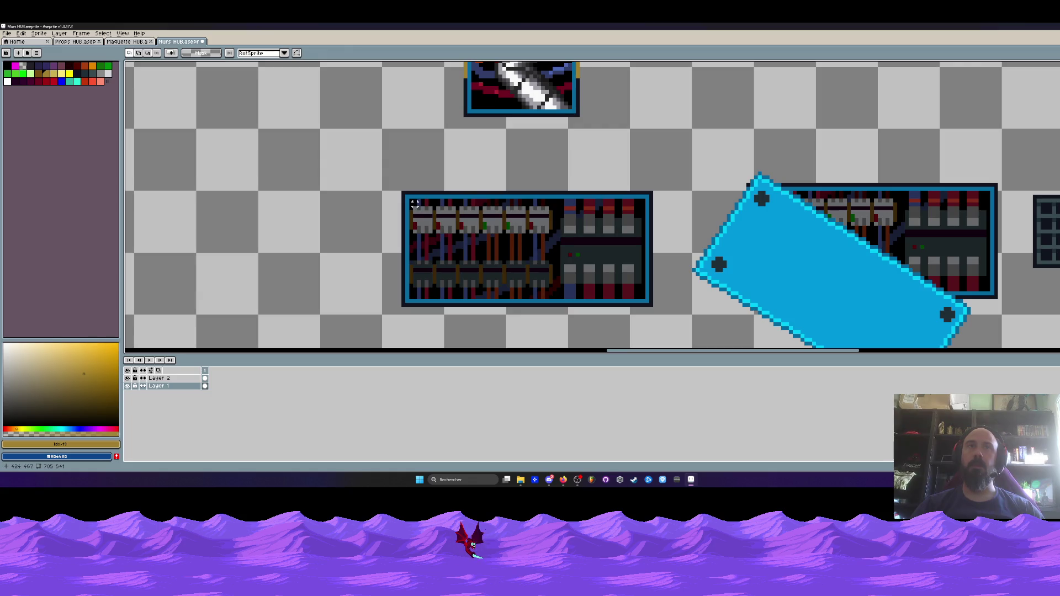
mouse_move(410, 200)
left_mouse_down()
mouse_move(543, 236)
mouse_move(556, 255)
mouse_move(554, 297)
left_mouse_up()
scroll(554, 293, "down", 1)
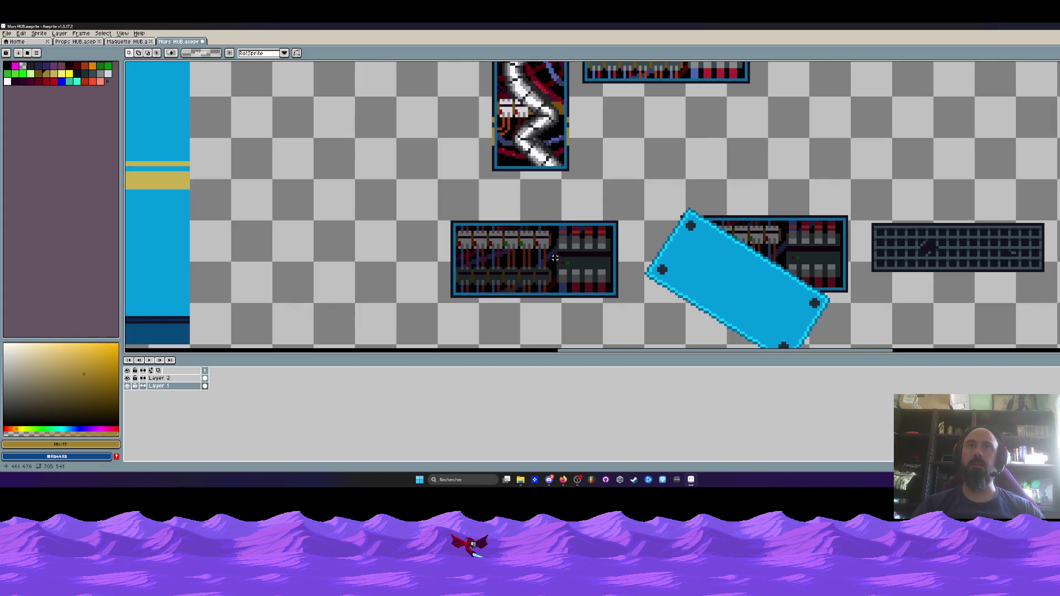
scroll(554, 258, "up", 1)
mouse_move(407, 212)
left_mouse_down()
mouse_move(557, 311)
mouse_move(431, 310)
left_mouse_up()
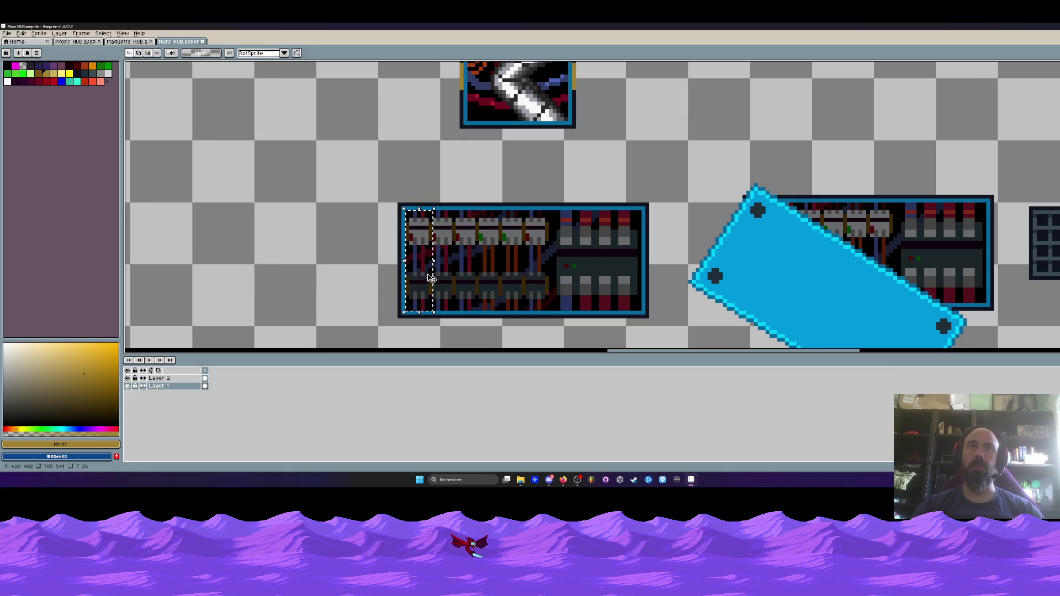
- Paste the 7×26 slice and place it inside the wall tile's transparent window
scroll(431, 278, "down", 2)
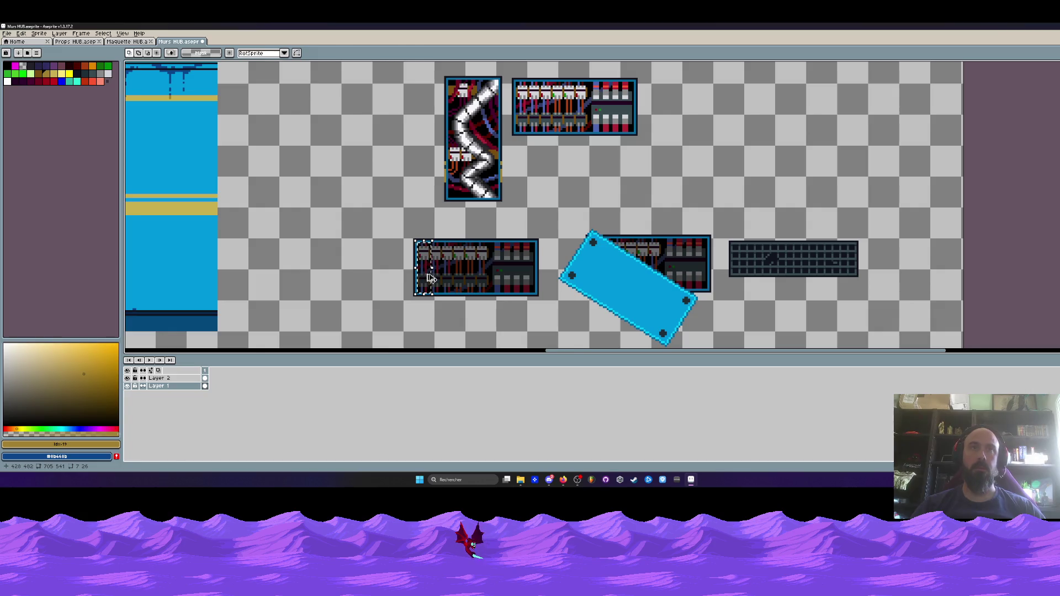
key("ctrl+v")
scroll(208, 328, "up", 2)
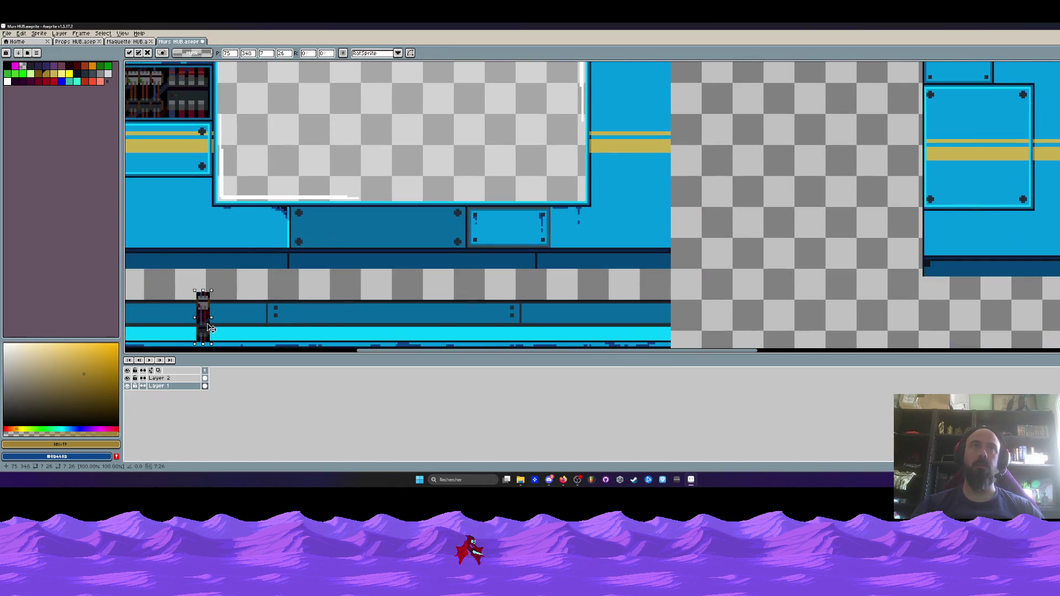
mouse_move(208, 328)
left_mouse_down()
mouse_move(411, 249)
mouse_move(402, 109)
mouse_move(388, 250)
mouse_move(799, 221)
left_mouse_up()
scroll(403, 255, "down", 2)
scroll(403, 109, "up", 2)
scroll(405, 120, "up", 1)
scroll(405, 120, "up", 3)
scroll(388, 250, "down", 1)
key("Return")
scroll(799, 217, "up", 1)
scroll(800, 217, "up", 1)
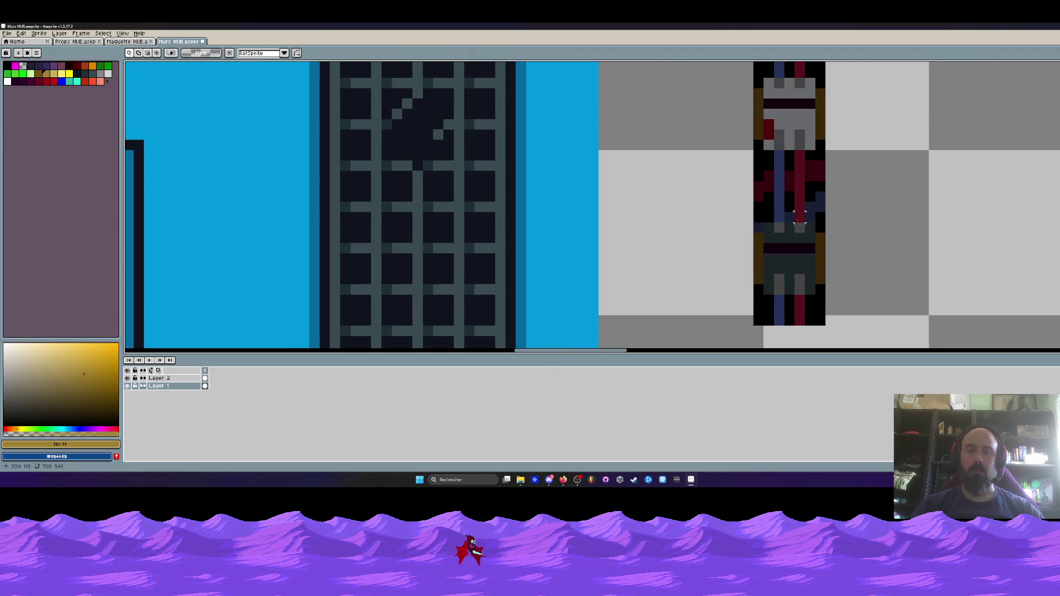
- Fill the strip's red pixels with black and shift its lower part up about 3 pixels
left_click(787, 188, "alt")
key("g")
left_click(784, 180)
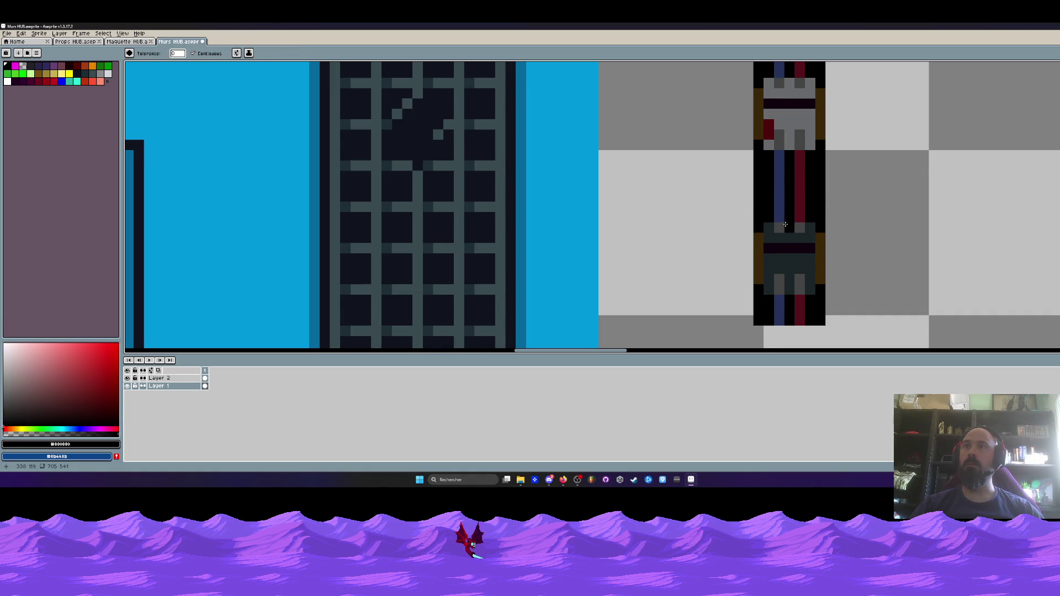
scroll(785, 224, "down", 1)
key("m")
left_click_drag(722, 208, 856, 325)
left_click_drag(810, 279, 810, 254)
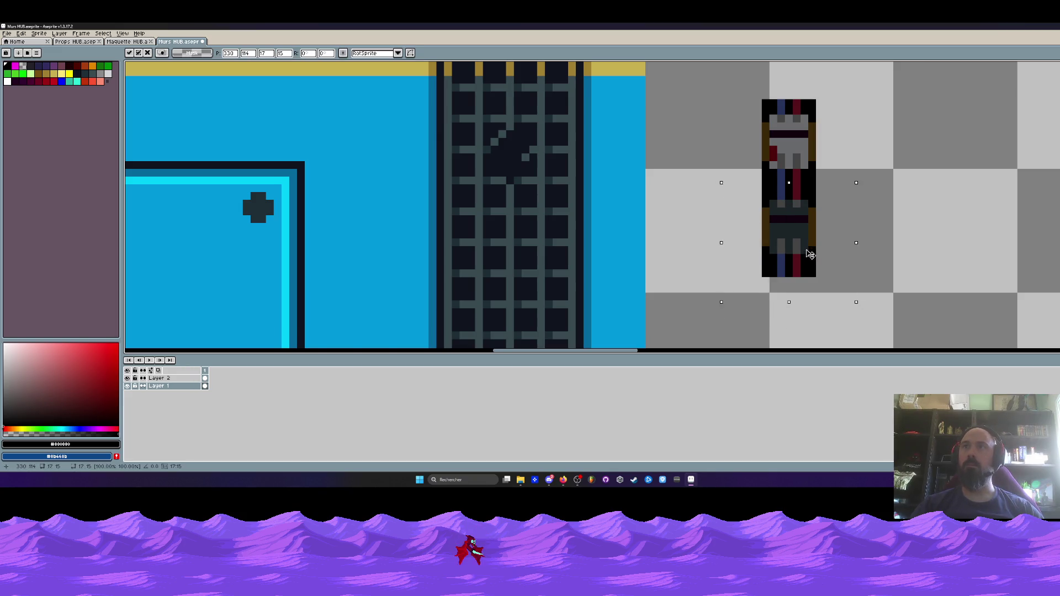
key("Return")
- Place repeated copies of the strip unit across the wall panel window
scroll(810, 254, "down", 2)
left_click_drag(900, 238, 361, 270)
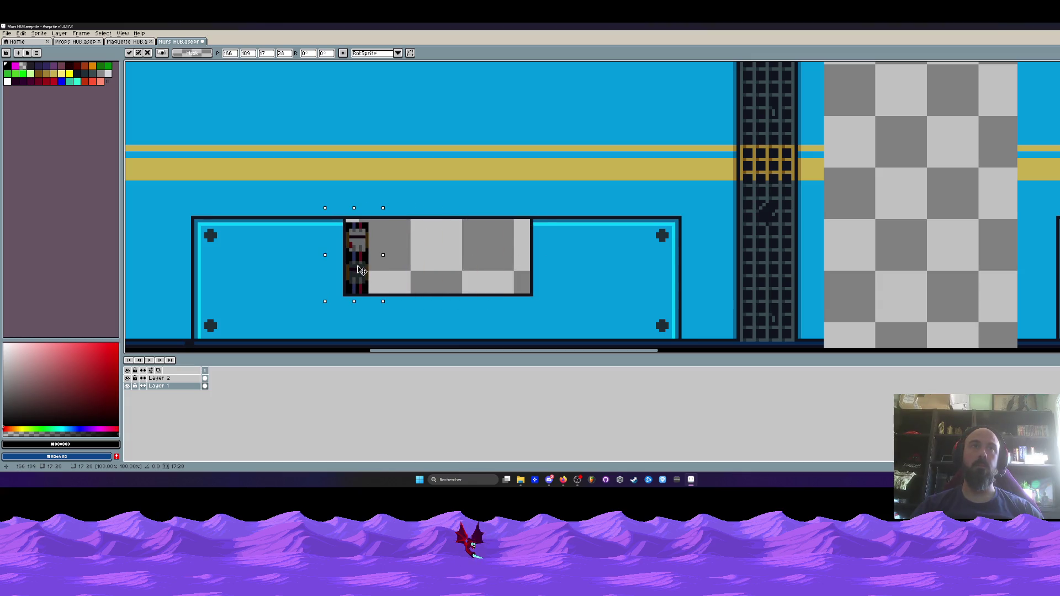
scroll(362, 270, "up", 1)
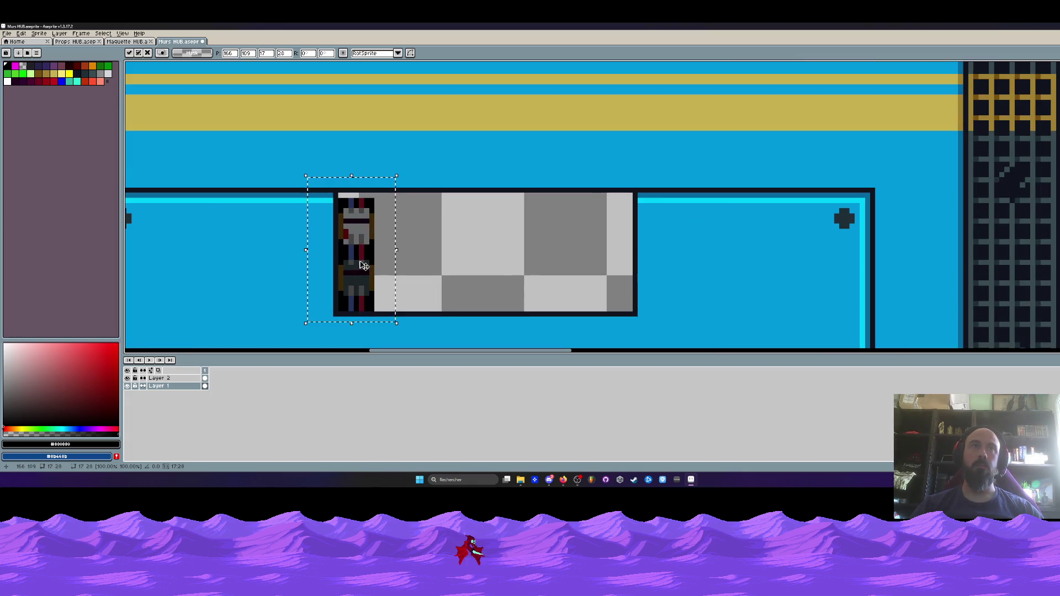
key("Escape")
scroll(570, 220, "down", 2)
scroll(569, 219, "up", 1)
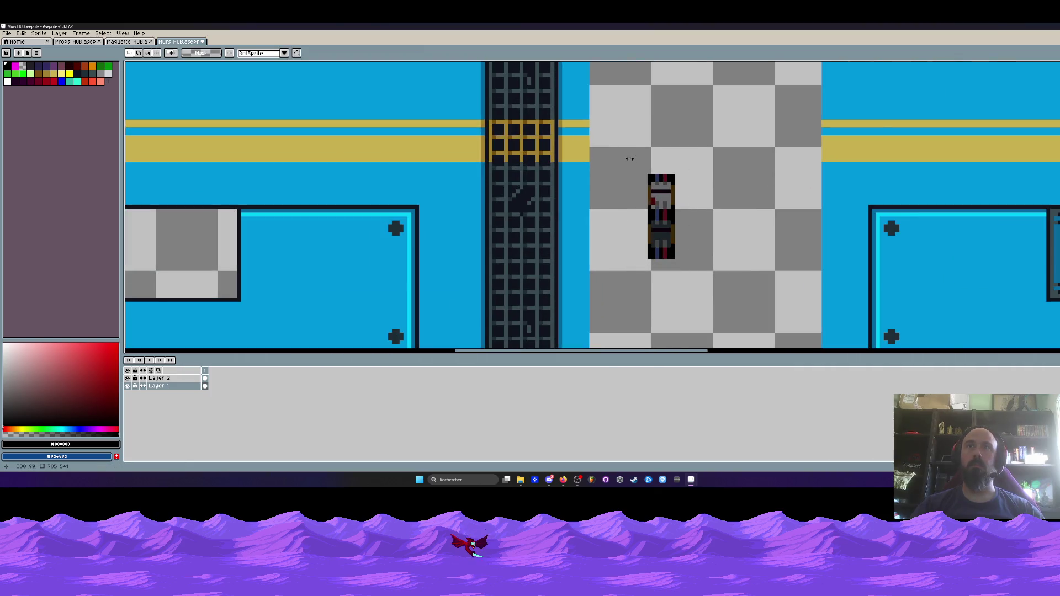
scroll(634, 160, "up", 1)
mouse_move(634, 156)
left_mouse_down()
mouse_move(748, 275)
mouse_move(292, 298)
left_mouse_up()
scroll(712, 248, "down", 2)
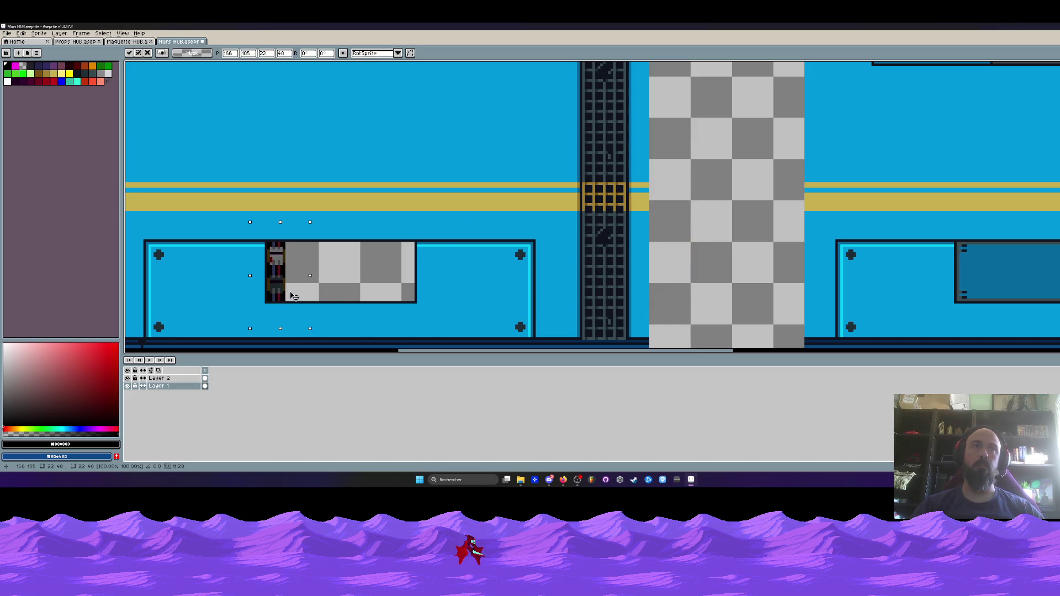
scroll(280, 277, "up", 1)
scroll(280, 277, "up", 1)
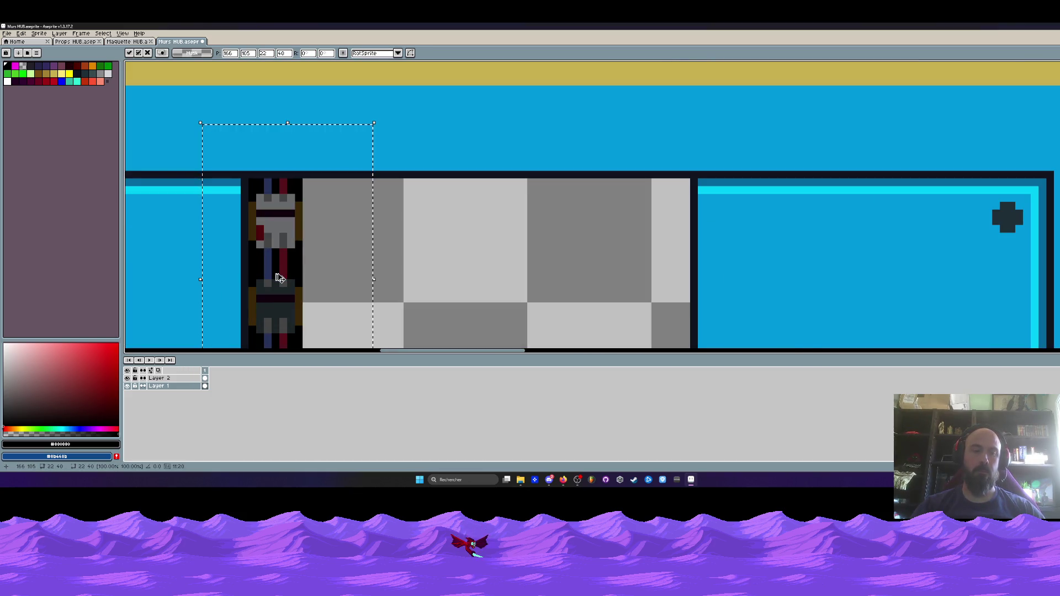
mouse_move(274, 279)
left_mouse_down()
mouse_move(353, 273)
mouse_move(433, 237)
mouse_move(428, 246)
mouse_move(495, 243)
mouse_move(282, 243)
mouse_move(568, 243)
mouse_move(276, 243)
mouse_move(655, 237)
mouse_move(367, 232)
mouse_move(669, 235)
mouse_move(657, 235)
left_mouse_up()
key("Return")
- Delete the leftover grey strip in the window
scroll(673, 229, "up", 2)
scroll(675, 151, "down", 2)
left_click_drag(671, 149, 690, 331)
key("Delete")
scroll(681, 239, "down", 3)
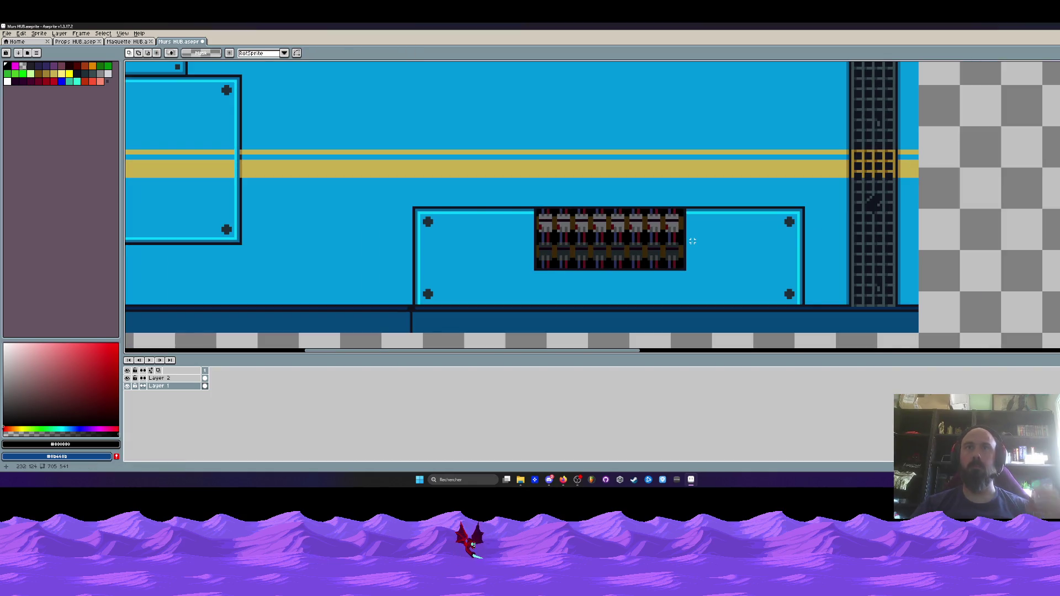
scroll(656, 234, "up", 3)
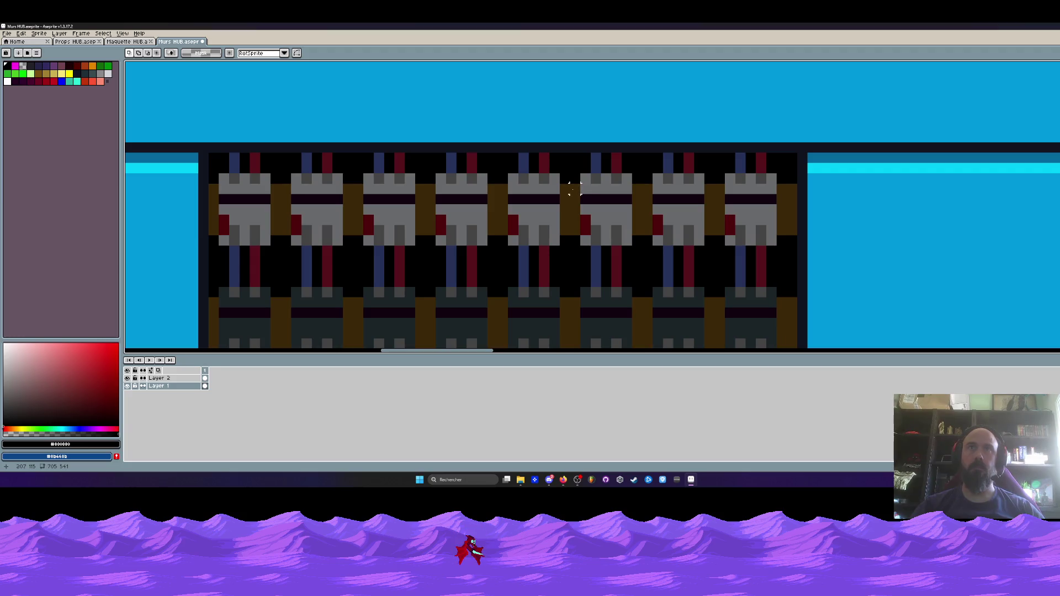
- Delete the grey centre block in the breaker panel's slot
scroll(586, 159, "down", 1)
mouse_move(584, 157)
left_mouse_down()
mouse_move(613, 237)
mouse_move(619, 315)
mouse_move(618, 213)
mouse_move(586, 160)
mouse_move(643, 266)
left_mouse_up()
scroll(604, 182, "up", 1)
scroll(630, 270, "down", 3)
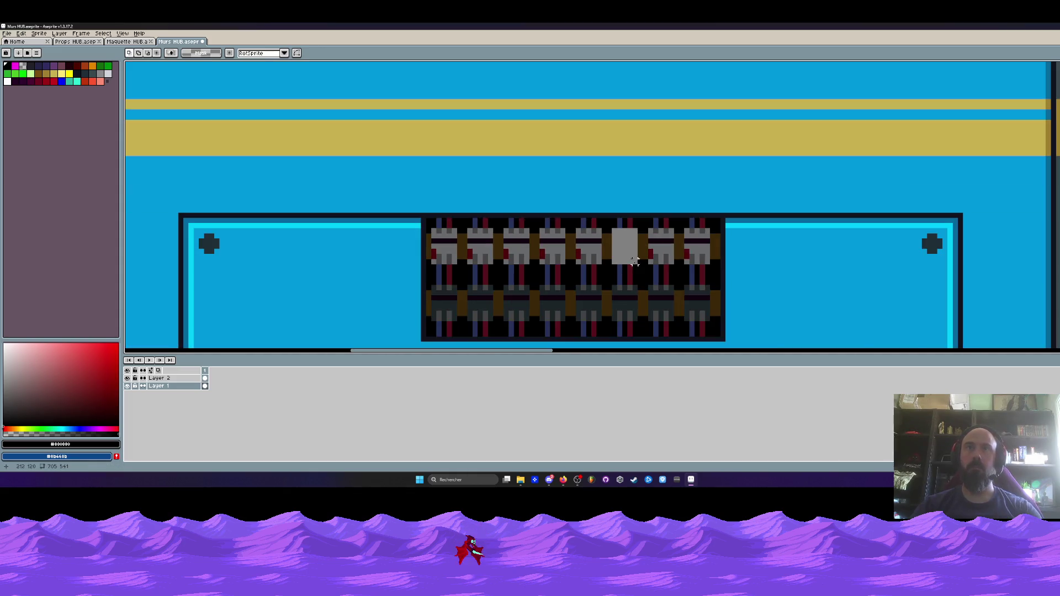
scroll(630, 269, "up", 3)
left_click_drag(599, 328, 602, 196)
left_click_drag(569, 200, 645, 307)
key("Delete")
- Paint the former grey block area with the panel's brown colour
left_click_drag(558, 136, 565, 217)
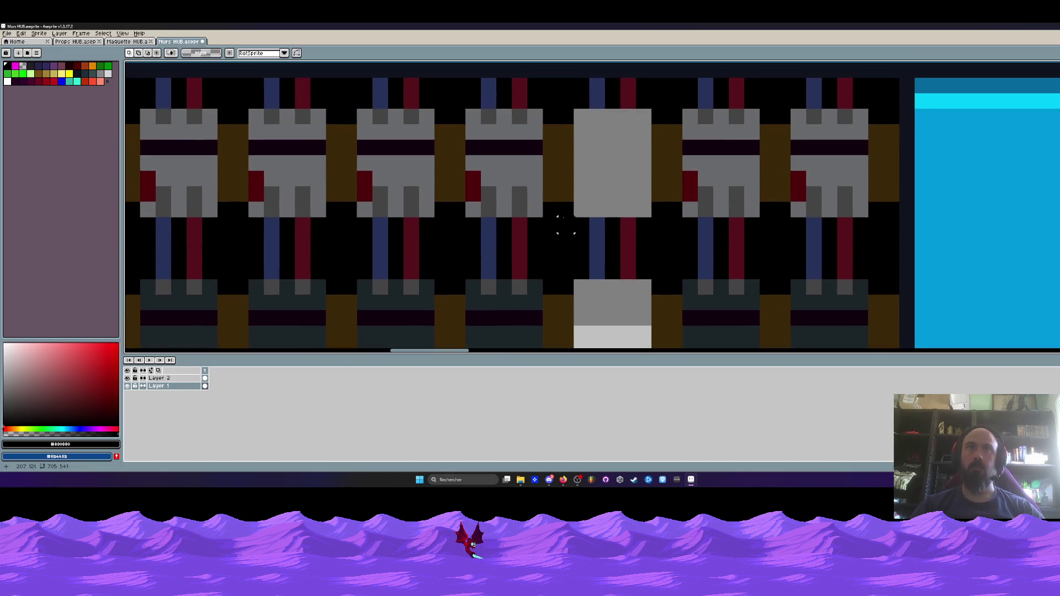
left_click(572, 190)
key("b")
mouse_move(590, 128)
left_mouse_down()
mouse_move(629, 148)
mouse_move(579, 168)
mouse_move(613, 190)
mouse_move(646, 190)
left_mouse_up()
scroll(647, 190, "down", 2)
mouse_move(568, 232)
left_mouse_down()
mouse_move(574, 276)
mouse_move(620, 275)
mouse_move(629, 296)
left_mouse_up()
- Sample the cable's dark blue and move a 5×2 grey piece below the brown band
key("i")
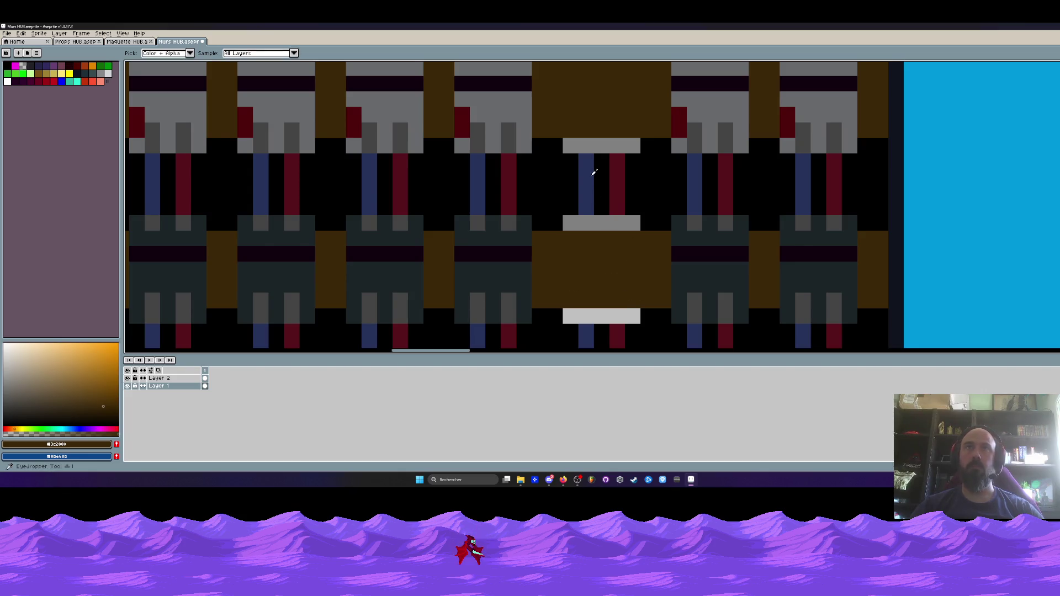
left_click(590, 173)
scroll(590, 173, "up", 1)
key("m")
left_click_drag(537, 129, 694, 194)
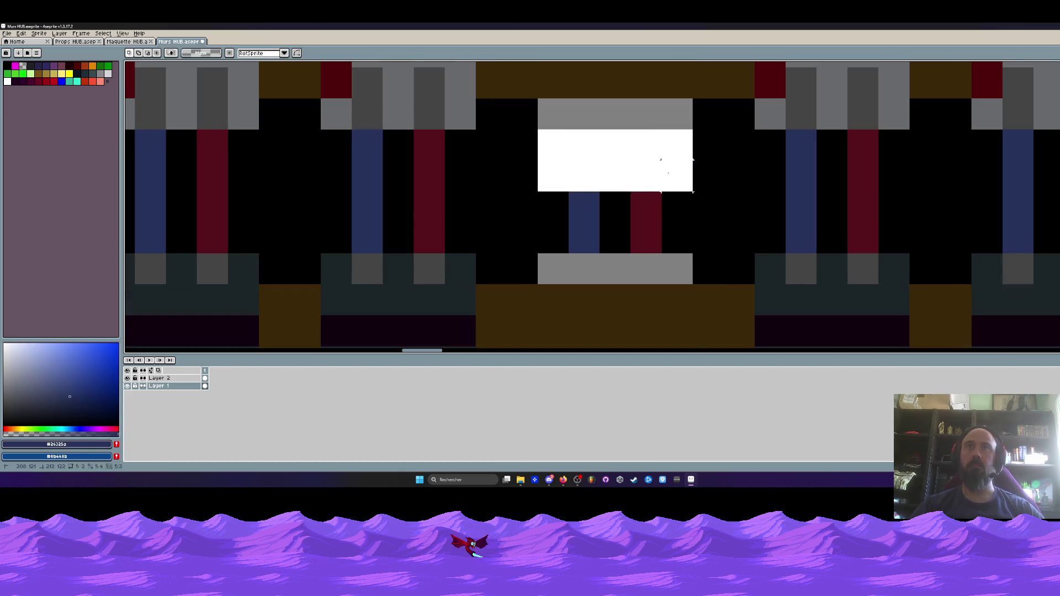
key("Up")
left_click_drag(606, 159, 607, 267)
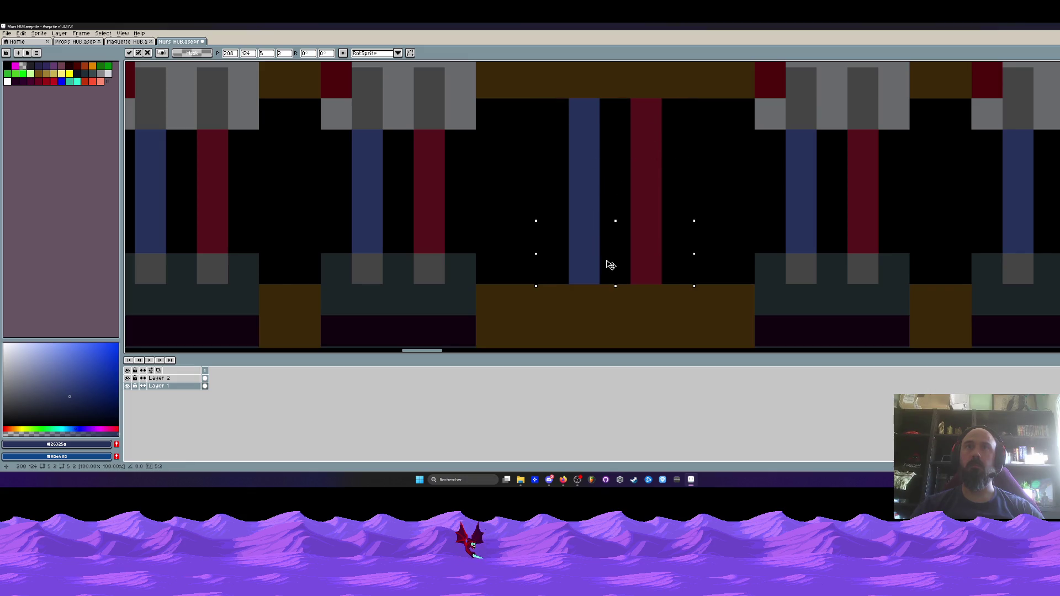
scroll(607, 254, "down", 2)
scroll(609, 185, "up", 1)
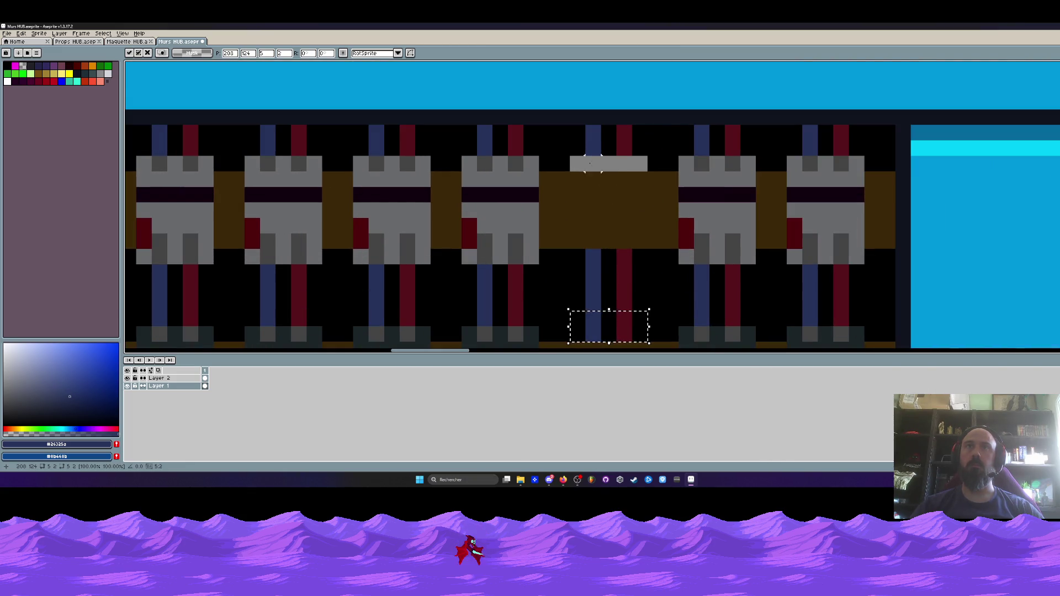
left_click_drag(618, 333, 615, 177)
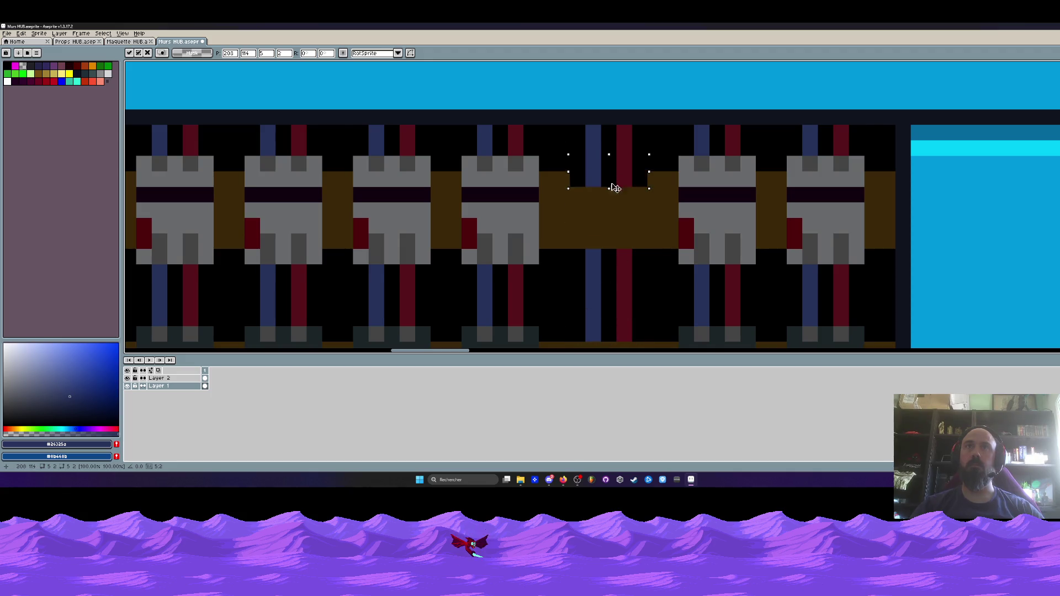
scroll(617, 171, "down", 3)
scroll(607, 221, "up", 3)
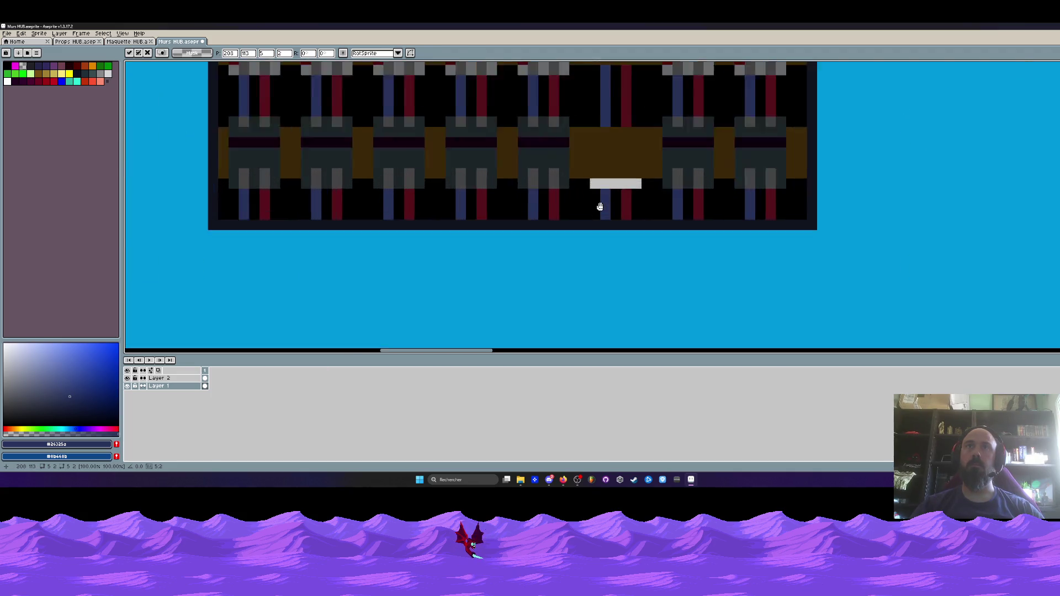
scroll(620, 145, "down", 2)
scroll(621, 145, "up", 2)
left_click_drag(620, 152, 623, 187)
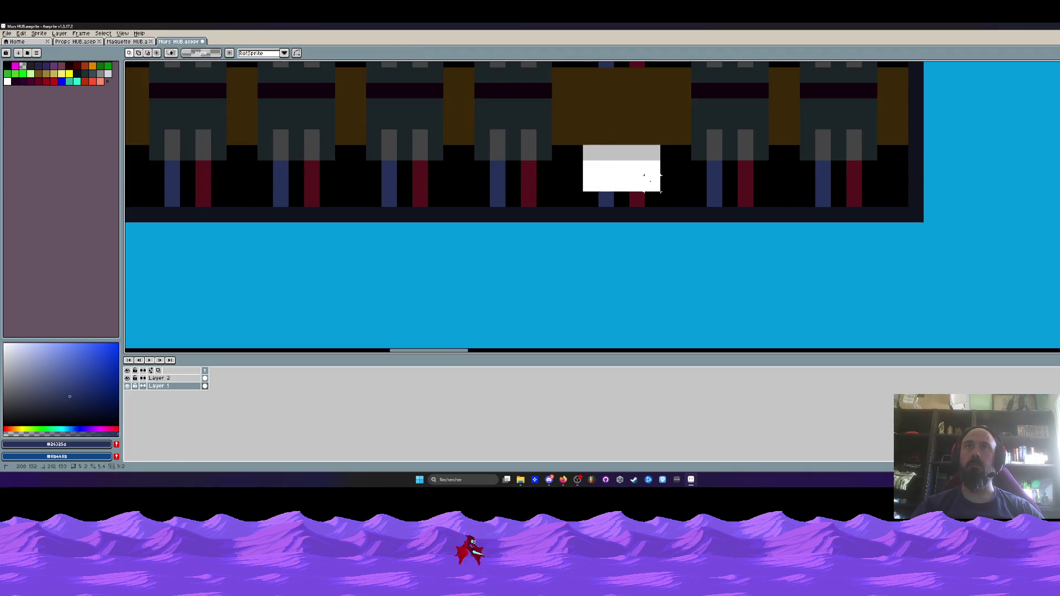
scroll(638, 159, "down", 2)
key("Return")
- Move the blue wire column down three pixels and select a red wire pixel
scroll(639, 159, "down", 2)
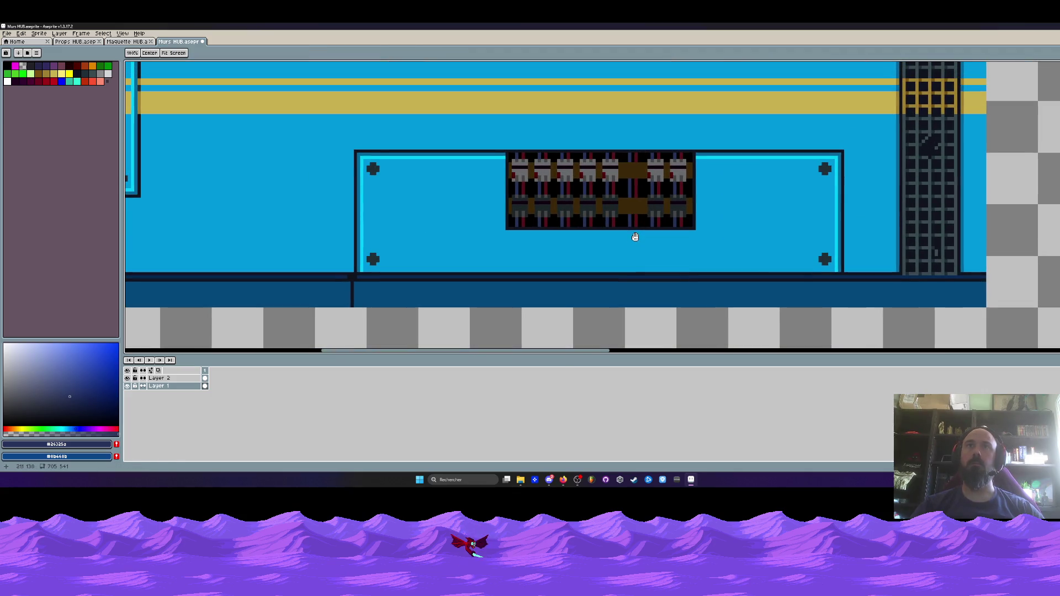
scroll(635, 237, "up", 3)
left_click_drag(605, 127, 608, 171)
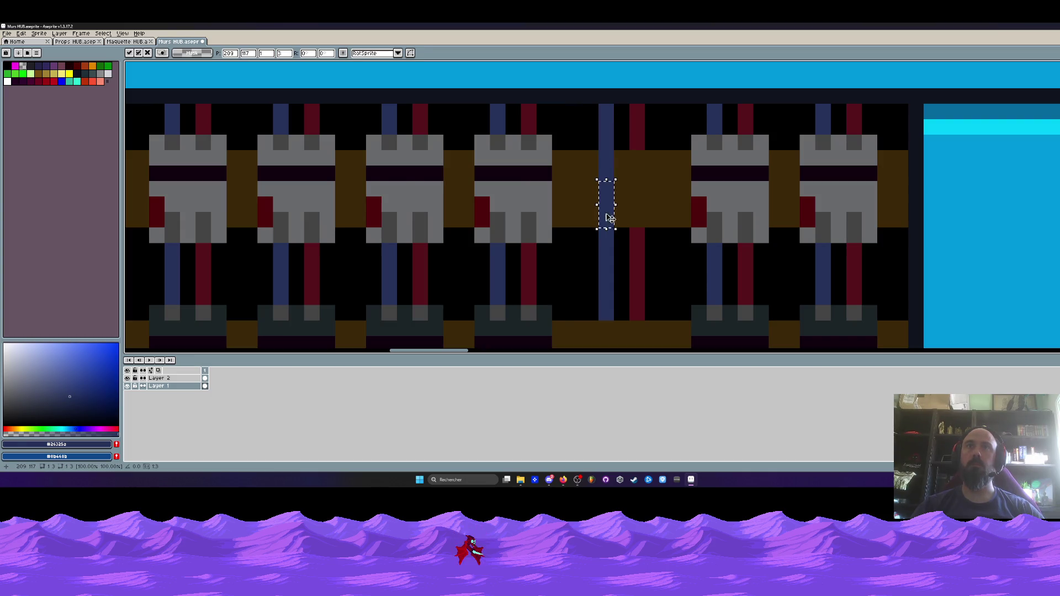
scroll(608, 217, "down", 2)
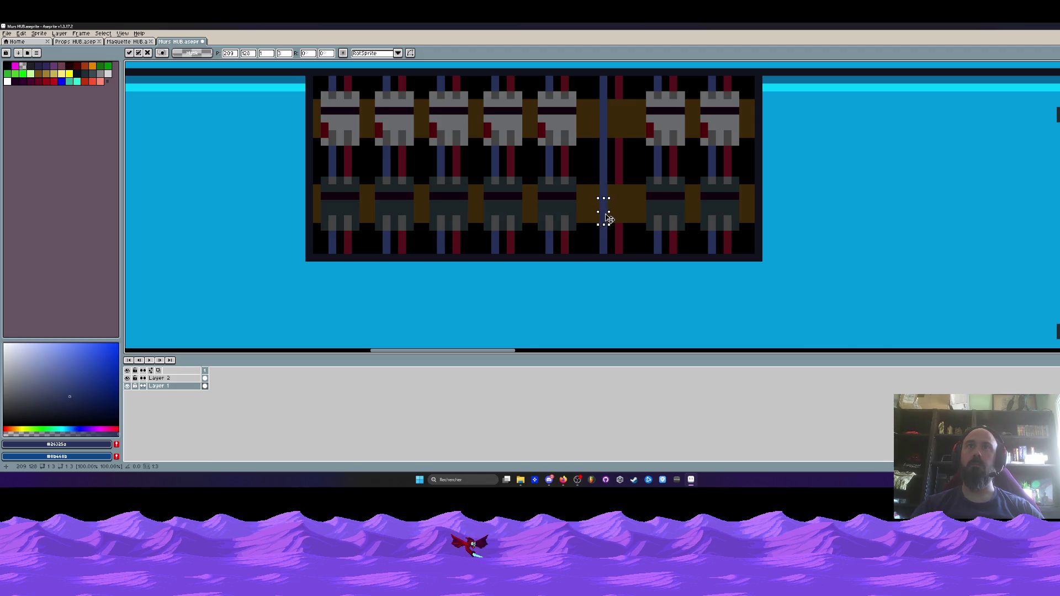
scroll(607, 217, "down", 2)
scroll(598, 147, "up", 2)
scroll(598, 146, "up", 2)
left_click_drag(596, 113, 604, 246)
scroll(603, 246, "down", 2)
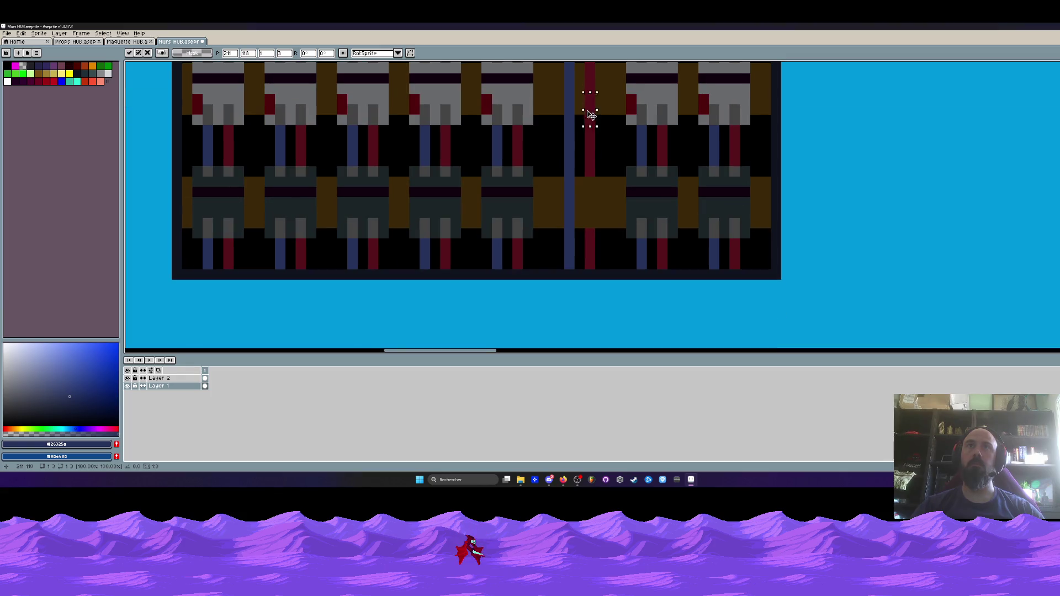
scroll(595, 191, "up", 1)
scroll(602, 221, "down", 4)
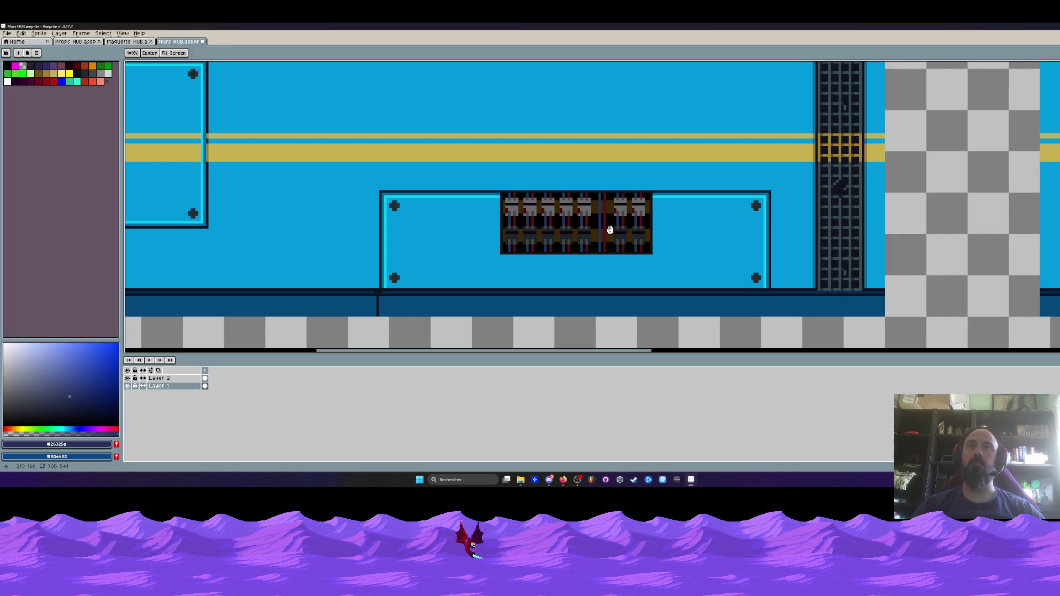
scroll(610, 230, "down", 1)
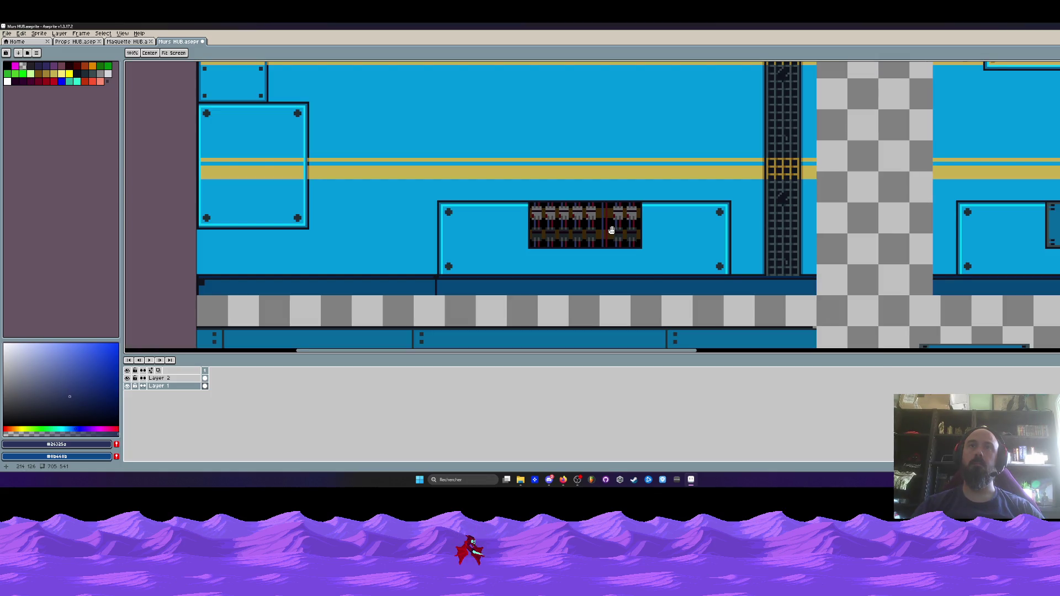
scroll(546, 229, "down", 2)
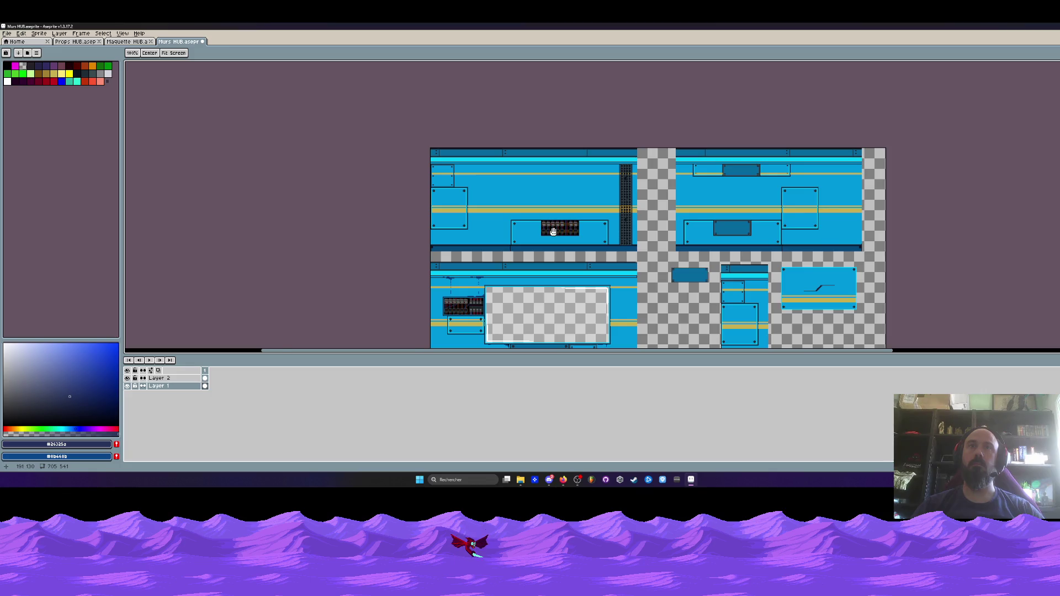
- Copy the small blue panel and paste it over the breaker box
scroll(553, 231, "up", 2)
left_click_drag(553, 231, 515, 164)
key("m")
mouse_move(721, 227)
left_mouse_down()
mouse_move(822, 279)
mouse_move(538, 182)
mouse_move(544, 169)
mouse_move(511, 159)
mouse_move(519, 182)
mouse_move(487, 185)
left_mouse_up()
scroll(521, 159, "up", 1)
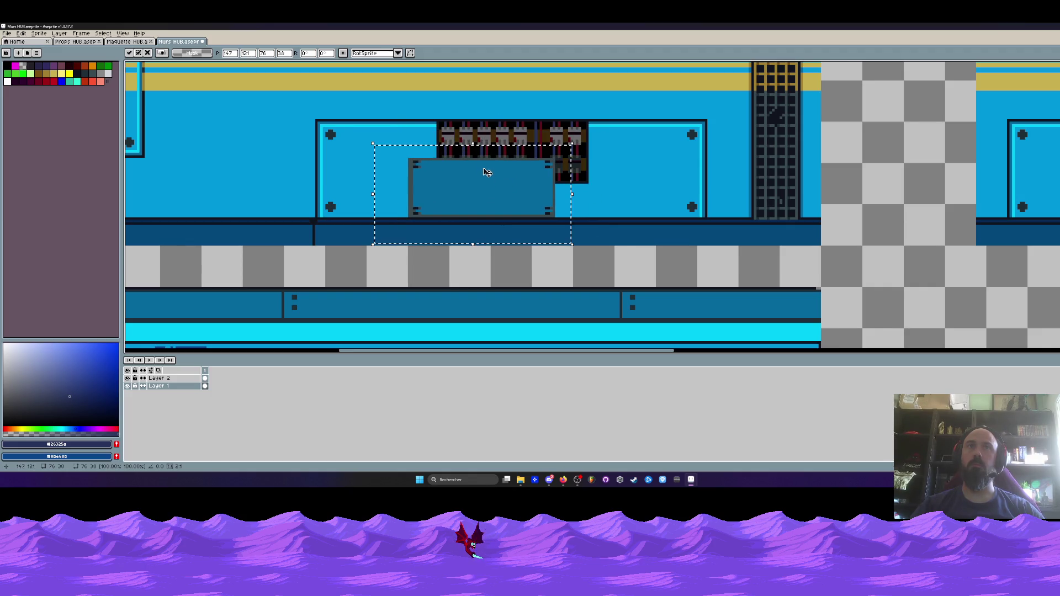
left_click_drag(473, 144, 476, 157)
key("ctrl+z")
key("ctrl+z")
key("ctrl+z")
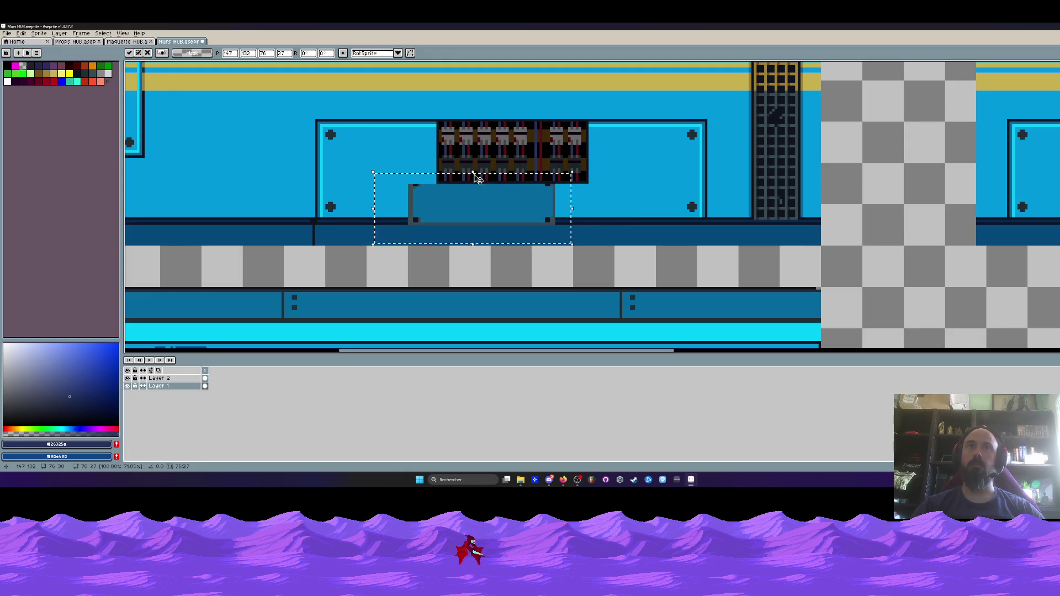
key("ctrl+v")
mouse_move(561, 112)
left_mouse_down()
mouse_move(515, 225)
mouse_move(516, 207)
left_mouse_up()
- Rotate the pasted panel 90° CCW and move the door onto the checkered area
left_click(26, 41)
left_click(179, 41)
left_click(21, 34)
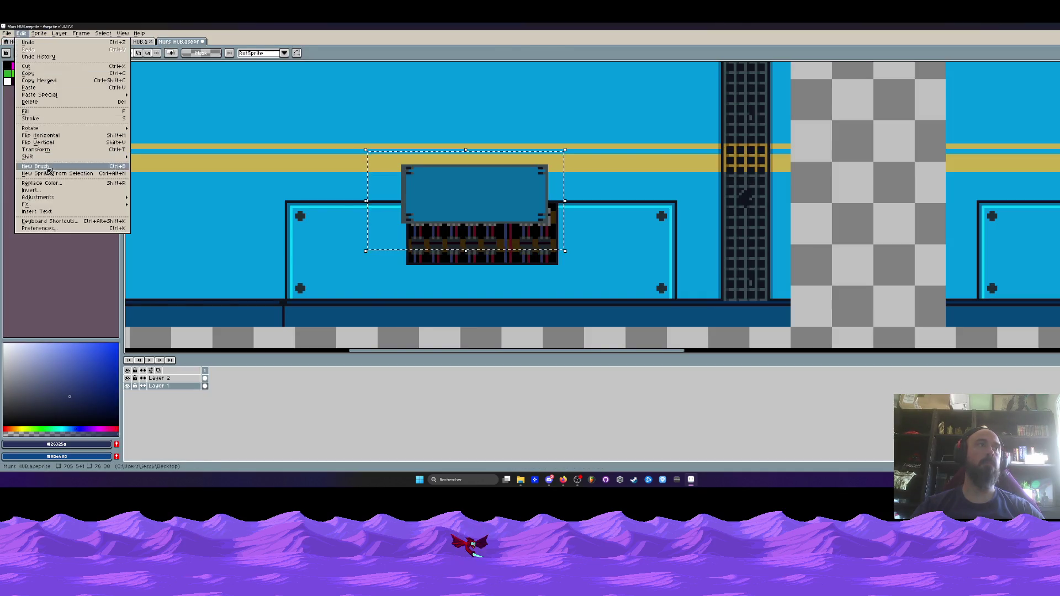
mouse_move(56, 130)
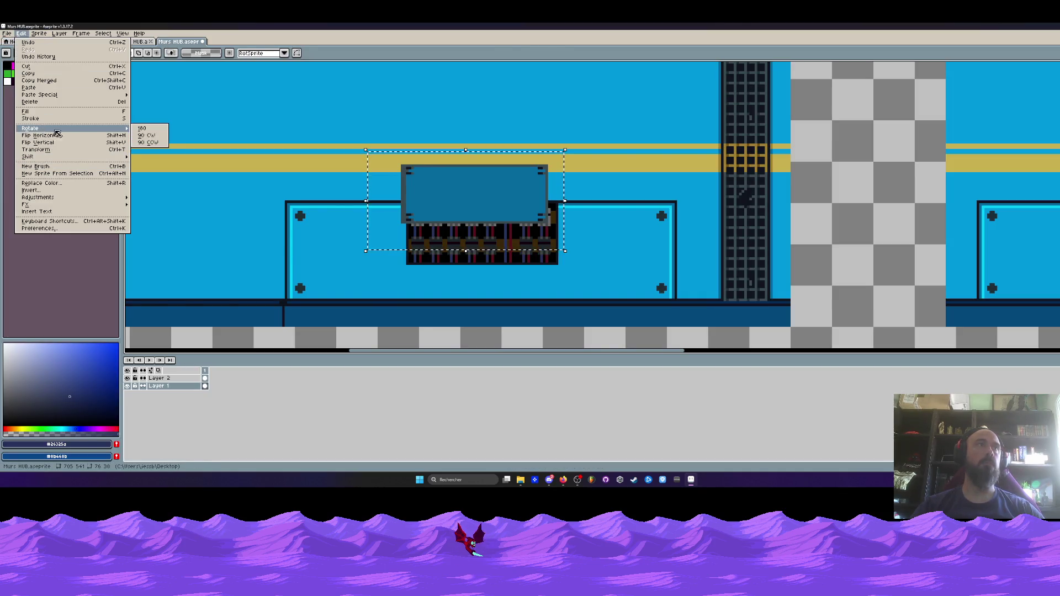
left_click(146, 135)
left_click_drag(405, 208, 450, 210)
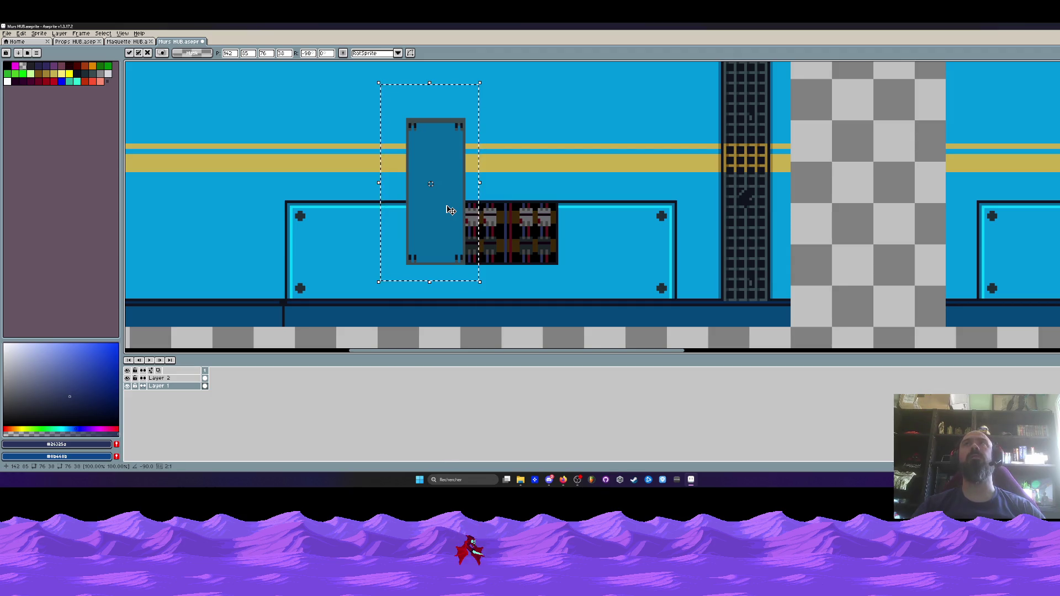
scroll(450, 210, "down", 2)
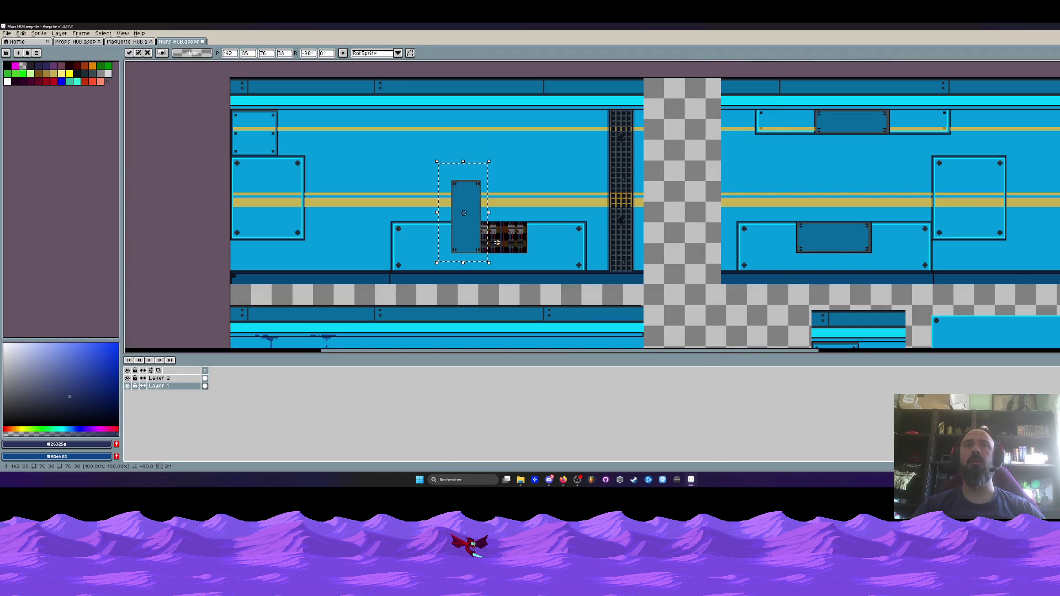
scroll(474, 232, "up", 2)
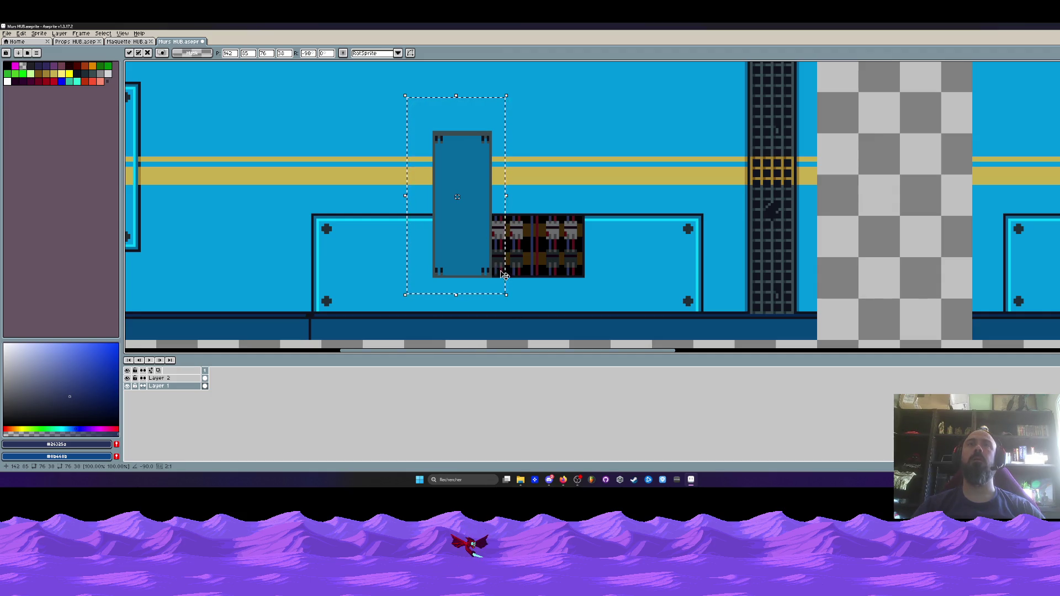
left_click_drag(480, 216, 916, 204)
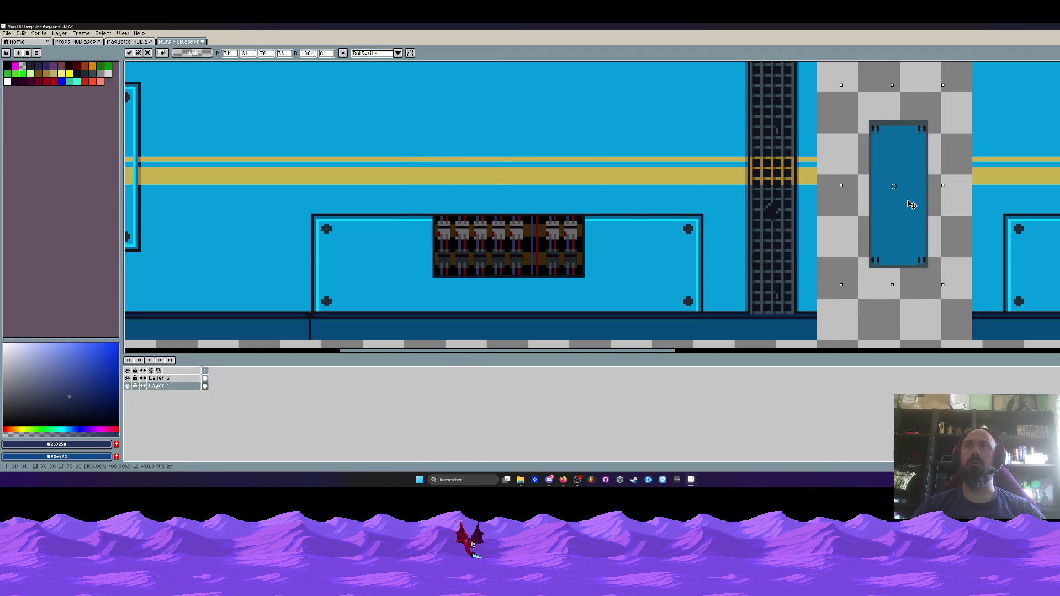
- Commit the door, then select the whole door and drop it in a new spot
key("Return")
scroll(894, 102, "up", 1)
left_click_drag(843, 100, 967, 127)
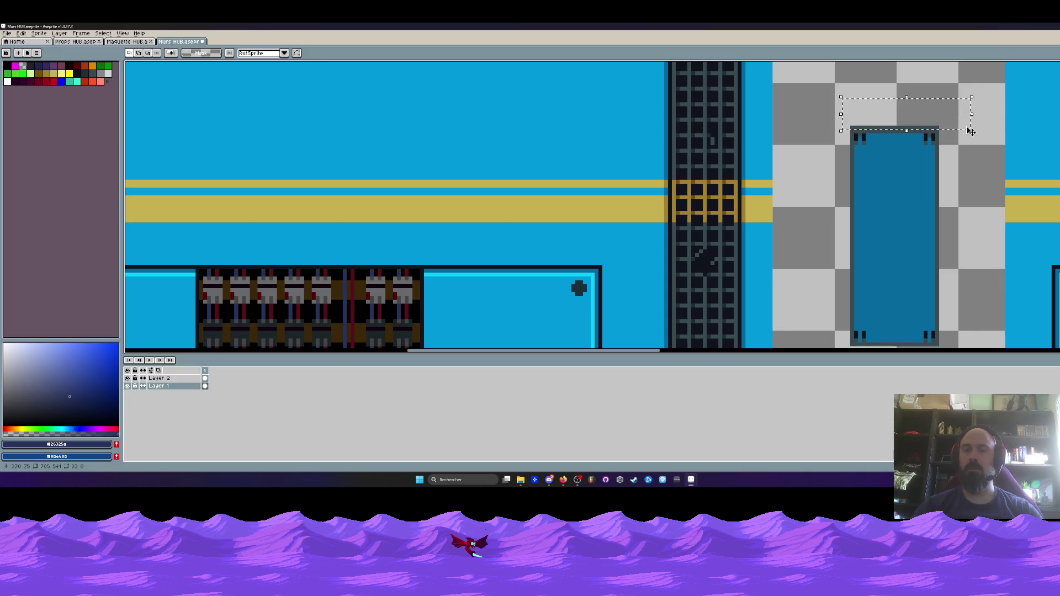
scroll(950, 120, "down", 1)
mouse_move(897, 115)
left_mouse_down()
mouse_move(960, 227)
mouse_move(946, 211)
mouse_move(560, 243)
left_mouse_up()
scroll(561, 243, "up", 2)
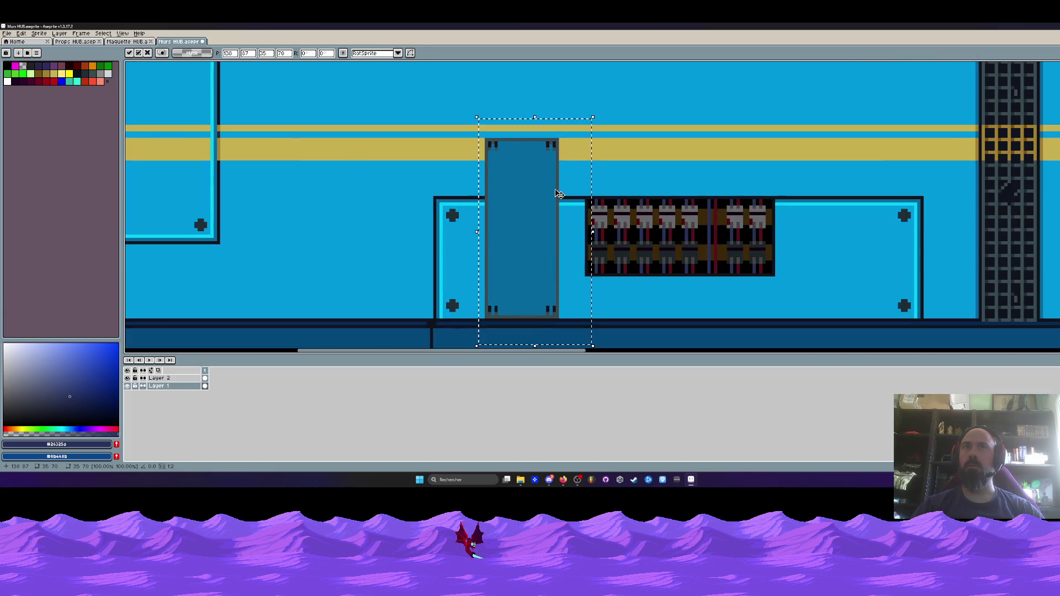
key("Return")
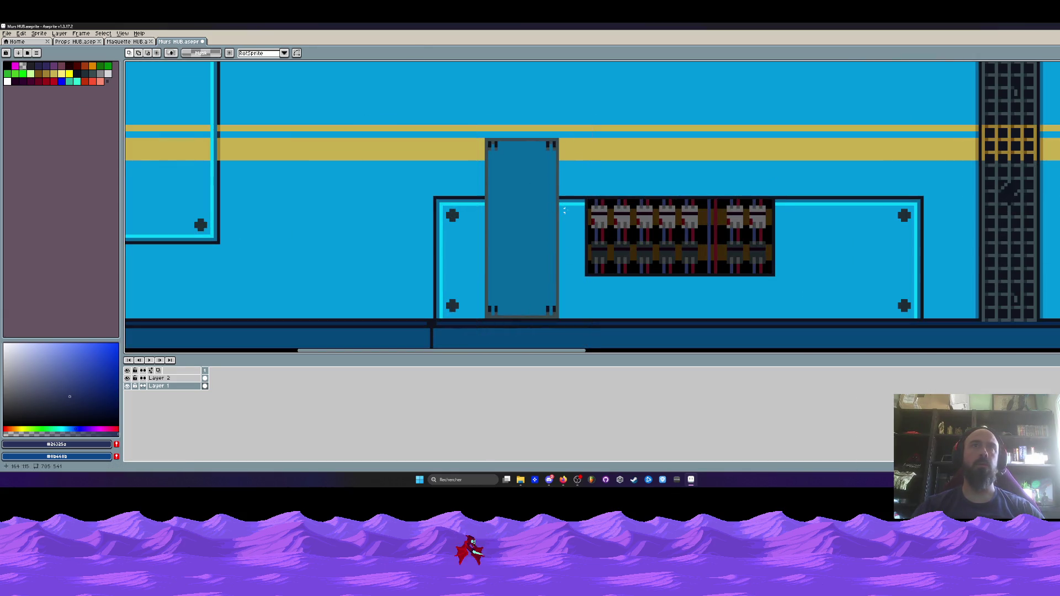
scroll(567, 211, "up", 1)
- Undo the door's last move and clear the selection around it
key("i")
scroll(567, 211, "up", 3)
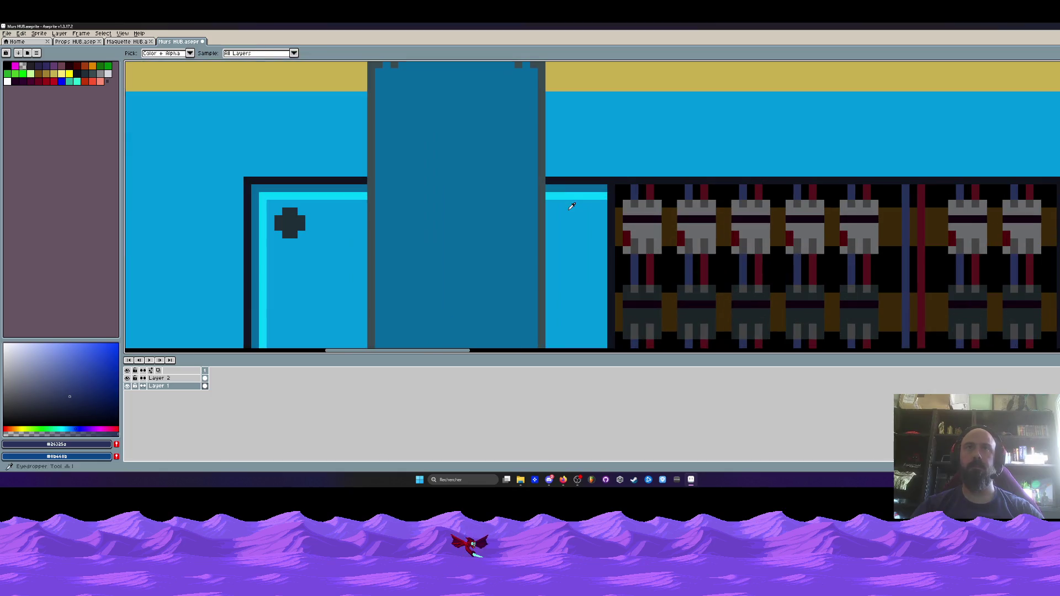
scroll(560, 181, "down", 4)
scroll(560, 146, "down", 1)
scroll(555, 145, "down", 2)
scroll(552, 145, "up", 2)
key("ctrl+z")
key("i")
key("ctrl+d")
- After trying a 64-pixel scaling, place the full-size door beside the breaker box and commit
key("m")
mouse_move(881, 86)
left_mouse_down()
mouse_move(934, 130)
mouse_move(957, 228)
left_mouse_up()
mouse_move(932, 168)
left_mouse_down()
mouse_move(718, 207)
mouse_move(738, 202)
left_mouse_up()
scroll(733, 126, "up", 1)
left_click_drag(723, 112, 724, 135)
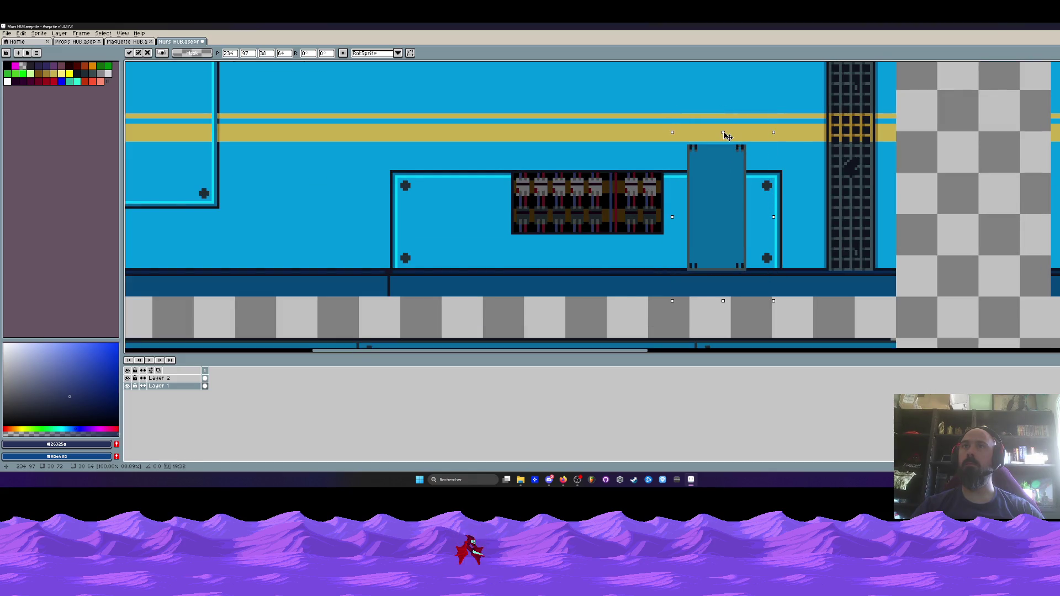
left_click_drag(721, 179, 722, 176)
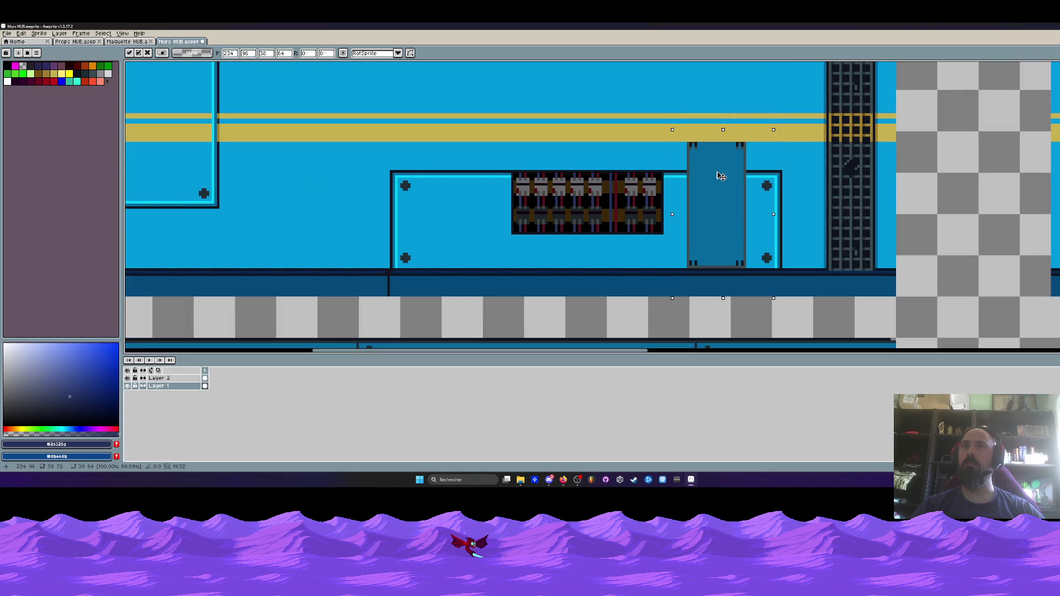
key("Escape")
left_click_drag(965, 154, 700, 194)
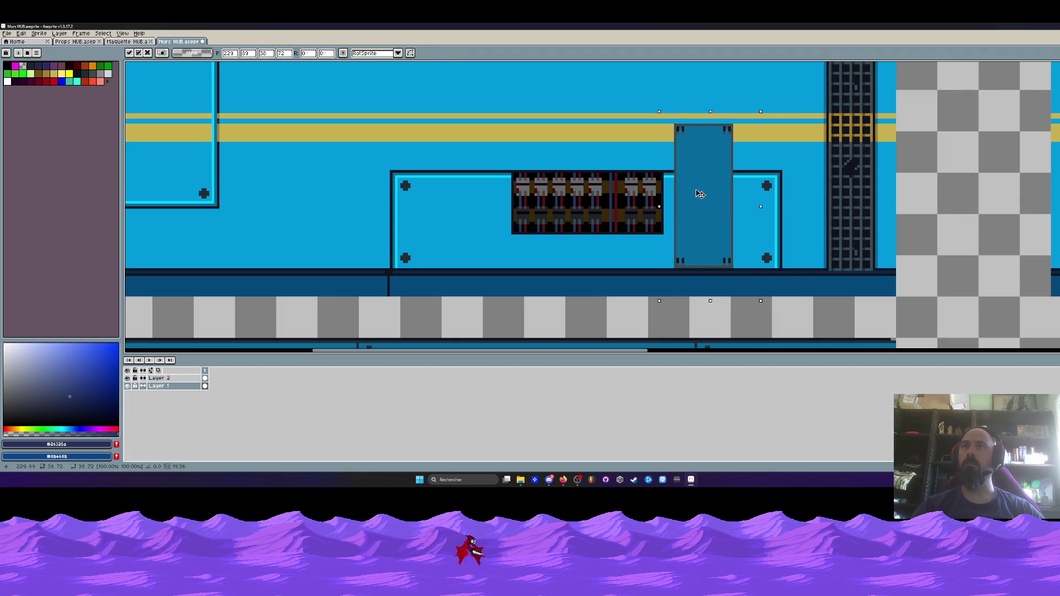
key("Return")
- Marquee-select the placed door again, then undo that selection
scroll(717, 205, "up", 1)
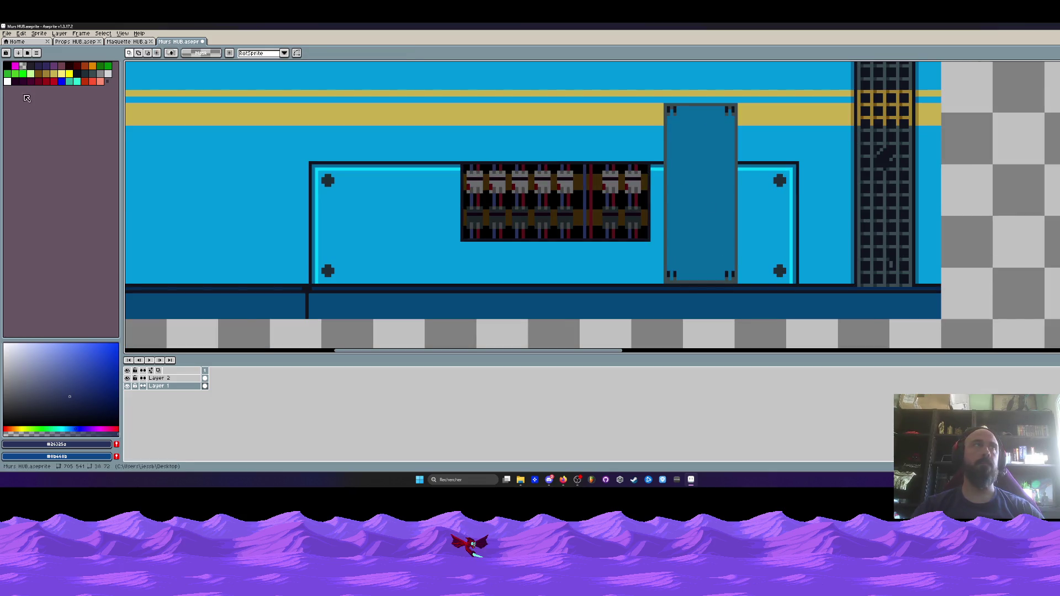
scroll(562, 201, "down", 1)
scroll(561, 200, "up", 1)
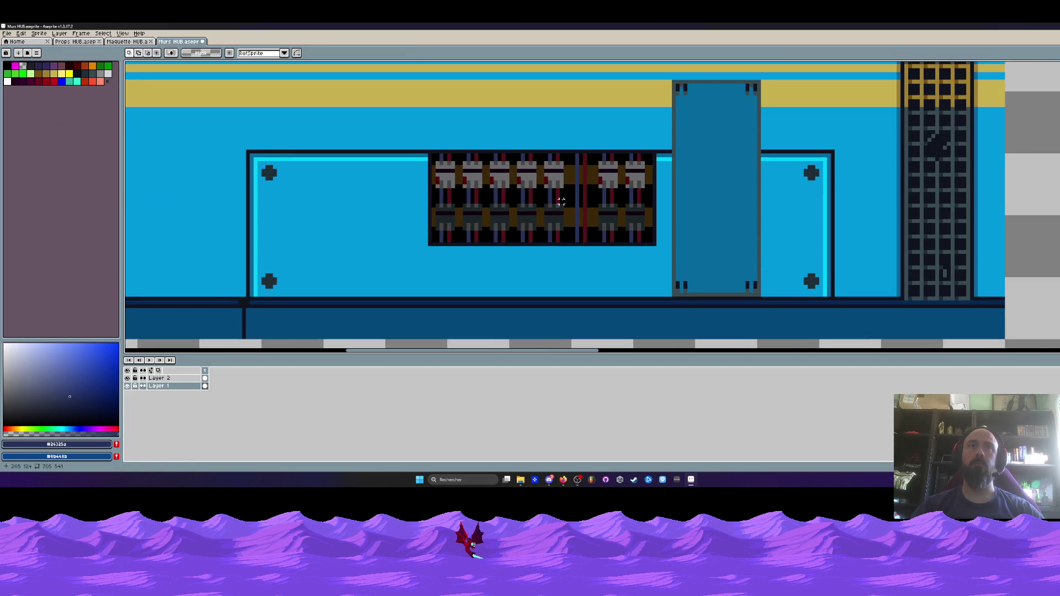
scroll(561, 200, "down", 1)
key("i")
scroll(561, 200, "right", 5)
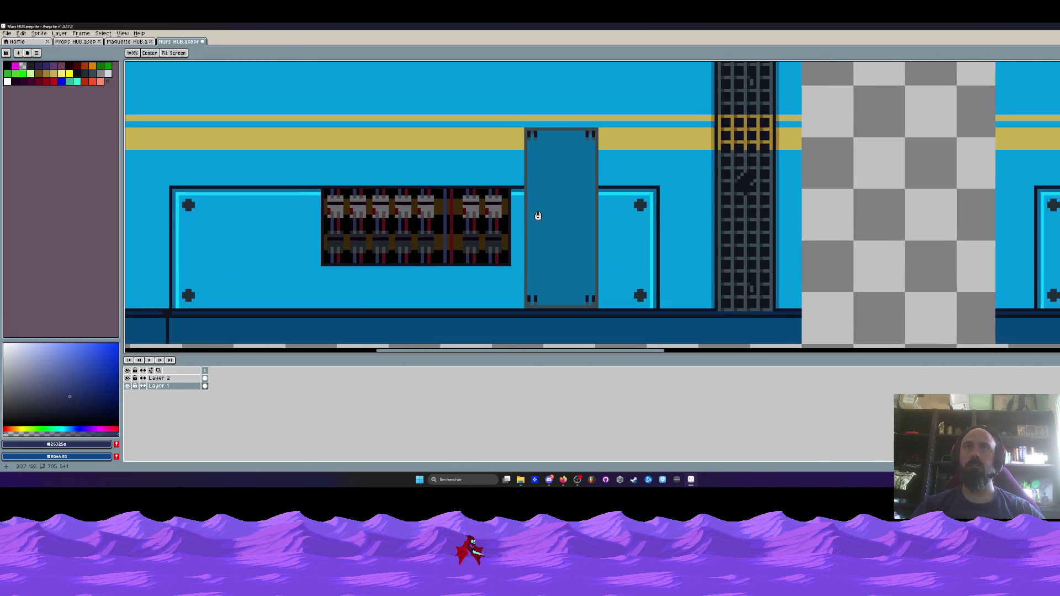
scroll(597, 148, "up", 1)
scroll(673, 184, "down", 1)
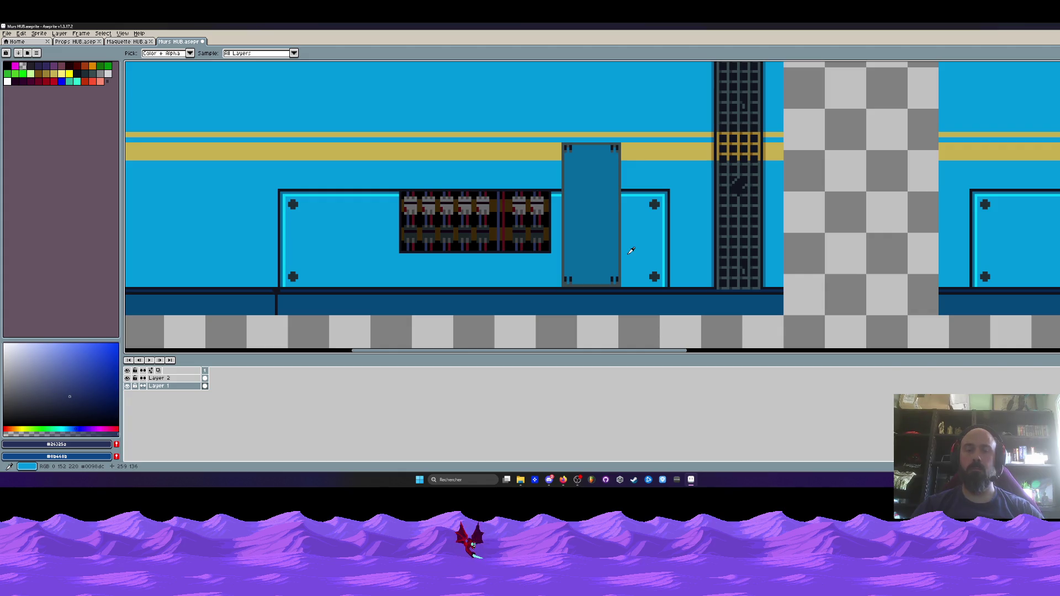
key("m")
left_click_drag(558, 136, 630, 298)
key("ctrl+z")
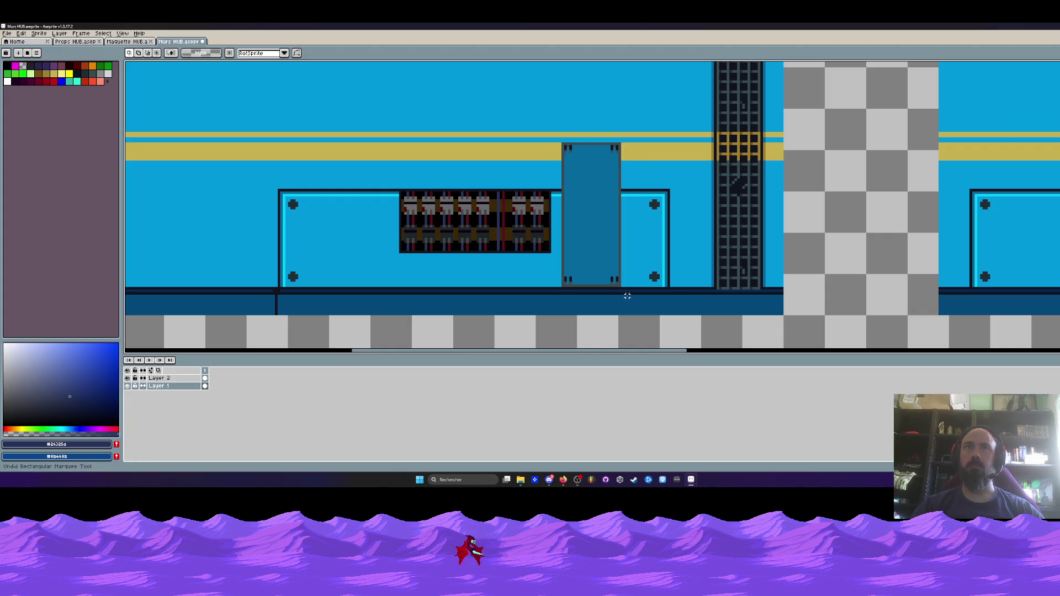
- On Layer 2, set the pencil to the dark first palette colour with a 2-pixel brush
left_click(204, 378)
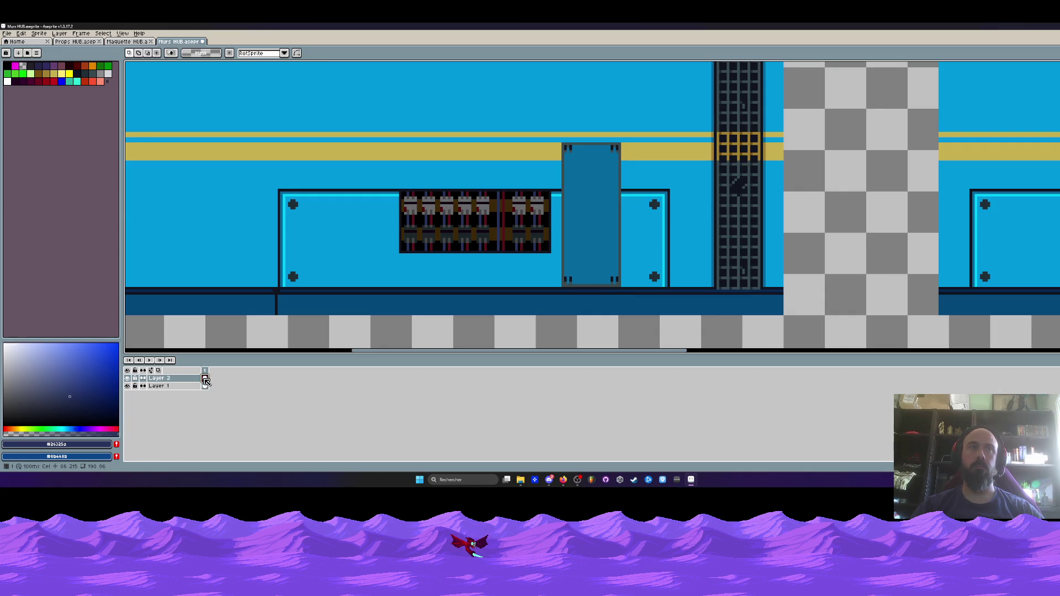
key("minus")
key("minus")
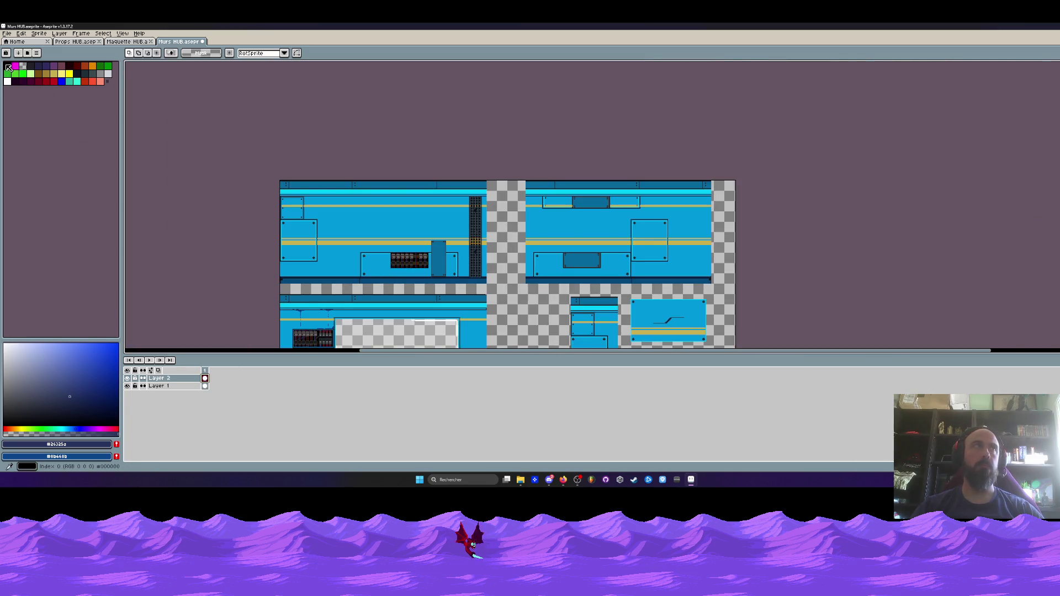
left_click(14, 73)
scroll(468, 265, "up", 5)
key("ctrl+alt+c")
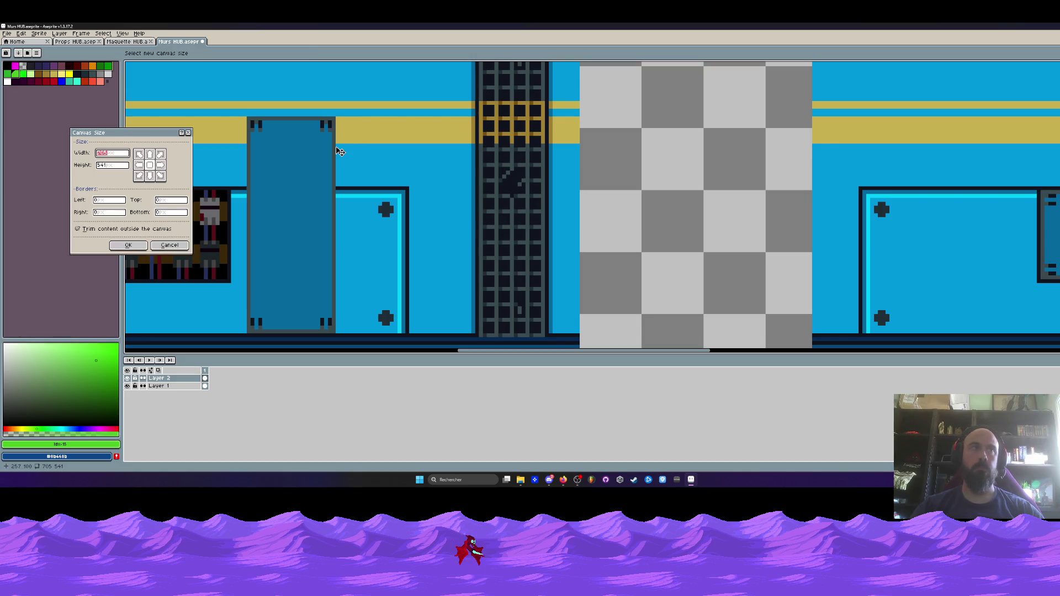
key("Escape")
scroll(342, 138, "up", 3)
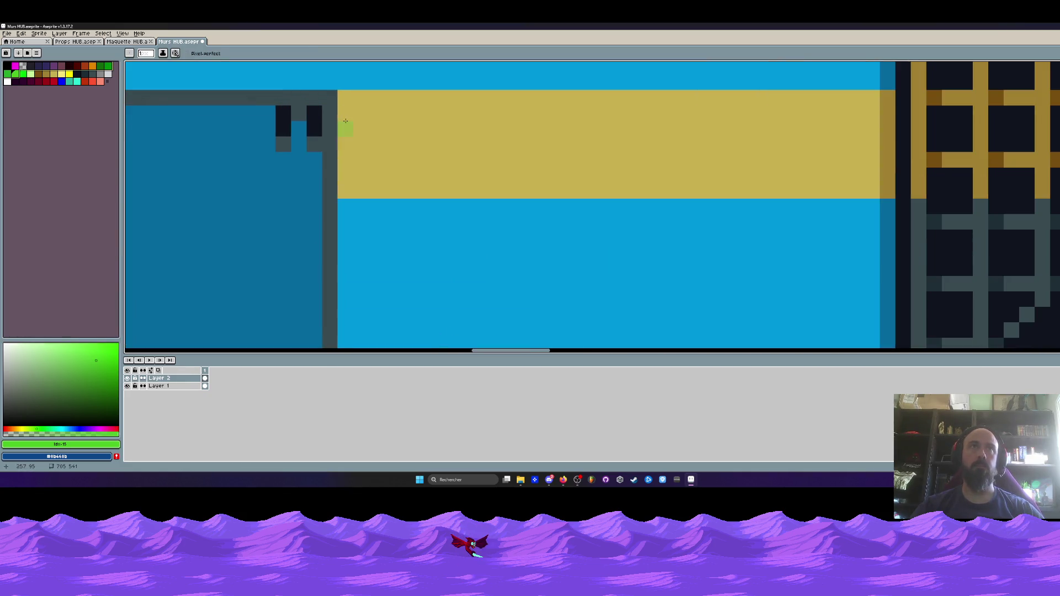
key("x")
key("ctrl+plus")
- Paint trial dark 2-pixel strokes beside the door, undoing the misplaced ones
left_click_drag(356, 109, 353, 277)
key("ctrl+z")
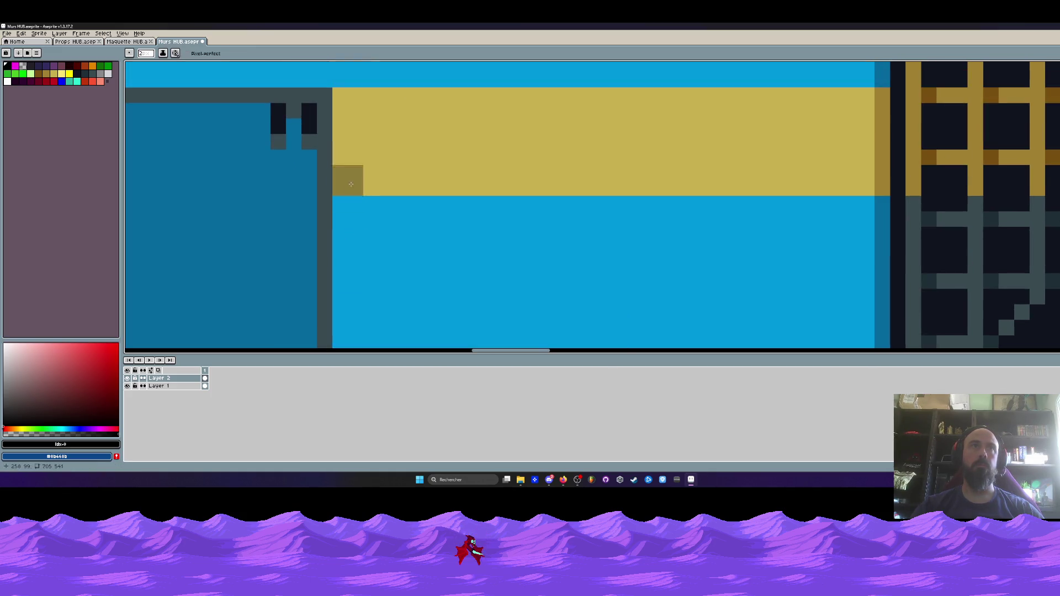
left_click_drag(347, 110, 363, 312)
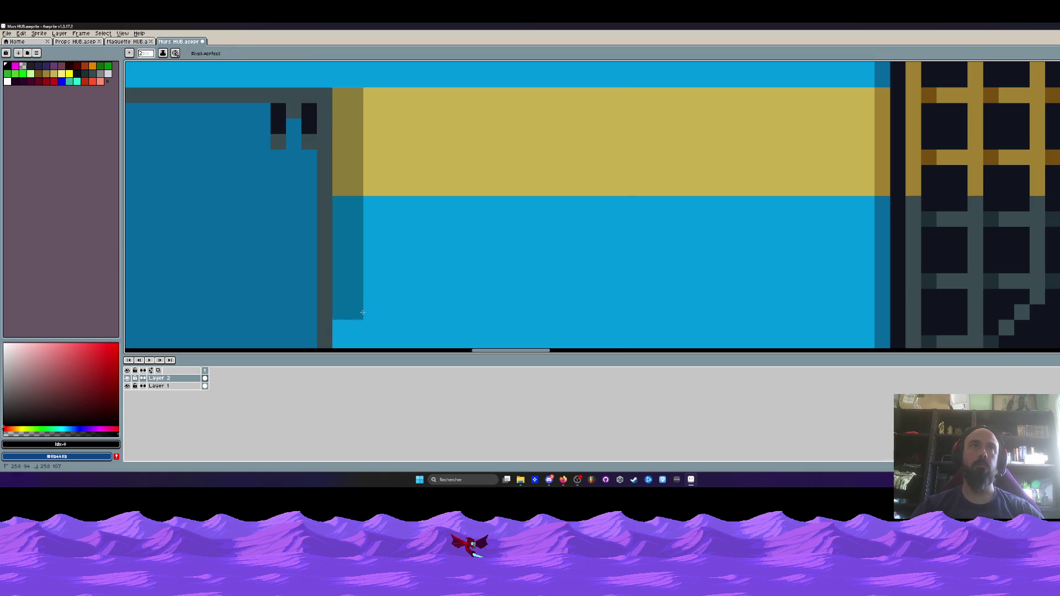
scroll(363, 313, "down", 5)
left_click_drag(331, 187, 353, 294)
key("ctrl+z")
left_click_drag(331, 157, 331, 318)
scroll(332, 133, "down", 3)
left_click_drag(332, 133, 339, 301)
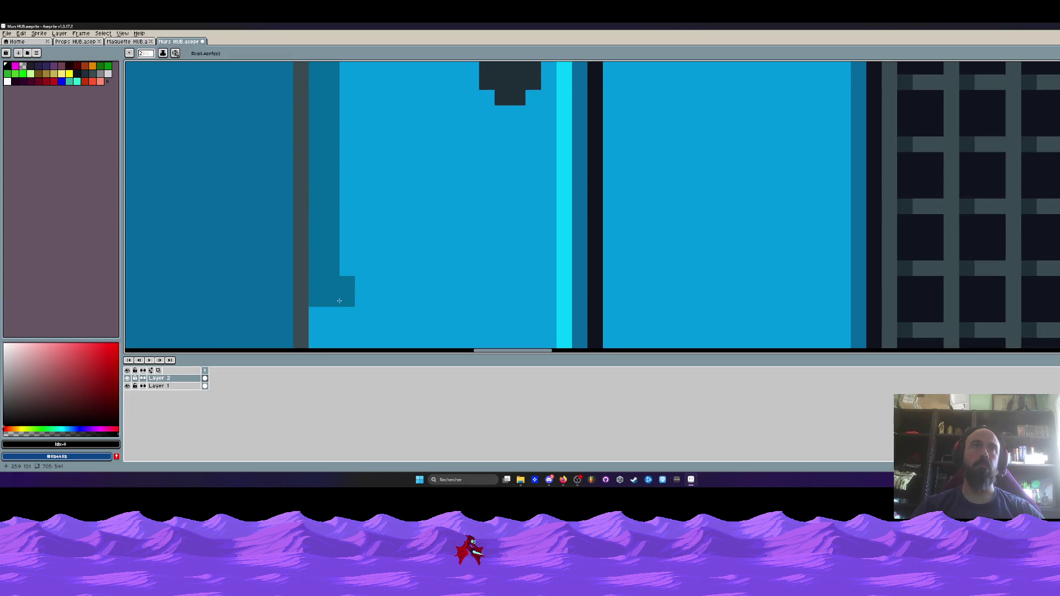
scroll(331, 166, "down", 2)
key("ctrl+z")
- Redraw the dark 2-pixel line beside the door all the way down to the floor
left_click_drag(331, 105, 330, 257)
scroll(319, 125, "down", 2)
left_click_drag(319, 125, 315, 243)
scroll(315, 244, "down", 4)
left_click_drag(315, 177, 315, 235)
scroll(327, 214, "down", 3)
scroll(326, 214, "up", 4)
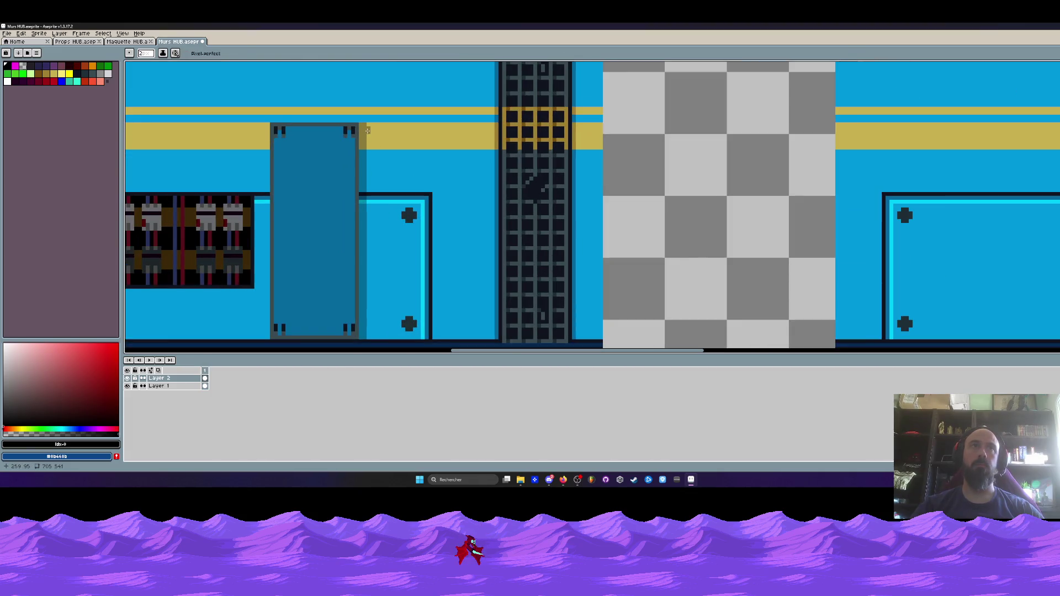
scroll(365, 229, "down", 1)
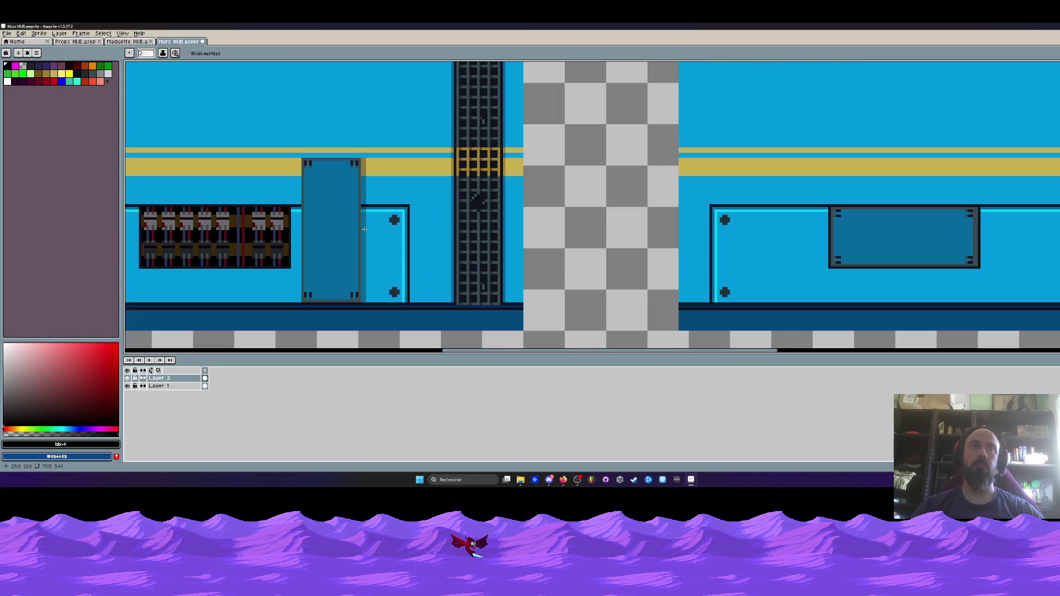
scroll(365, 229, "down", 1)
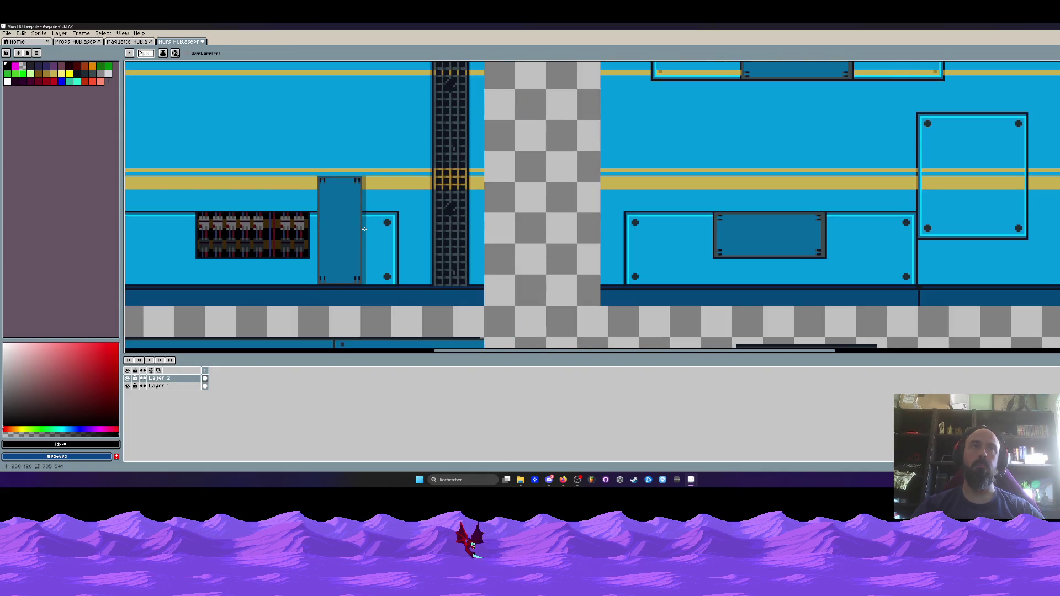
scroll(364, 228, "down", 1)
left_click_drag(364, 228, 469, 258)
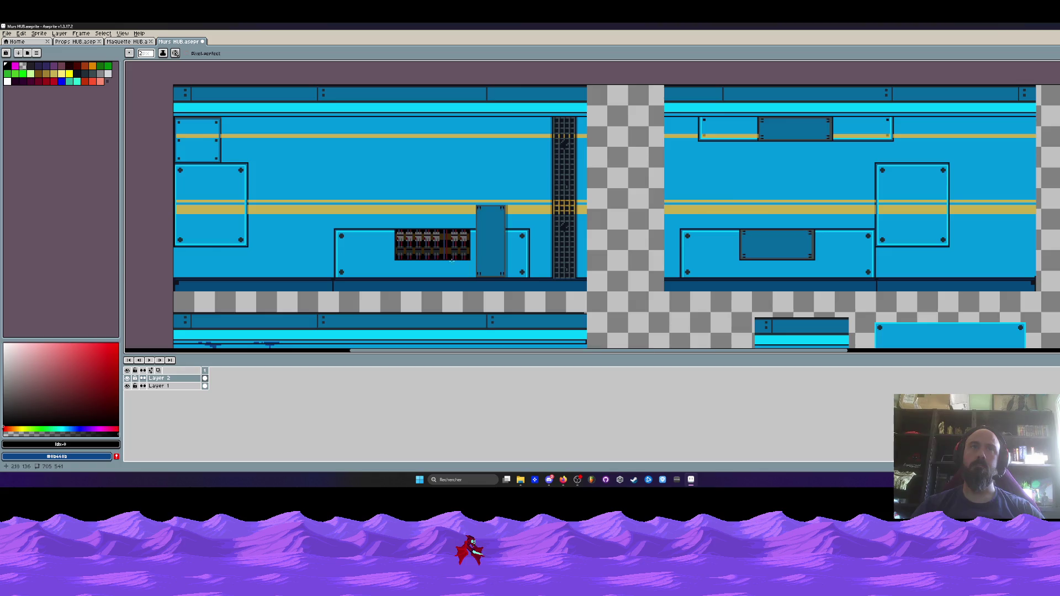
scroll(452, 260, "up", 1)
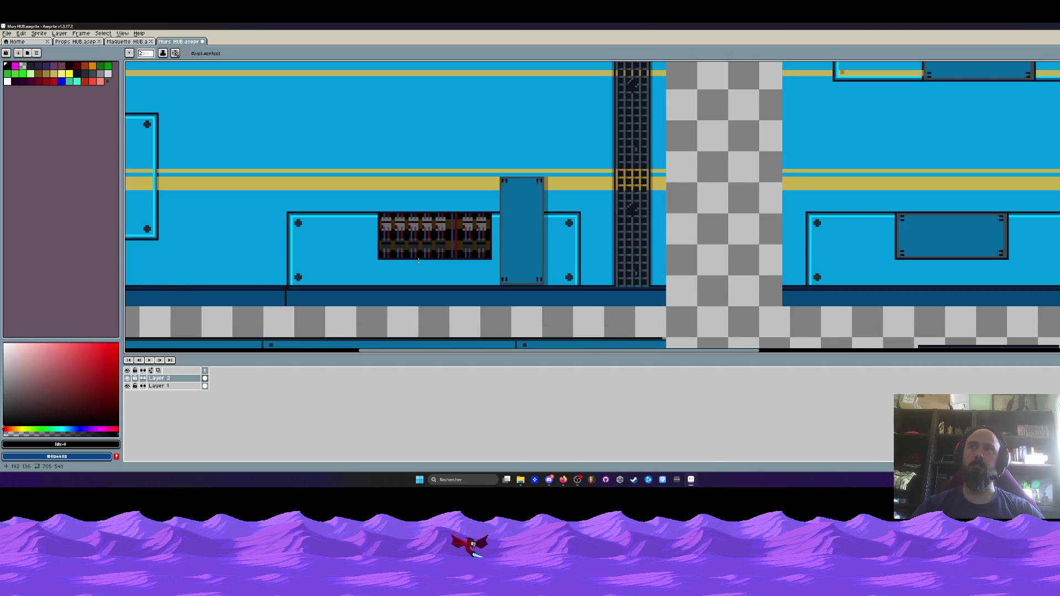
scroll(419, 260, "down", 2)
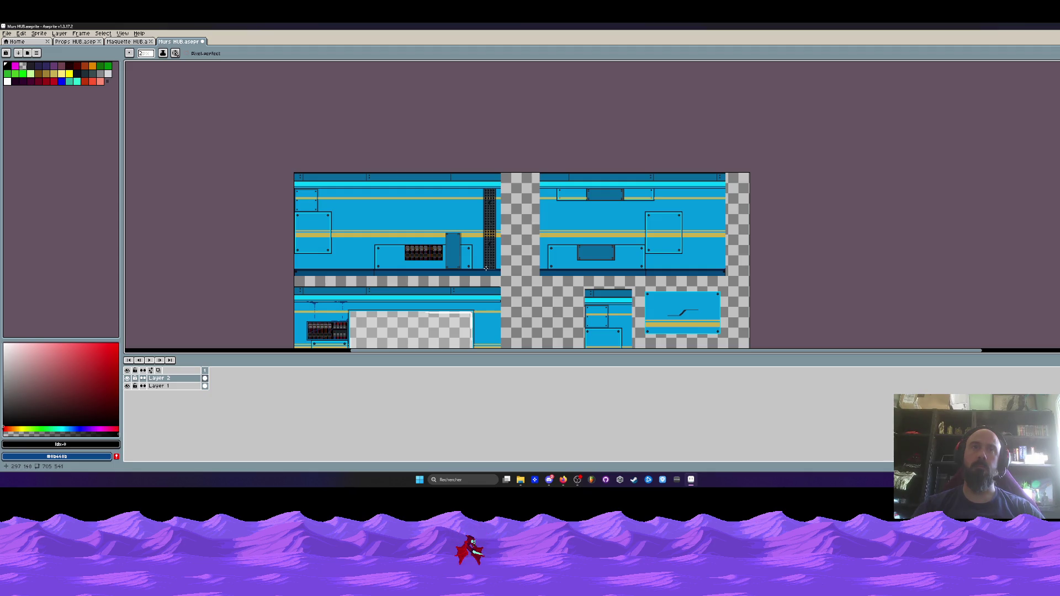
- Select, copy and paste the small blue panel with the diagonal line
left_click_drag(365, 271, 315, 142)
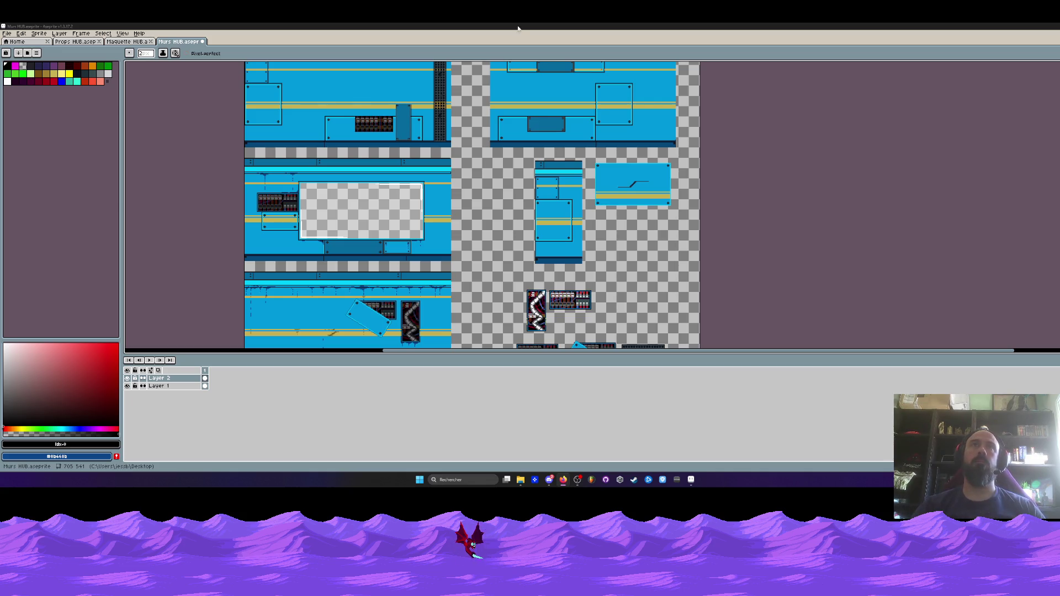
scroll(586, 226, "up", 2)
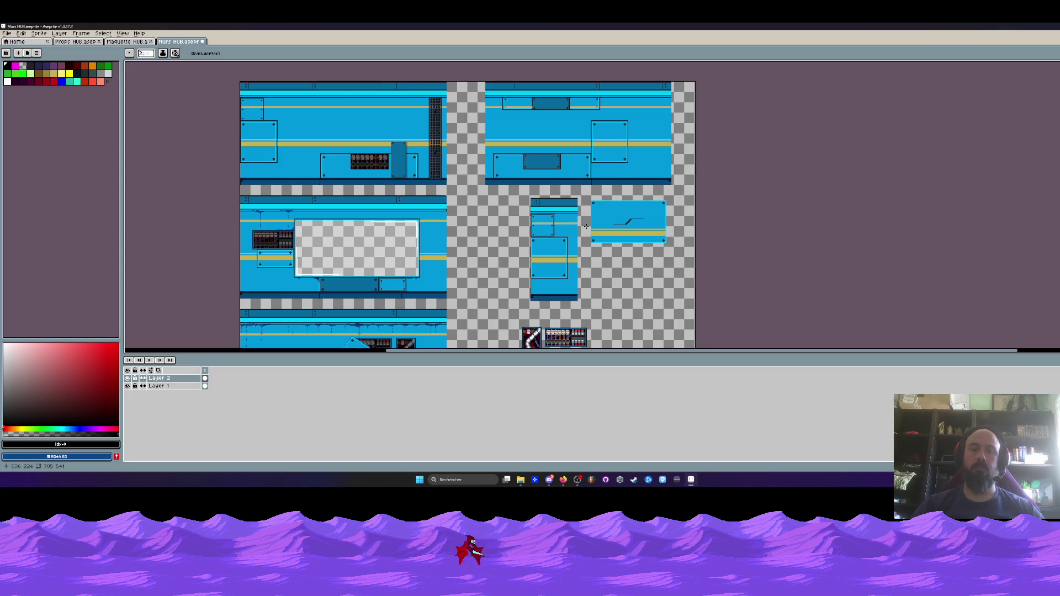
scroll(586, 227, "up", 1)
key("m")
left_click_drag(588, 167, 747, 259)
key("ctrl+c")
key("ctrl+v")
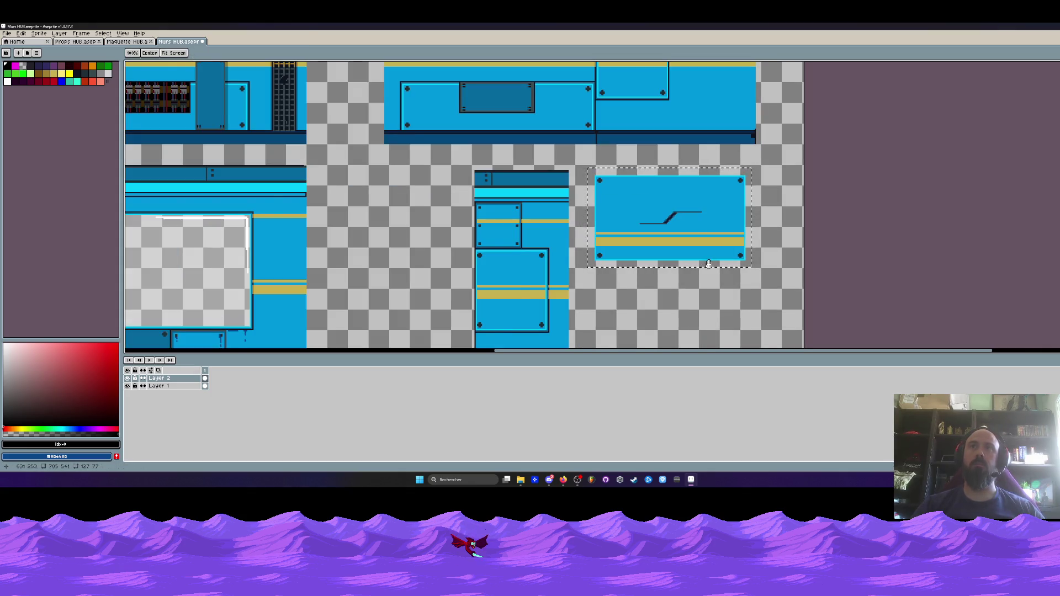
scroll(485, 207, "down", 1)
key("ctrl+d")
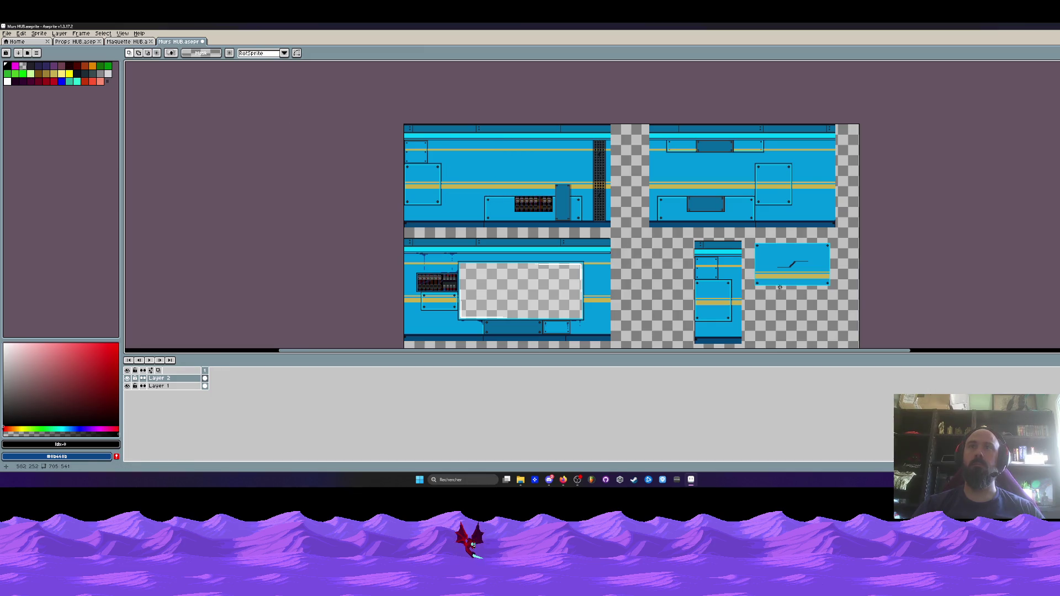
- On Layer 1, drag the pasted panel onto the top-right wall tile
left_click(205, 386)
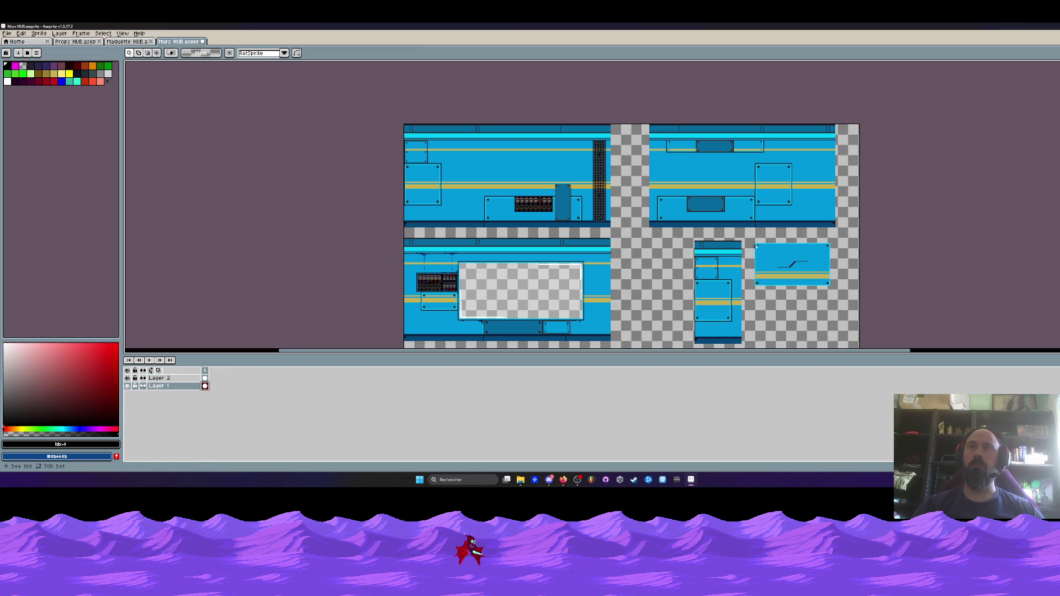
mouse_move(793, 280)
left_mouse_down()
mouse_move(709, 222)
mouse_move(701, 188)
mouse_move(690, 209)
mouse_move(723, 211)
mouse_move(337, 212)
mouse_move(436, 210)
left_mouse_up()
scroll(690, 205, "up", 3)
scroll(689, 208, "down", 1)
scroll(654, 212, "down", 1)
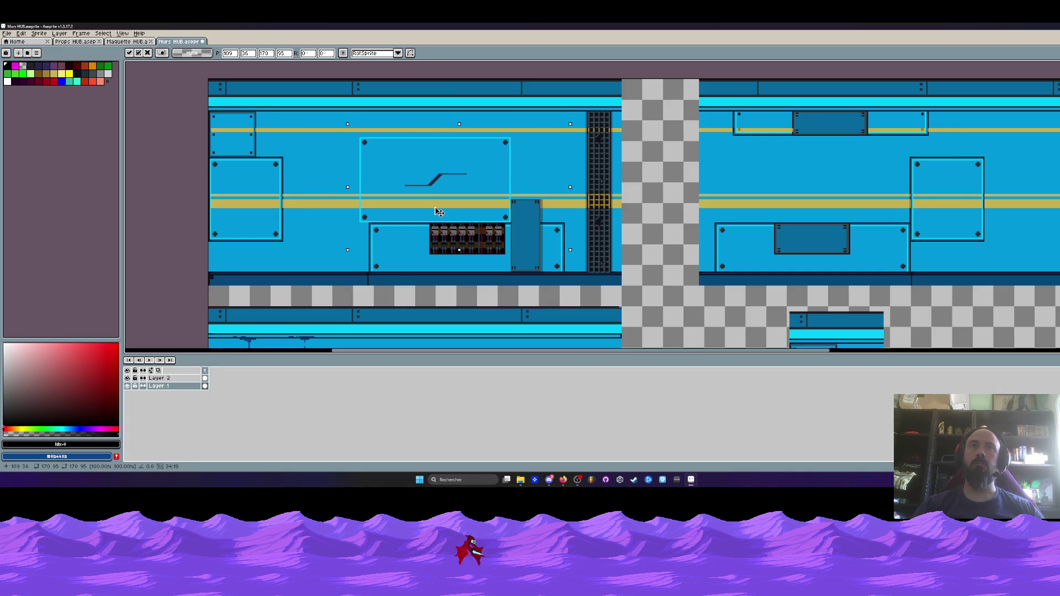
- Nudge the panel two pixels left, then move it back into the empty lower-right area
scroll(439, 212, "down", 2)
scroll(450, 216, "up", 3)
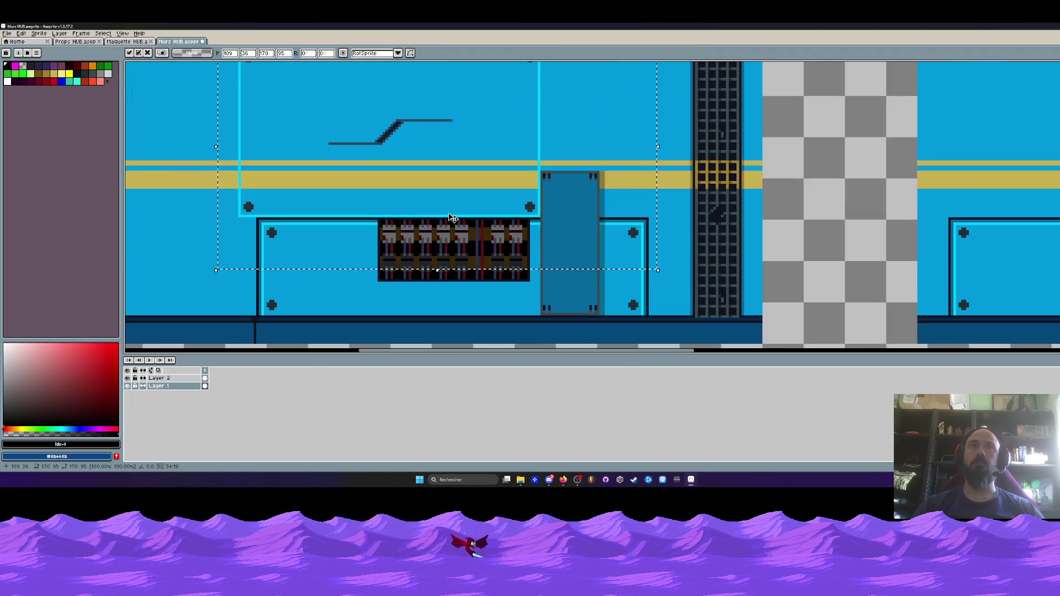
key("Left")
key("Left")
scroll(455, 201, "down", 2)
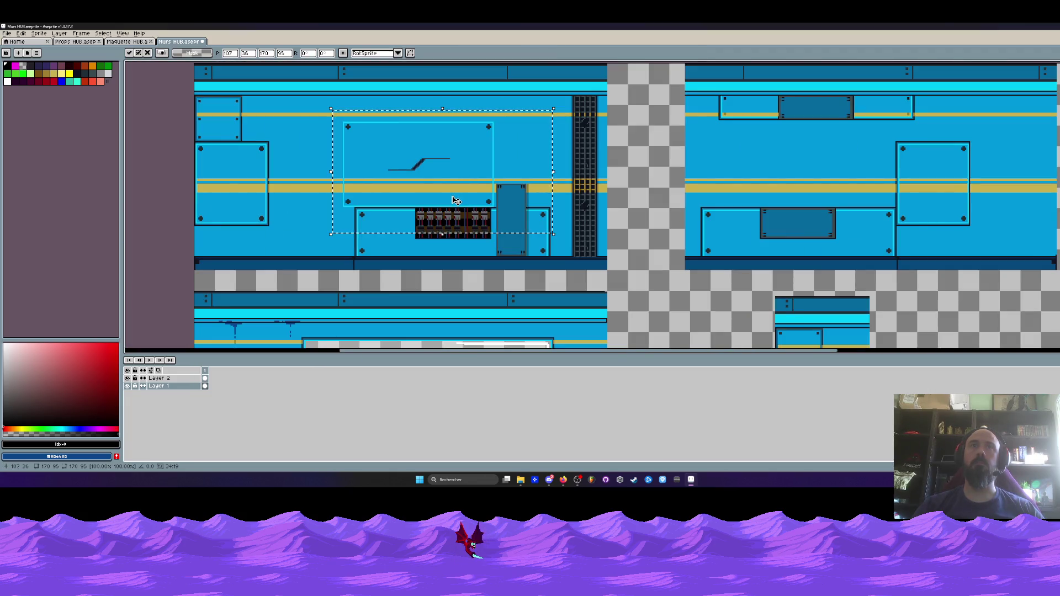
scroll(456, 201, "down", 2)
left_click_drag(453, 200, 731, 288)
key("ctrl+d")
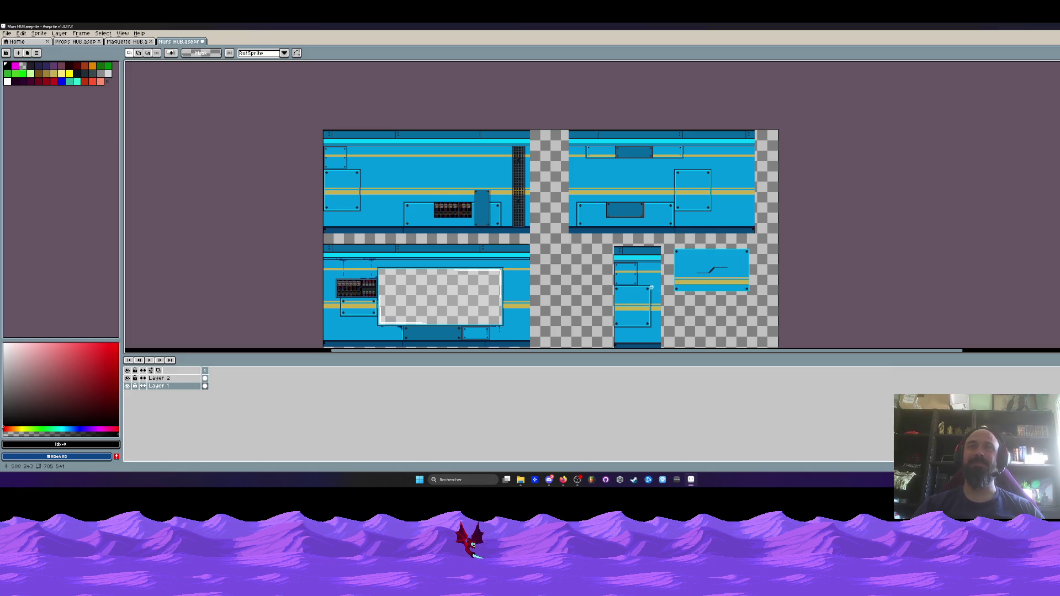
- Select and delete the tall blue panel in the lower-right area
mouse_move(600, 239)
left_mouse_down()
mouse_move(689, 315)
mouse_move(666, 282)
left_mouse_up()
key("Delete")
scroll(666, 282, "down", 2)
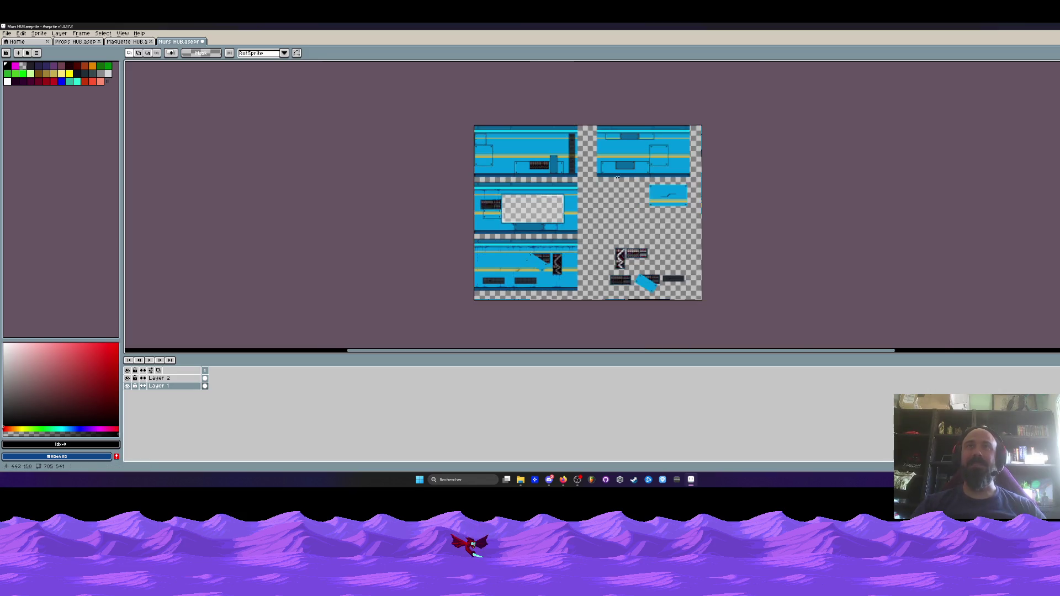
- Shift the top-right wall tile left against its neighbour and move the blue panel lower
scroll(641, 221, "up", 2)
mouse_move(592, 119)
left_mouse_down()
mouse_move(790, 211)
mouse_move(798, 228)
left_mouse_up()
scroll(643, 199, "up", 1)
left_click_drag(632, 204, 573, 209)
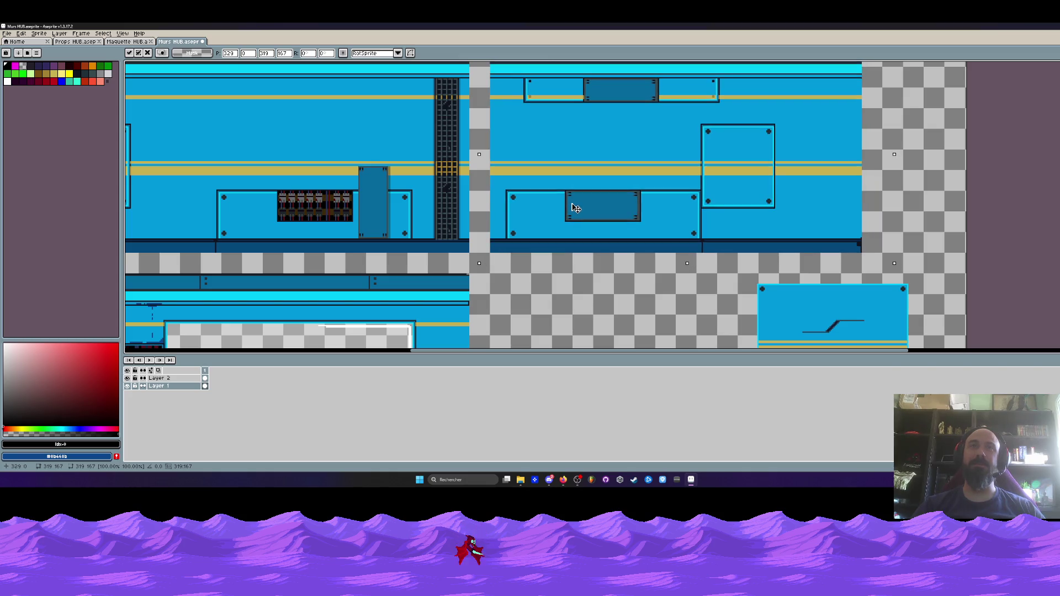
scroll(573, 208, "down", 1)
scroll(541, 151, "up", 1)
scroll(552, 165, "down", 2)
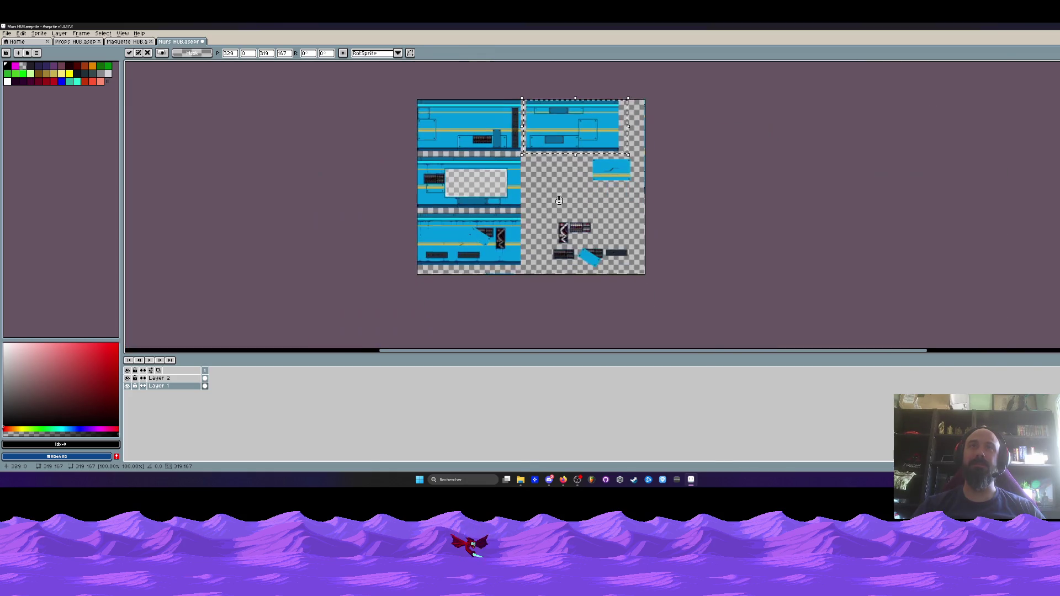
scroll(572, 175, "up", 1)
mouse_move(590, 129)
left_mouse_down()
mouse_move(699, 191)
mouse_move(683, 224)
mouse_move(680, 286)
left_mouse_up()
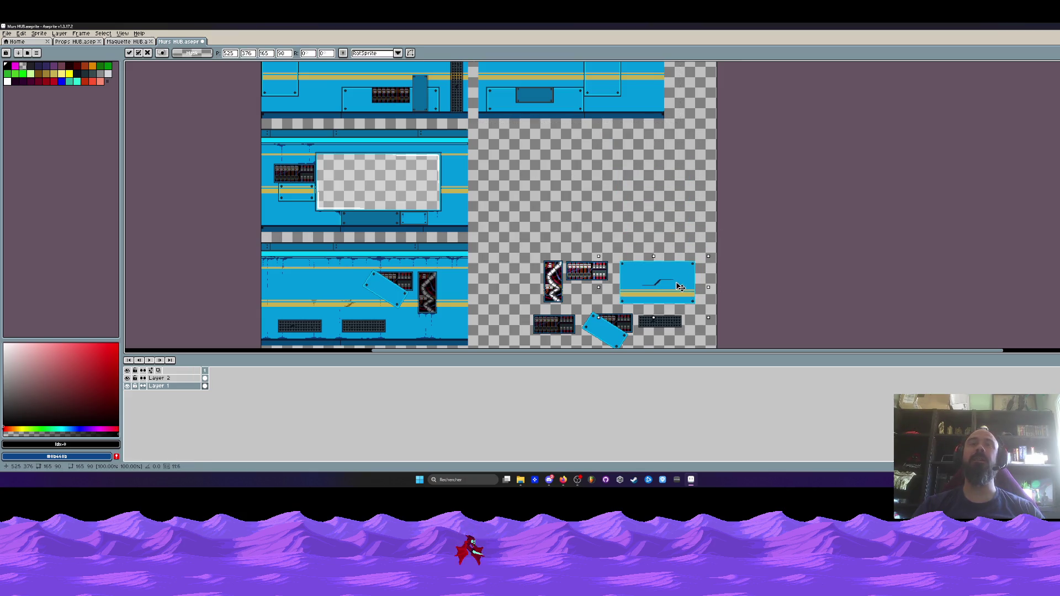
left_click(330, 260)
- Move the bottom-left wall strip beside the middle-left wall, nudging it slightly up-left
left_click_drag(261, 239, 468, 338)
left_click_drag(375, 326, 599, 232)
scroll(599, 232, "up", 3)
scroll(430, 149, "up", 1)
left_click_drag(431, 149, 427, 144)
scroll(428, 145, "down", 2)
scroll(407, 230, "up", 3)
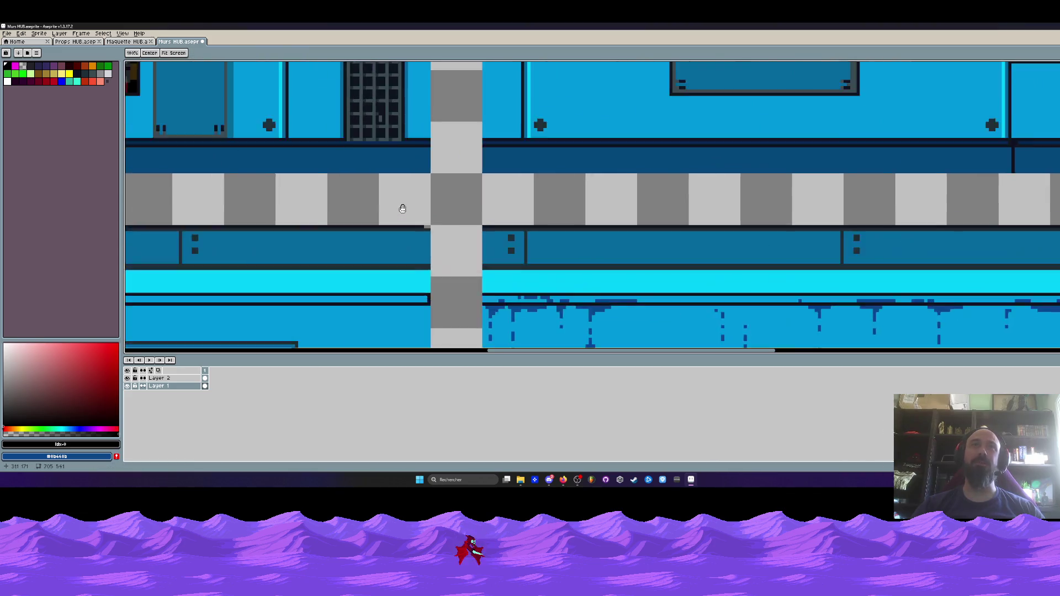
- Commit the wall strip and shift the small dark block along the tile seam
scroll(408, 230, "up", 1)
key("Return")
left_click_drag(432, 236, 442, 242)
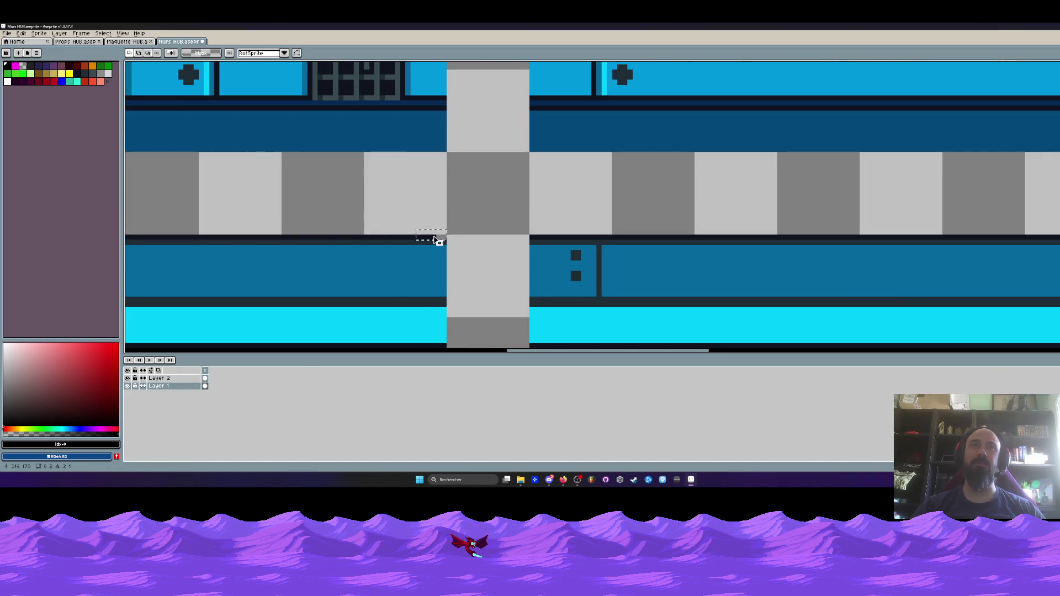
scroll(432, 243, "up", 2)
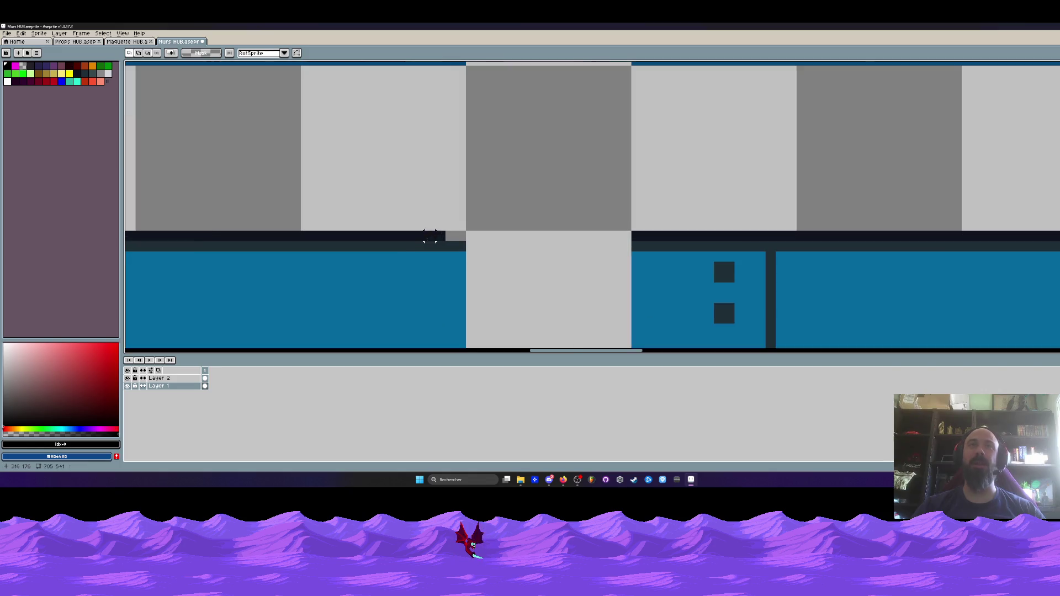
left_click_drag(343, 201, 448, 243)
key("Return")
scroll(434, 243, "down", 5)
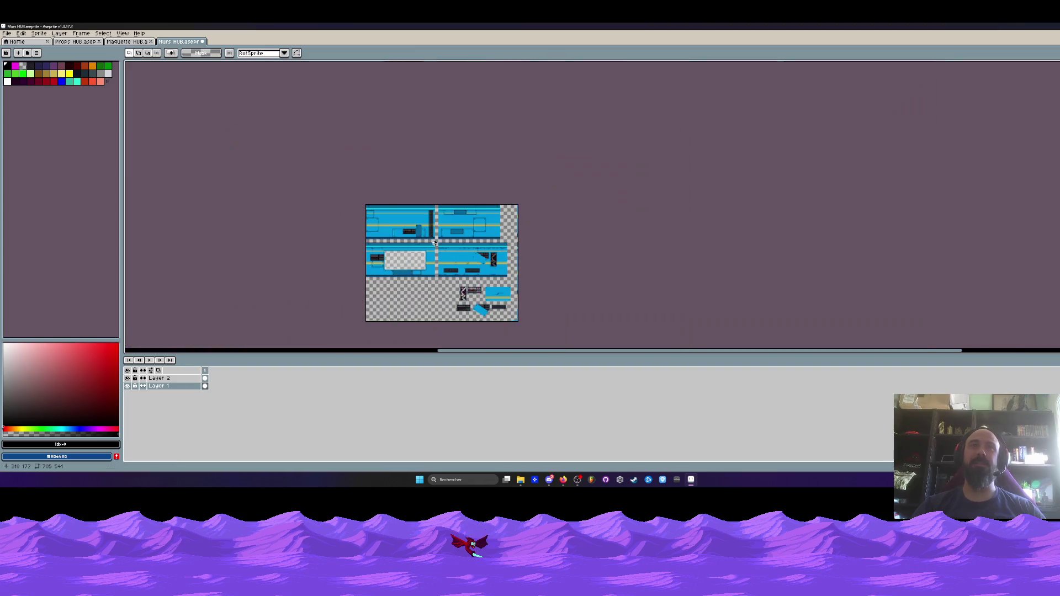
scroll(427, 217, "up", 2)
- Try moving the top-right wall tile to the bottom-left, then cancel to keep it in place
left_click_drag(443, 249, 453, 159)
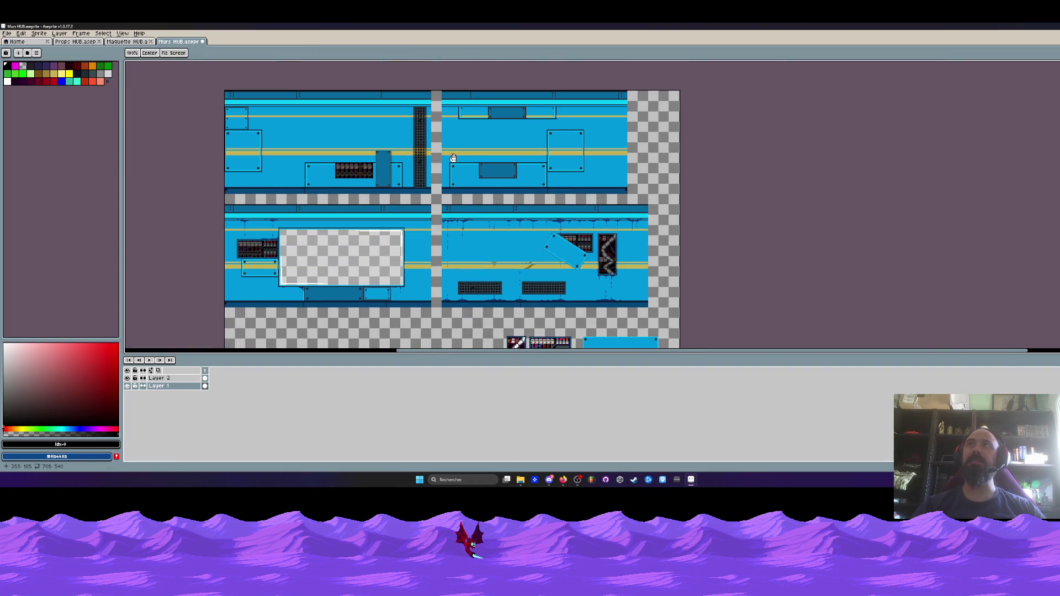
scroll(640, 224, "up", 1)
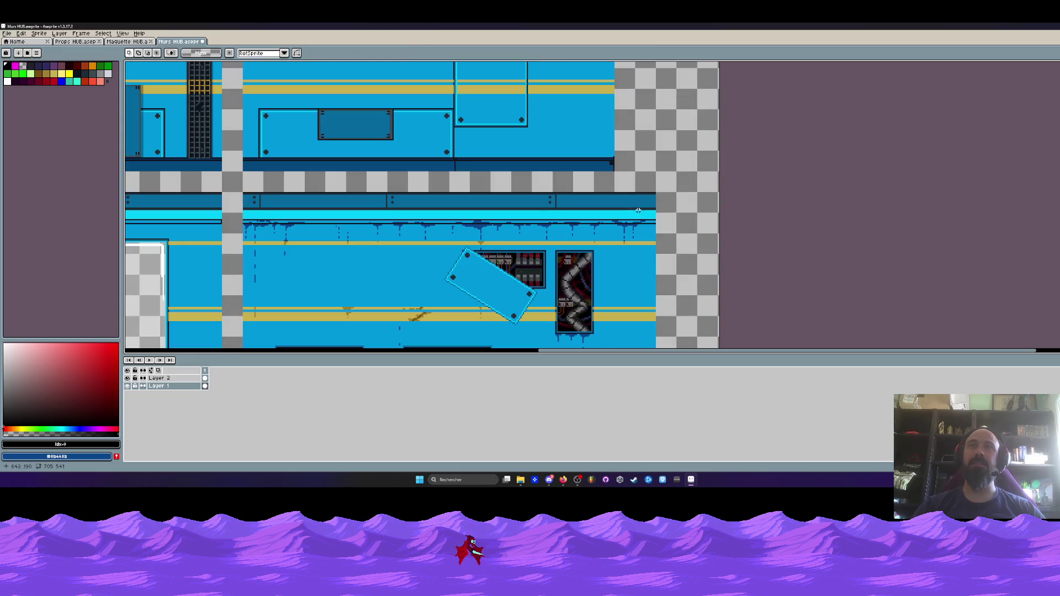
scroll(630, 199, "down", 1)
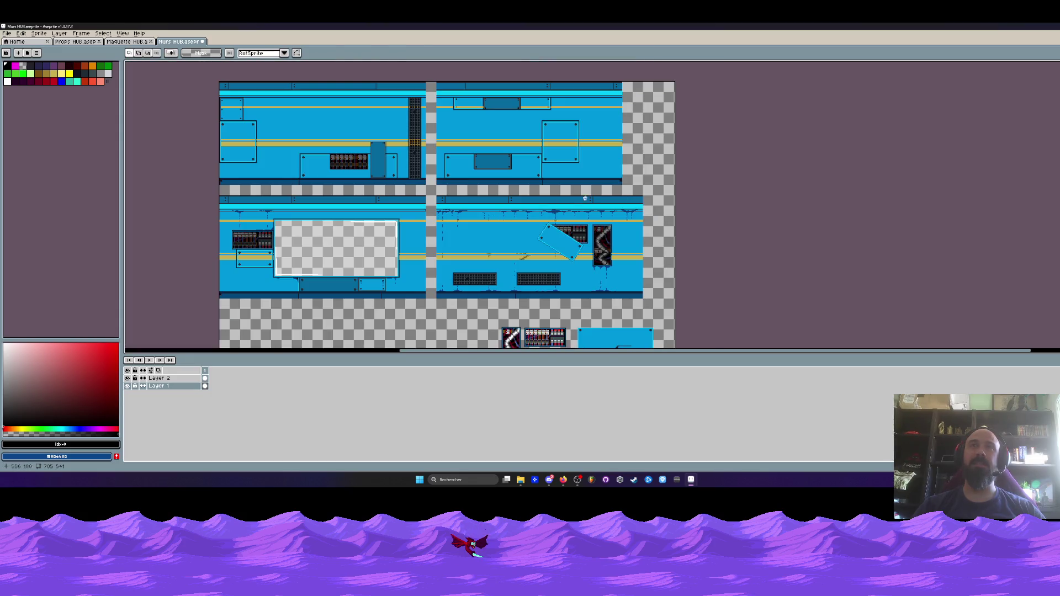
scroll(465, 203, "down", 1)
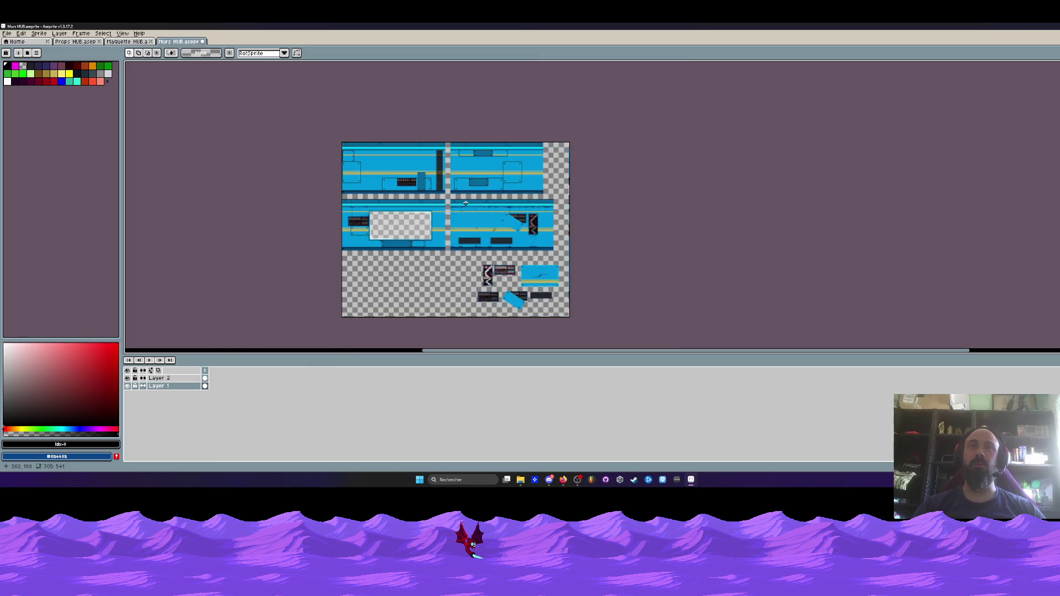
left_click_drag(535, 176, 552, 190)
mouse_move(548, 142)
left_mouse_down()
mouse_move(480, 241)
mouse_move(440, 253)
left_mouse_up()
key("Escape")
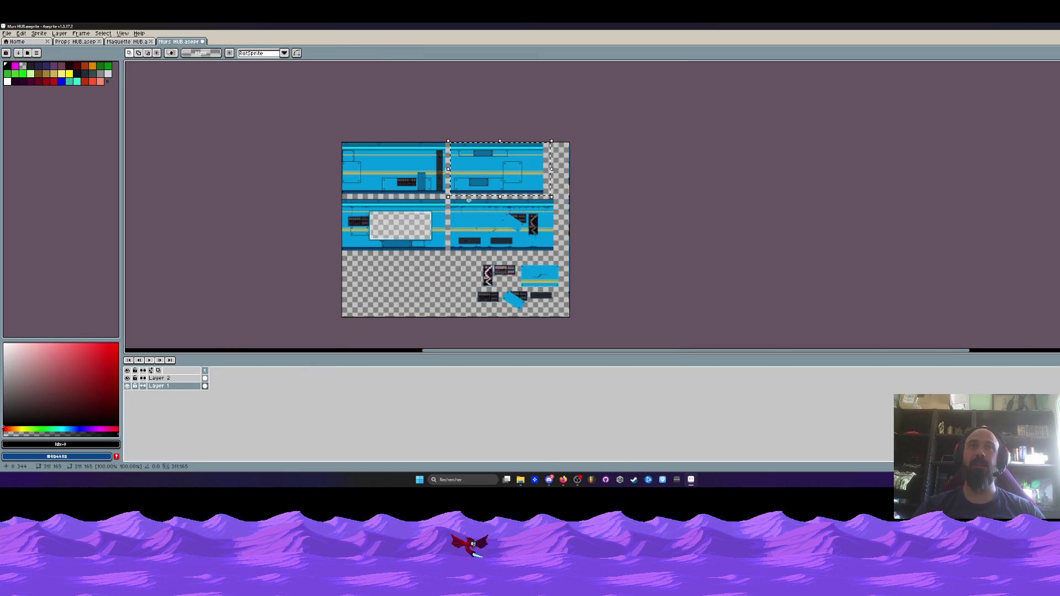
- Select the whole square riveted panel and move it further right
scroll(469, 182, "up", 1)
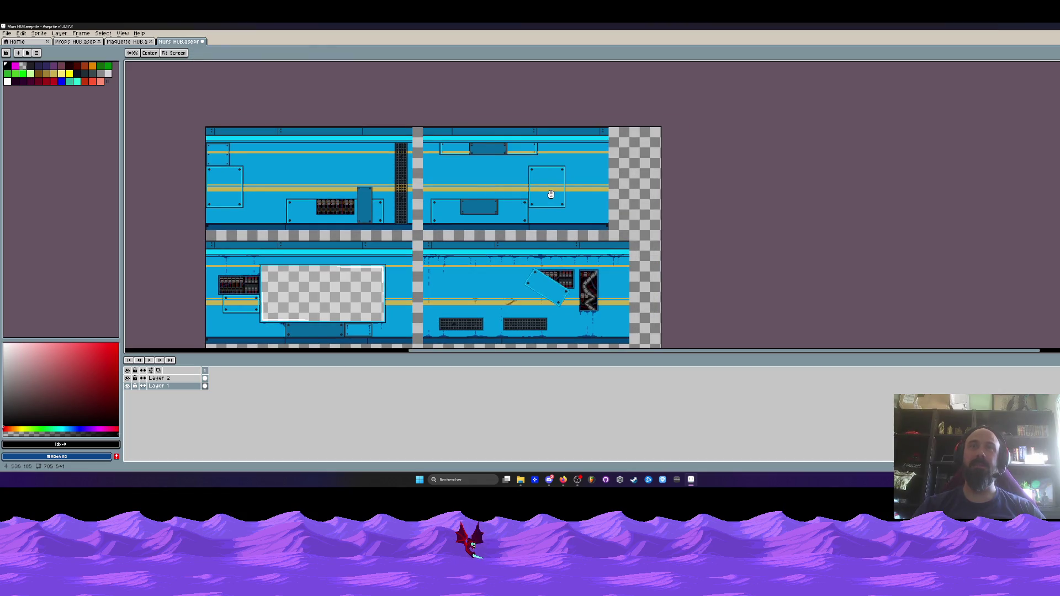
left_click_drag(551, 195, 526, 198)
scroll(523, 186, "up", 2)
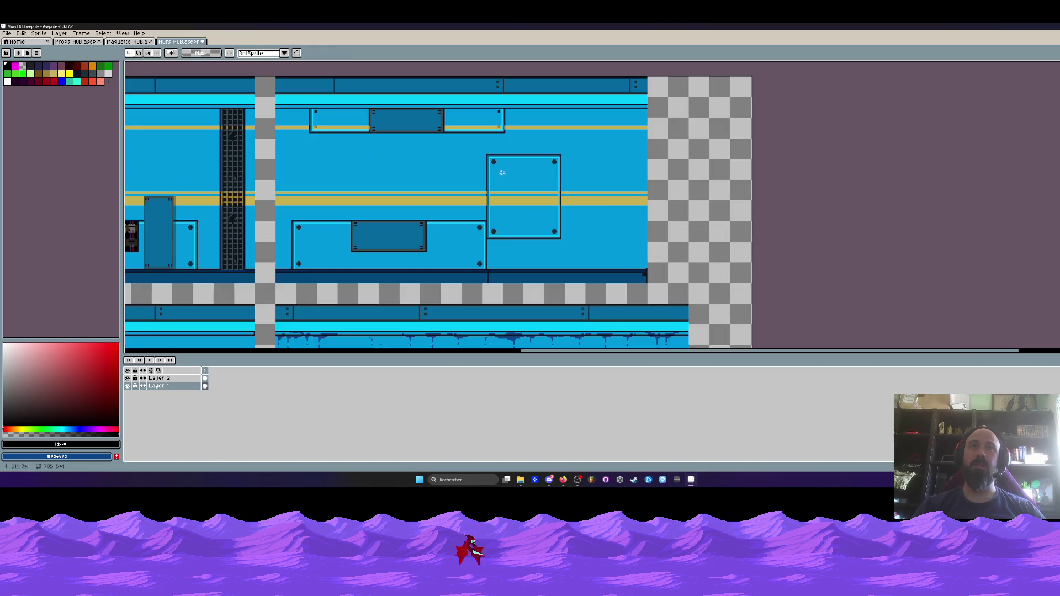
mouse_move(478, 142)
left_mouse_down()
mouse_move(599, 249)
mouse_move(622, 307)
left_mouse_up()
left_click(503, 307)
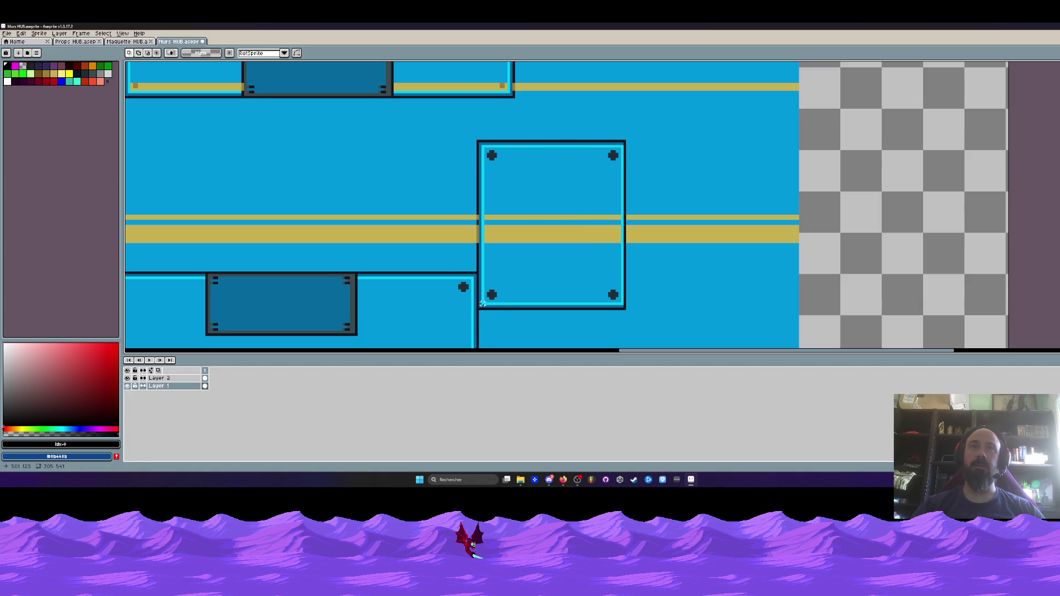
mouse_move(480, 307)
left_mouse_down()
mouse_move(530, 171)
mouse_move(628, 138)
left_mouse_up()
left_click_drag(563, 149, 670, 153)
left_click(472, 154)
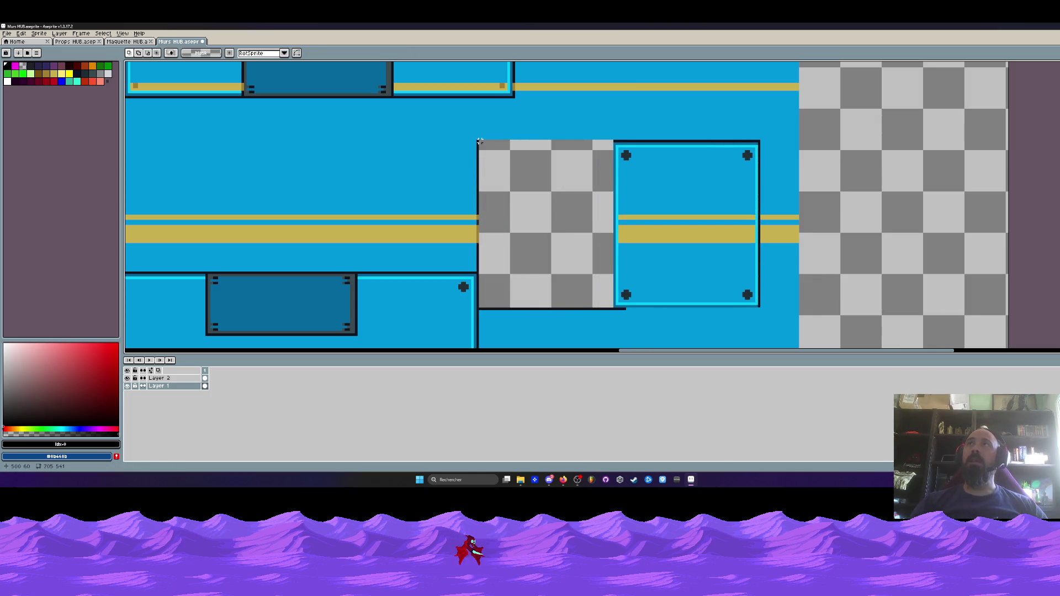
- Shift a strip of wall blue over the gap the panel left
scroll(661, 216, "down", 1)
mouse_move(431, 151)
left_mouse_down()
mouse_move(466, 215)
mouse_move(508, 257)
mouse_move(523, 229)
mouse_move(591, 224)
left_mouse_up()
left_click(538, 268)
scroll(538, 269, "up", 2)
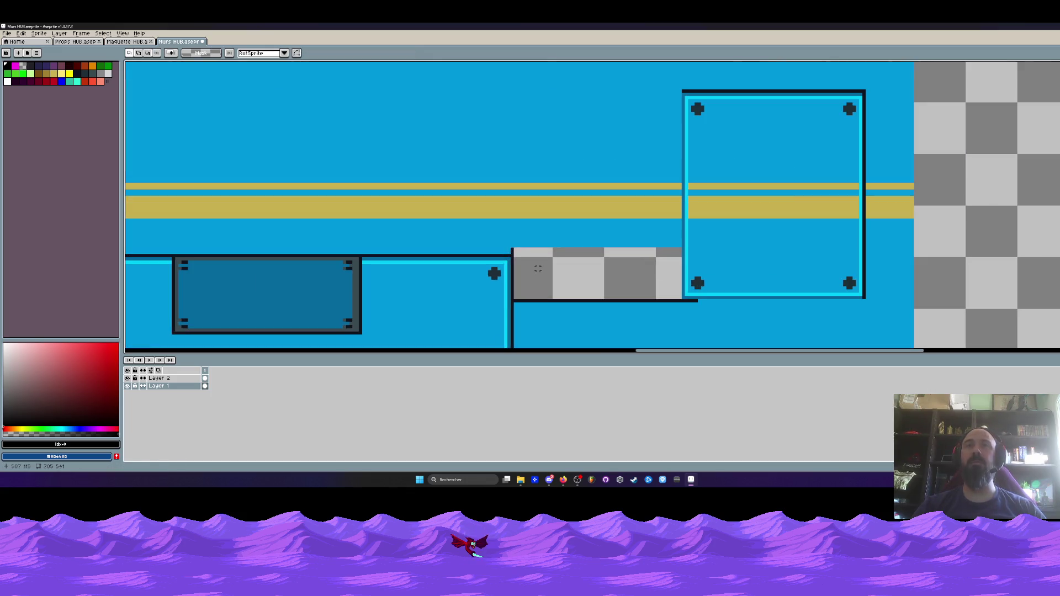
- Shift a small blue patch down, then move a thin blue wall strip up over the gap
mouse_move(474, 225)
left_mouse_down()
mouse_move(540, 237)
mouse_move(527, 250)
left_mouse_up()
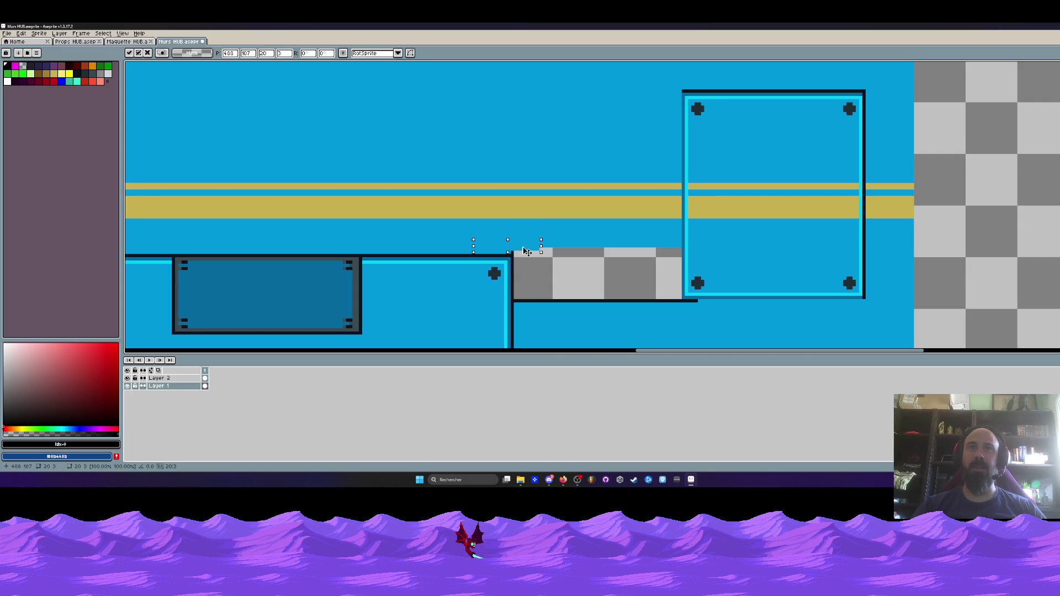
left_click(529, 290)
scroll(529, 289, "down", 2)
scroll(530, 289, "up", 3)
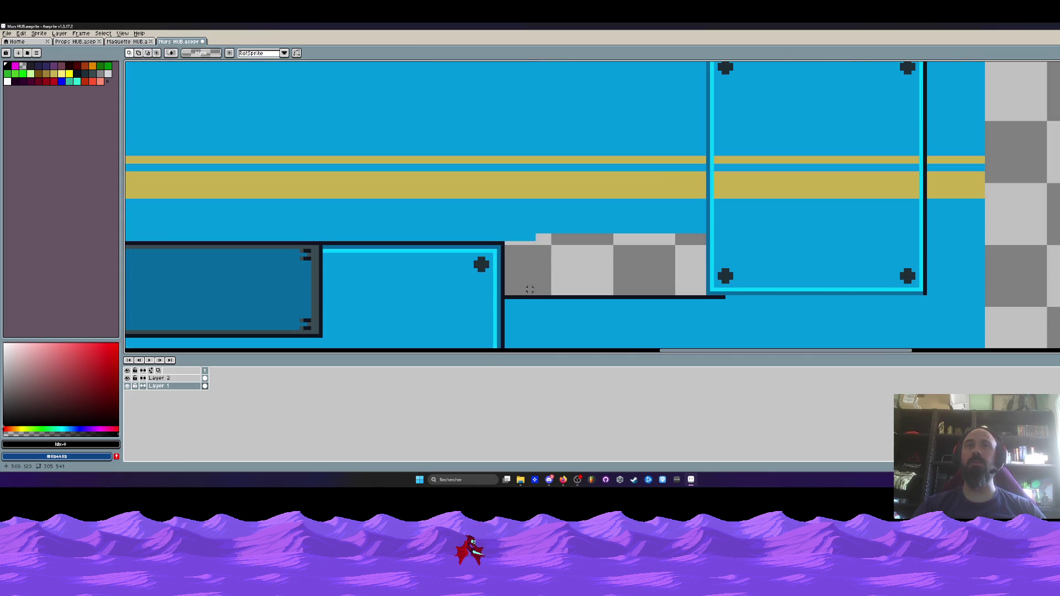
left_click_drag(519, 319, 765, 331)
left_click_drag(588, 327, 581, 303)
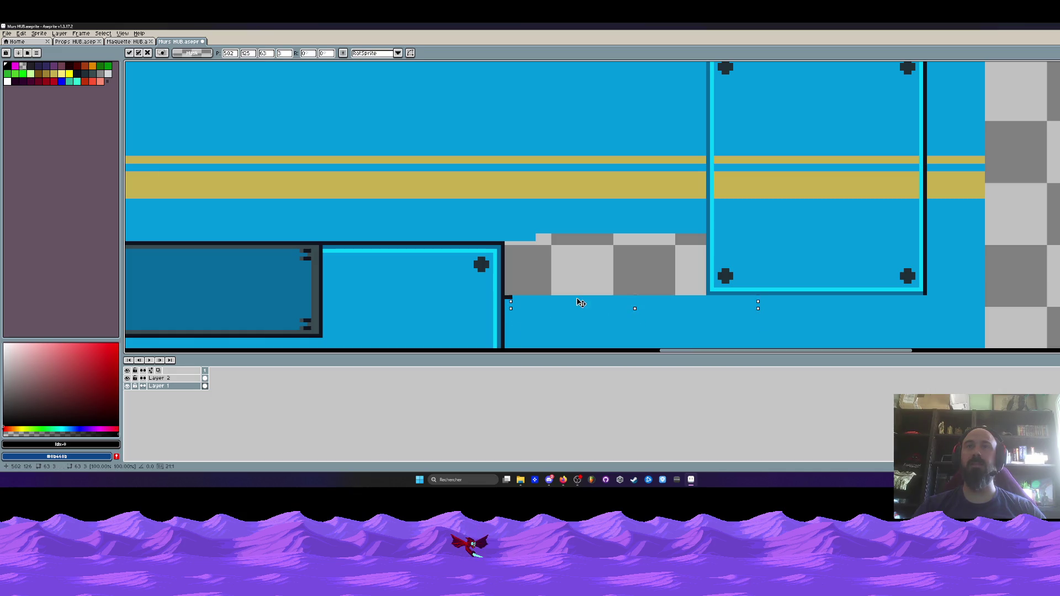
scroll(572, 301, "down", 1)
left_click(647, 273)
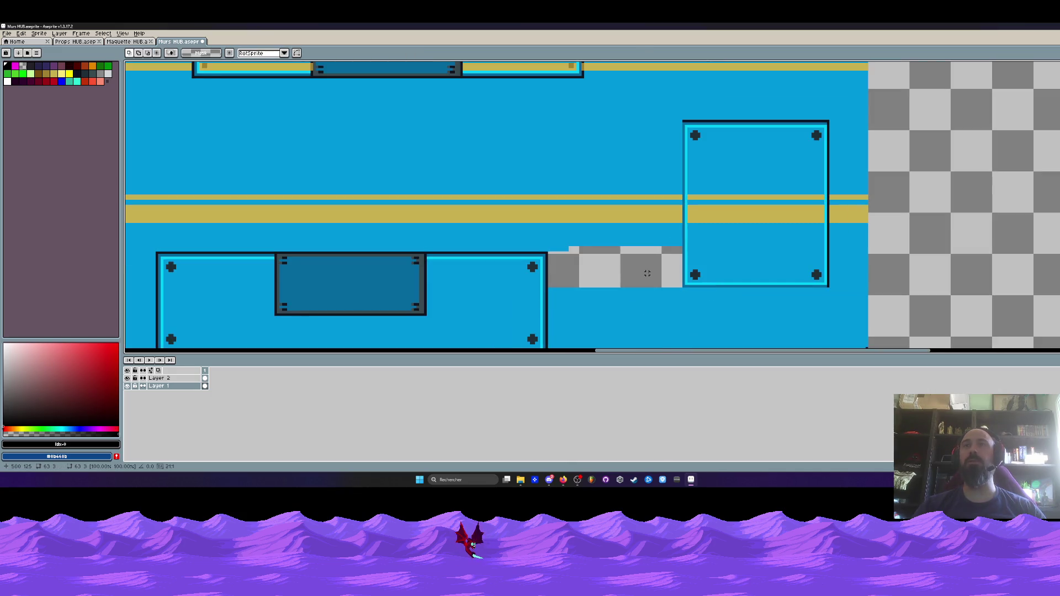
scroll(585, 244, "up", 1)
- Cover the gap's bottom by moving a thin wall strip up five pixels and committing it
left_click_drag(527, 214, 716, 246)
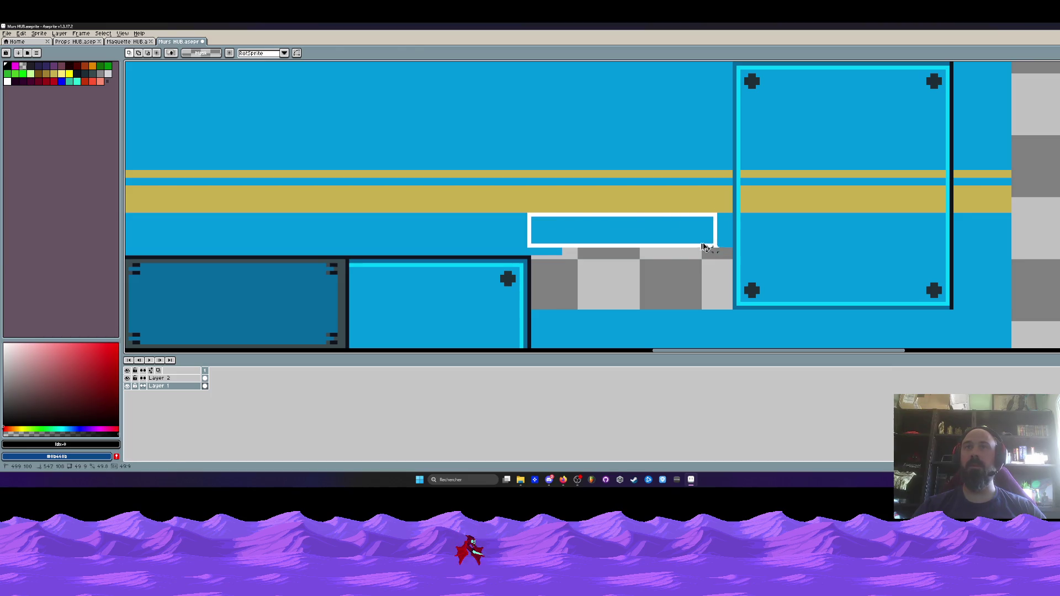
left_click_drag(618, 241, 617, 260)
key("Escape")
left_click_drag(535, 302, 722, 332)
mouse_move(617, 328)
left_mouse_down()
mouse_move(617, 309)
mouse_move(587, 284)
mouse_move(588, 271)
mouse_move(622, 268)
mouse_move(596, 276)
mouse_move(597, 301)
mouse_move(630, 282)
mouse_move(612, 301)
left_mouse_up()
scroll(601, 309, "down", 3)
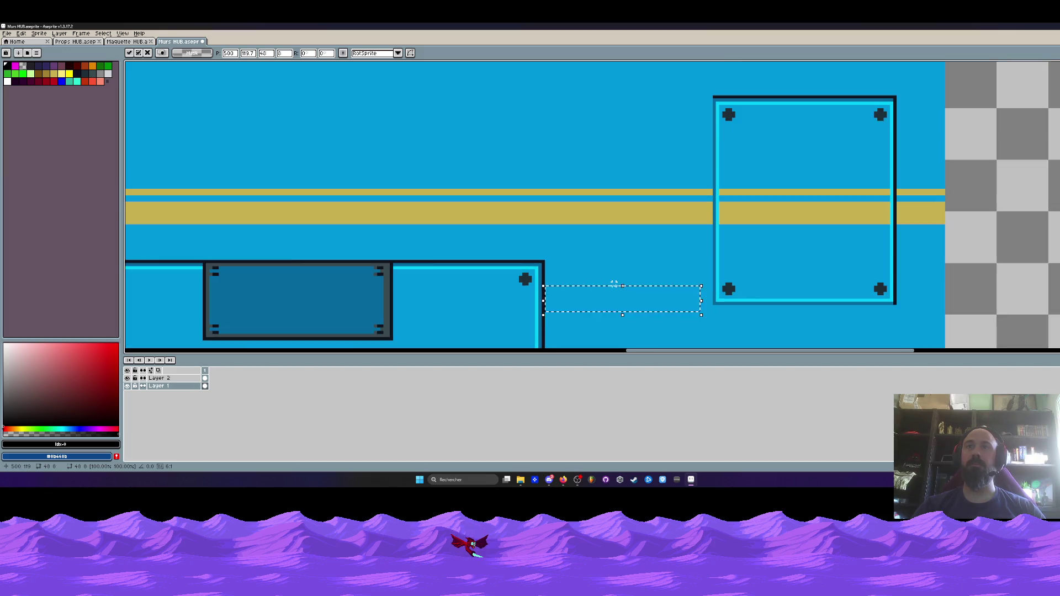
key("Return")
scroll(690, 204, "up", 3)
- Pick the dark outline colour and draw a straight dark line down the panel's left edge
key("i")
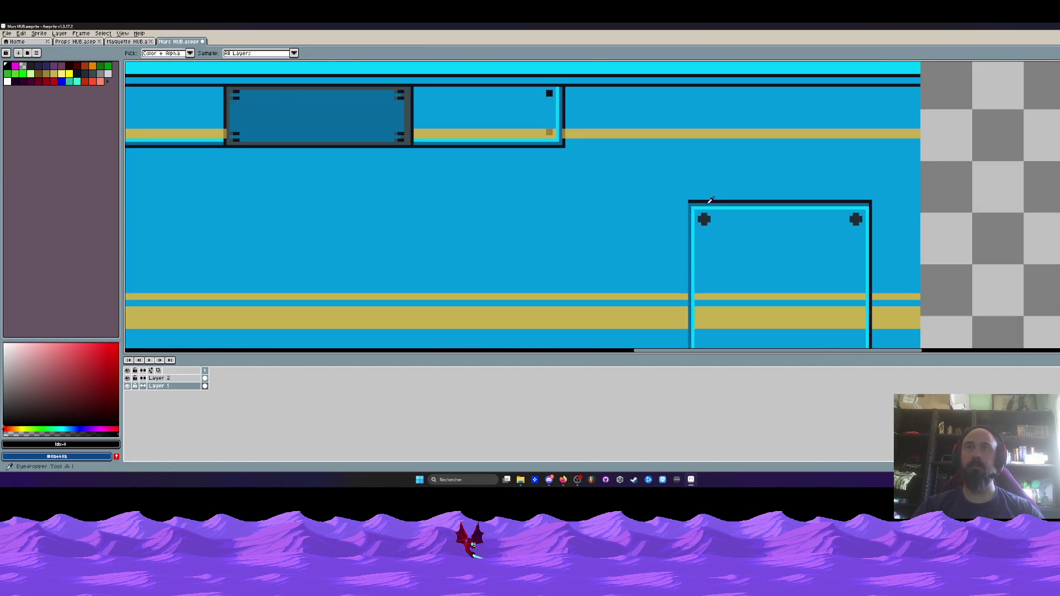
left_click(705, 202)
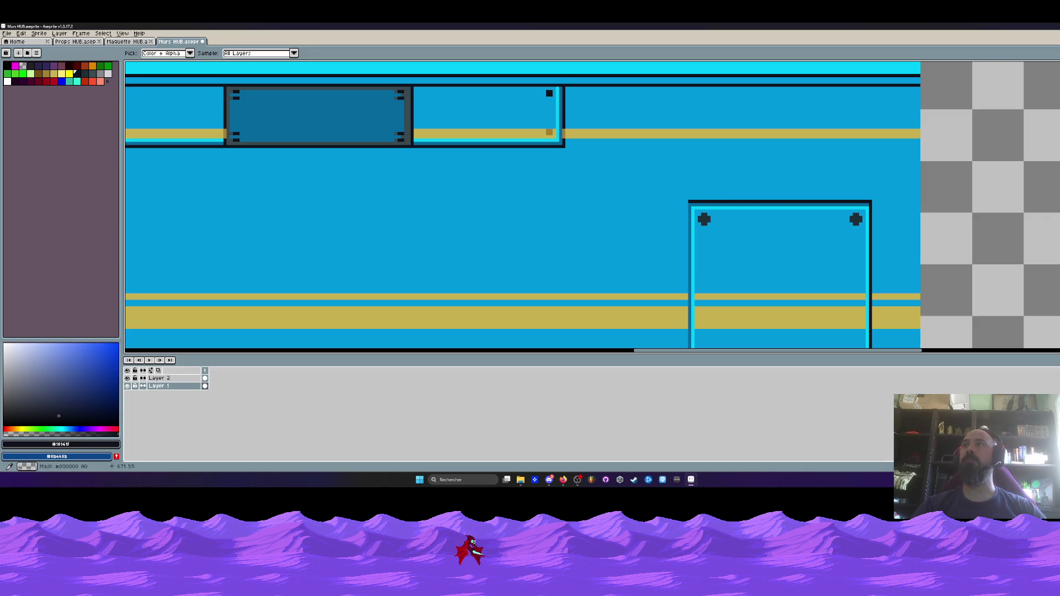
key("alt")
mouse_move(687, 205)
left_mouse_down()
mouse_move(676, 267)
mouse_move(826, 268)
left_mouse_up()
scroll(684, 220, "down", 2)
scroll(682, 242, "up", 2)
scroll(893, 264, "down", 2)
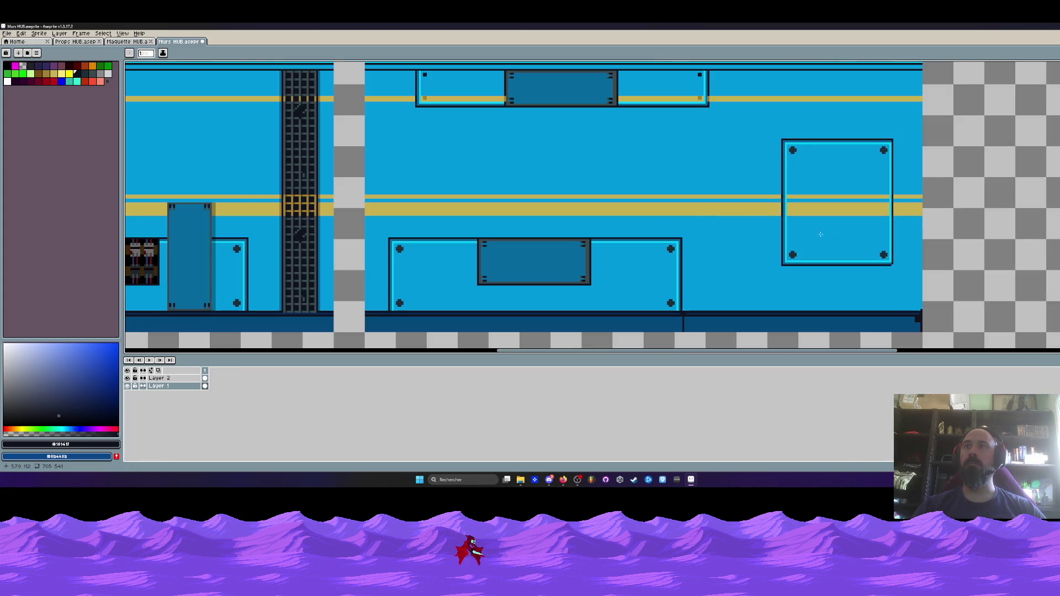
scroll(788, 197, "up", 3)
- Pick the gold stripe colour and paint it at 1 px down the border where stripes cross
key("alt")
scroll(702, 230, "down", 2)
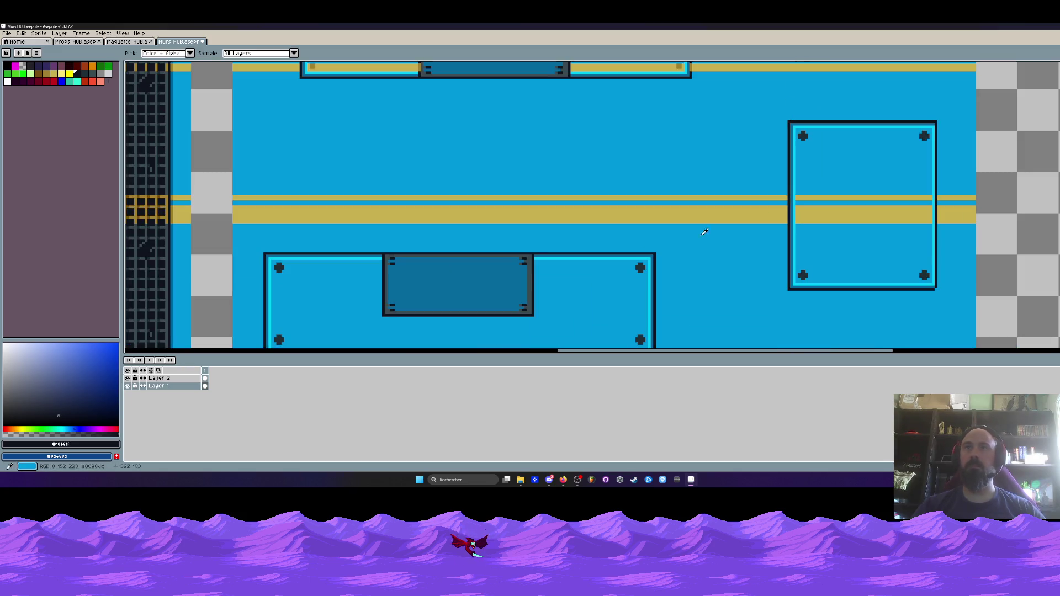
scroll(696, 161, "up", 2)
left_click(689, 172)
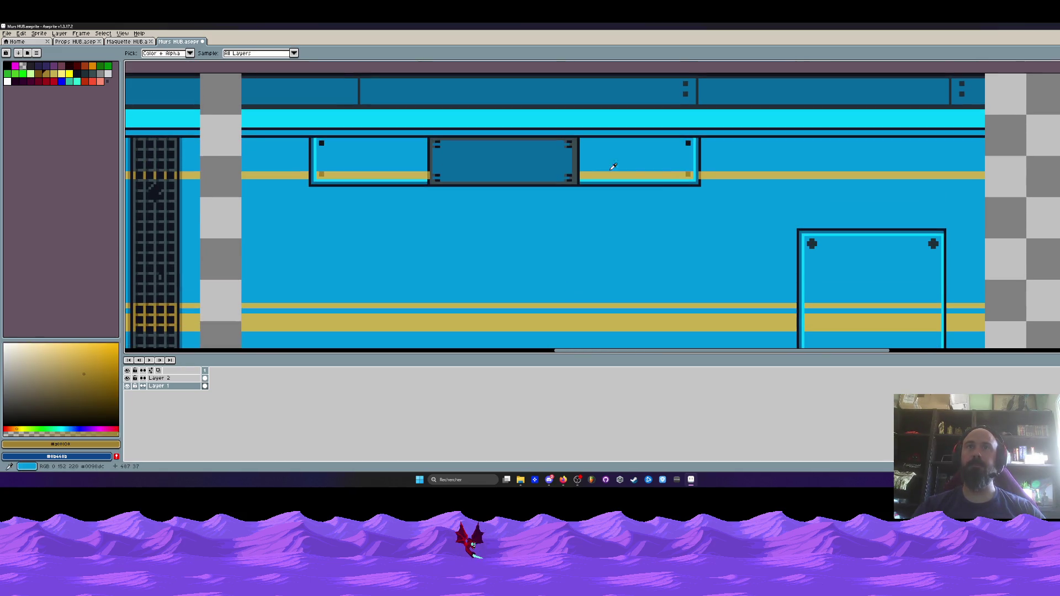
scroll(752, 211, "down", 1)
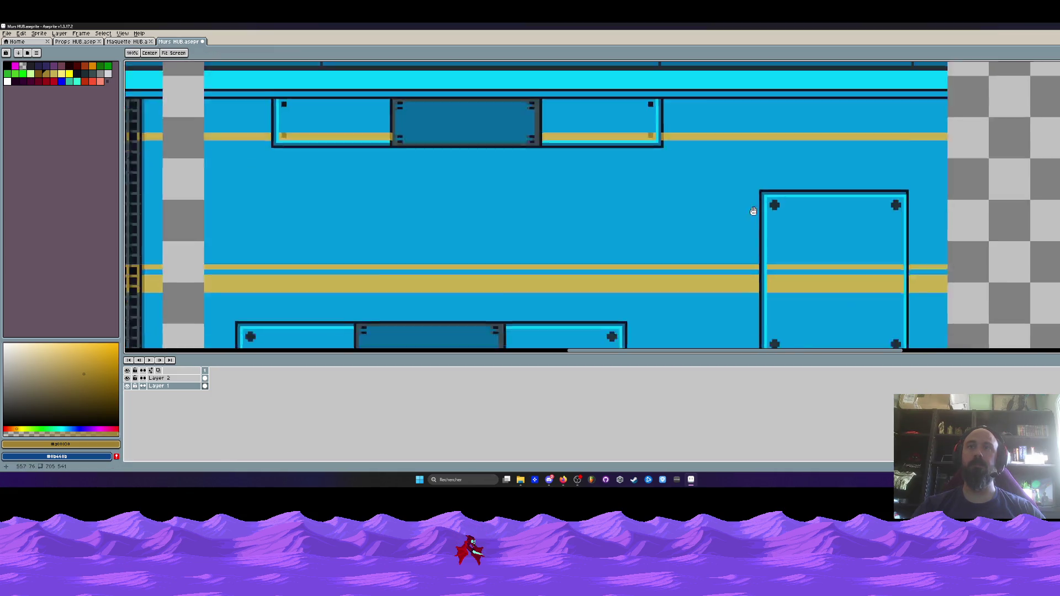
scroll(701, 191, "up", 3)
left_click(691, 186)
key("minus")
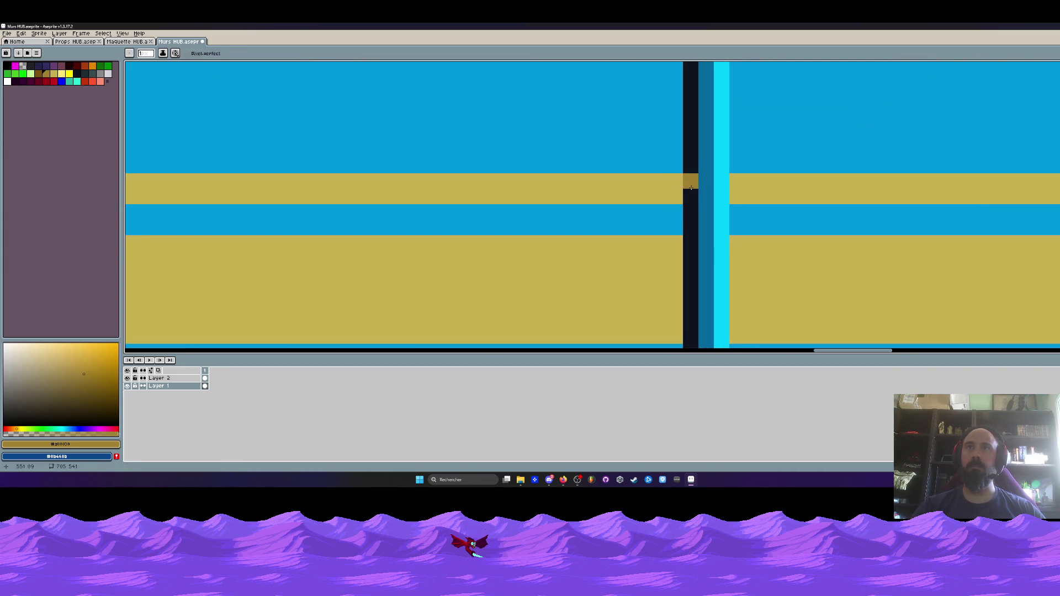
mouse_move(691, 243)
left_mouse_down()
mouse_move(701, 339)
mouse_move(691, 340)
left_mouse_up()
key("ctrl+z")
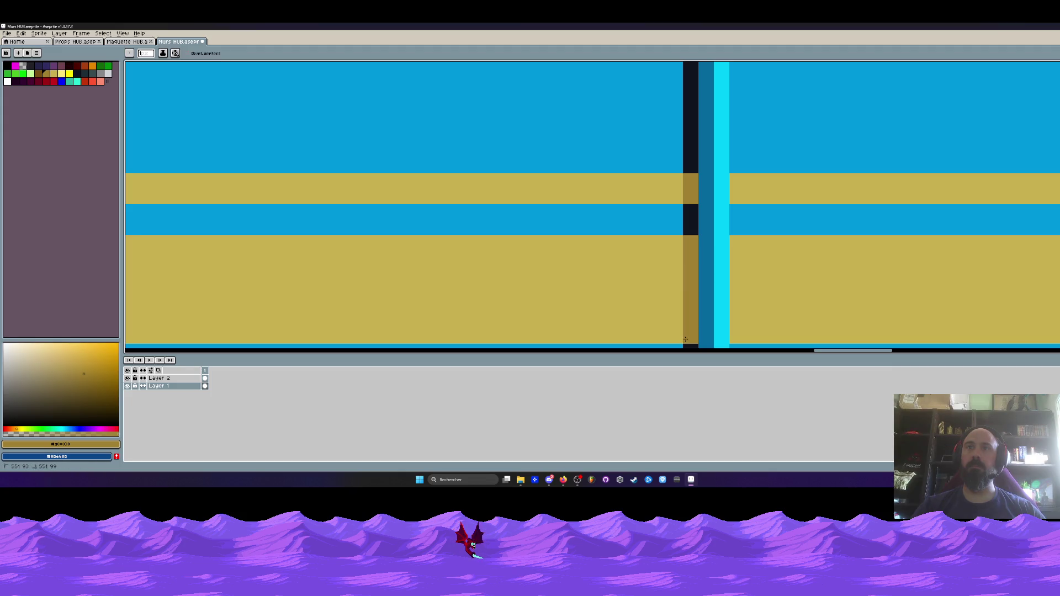
scroll(724, 295, "down", 3)
scroll(724, 295, "down", 1)
scroll(762, 229, "up", 3)
left_click_drag(884, 238, 884, 331)
scroll(875, 271, "down", 2)
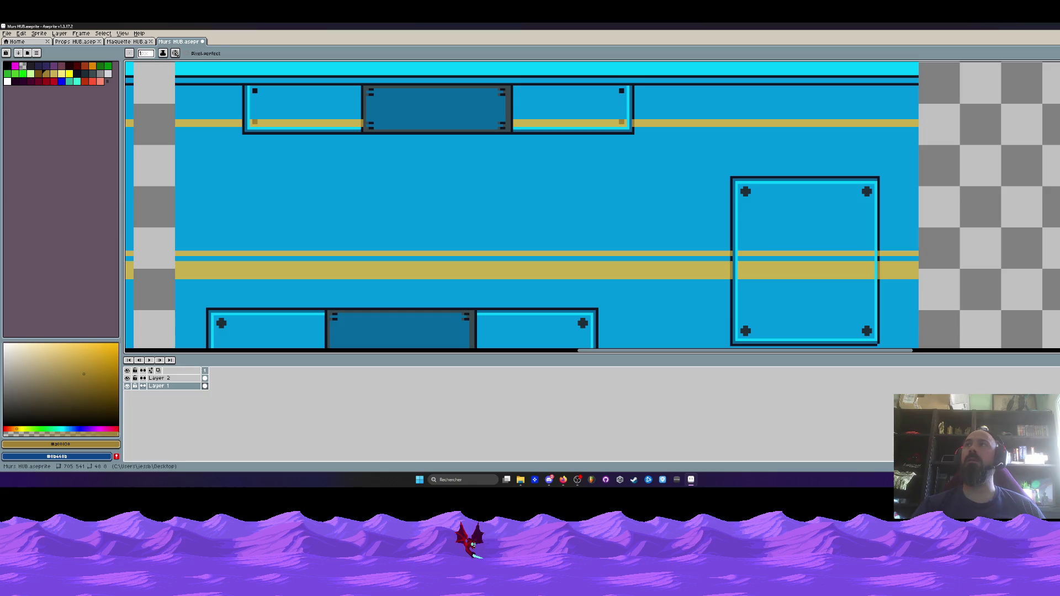
- Browse to Jeux vidéo > Void Operators > UI + Misc and open Retry screen in Aseprite
left_click(691, 480)
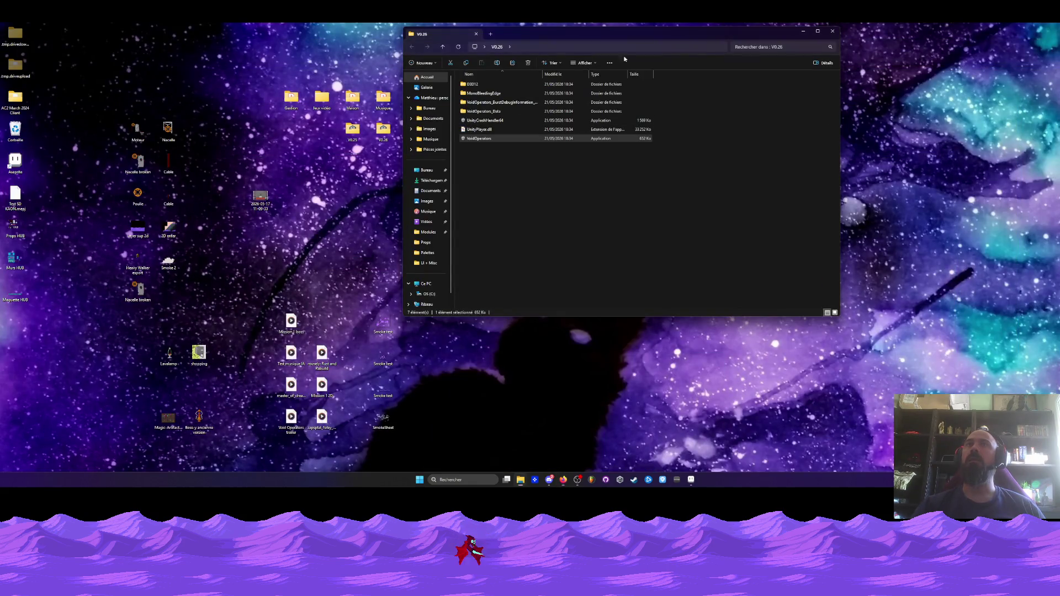
left_click(805, 31)
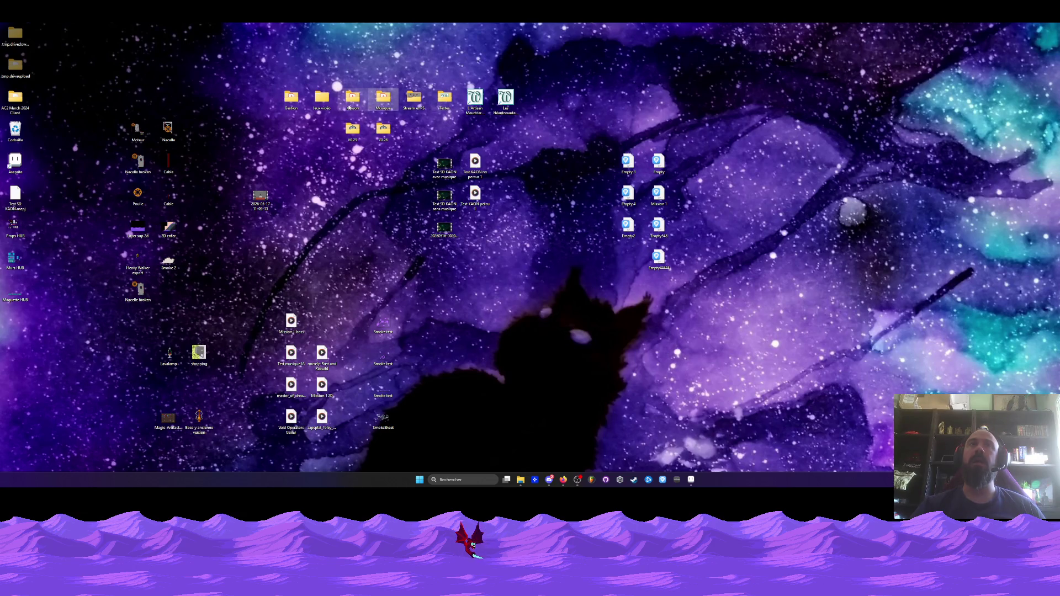
double_click(322, 99)
double_click(503, 164)
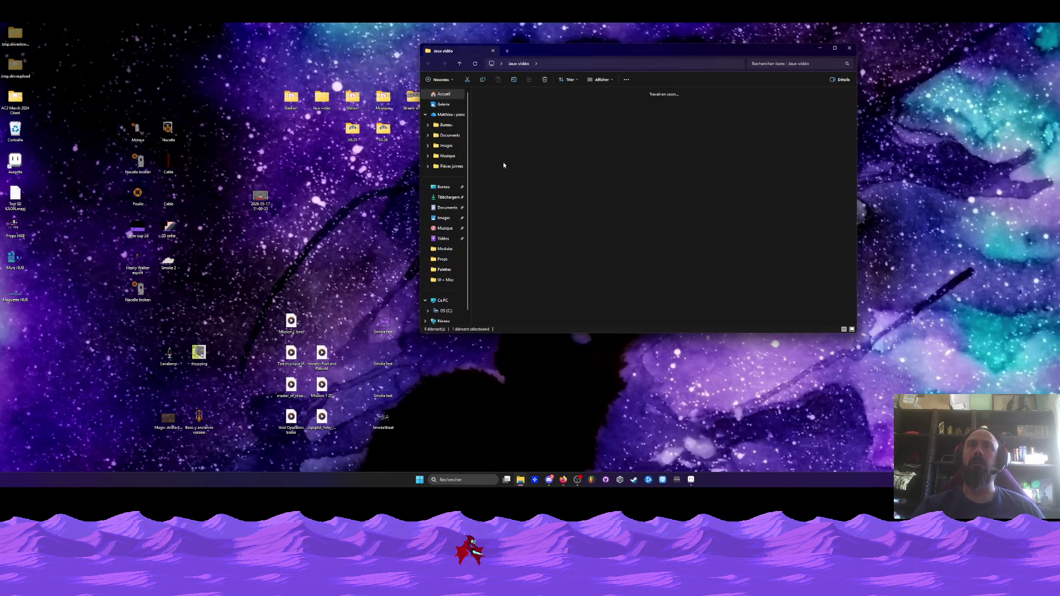
double_click(659, 101)
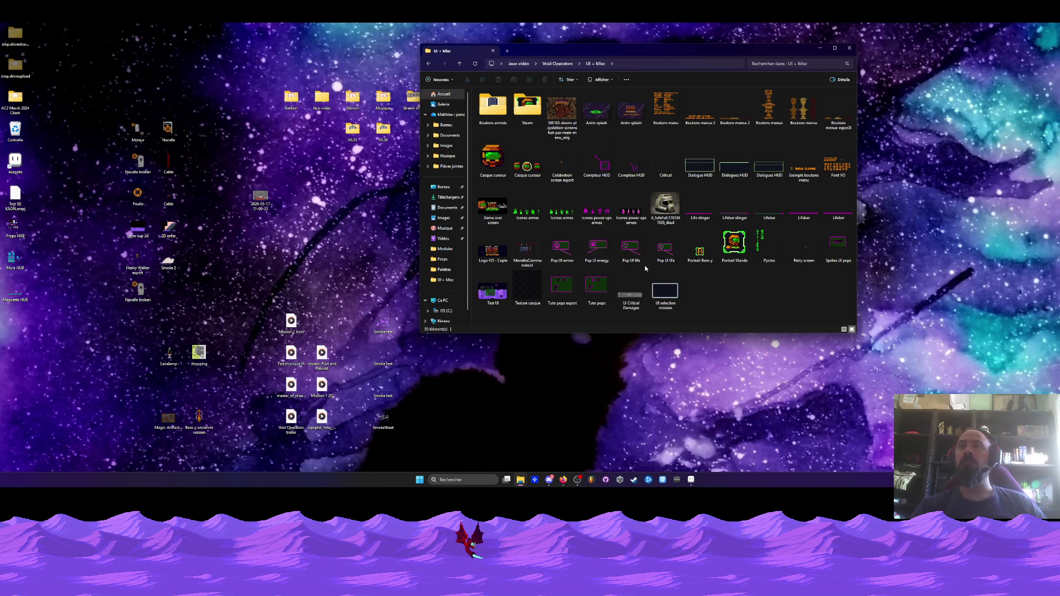
left_click(804, 245)
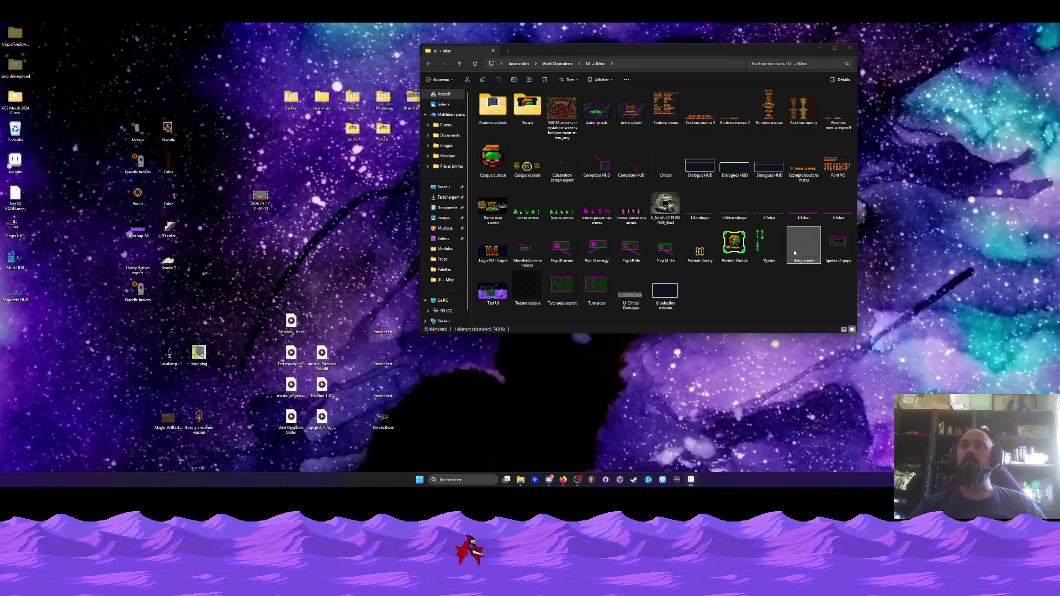
key("Return")
- Select frames 1–7 across all layers in the Retry screen timeline
mouse_move(205, 387)
left_mouse_down()
mouse_move(853, 400)
mouse_move(260, 399)
left_mouse_up()
mouse_move(449, 403)
left_mouse_down()
mouse_move(855, 404)
mouse_move(205, 403)
mouse_move(569, 393)
mouse_move(523, 403)
left_mouse_up()
scroll(624, 182, "up", 1)
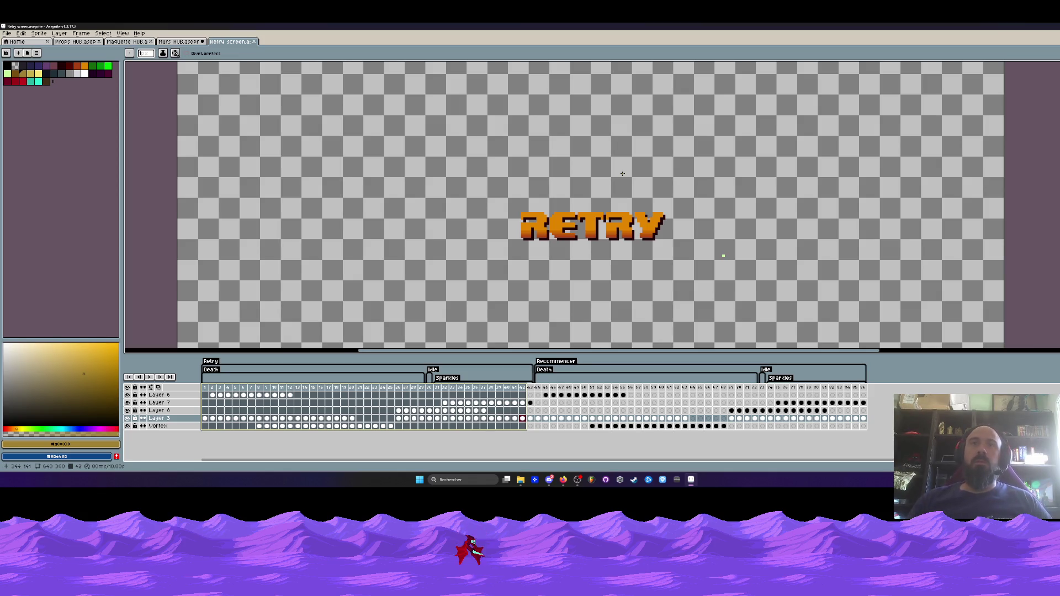
- Jump through the Retry screen frames to the armored character at frame 44
mouse_move(539, 387)
left_mouse_down()
mouse_move(755, 399)
mouse_move(747, 396)
left_mouse_up()
scroll(574, 247, "down", 3)
scroll(574, 247, "up", 1)
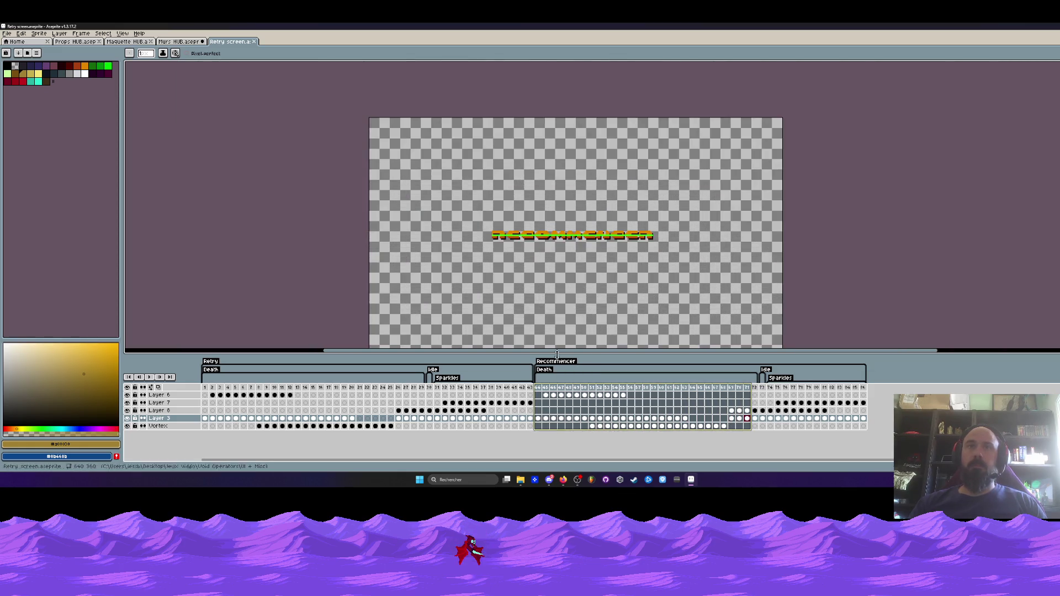
left_click(537, 387)
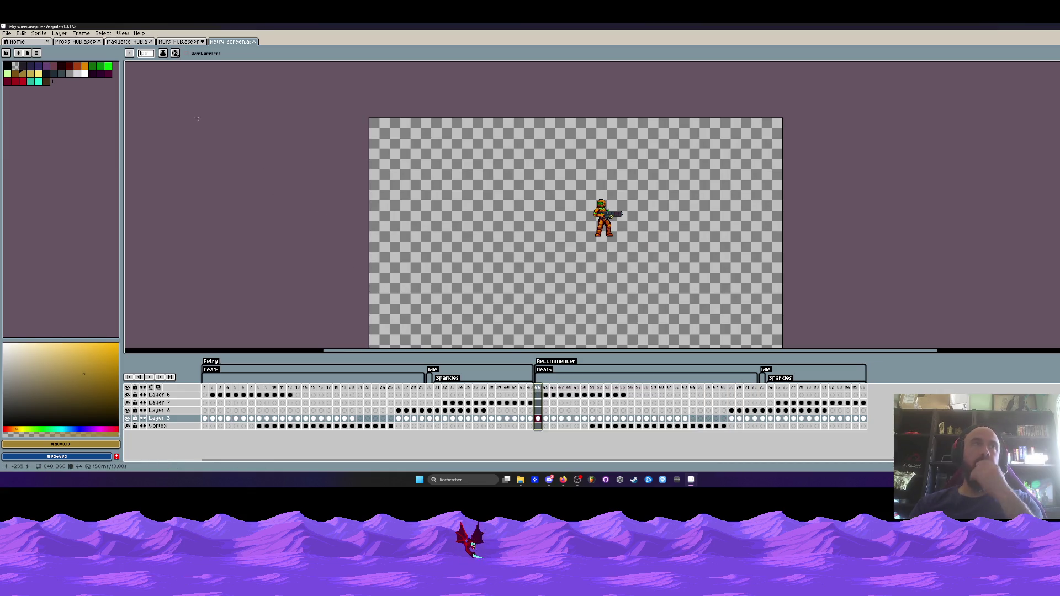
- Switch back to the Murs HUB sprite, then minimize Aseprite to reveal the folders
left_click(179, 42)
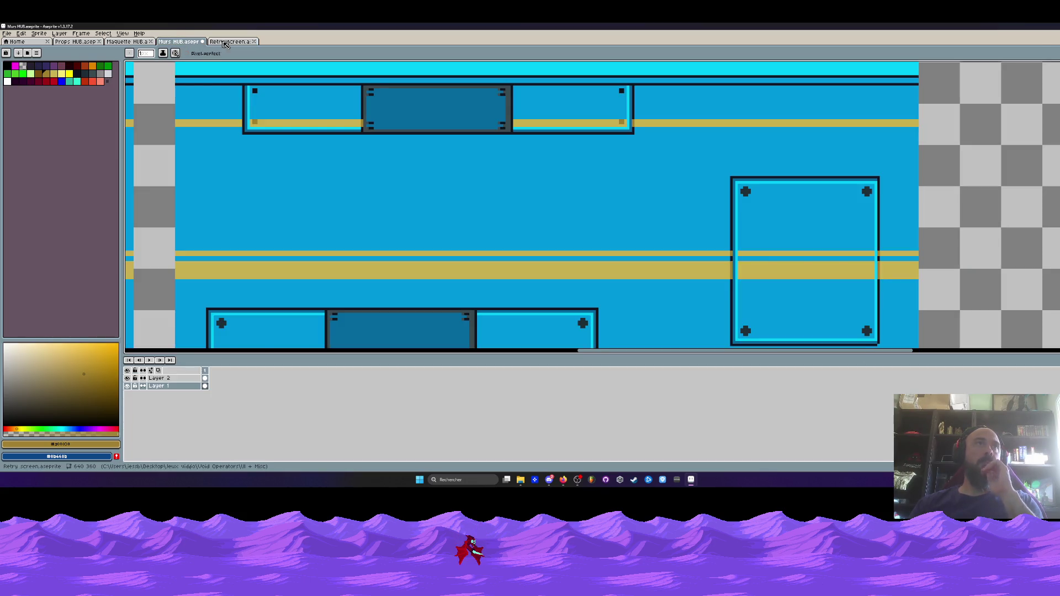
scroll(258, 104, "down", 5)
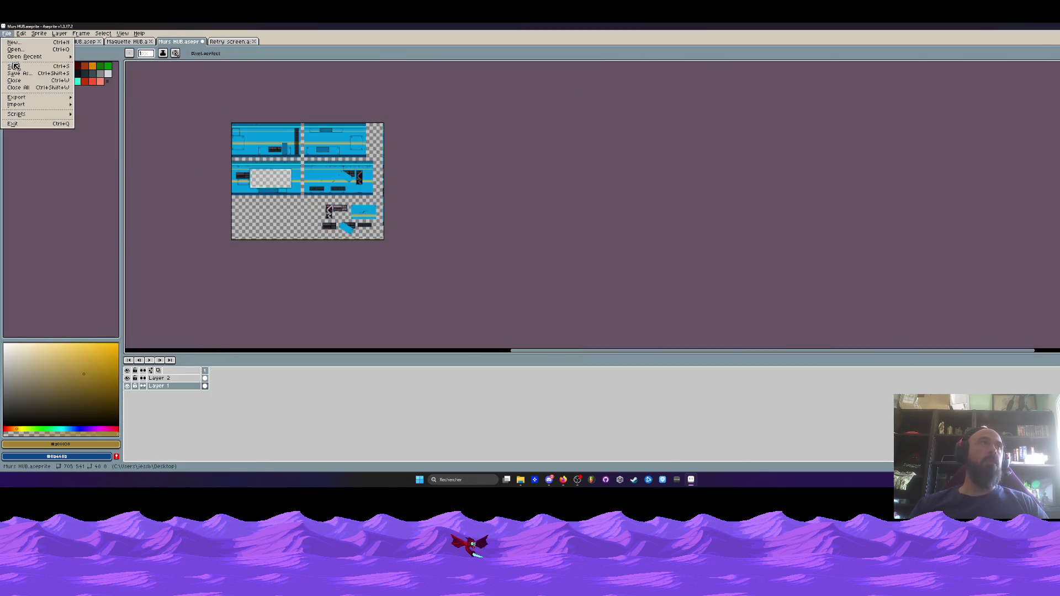
left_click(690, 480)
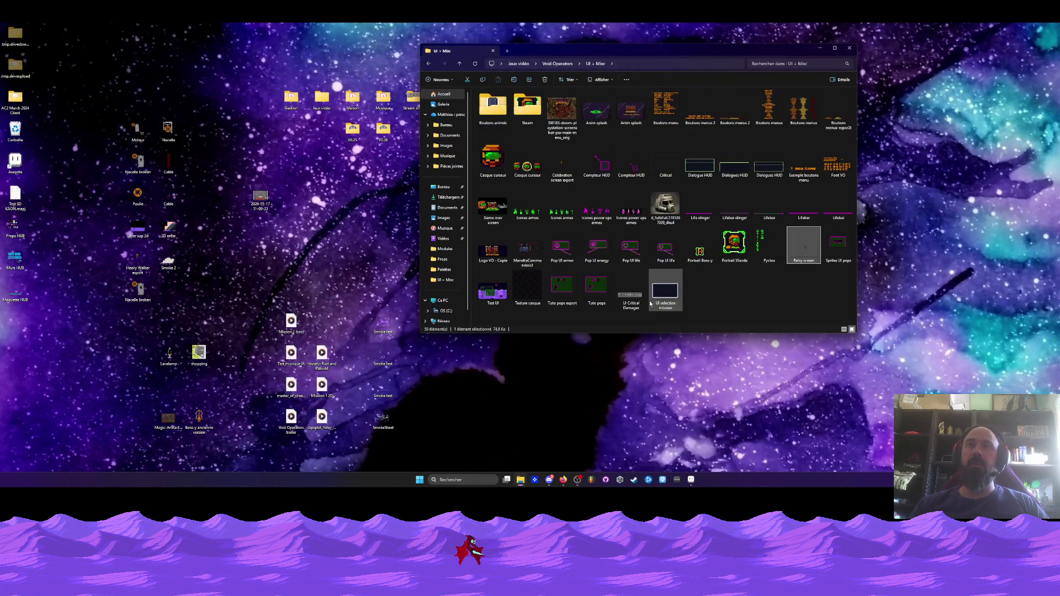
- Go back to Void Operators, navigate Sprites > Opérateurs > Wanda, and open Opératrice Wanda
left_click(429, 64)
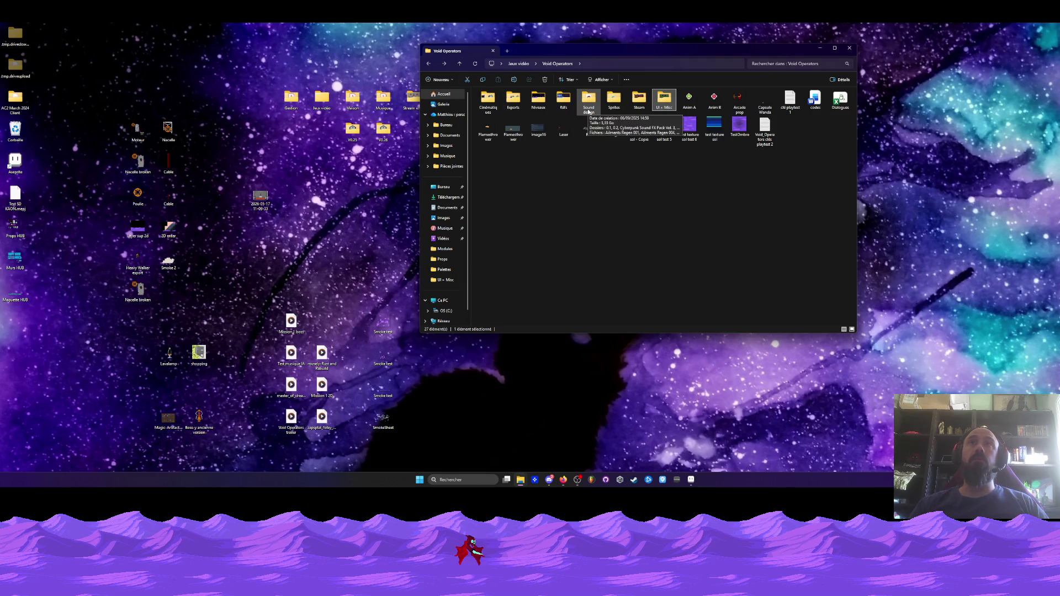
double_click(621, 103)
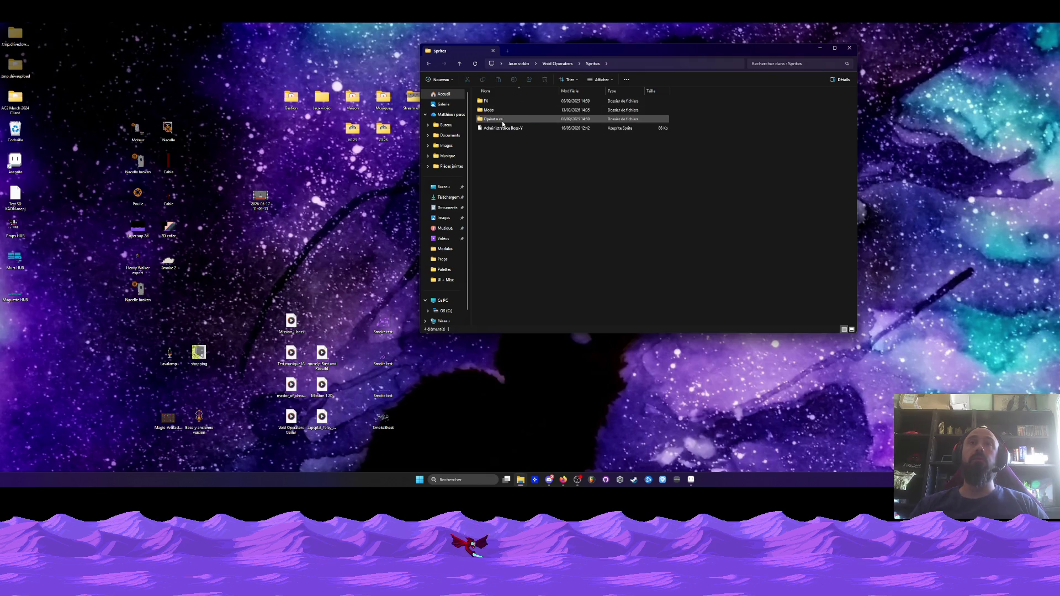
double_click(493, 119)
double_click(489, 110)
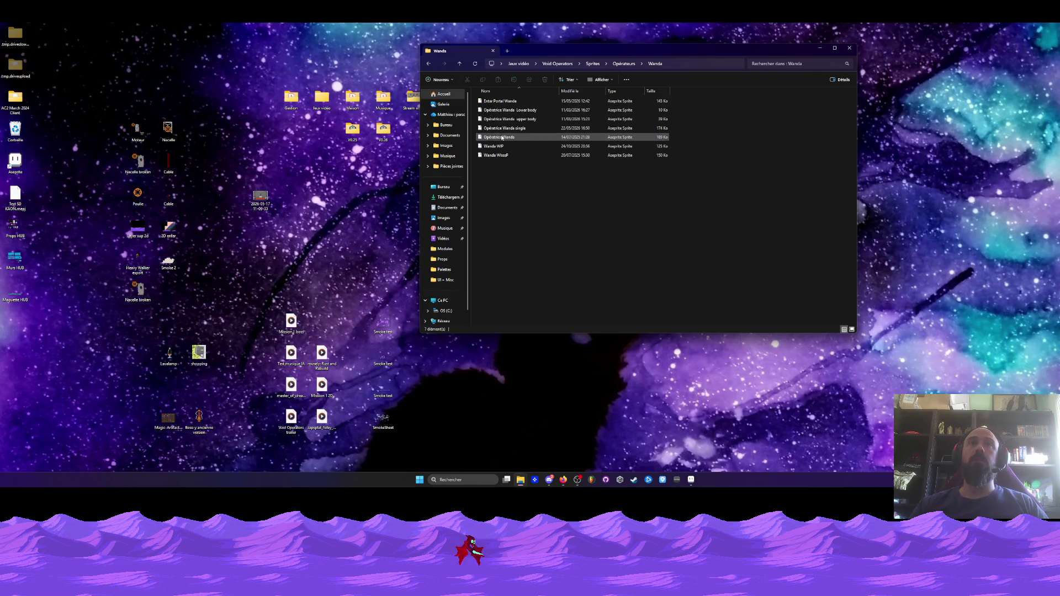
double_click(509, 138)
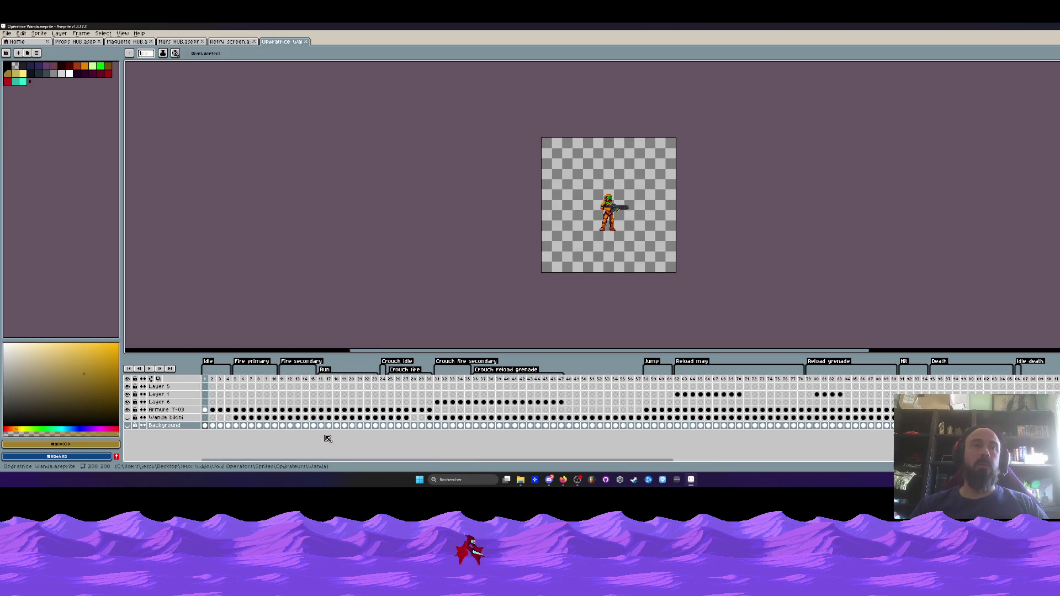
- Switch to the Retry screen tab and select frames 1–18 across all layers
left_click_drag(246, 464, 560, 467)
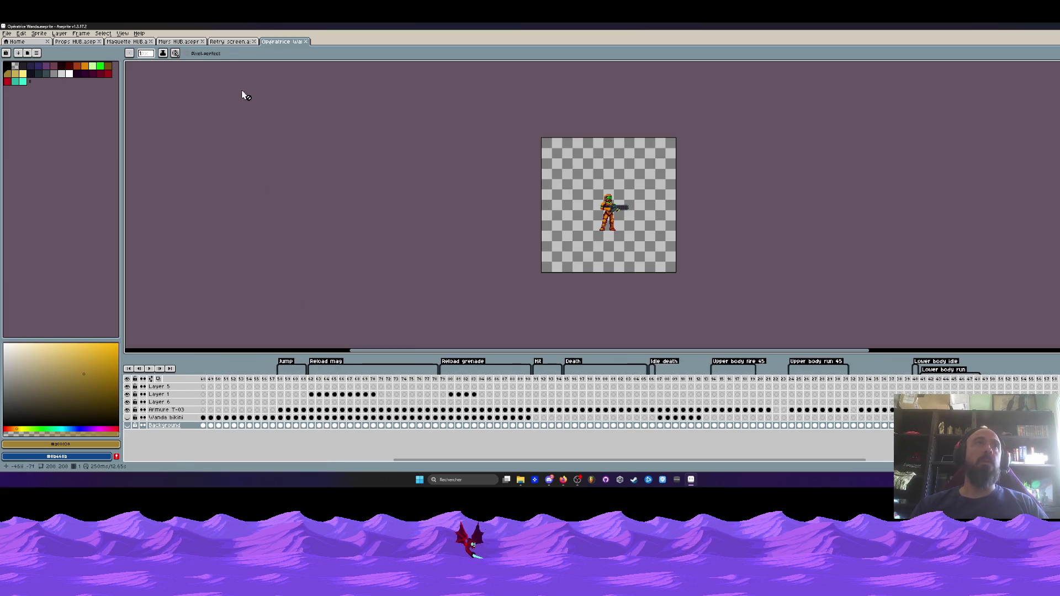
left_click(229, 42)
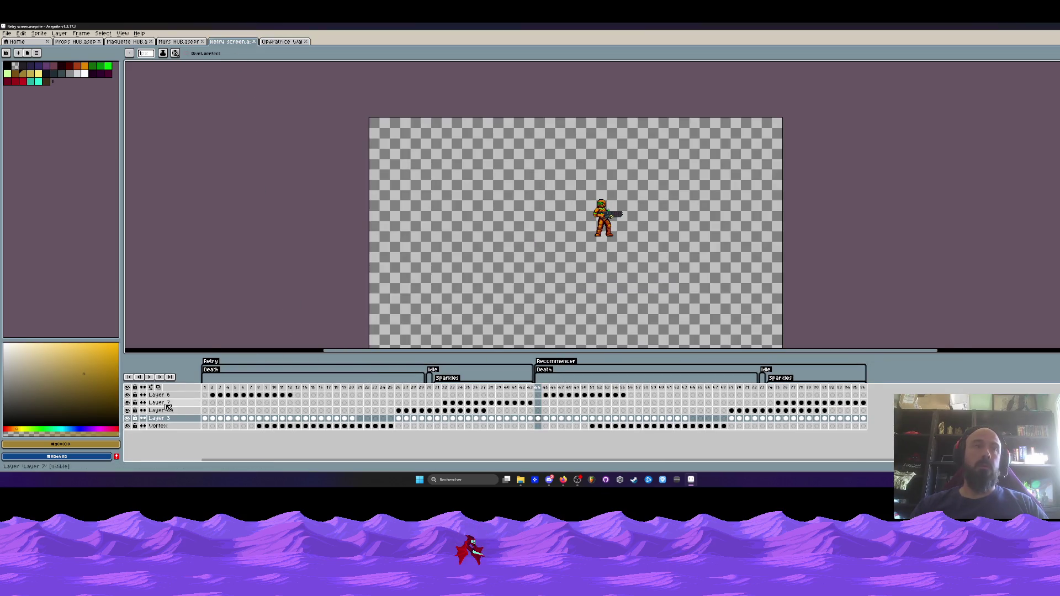
mouse_move(203, 395)
left_mouse_down()
mouse_move(828, 413)
mouse_move(785, 418)
left_mouse_up()
left_click(213, 390)
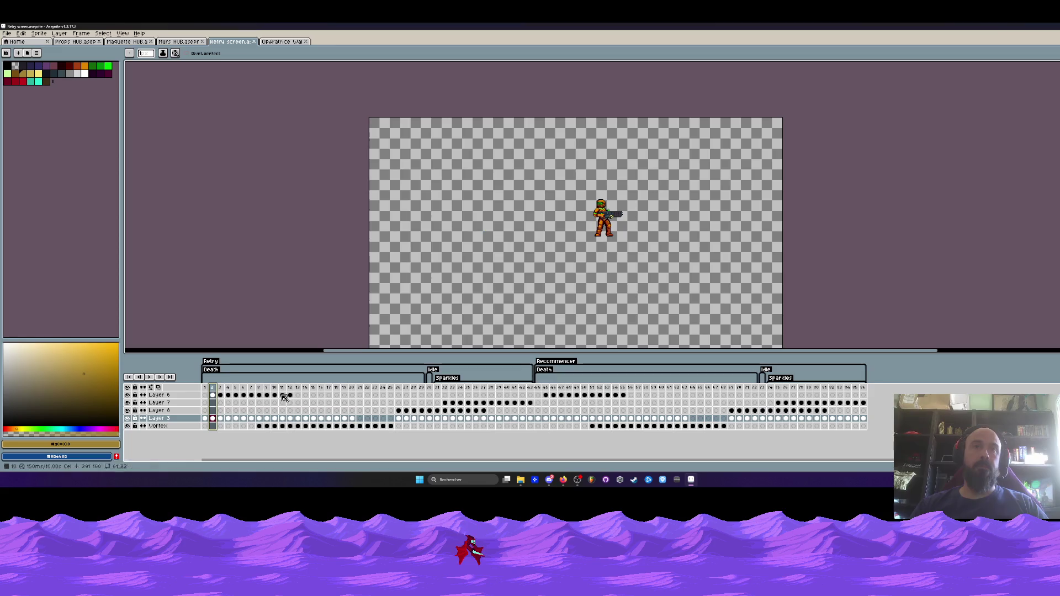
left_click_drag(206, 392, 339, 396)
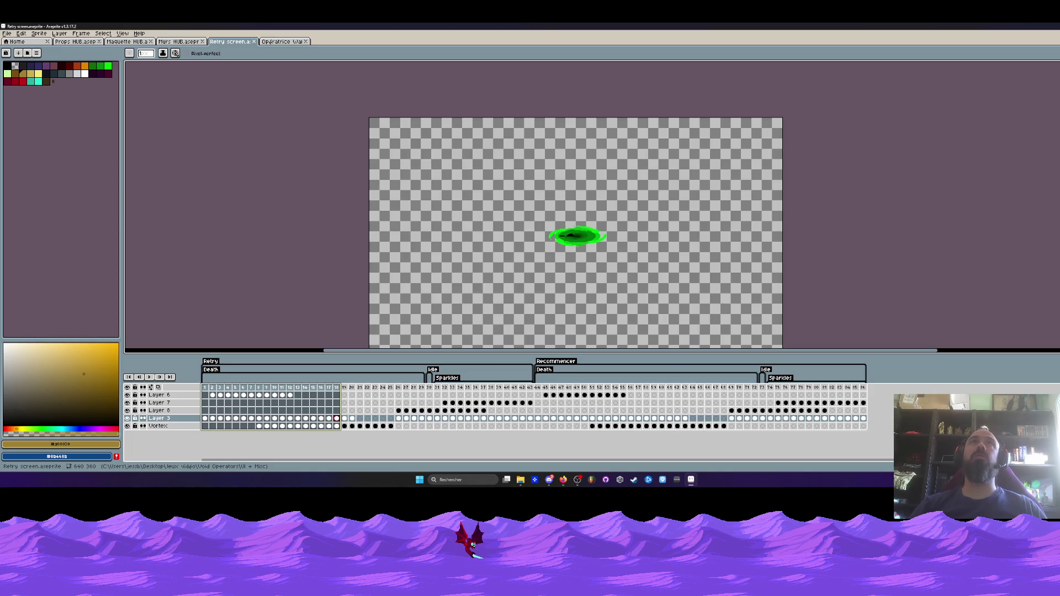
- Minimize Aseprite so File Explorer's Wanda folder shows
left_click(691, 479)
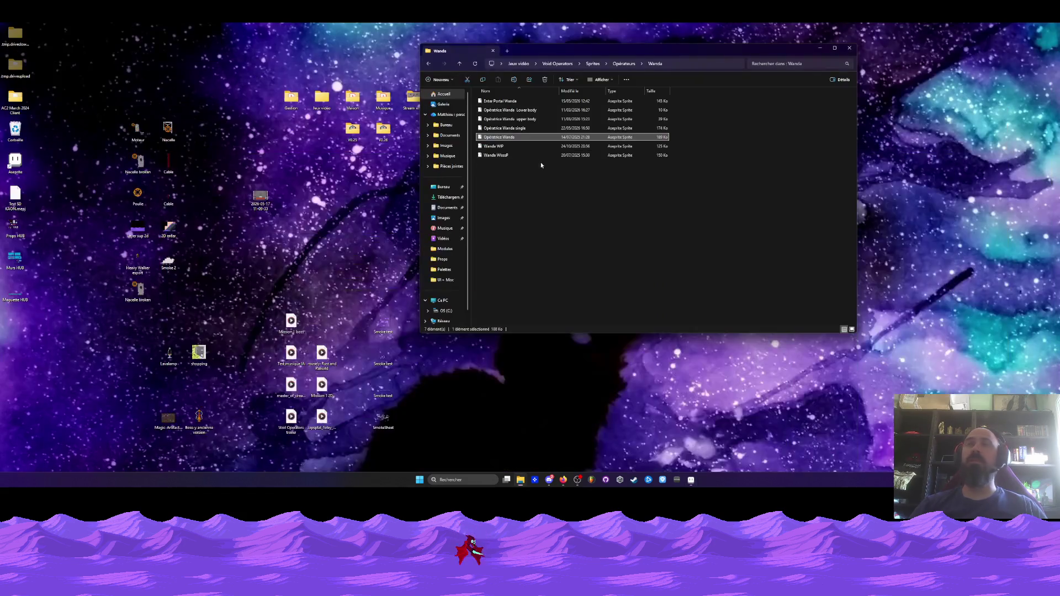
- Go back twice to Void Operators, select the Shotgun sprite, and bring Aseprite to the front
left_click(428, 64)
left_click(428, 64)
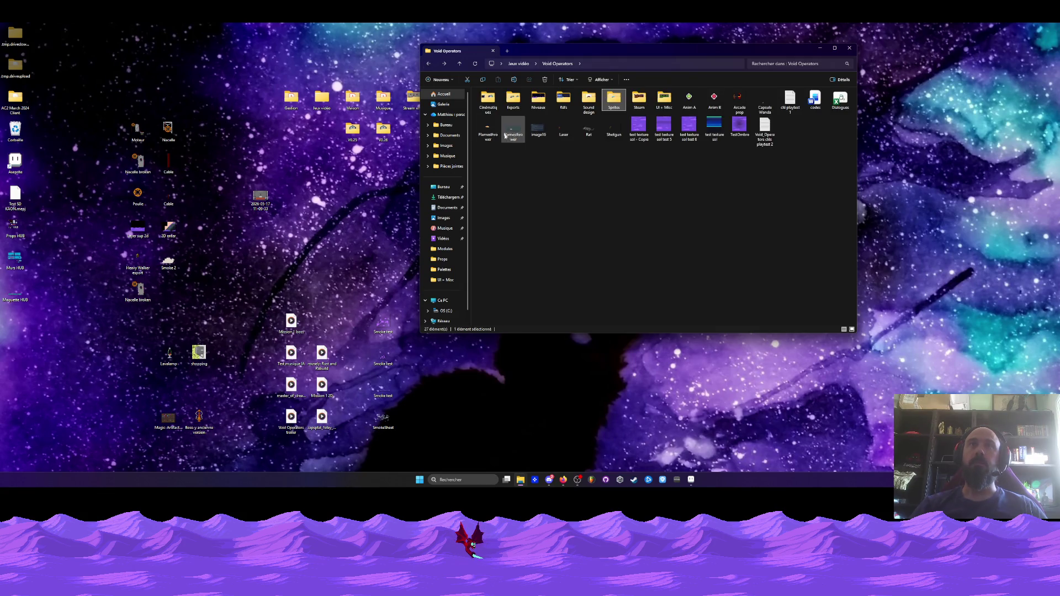
left_click(606, 132)
left_click(691, 479)
scroll(567, 242, "up", 2)
scroll(469, 189, "down", 1)
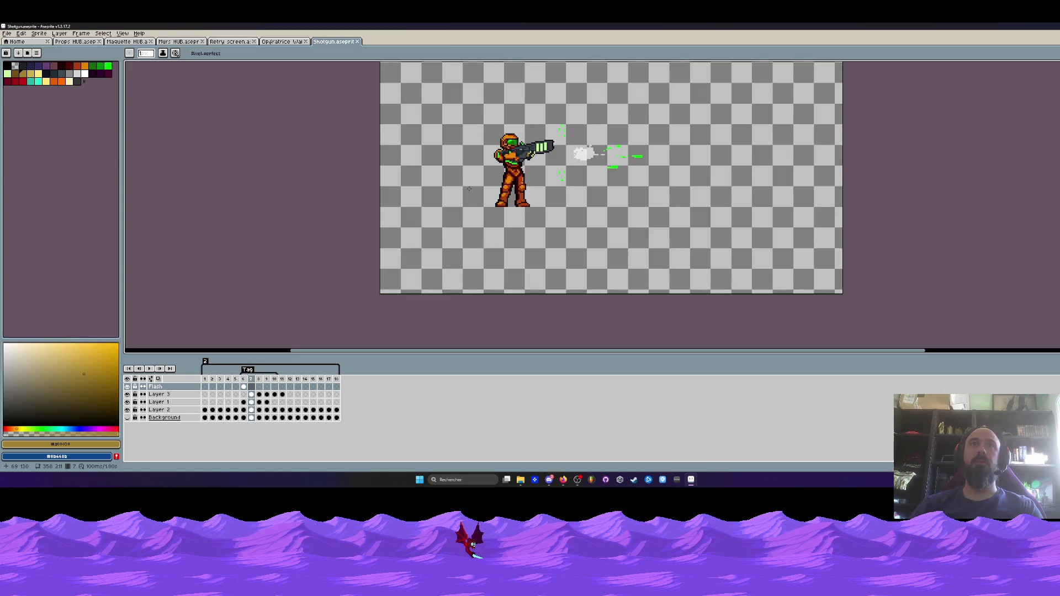
- Play and step through the firing animation, stopping on flash frame 6 and selecting frames 6–10
left_click(243, 379)
scroll(475, 232, "down", 1)
scroll(475, 231, "up", 1)
key("Left")
key("Right")
key("Return")
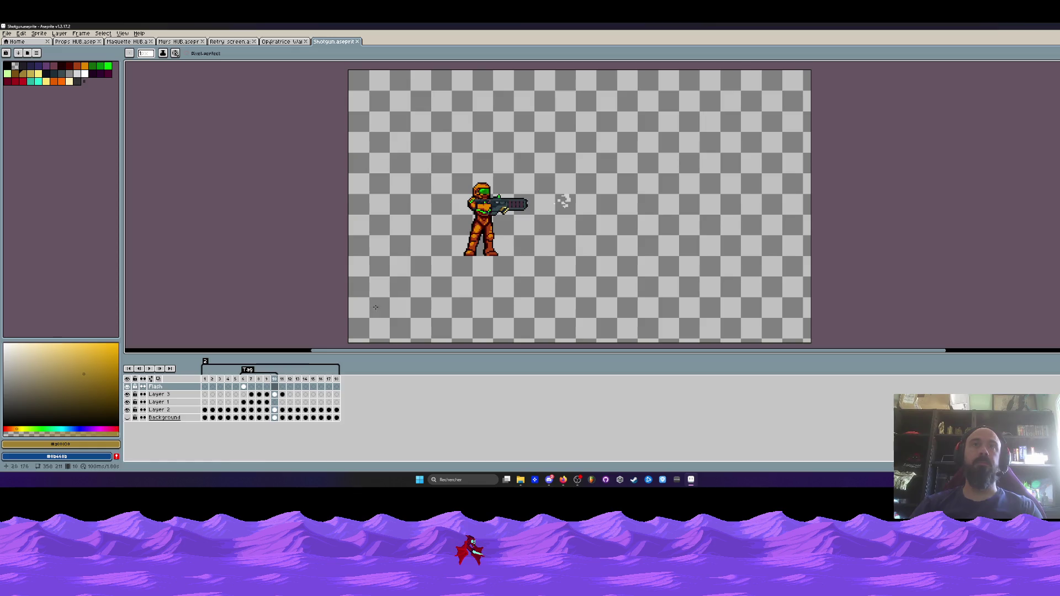
left_click(247, 380)
mouse_move(247, 380)
left_mouse_down()
mouse_move(331, 381)
mouse_move(237, 384)
left_mouse_up()
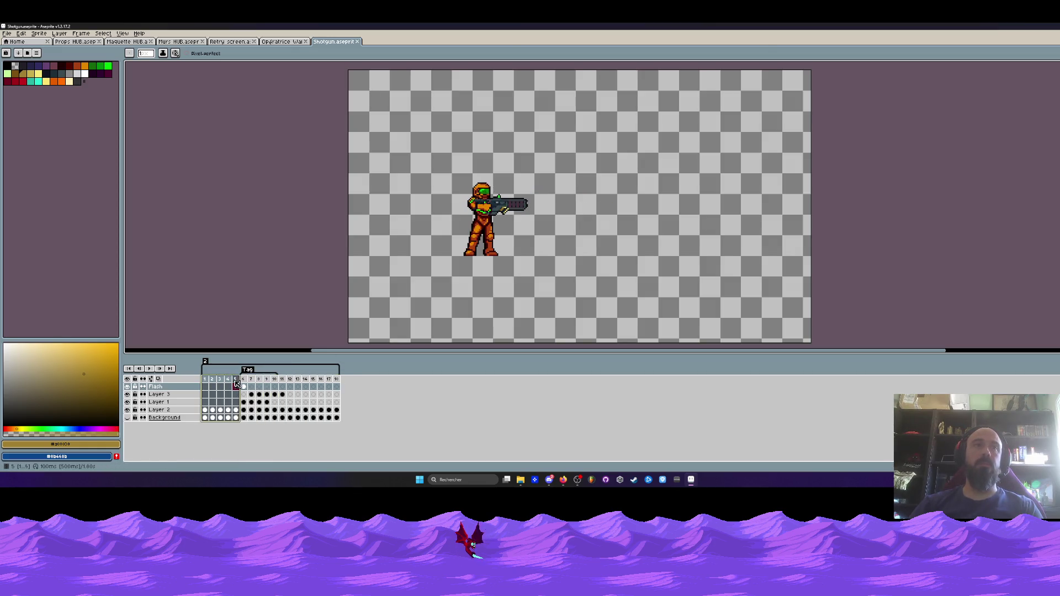
left_click(246, 380)
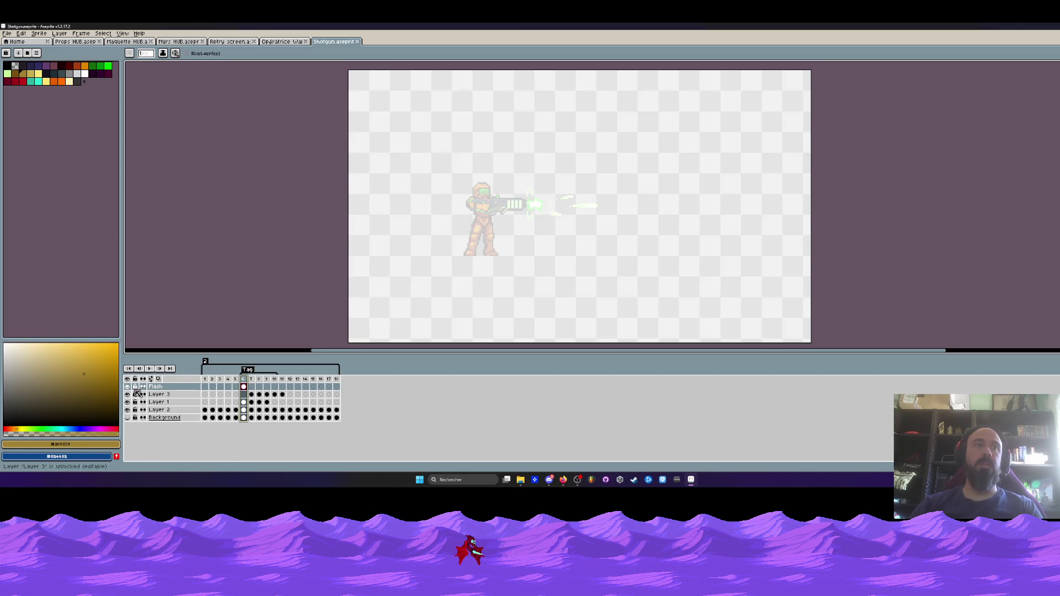
left_click(252, 394)
mouse_move(247, 379)
left_mouse_down()
mouse_move(279, 402)
mouse_move(251, 399)
mouse_move(275, 399)
left_mouse_up()
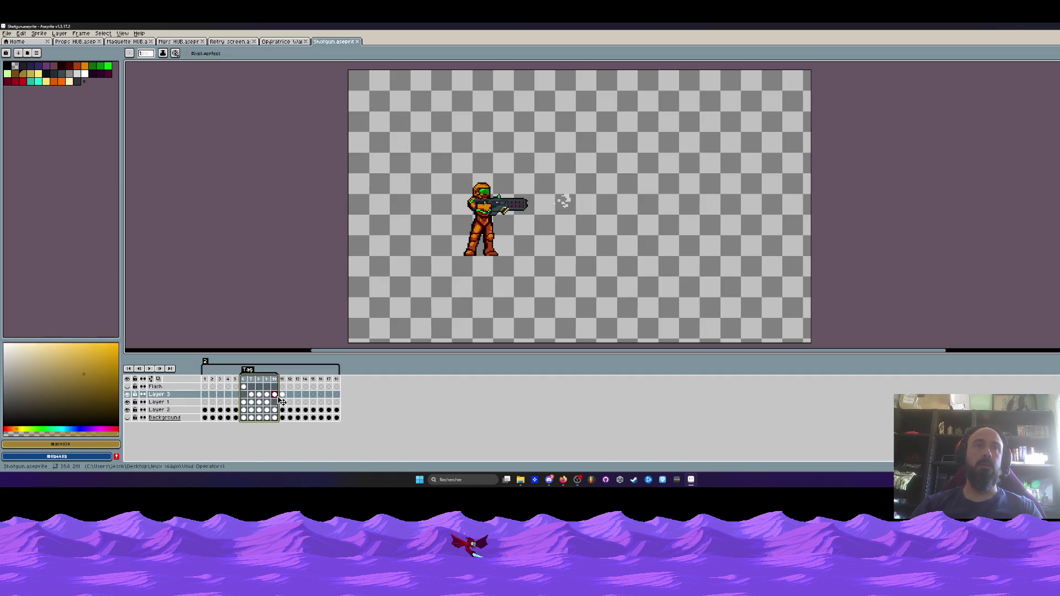
- Toggle Layer 2's visibility off and on, then select Layer 3 and bring up its options
left_click(128, 410)
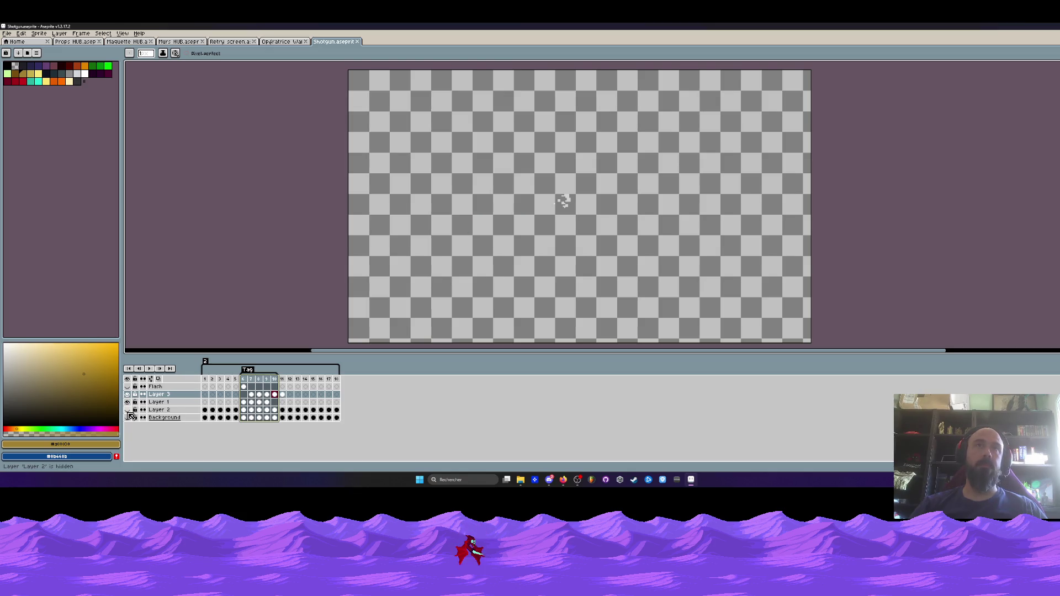
left_click(127, 411)
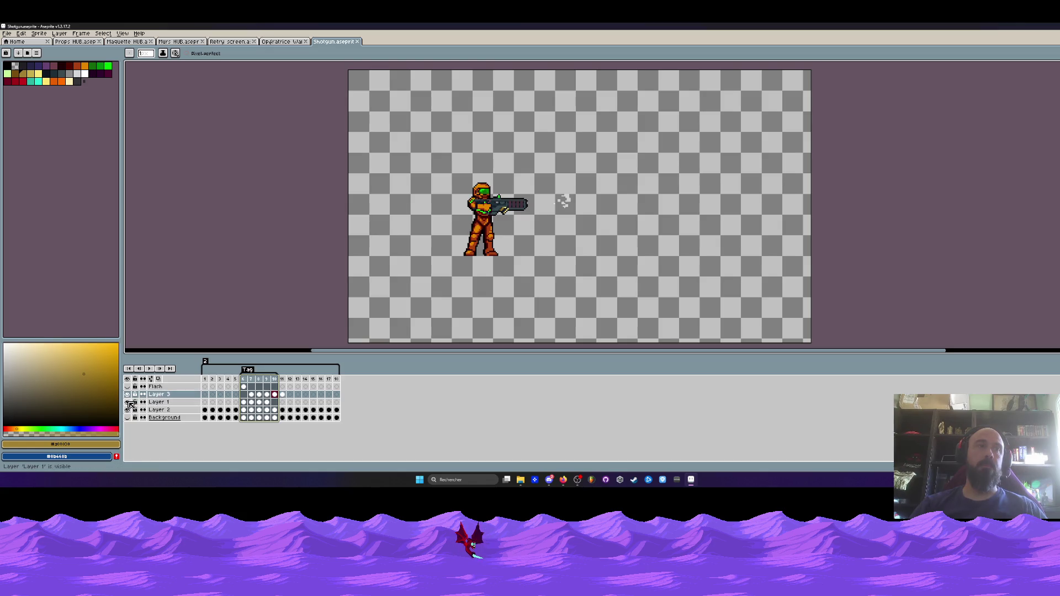
left_click(243, 402)
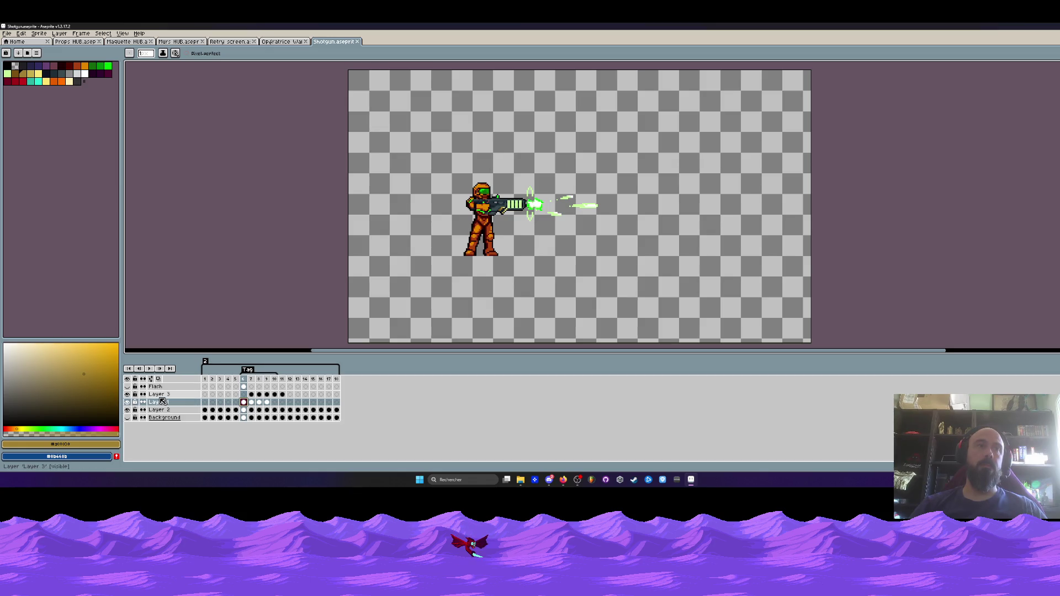
left_click(157, 394)
right_click(157, 395)
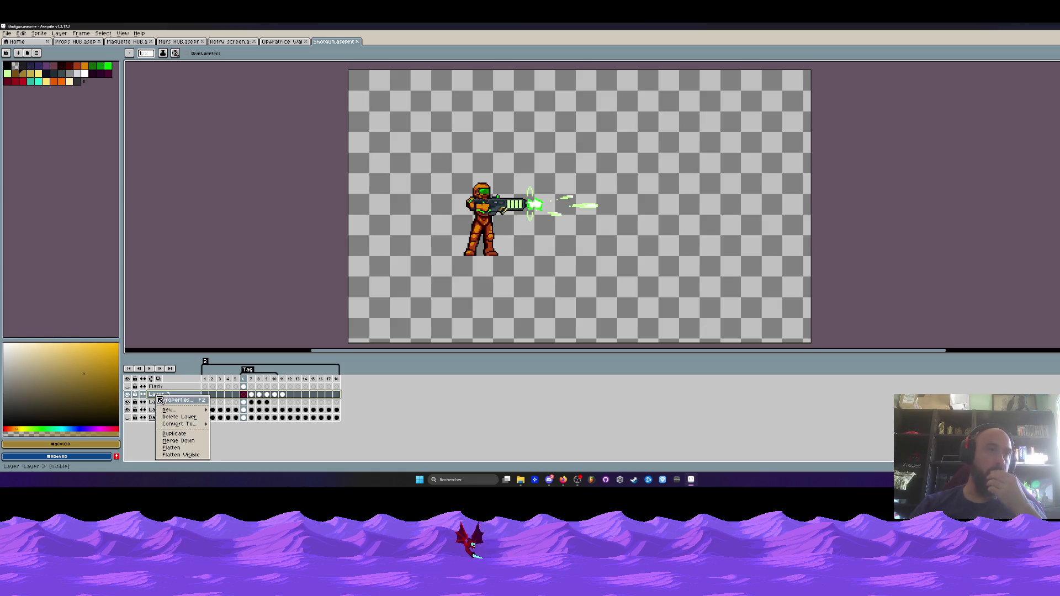
- Merge Layer 3 down into Layer 1, then merge Layer 1 down into Layer 2
left_click(134, 401)
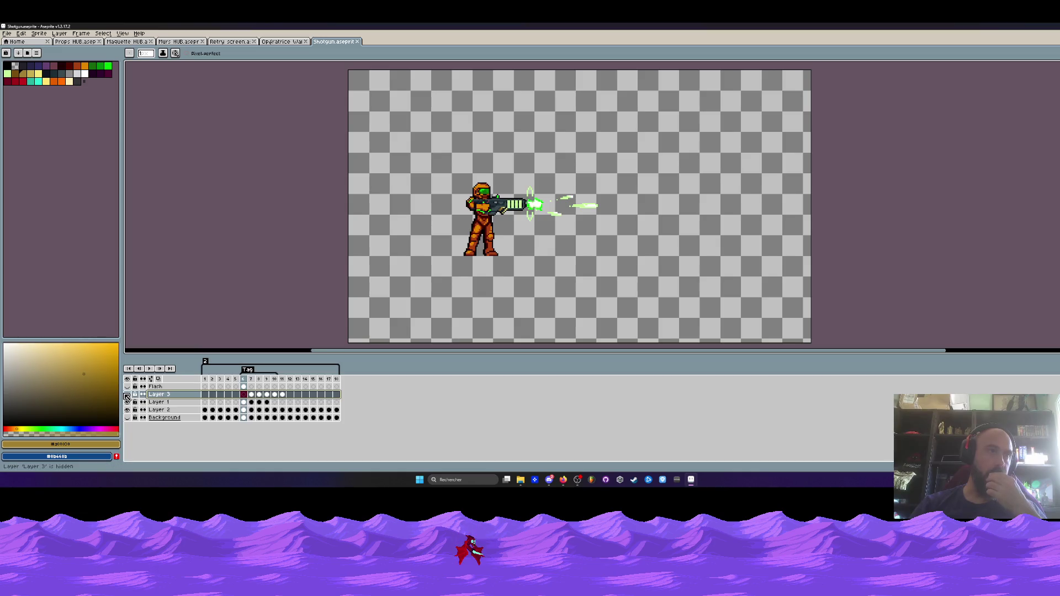
right_click(159, 393)
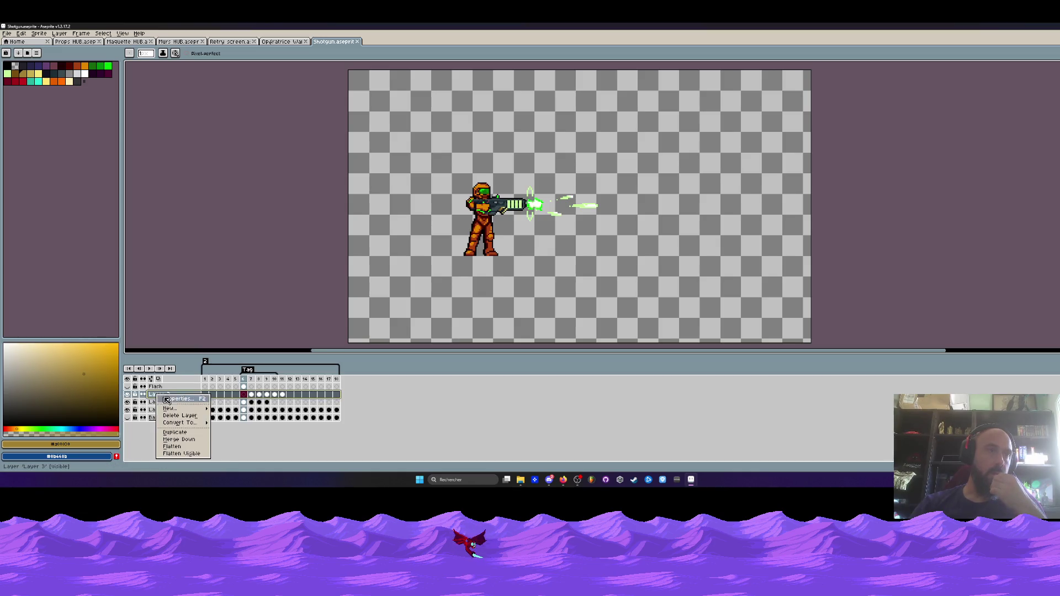
left_click(183, 442)
right_click(161, 396)
left_click(182, 442)
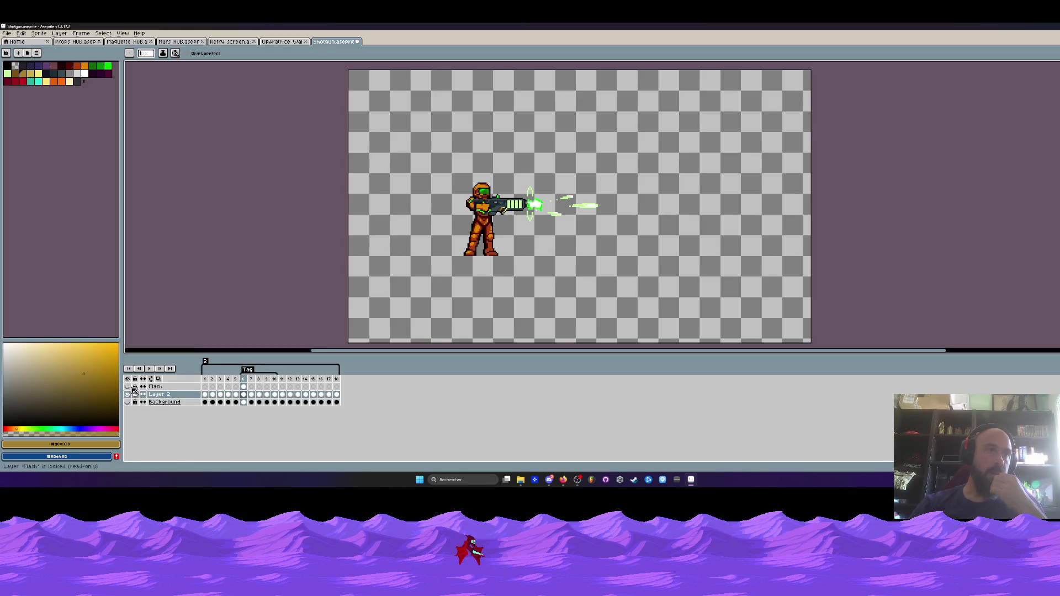
- Delete the frame tag over frames 1–9, return to frame 1, and bring up File Explorer
mouse_move(208, 383)
left_mouse_down()
mouse_move(305, 390)
mouse_move(236, 391)
mouse_move(288, 395)
left_mouse_up()
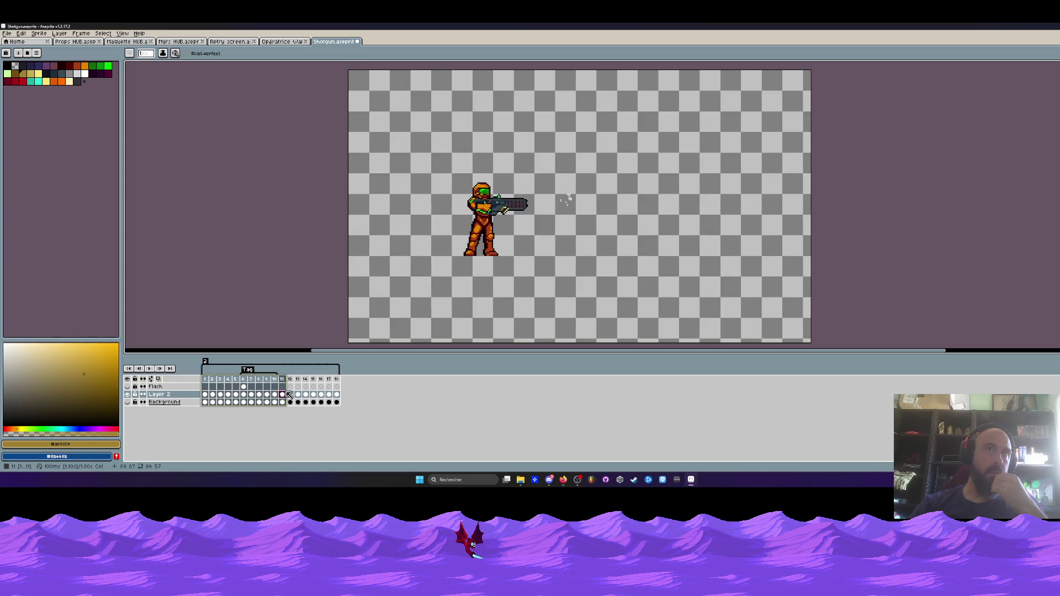
right_click(255, 376)
left_click(269, 384)
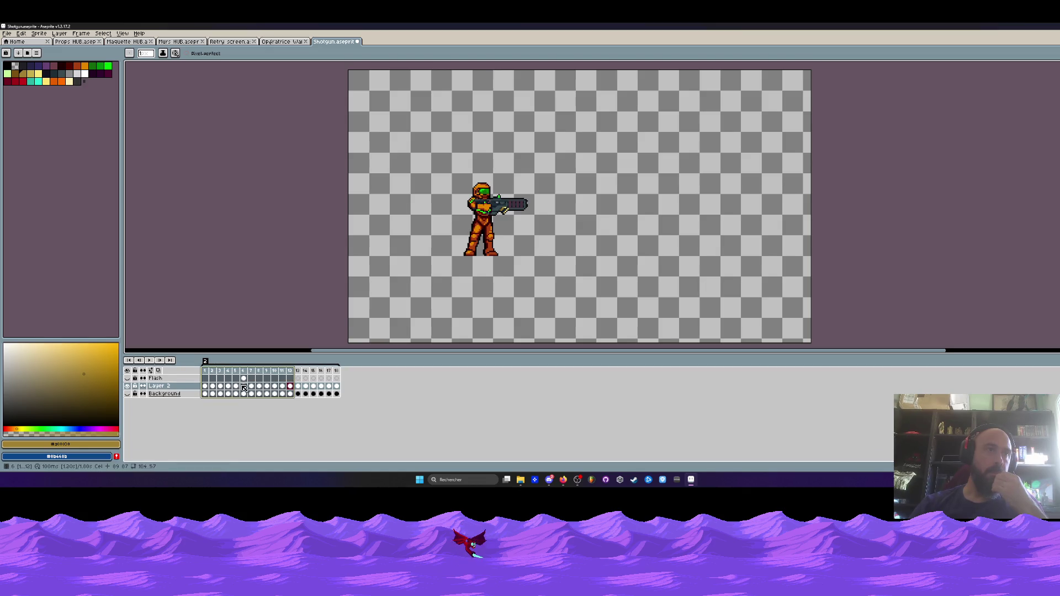
left_click(208, 386)
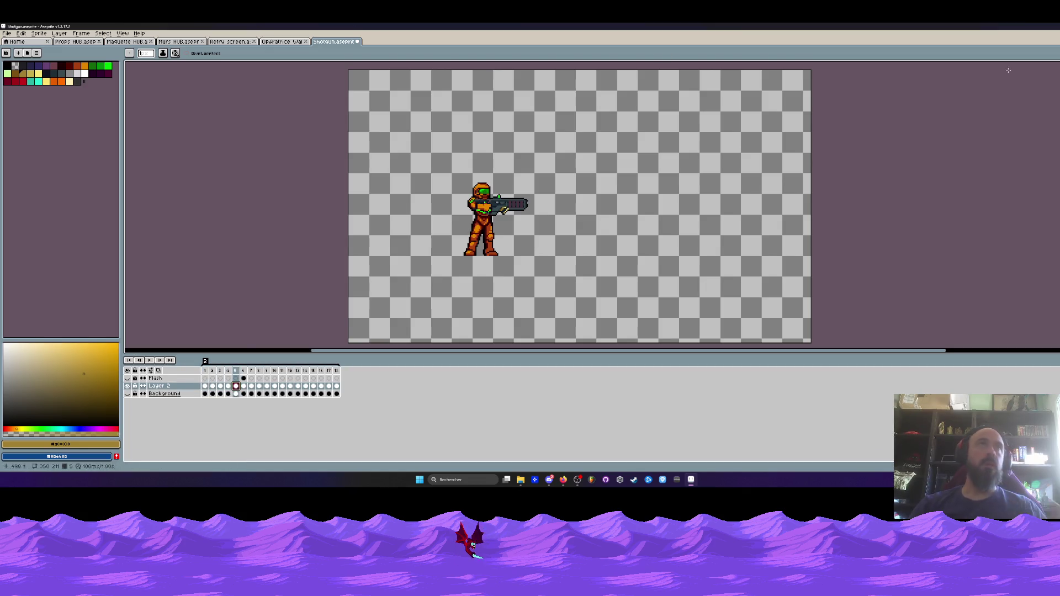
key("super+e")
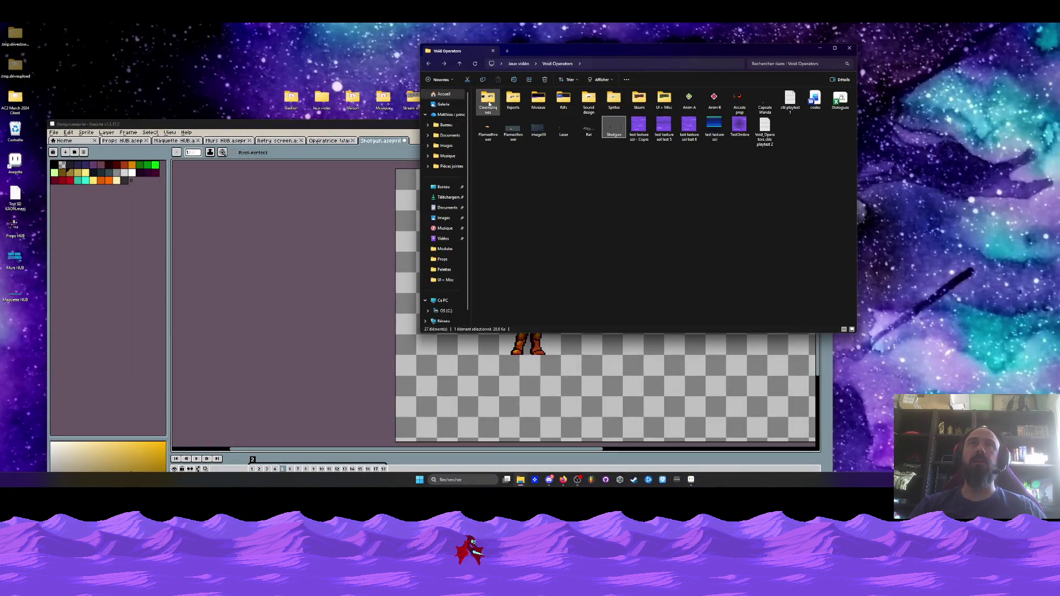
- Open 'Opératrice Wanda upper body' from Jeux vidéo > Void Operators > Sprites > Opérateurs > Wanda
left_click(429, 64)
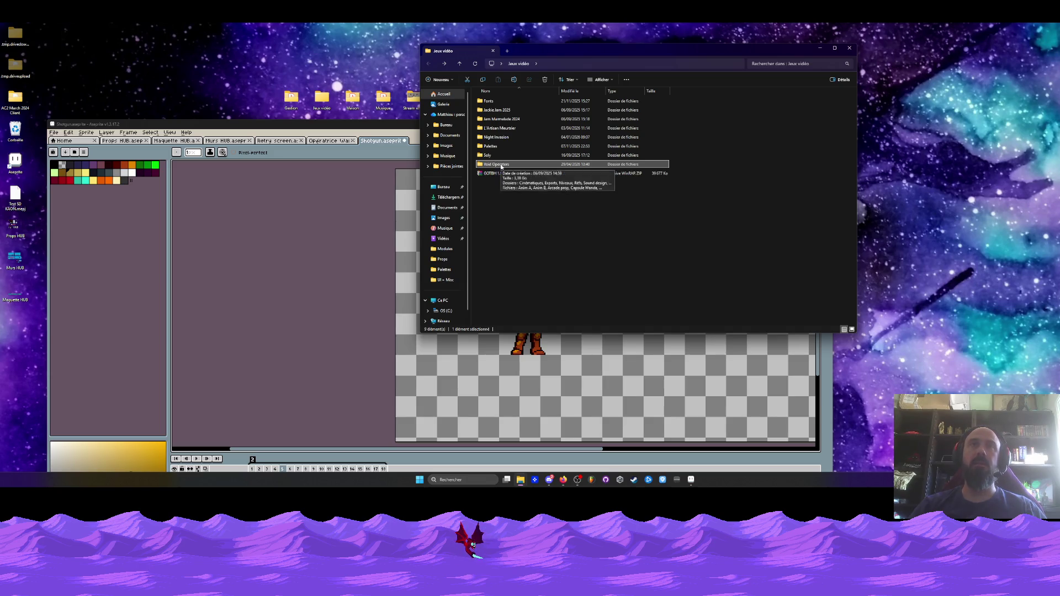
double_click(500, 165)
double_click(613, 98)
double_click(497, 119)
left_click(497, 110)
double_click(497, 111)
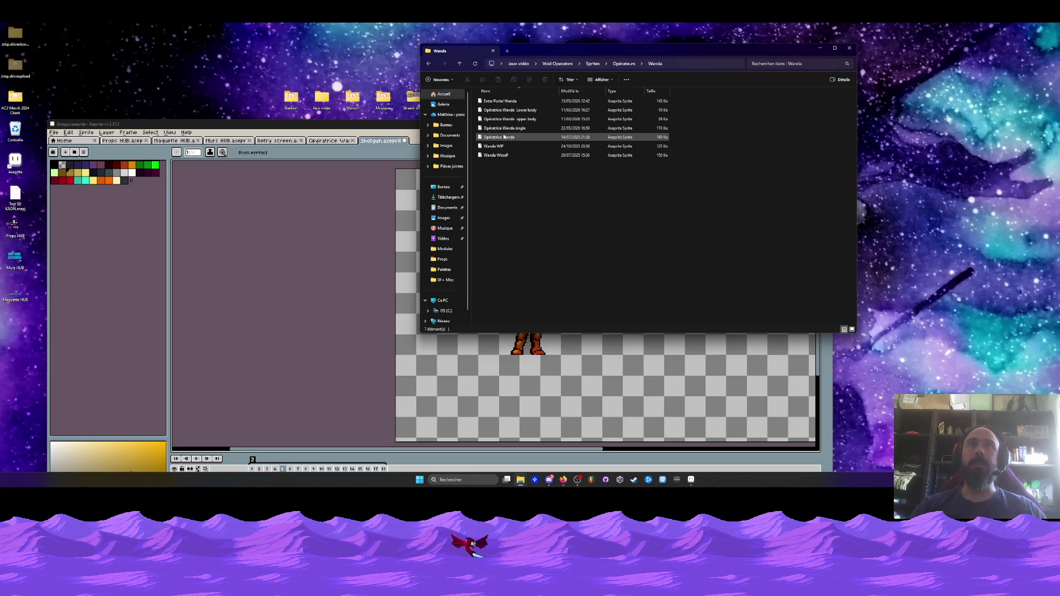
double_click(499, 120)
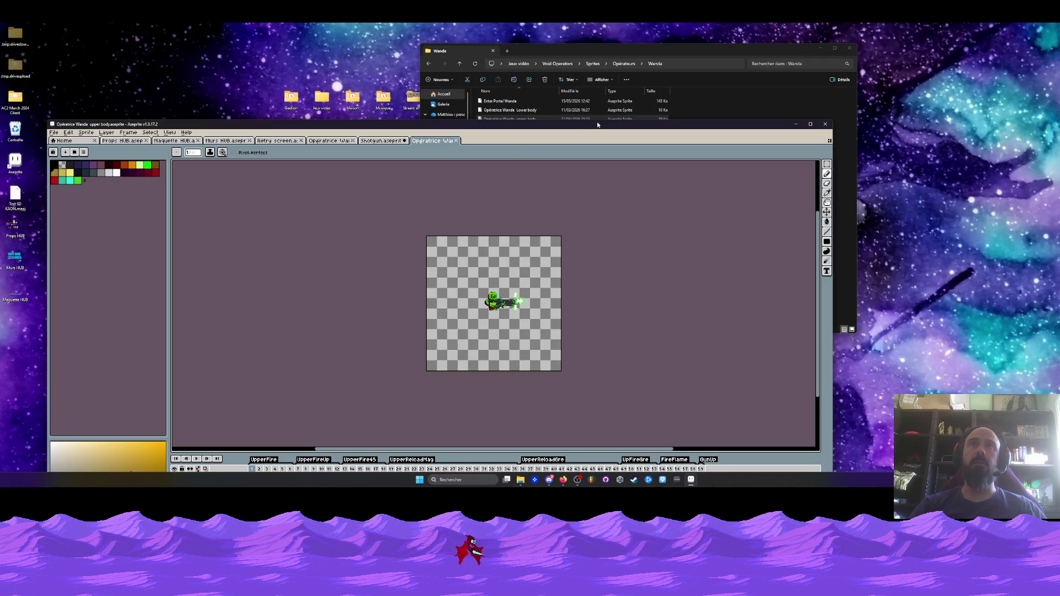
- Maximize the window, insert two empty frames after FireFlame's frame 58, and return to Shotgun.aseprite
left_click(810, 125)
left_click(657, 373)
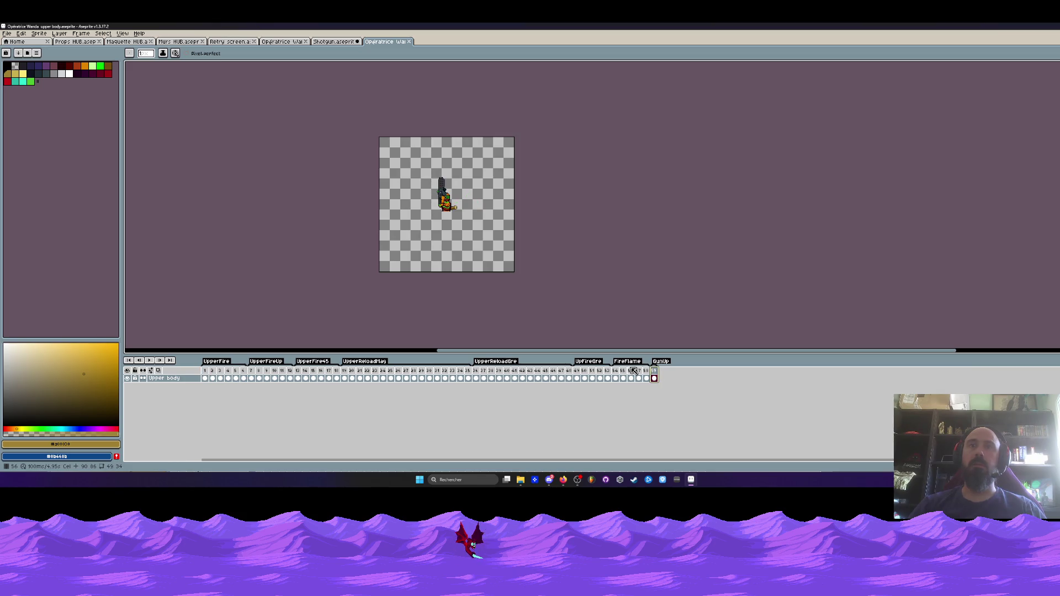
left_click_drag(615, 372, 644, 376)
left_click(645, 375)
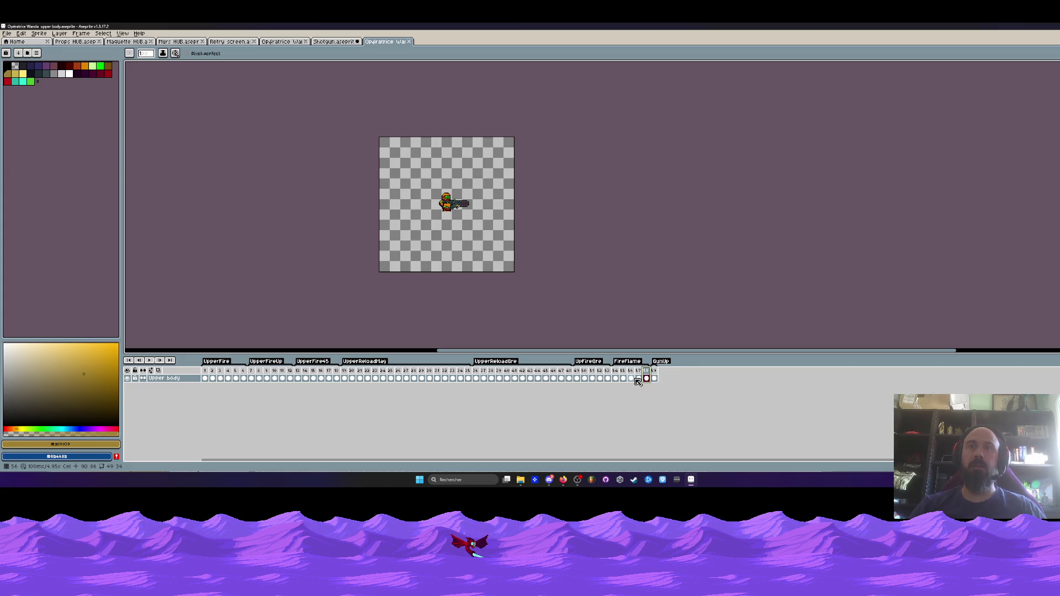
key("alt+shift+n")
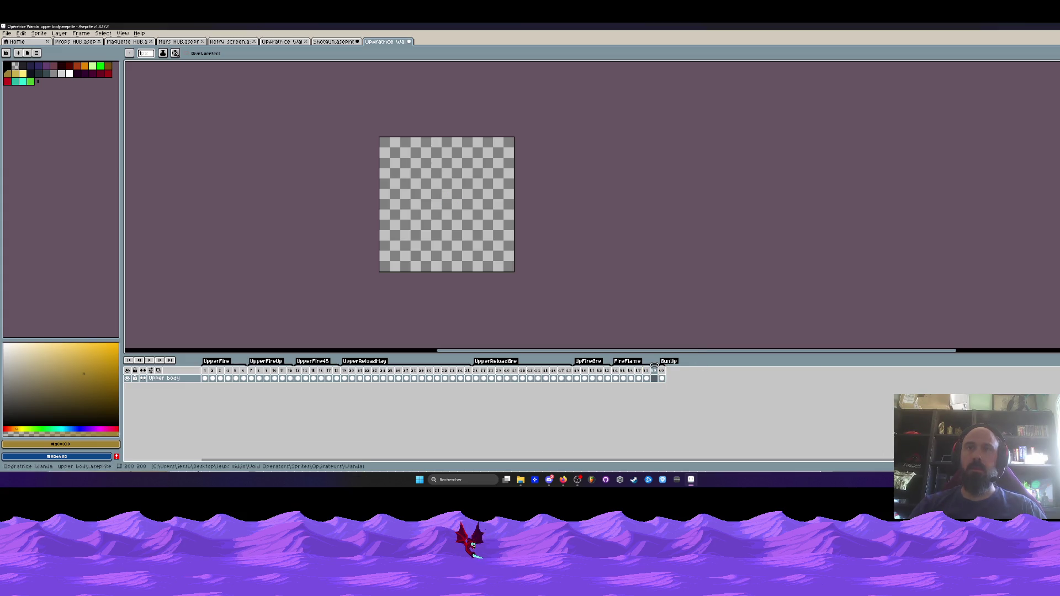
key("alt+shift+n")
key("alt+shift+n")
key("alt+shift+n")
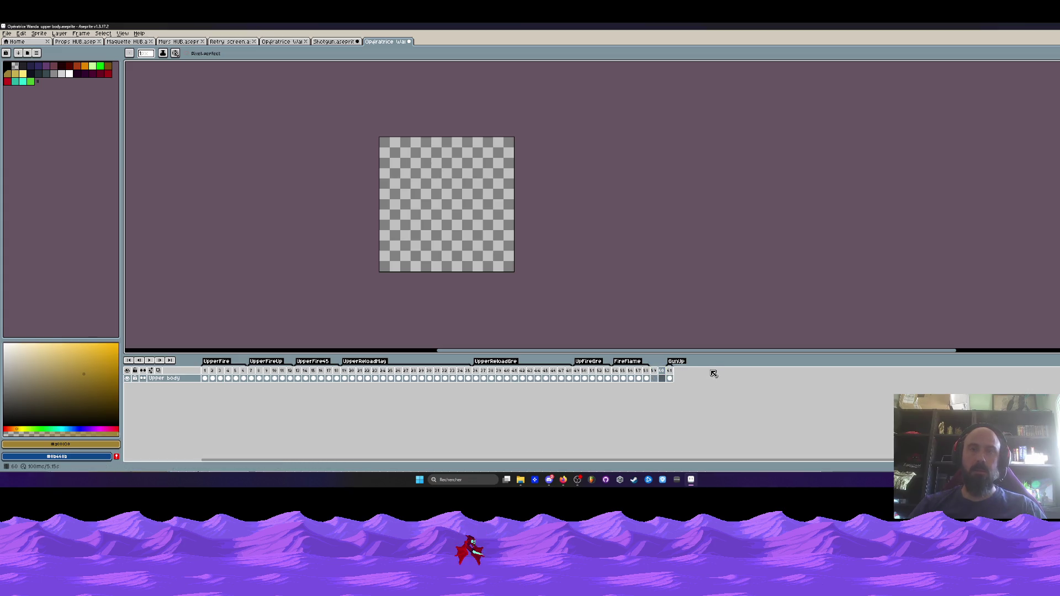
left_click(334, 42)
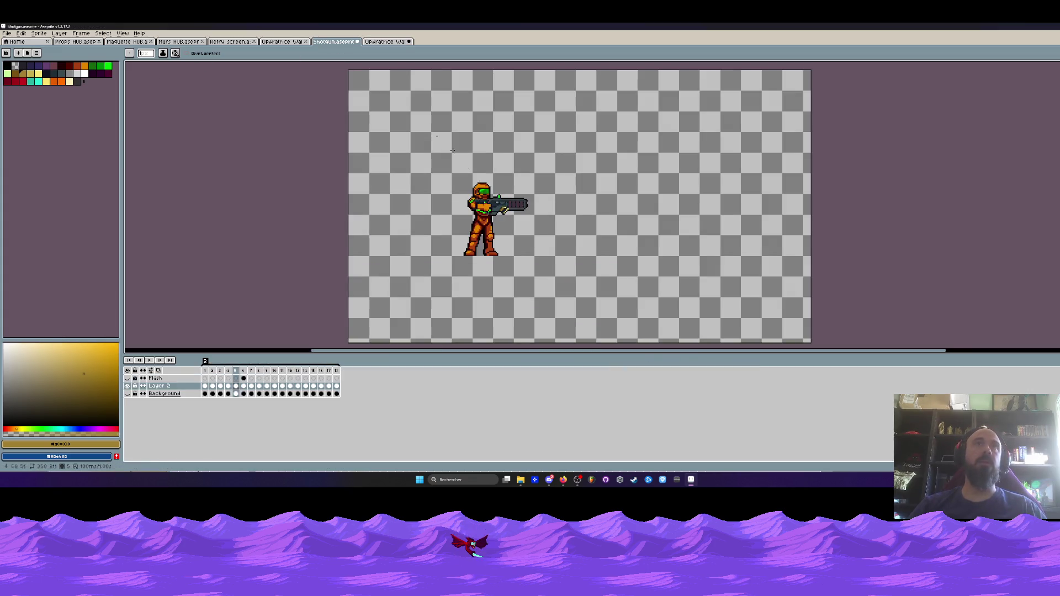
- In the Shotgun sprite, marquee the soldier and shot and select Layer 2 frames 6–10
key("m")
mouse_move(382, 162)
left_mouse_down()
mouse_move(523, 215)
mouse_move(567, 270)
left_mouse_up()
left_click(244, 386)
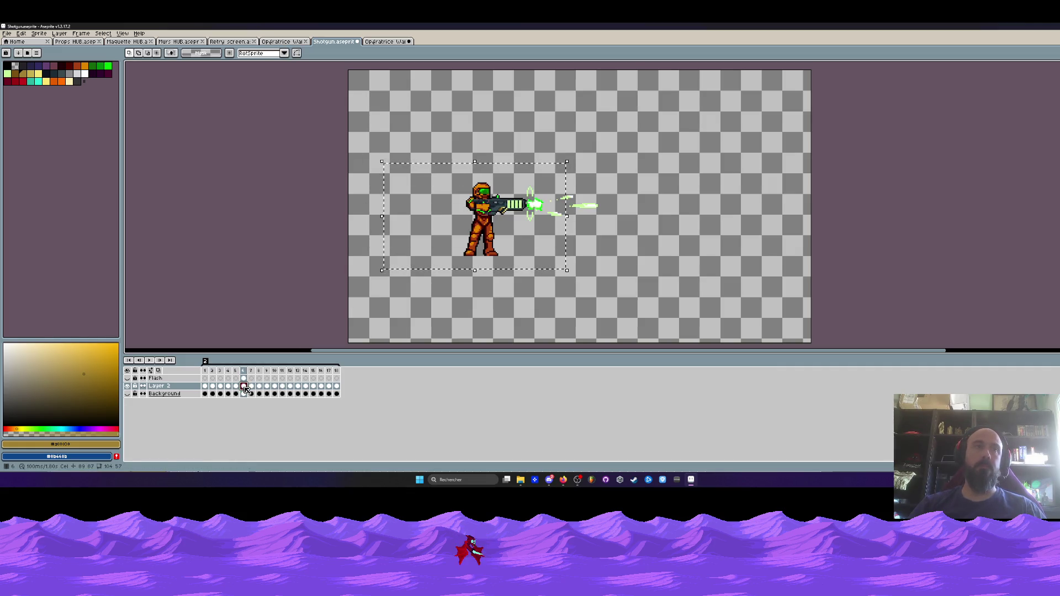
left_click_drag(244, 390, 292, 389)
- In the Wanda upper body sprite, compare frame 59's firing pose with frame 49
key("ctrl+Tab")
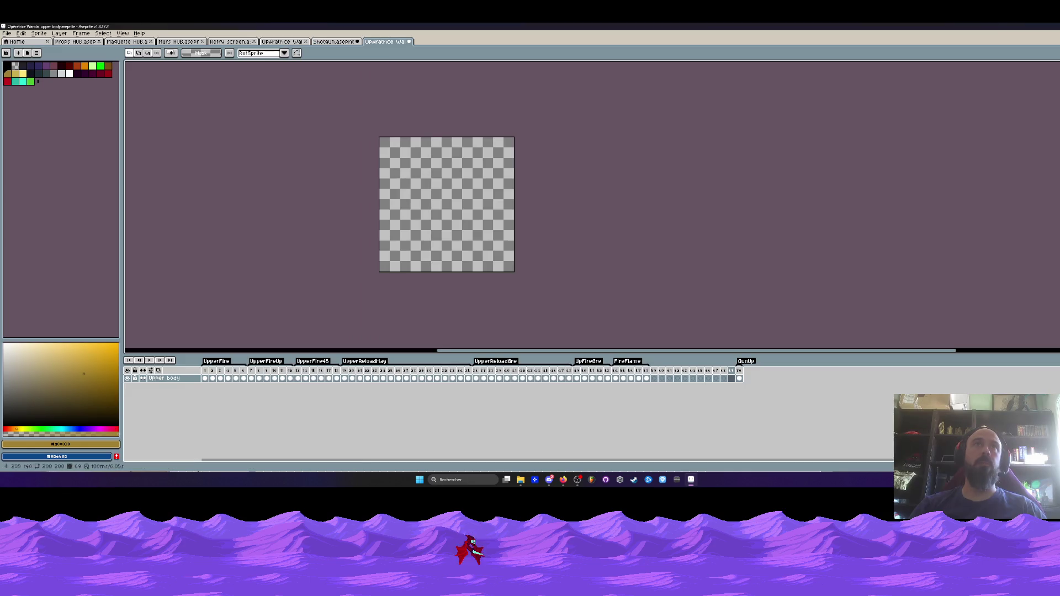
left_click(655, 379)
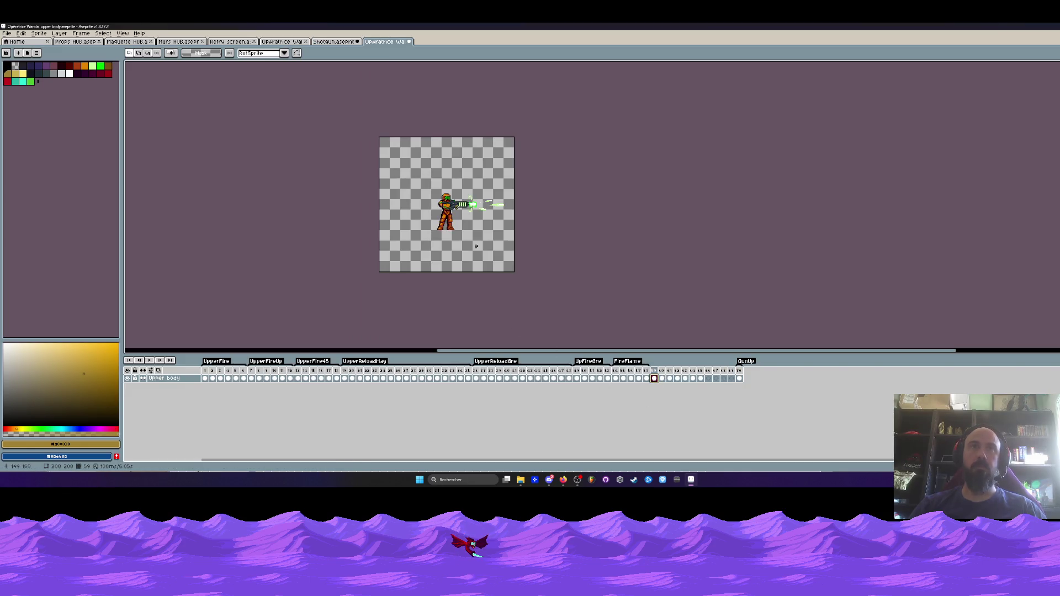
left_click(577, 378)
scroll(461, 242, "up", 3)
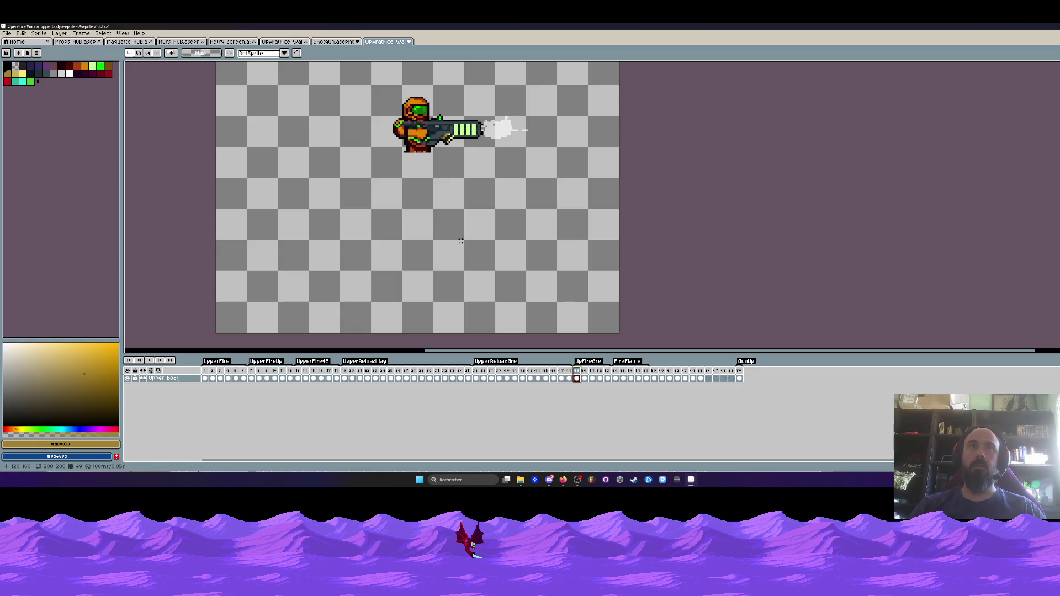
left_click(655, 379)
- Nudge the contents of frames 59–65 up by one pixel
key("minus")
key("ctrl+shift+d")
left_click(700, 378)
left_click(654, 378, "shift")
scroll(450, 215, "up", 1)
left_click(450, 216)
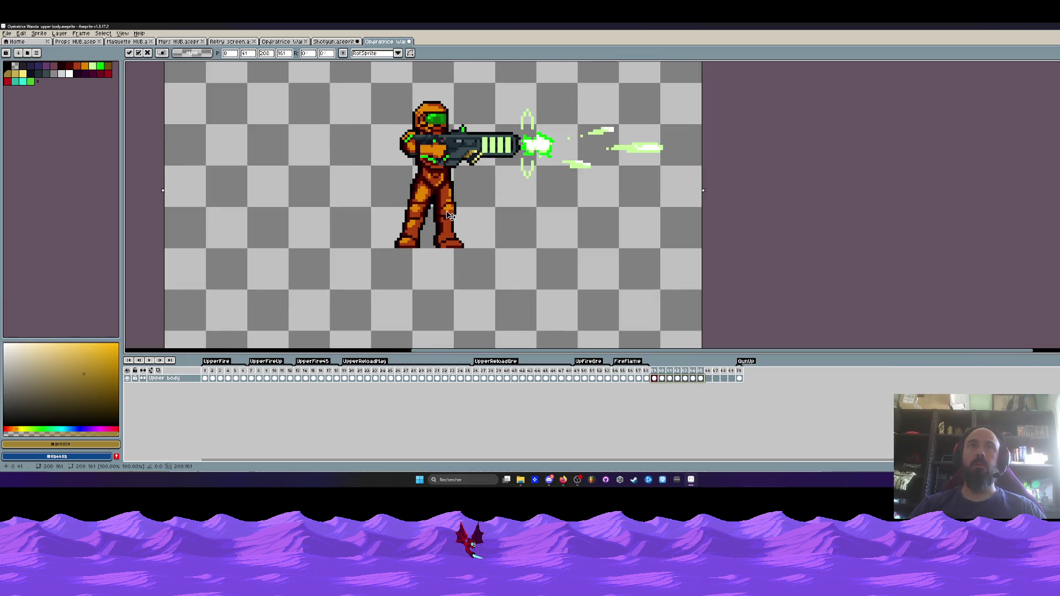
key("Up")
key("Return")
- Erase the legs below the torso from frames 59–65
left_click_drag(346, 376, 662, 379)
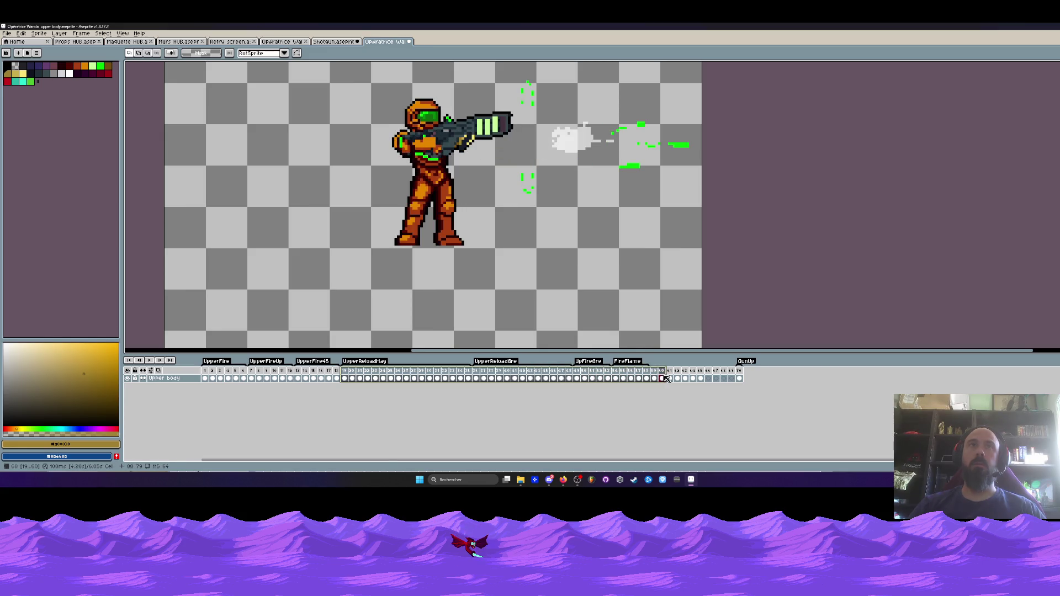
left_click(662, 378)
key("plus")
left_click(615, 378)
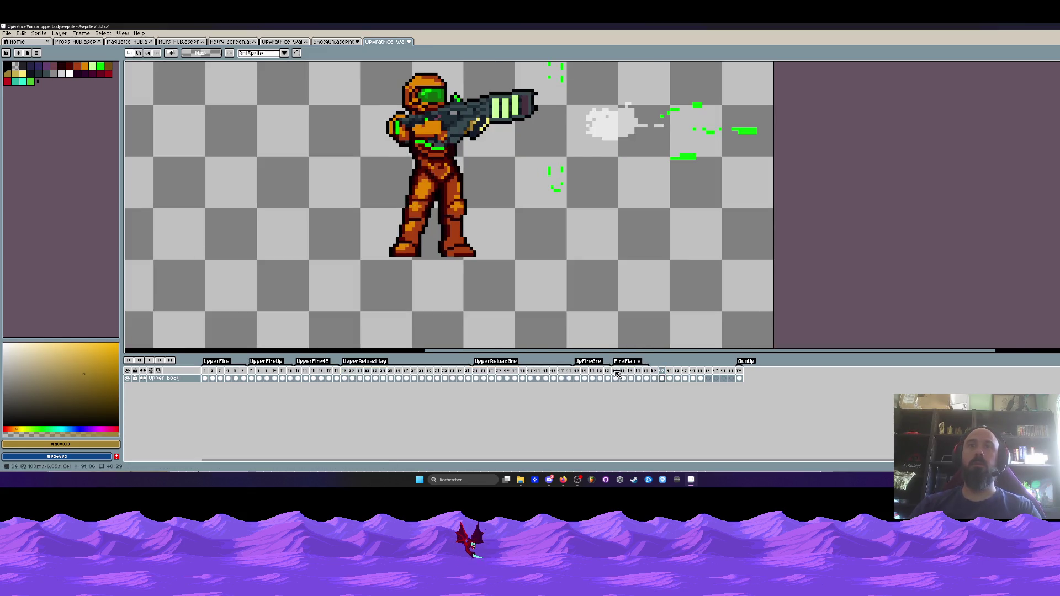
left_click_drag(329, 168, 736, 313)
mouse_move(701, 379)
left_mouse_down()
mouse_move(629, 379)
mouse_move(693, 381)
left_mouse_up()
left_click(662, 379)
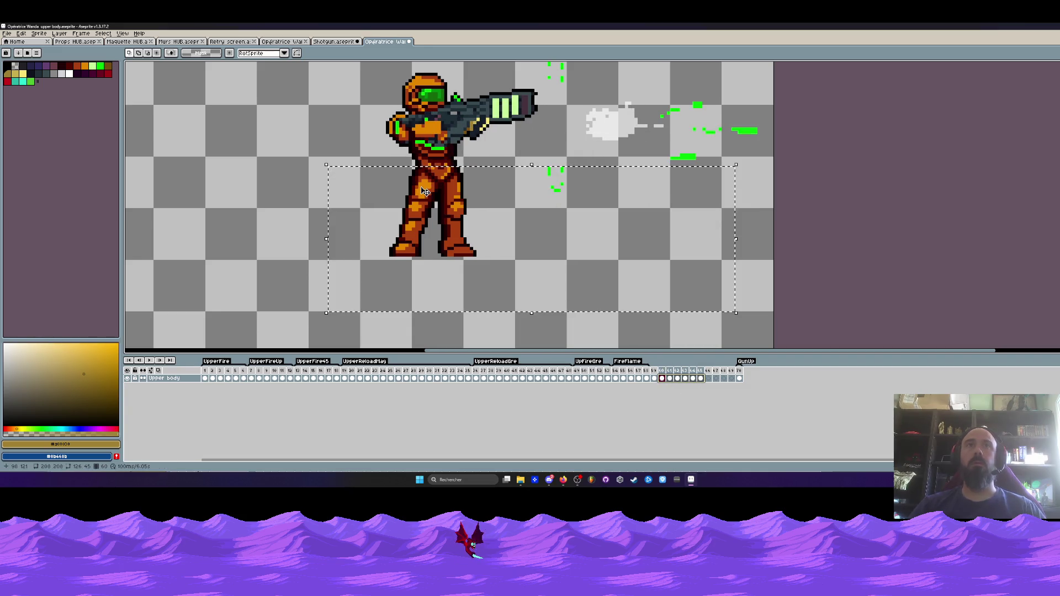
left_click(532, 171)
left_click_drag(534, 166, 300, 331)
left_click(693, 379)
mouse_move(694, 380)
left_mouse_down()
mouse_move(602, 380)
mouse_move(654, 385)
left_mouse_up()
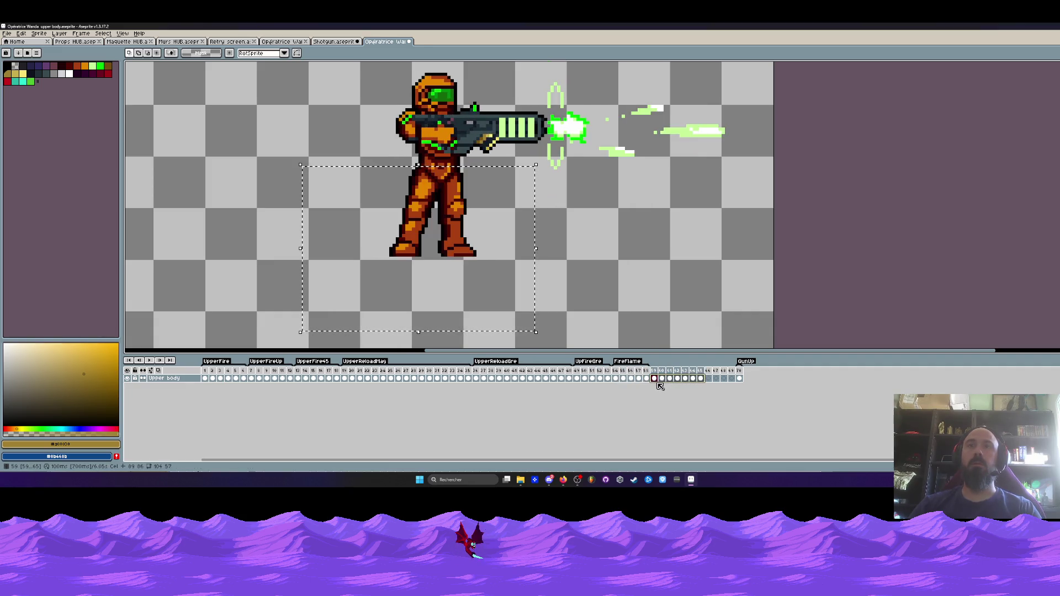
key("Delete")
- Preview the edited frames, then create a new tag on frames 59–65 named starting 'Fire'
left_click(655, 378)
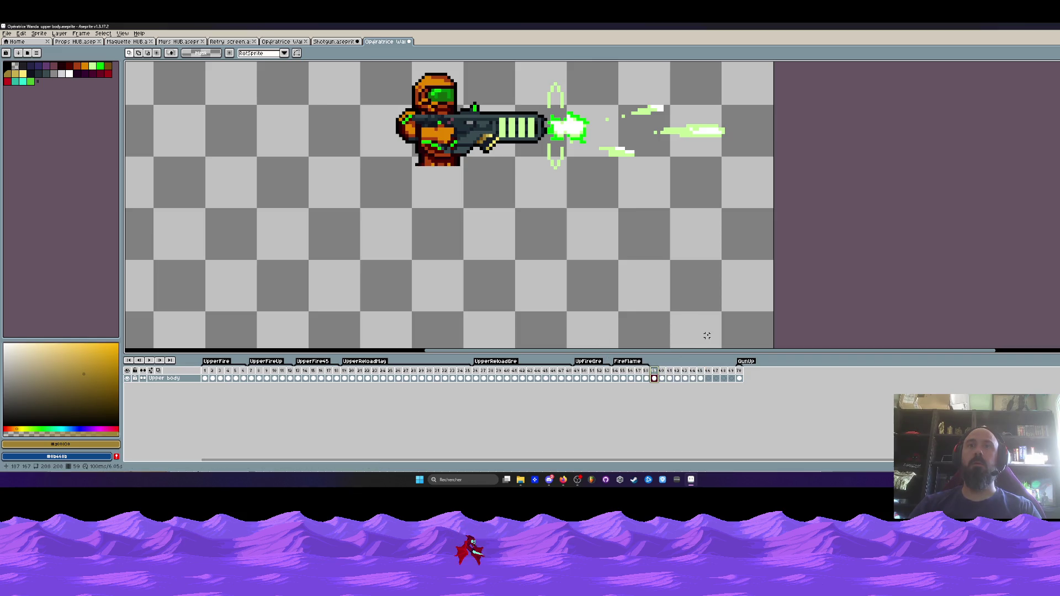
key("Right")
key("Right")
key("Right")
key("Right")
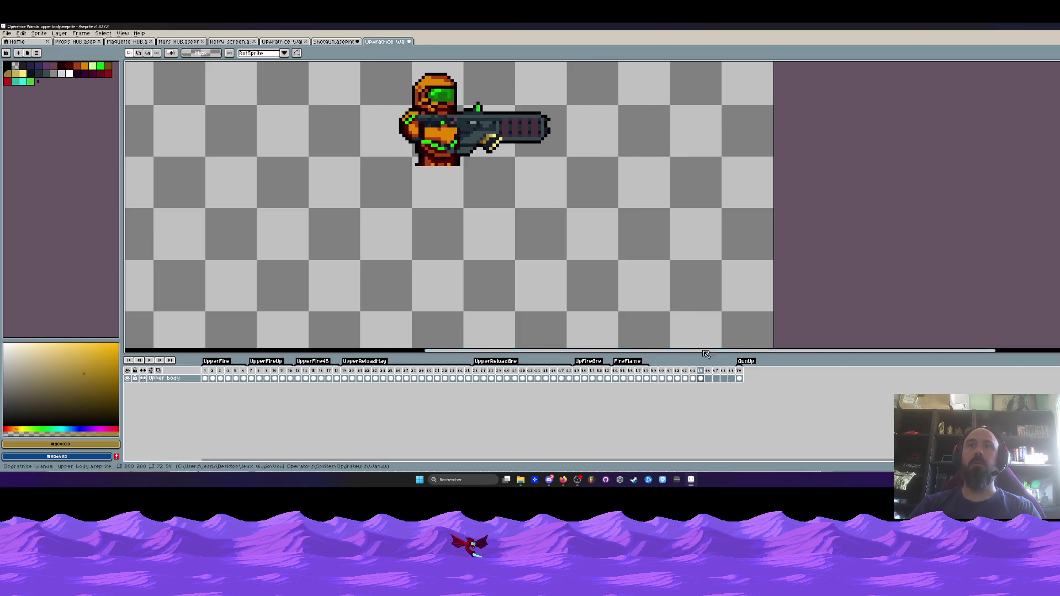
left_click_drag(704, 374, 655, 371)
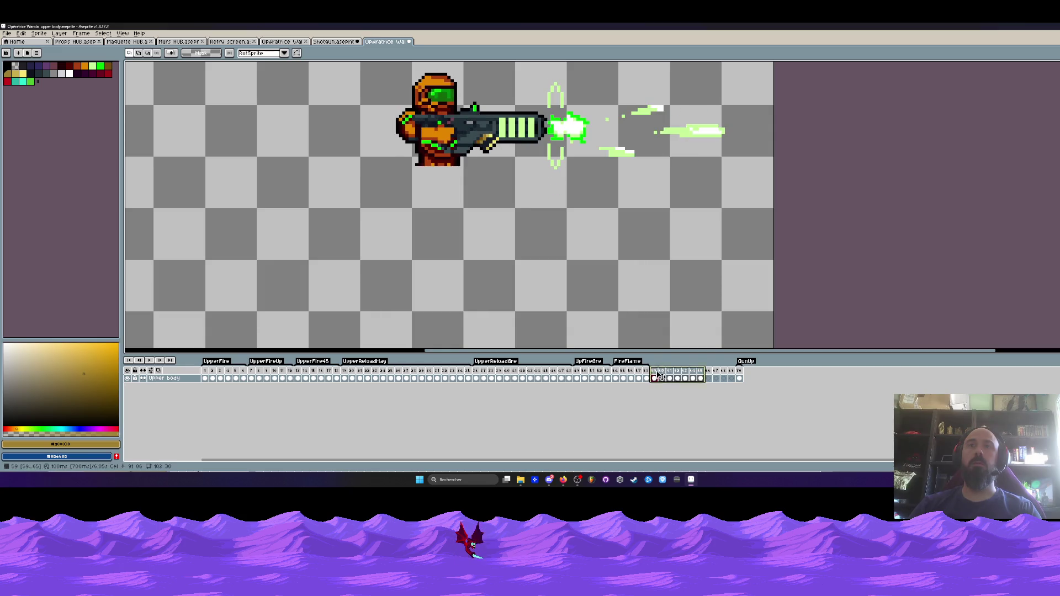
right_click(654, 371)
left_click(687, 399)
type("FireShotgun")
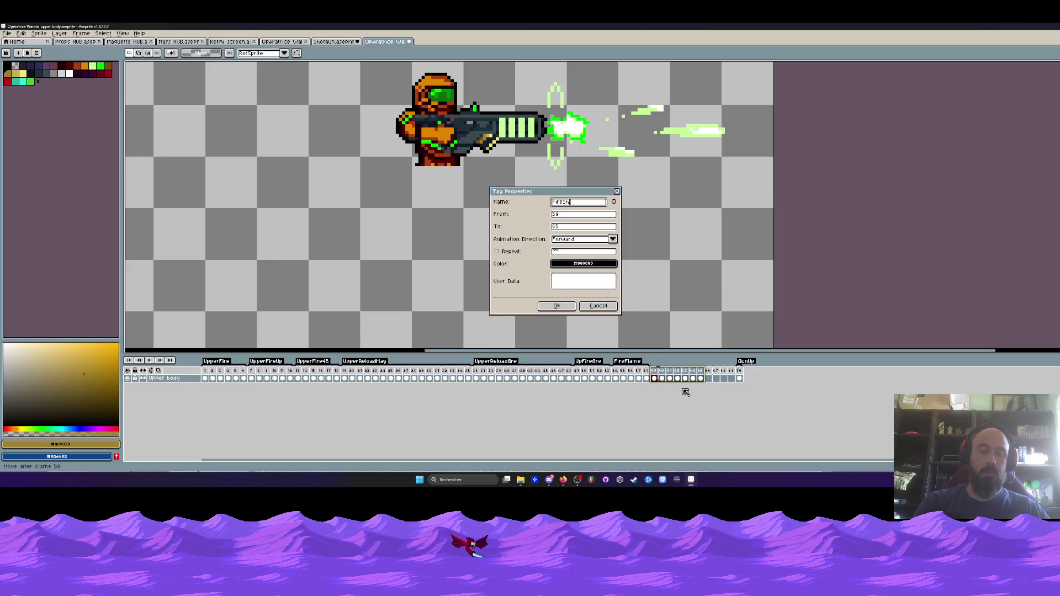
- Confirm the FireShotgun tag and delete the empty frames after frame 65
left_click(569, 306)
left_click_drag(709, 374, 727, 376)
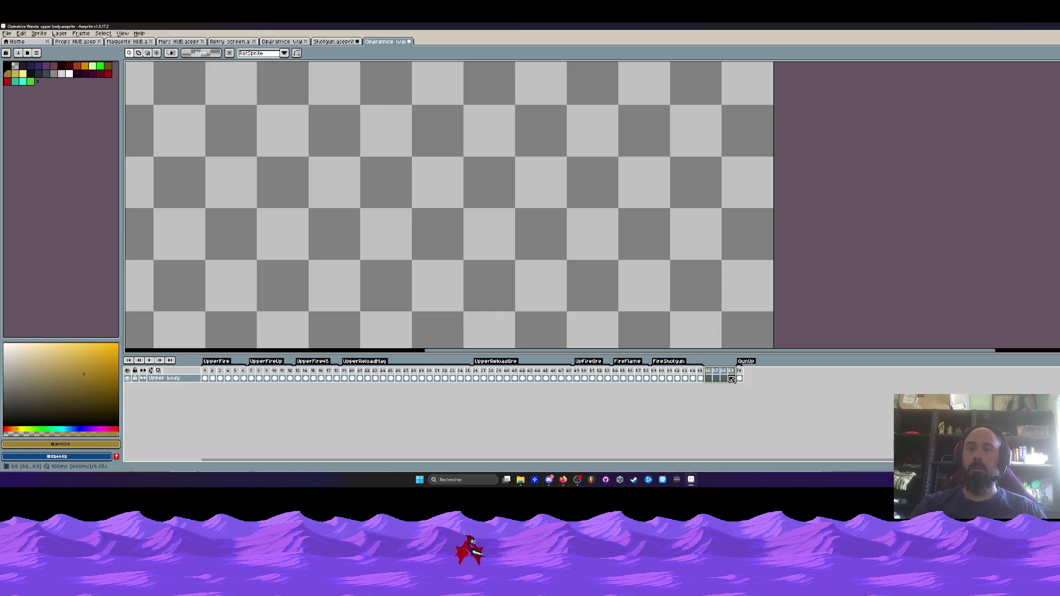
key("Delete")
- Review earlier frames 50, 38 and 23, ending on frame 1
left_click(583, 379)
scroll(573, 262, "down", 1)
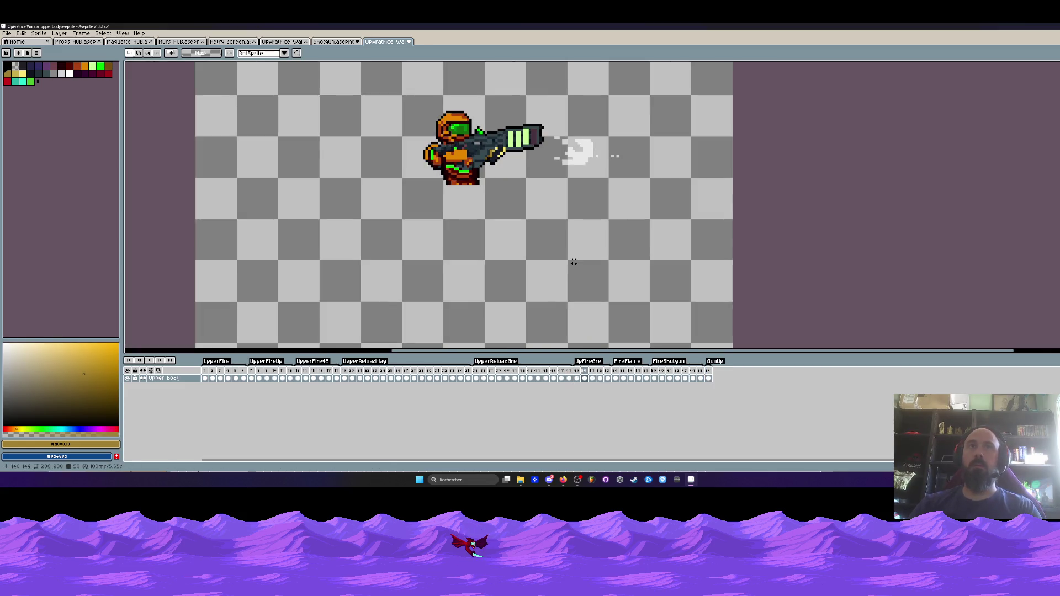
left_click(491, 378)
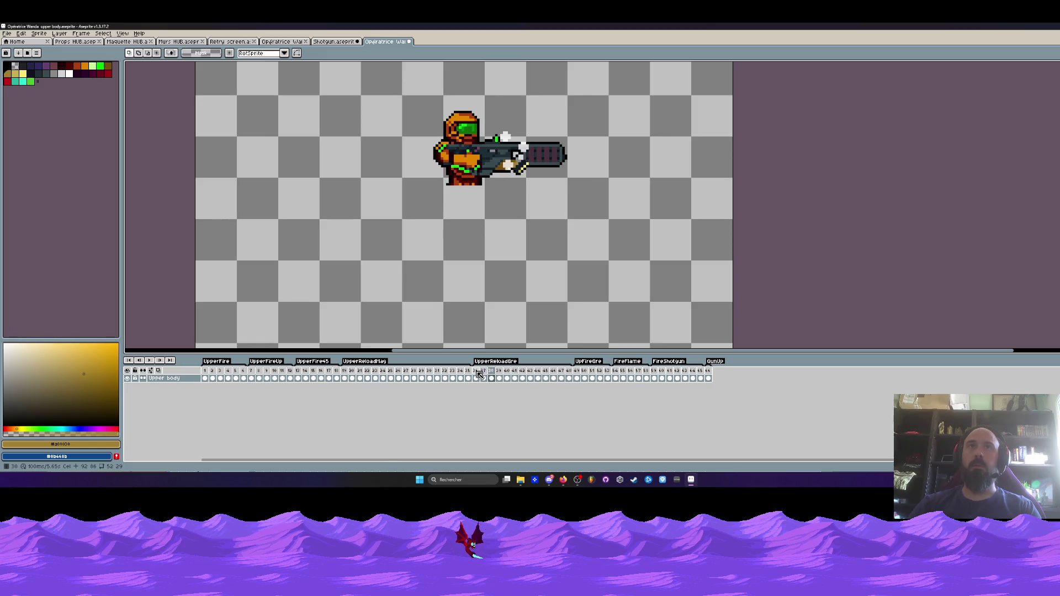
left_click(367, 379)
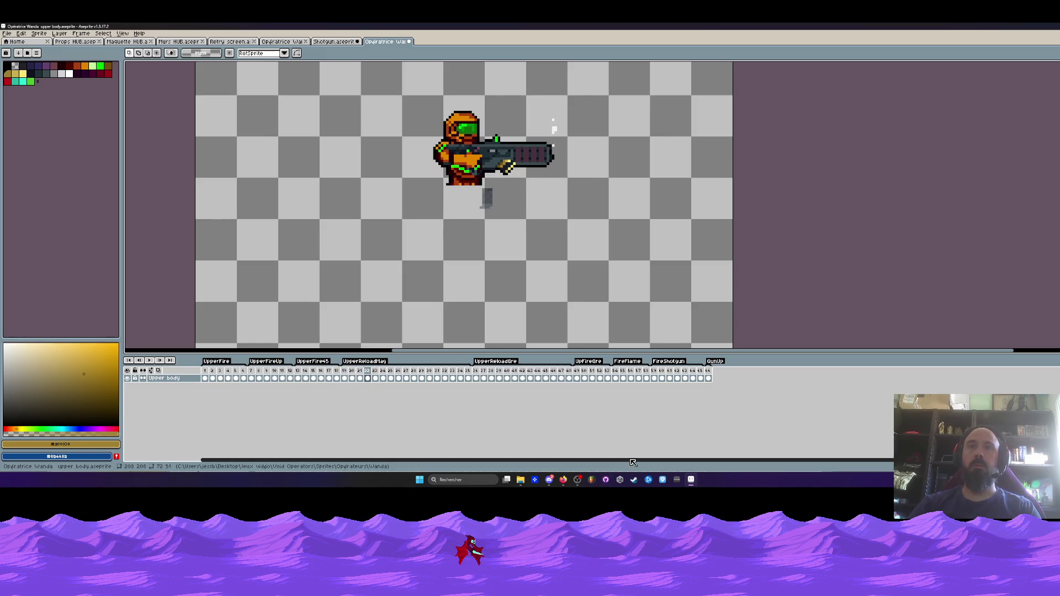
left_click(205, 378)
scroll(432, 154, "up", 1)
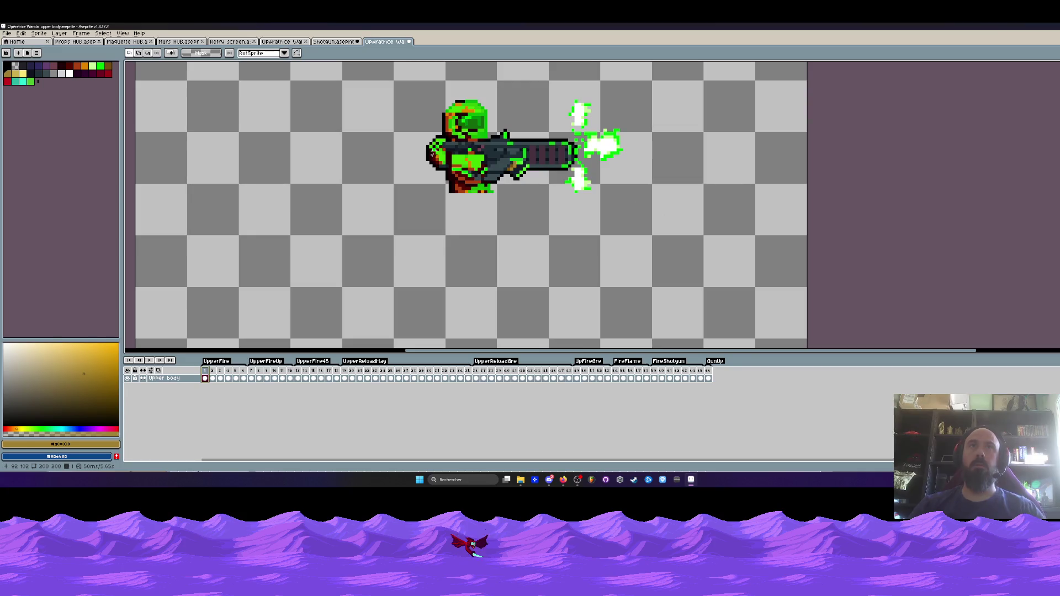
- Copy the character's body from frame 1 and paste it left of the gunner in frame 59
left_click_drag(405, 86, 501, 208)
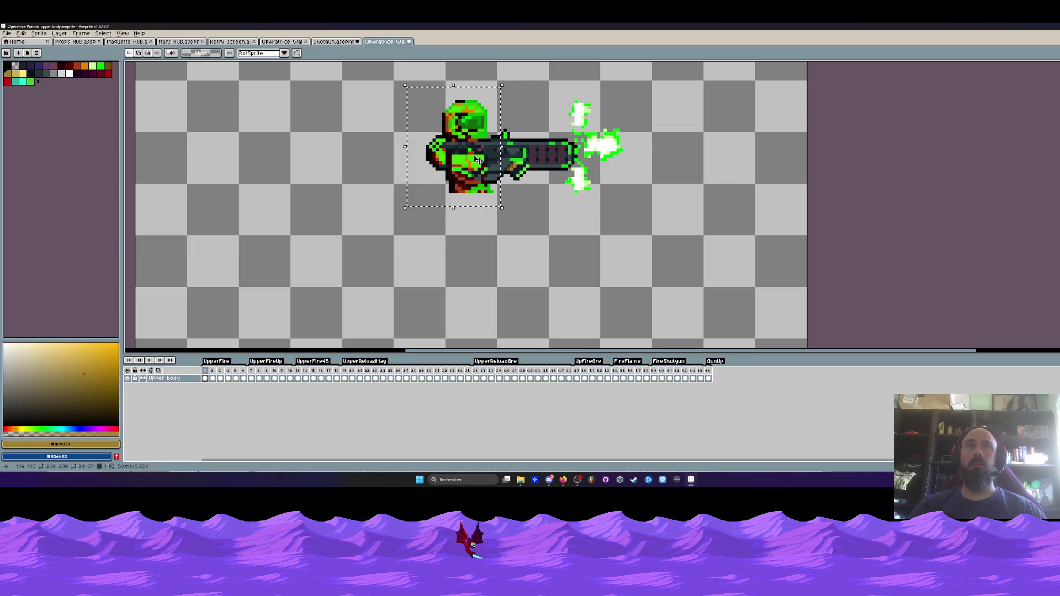
left_click(654, 379)
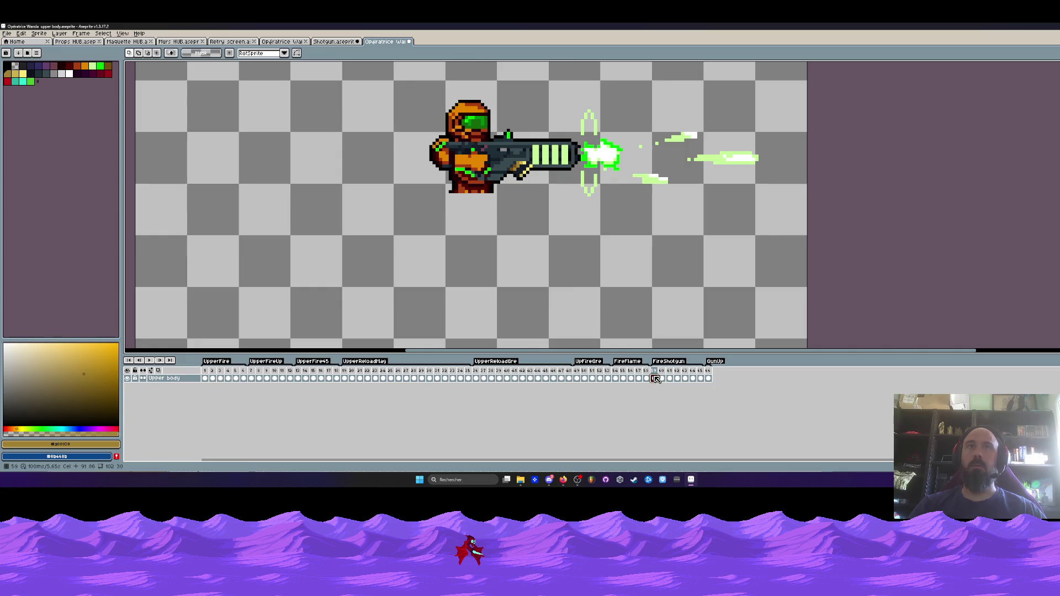
key("ctrl+v")
left_click_drag(504, 207, 324, 212)
left_click(584, 301)
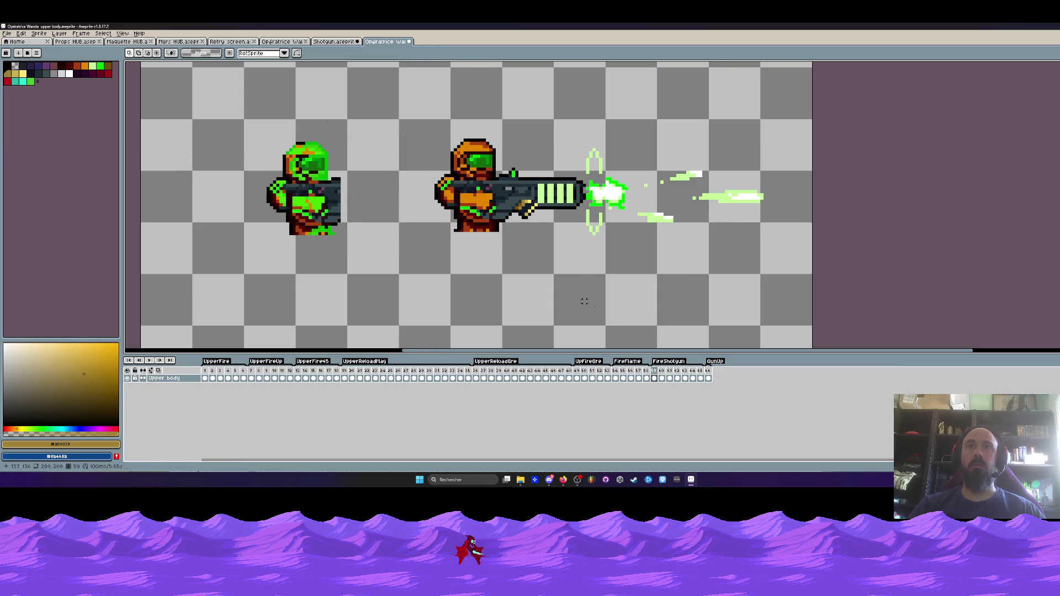
key("Right")
key("Left")
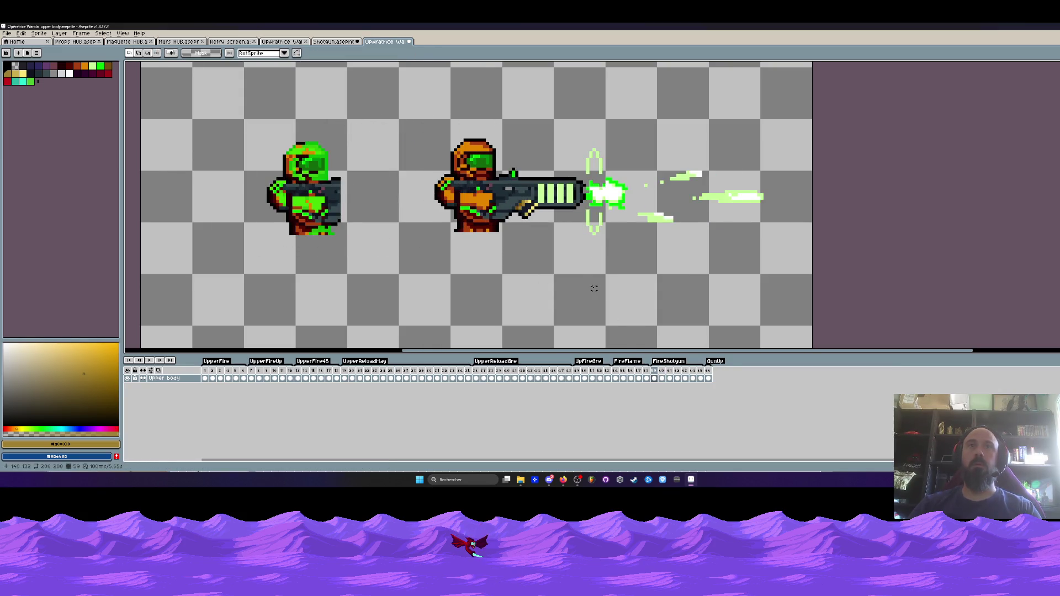
- Trial-overlay the green copy on the gunner, then undo the move
left_click_drag(248, 119, 362, 244)
scroll(362, 244, "up", 1)
left_click_drag(318, 203, 524, 206)
key("ctrl+z")
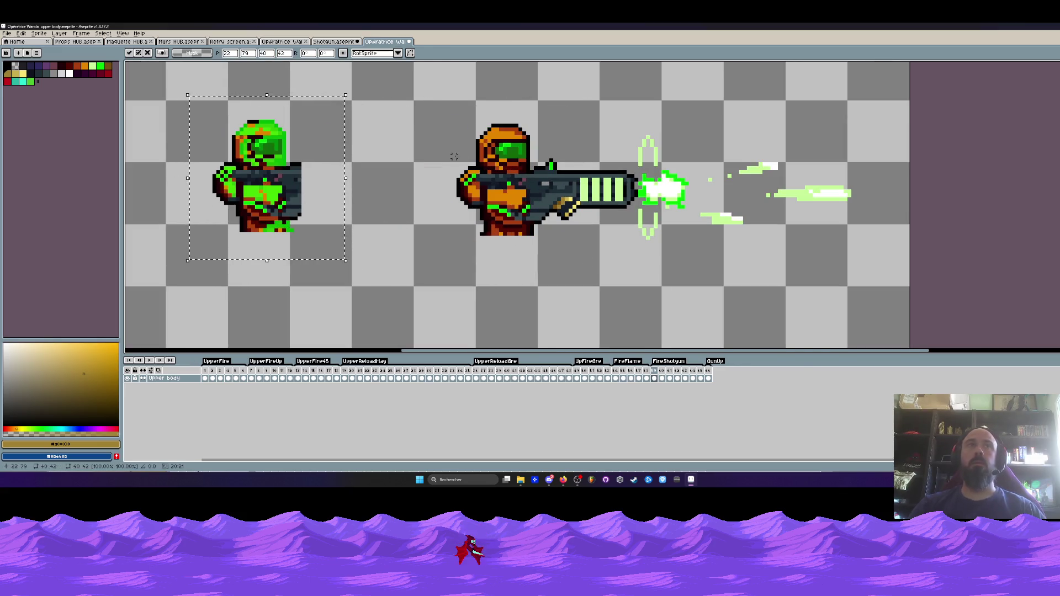
key("ctrl+z")
scroll(642, 156, "up", 1)
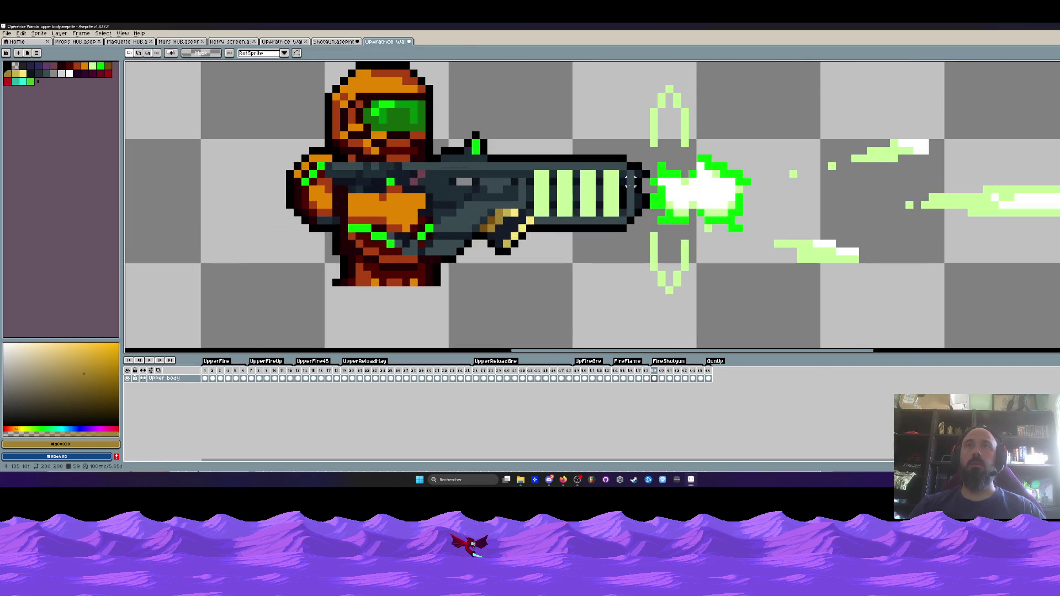
scroll(642, 156, "up", 1)
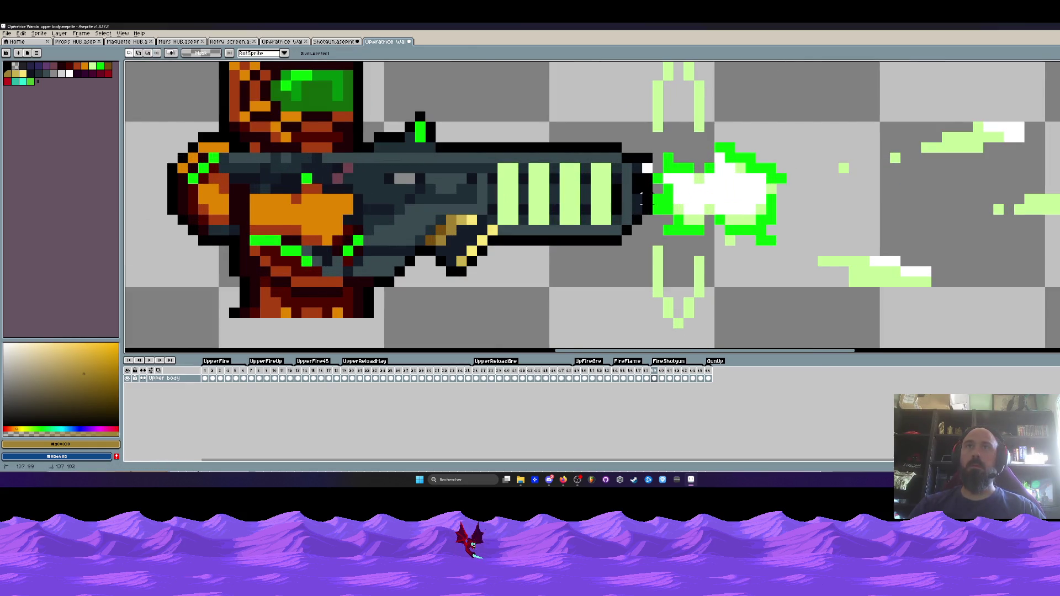
scroll(642, 193, "down", 1)
- Lasso the green copy again and drag it over the gunner
mouse_move(633, 254)
left_mouse_down()
mouse_move(348, 77)
mouse_move(604, 165)
mouse_move(640, 196)
left_mouse_up()
scroll(642, 197, "down", 2)
left_click_drag(216, 110, 391, 296)
left_click_drag(183, 221, 367, 130)
mouse_move(321, 219)
left_mouse_down()
mouse_move(573, 219)
mouse_move(450, 219)
left_mouse_up()
key("b")
scroll(618, 161, "up", 1)
- Sketch trial strokes around the gunner, undoing most of them
mouse_move(595, 138)
left_mouse_down()
mouse_move(496, 117)
mouse_move(447, 232)
left_mouse_up()
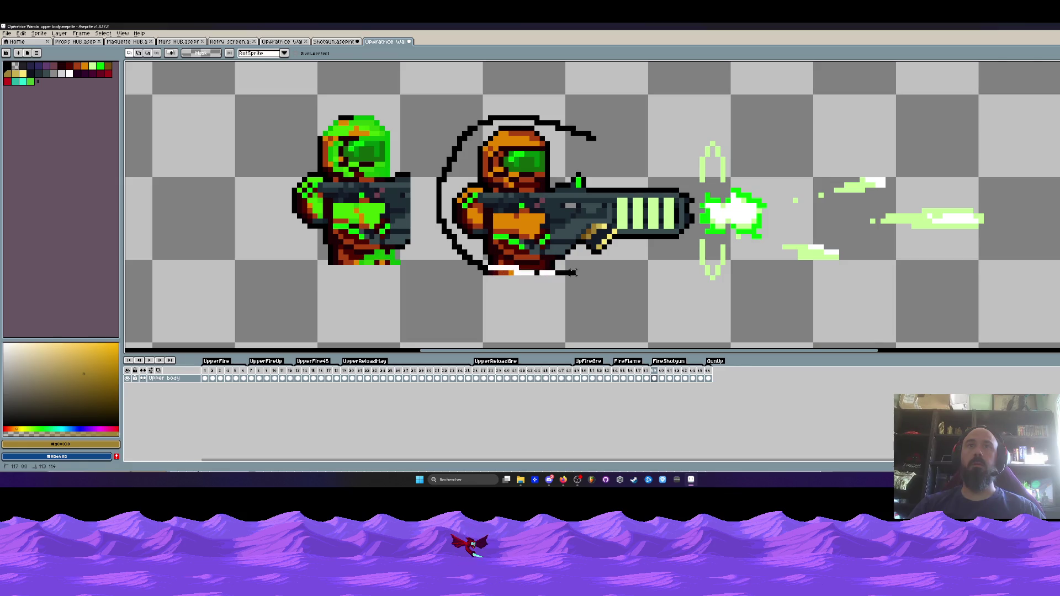
left_click_drag(575, 272, 577, 273)
key("ctrl+z")
mouse_move(568, 128)
left_mouse_down()
mouse_move(445, 249)
mouse_move(600, 252)
left_mouse_up()
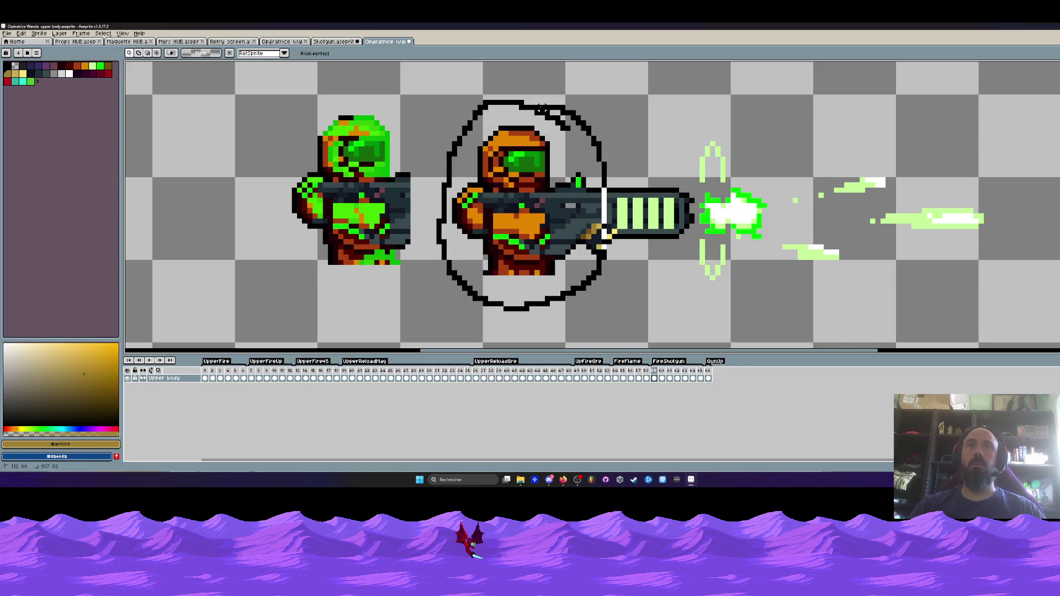
key("ctrl+z")
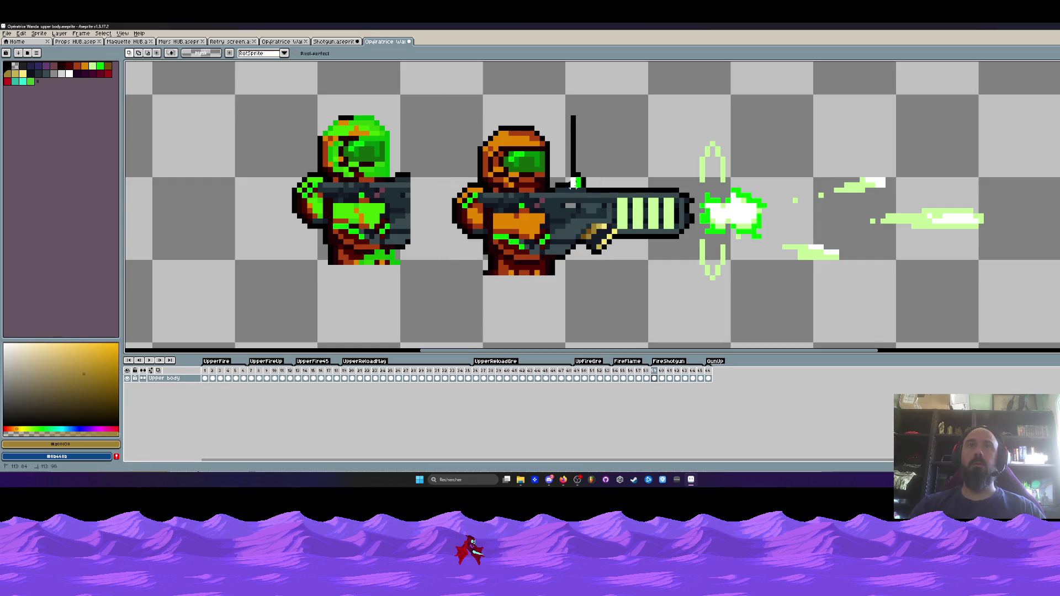
left_click_drag(567, 288, 583, 202)
- Lasso the green copy onto the gun, compare with frame 58, then undo the placement
mouse_move(541, 308)
left_mouse_down()
mouse_move(602, 158)
mouse_move(603, 173)
left_mouse_up()
mouse_move(436, 69)
left_mouse_down()
mouse_move(254, 232)
mouse_move(309, 276)
left_mouse_up()
left_click_drag(364, 192, 550, 202)
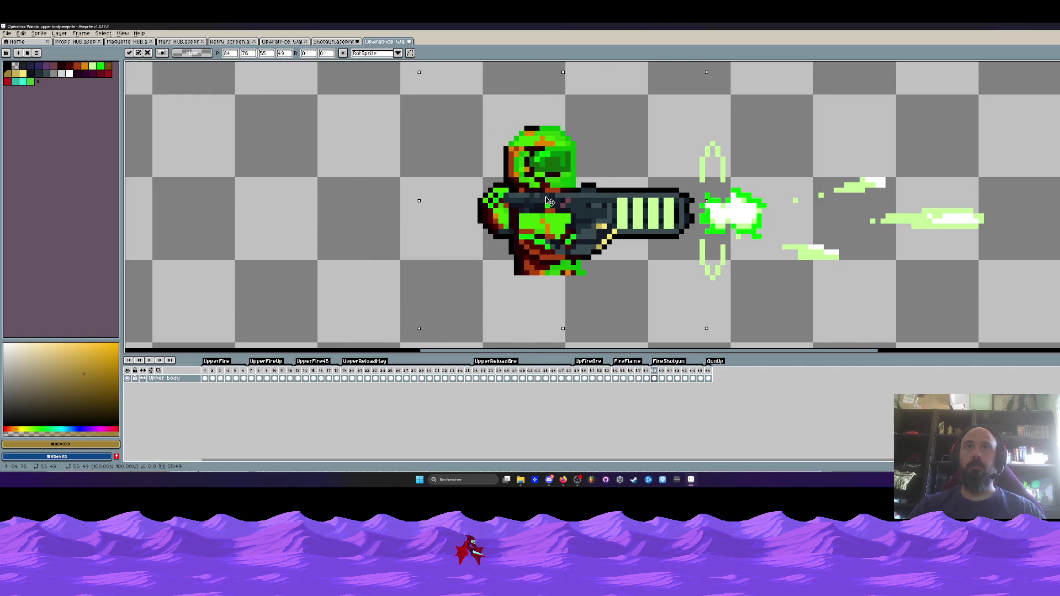
key("Return")
scroll(549, 202, "down", 1)
key("Left")
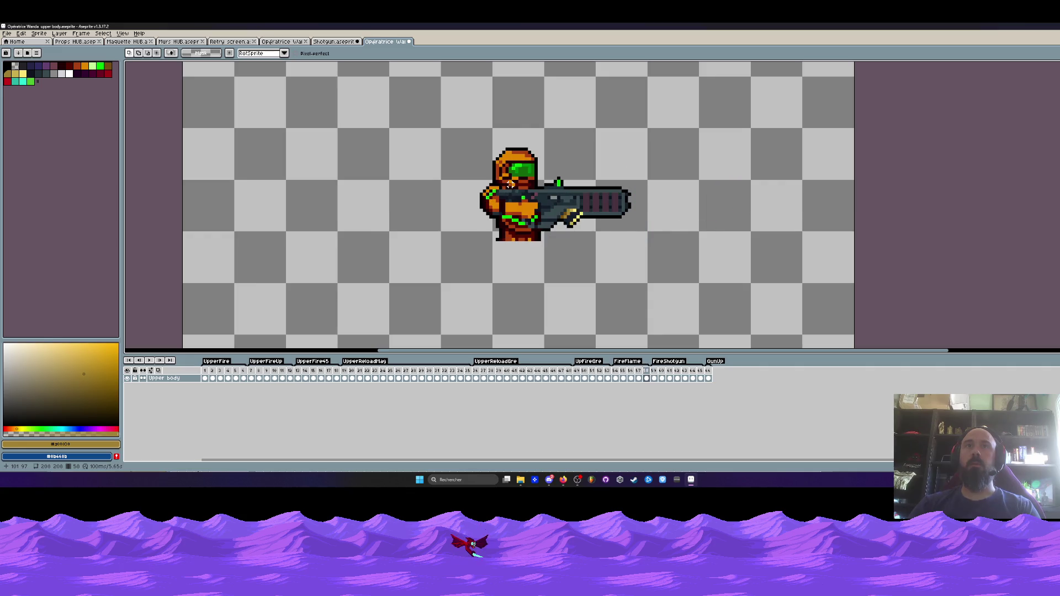
key("Right")
scroll(512, 187, "down", 1)
key("ctrl+z")
key("ctrl+z")
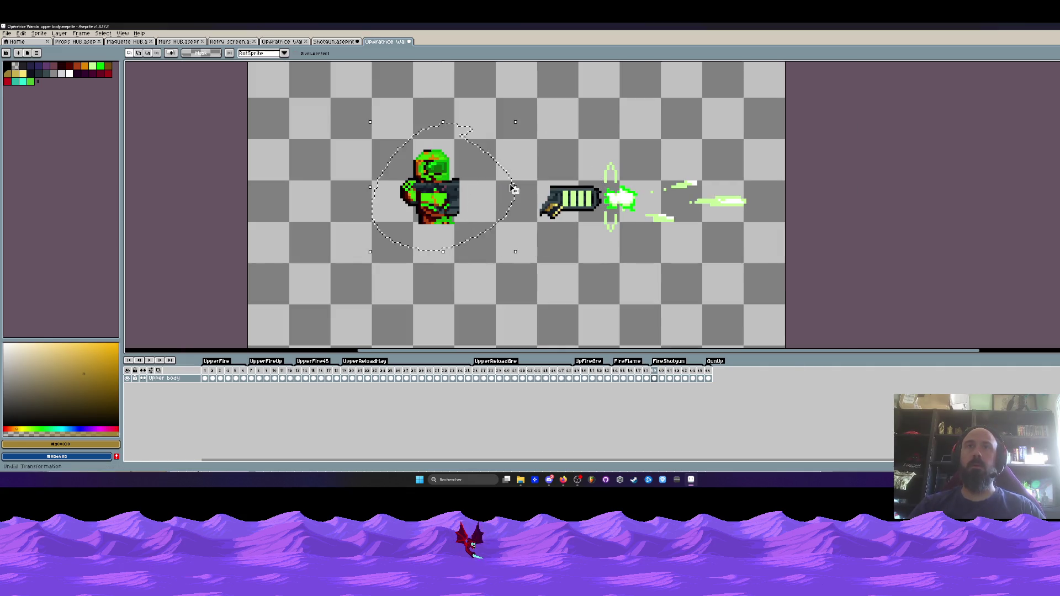
key("ctrl+y")
key("ctrl+y")
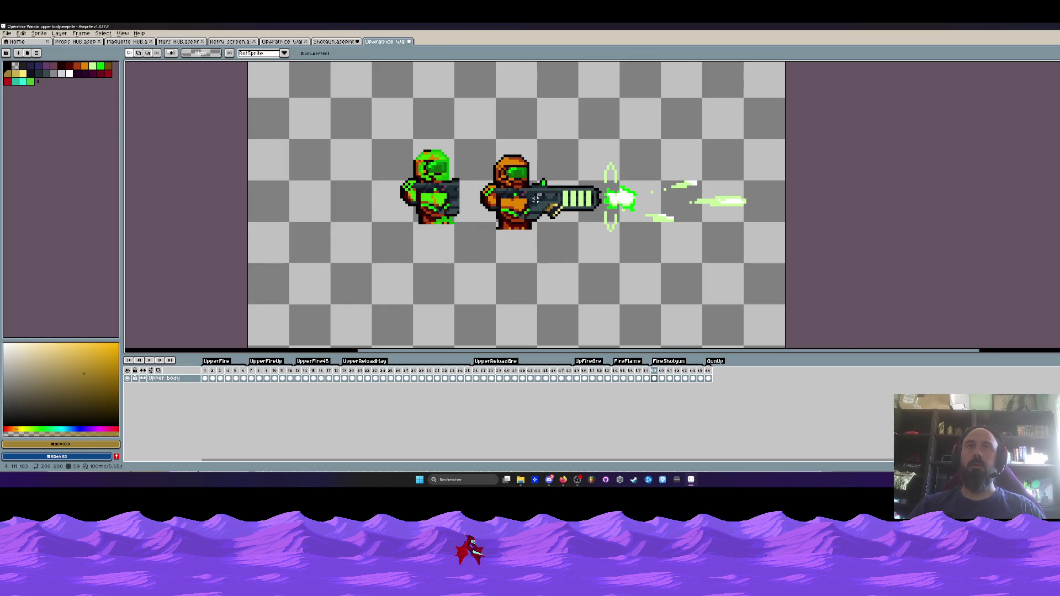
scroll(536, 200, "up", 1)
left_click_drag(476, 378, 655, 377)
- Compare frames 59–60 against frames 36–37 and restore the selection around the orange soldier
left_click(478, 378)
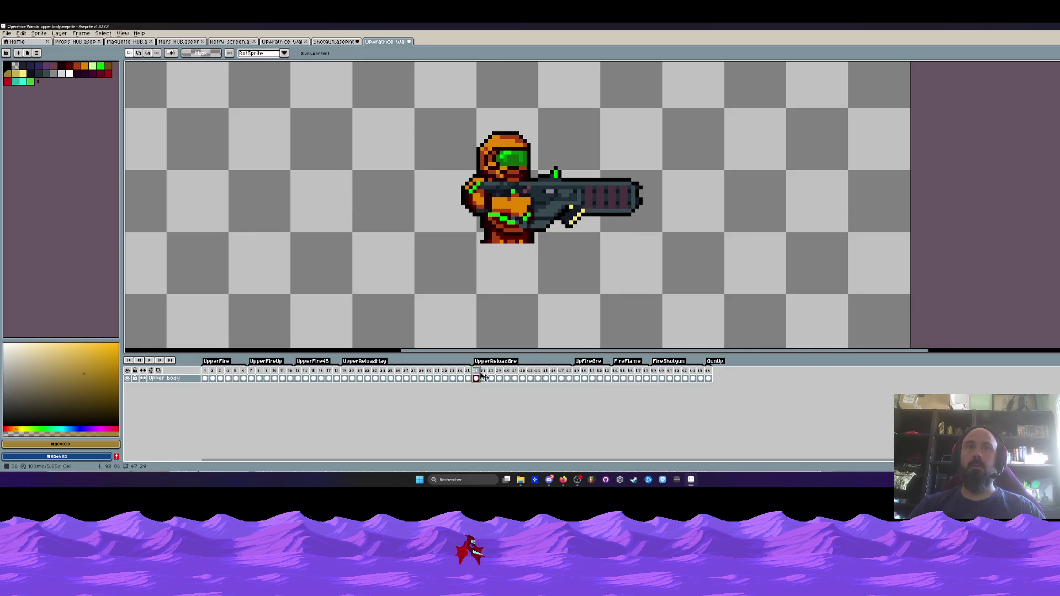
left_click(655, 377)
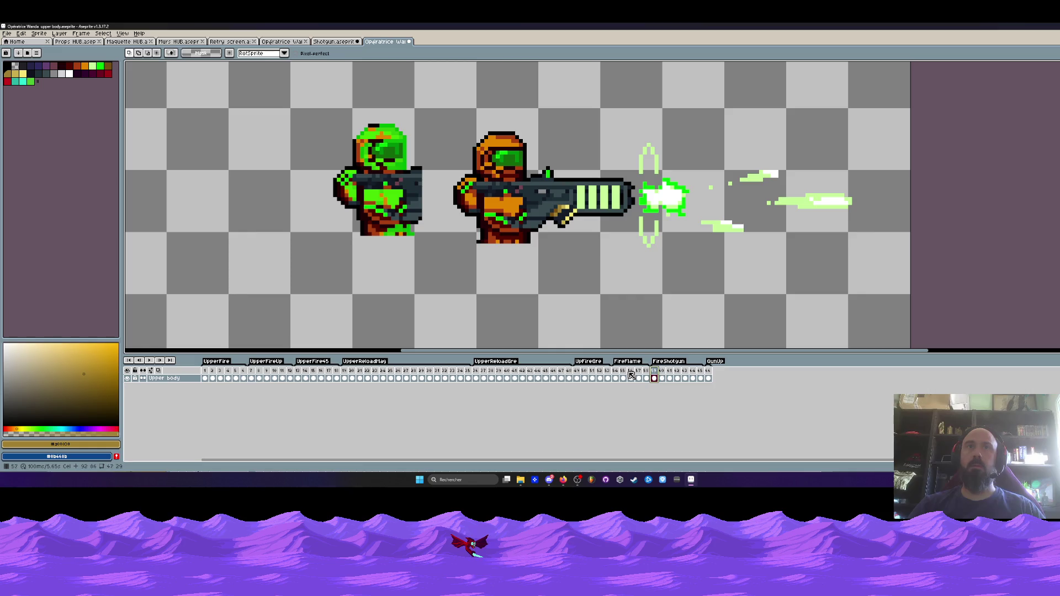
left_click(479, 378)
left_click(655, 378)
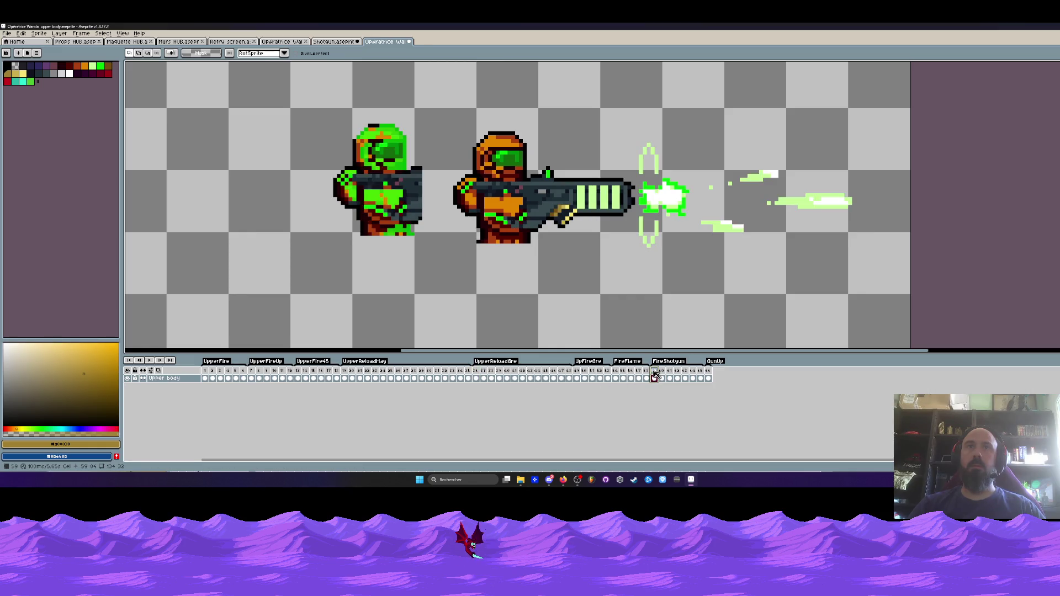
left_click(663, 377)
left_click_drag(665, 374, 660, 374)
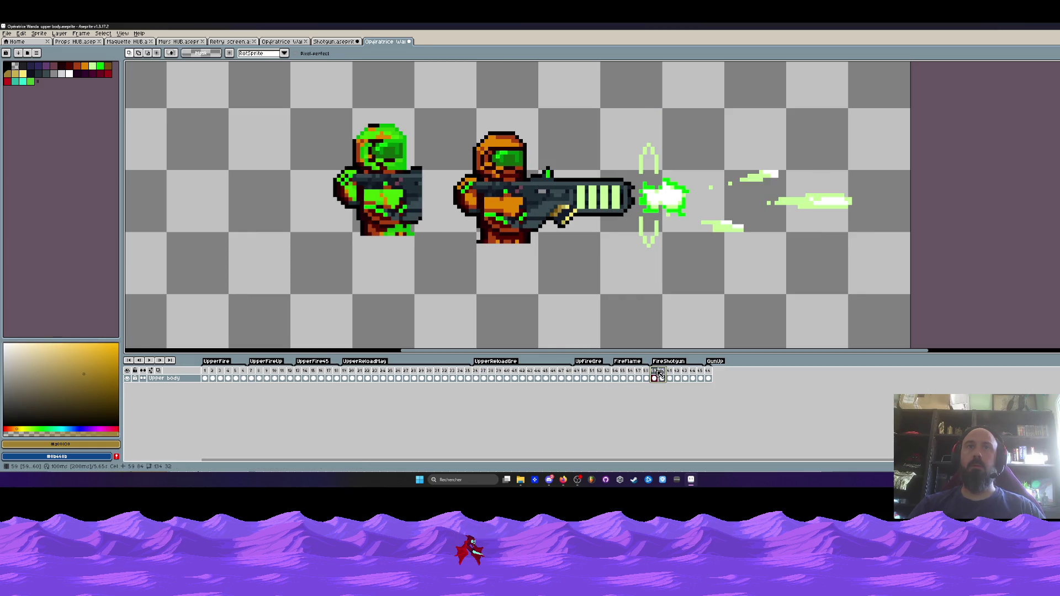
left_click_drag(476, 374, 485, 374)
left_click(655, 379)
scroll(479, 156, "down", 1)
key("ctrl+z")
key("ctrl+z")
key("ctrl+z")
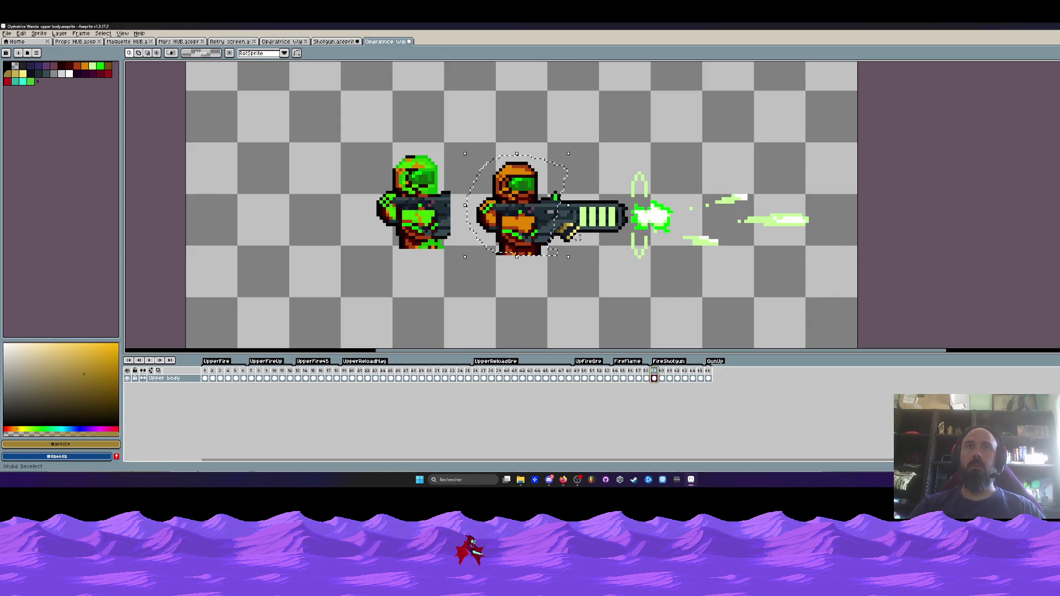
- Compare frames 49–50 with 59–60, then move the green copy's helmet onto the gunner's head
left_click(577, 377)
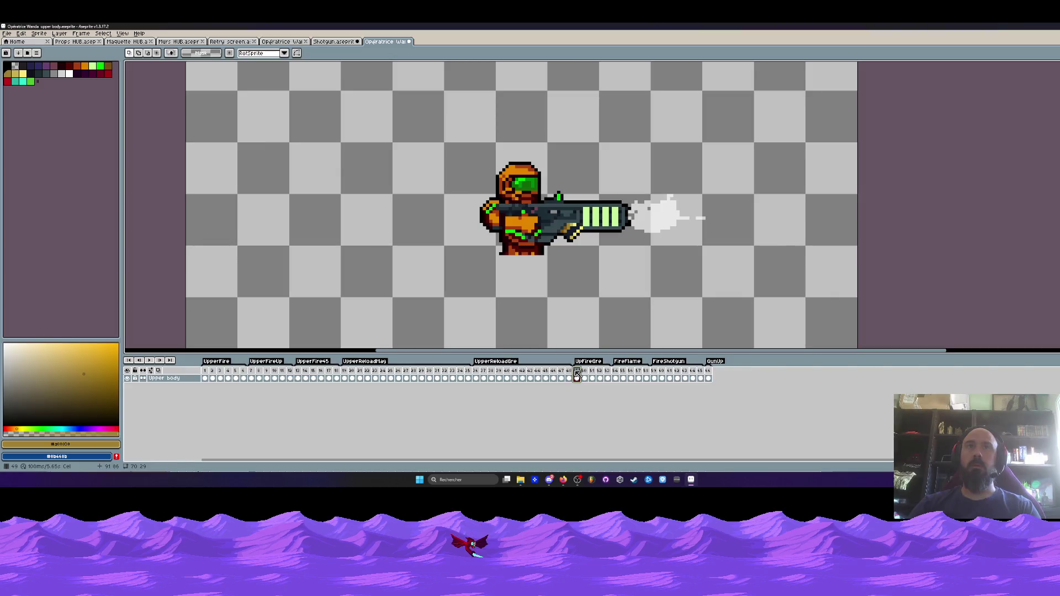
left_click_drag(577, 376, 585, 376)
left_click(659, 375)
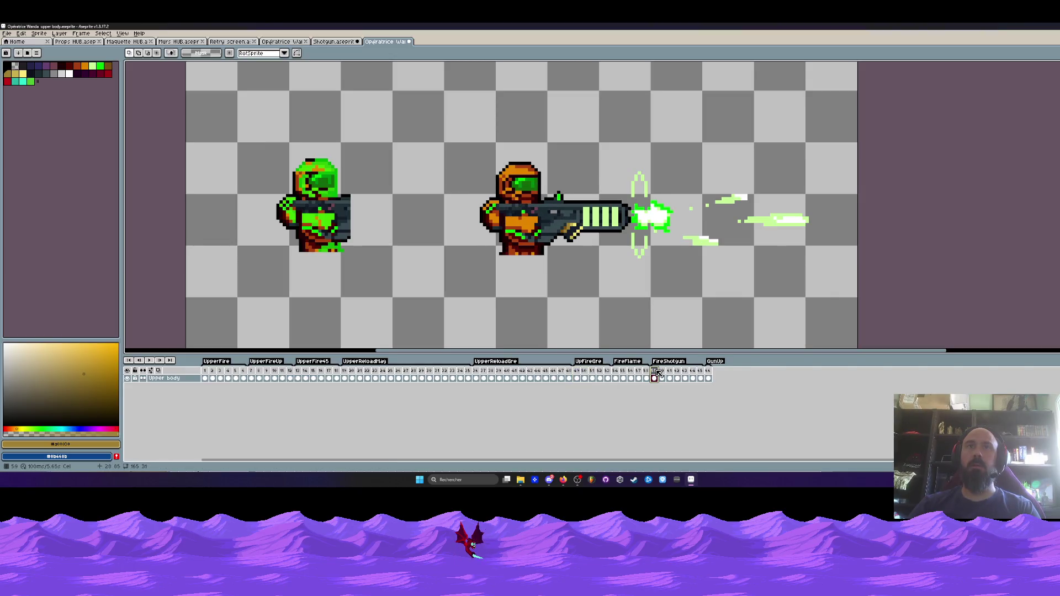
left_click(639, 379)
left_click(657, 374)
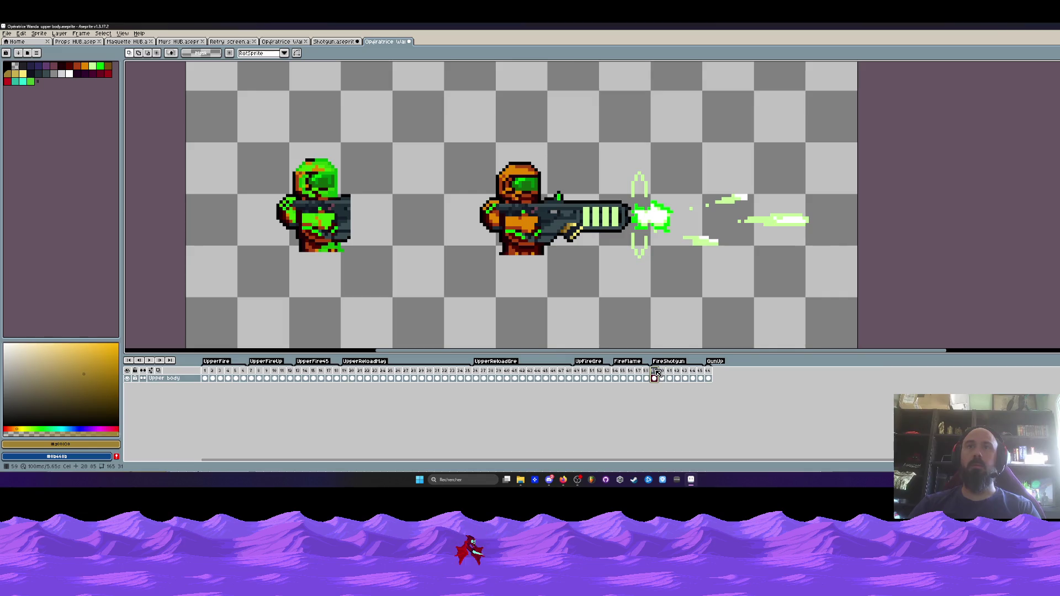
left_click_drag(657, 375, 665, 375)
left_click(577, 375)
left_click(657, 375)
scroll(365, 196, "up", 1)
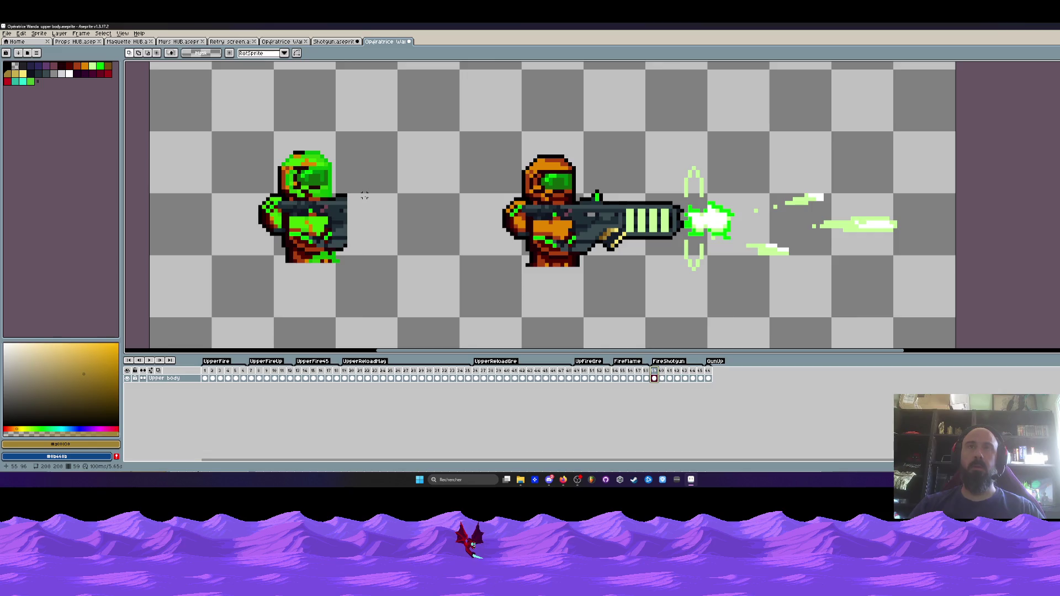
scroll(316, 181, "up", 1)
mouse_move(333, 200)
left_mouse_down()
mouse_move(248, 116)
mouse_move(332, 200)
mouse_move(370, 159)
mouse_move(628, 155)
mouse_move(648, 182)
left_mouse_up()
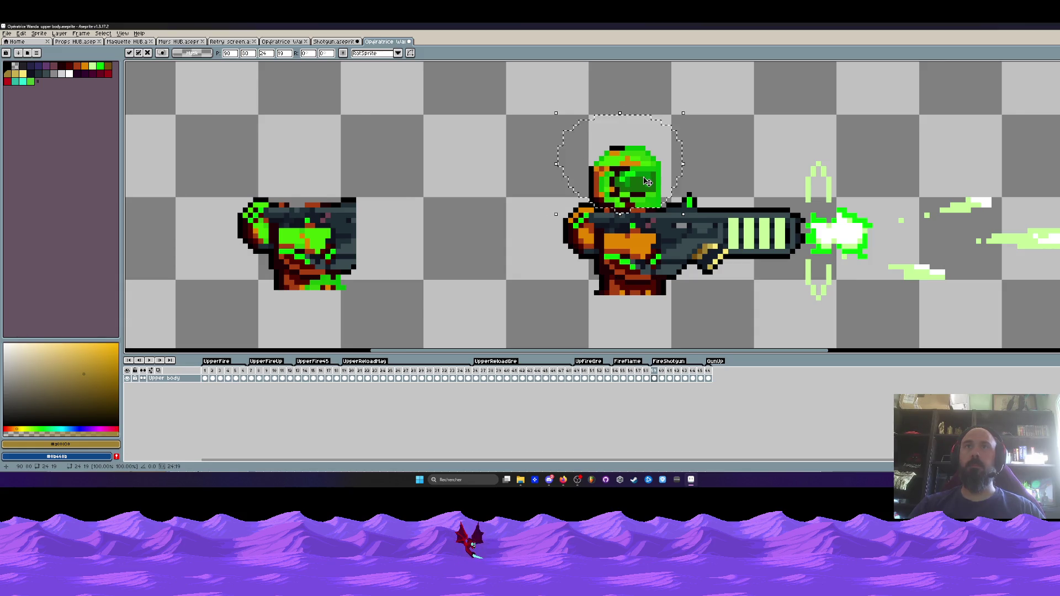
- Commit the helmet, then move the spare soldier's arms and torso onto the shotgun gunner
key("ctrl+d")
scroll(647, 182, "down", 1)
scroll(321, 208, "up", 2)
mouse_move(322, 208)
left_mouse_down()
mouse_move(414, 256)
mouse_move(320, 207)
mouse_move(838, 234)
left_mouse_up()
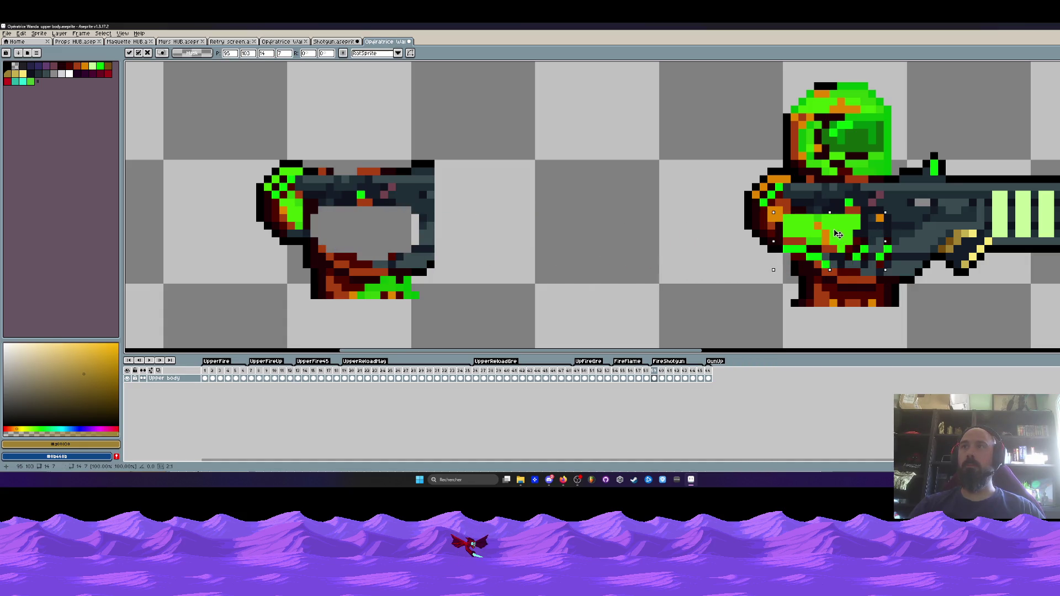
scroll(838, 234, "down", 1)
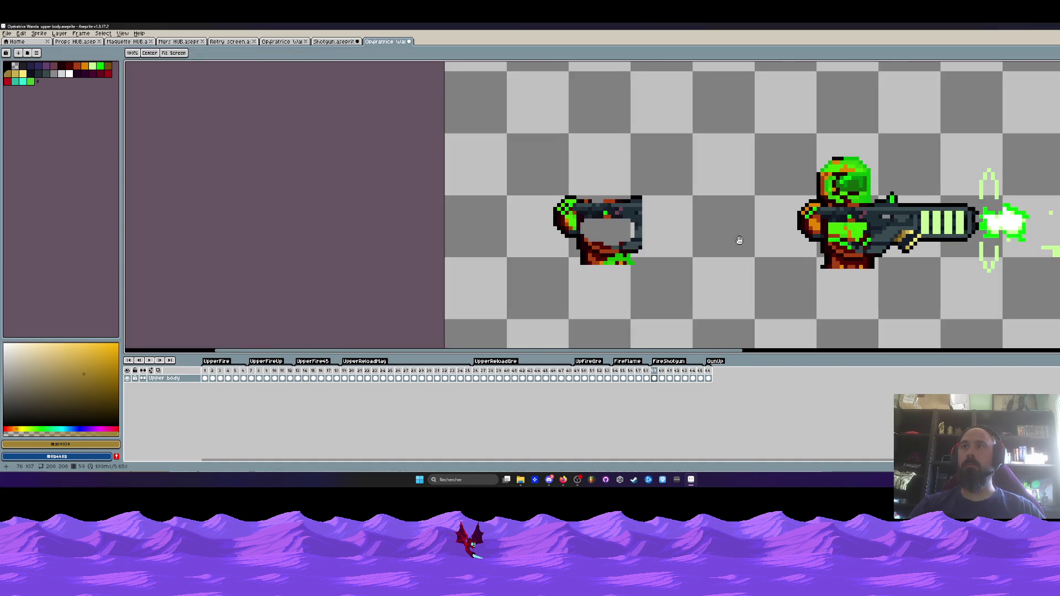
scroll(739, 240, "up", 1)
left_click_drag(572, 243, 574, 247)
left_click_drag(500, 147, 451, 221)
left_click_drag(487, 185, 809, 185)
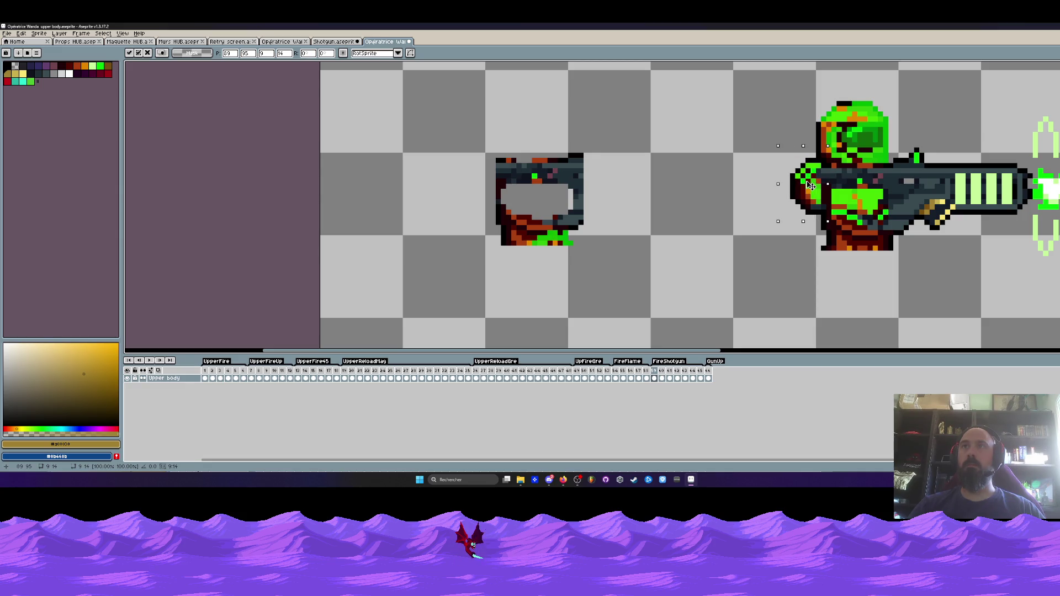
key("Return")
- Delete the leftover piece on the left and play the animation to check it
scroll(803, 182, "down", 2)
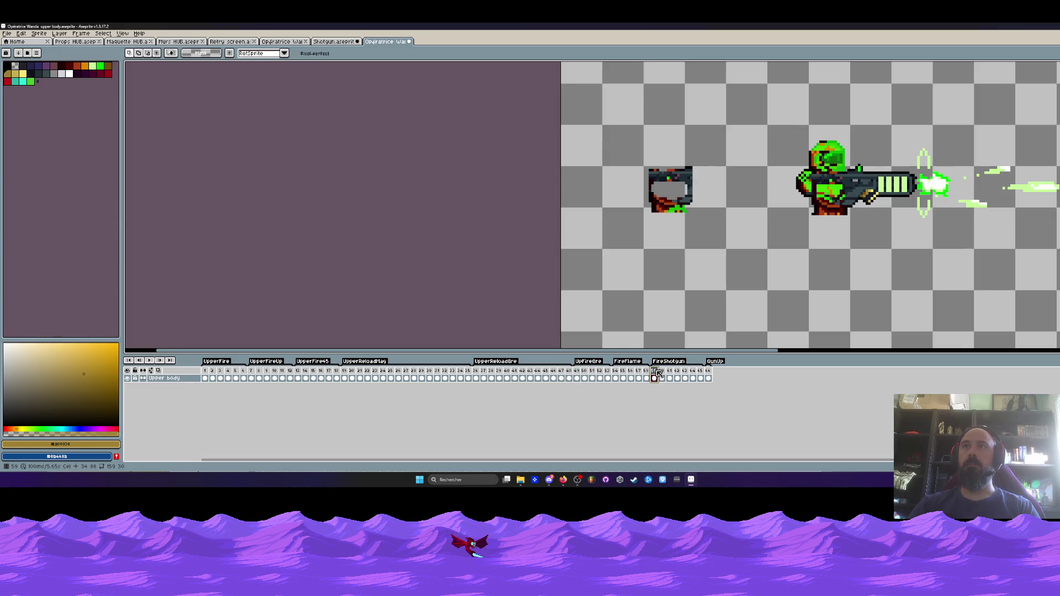
scroll(596, 225, "up", 3)
scroll(596, 226, "down", 2)
left_click_drag(631, 227, 596, 225)
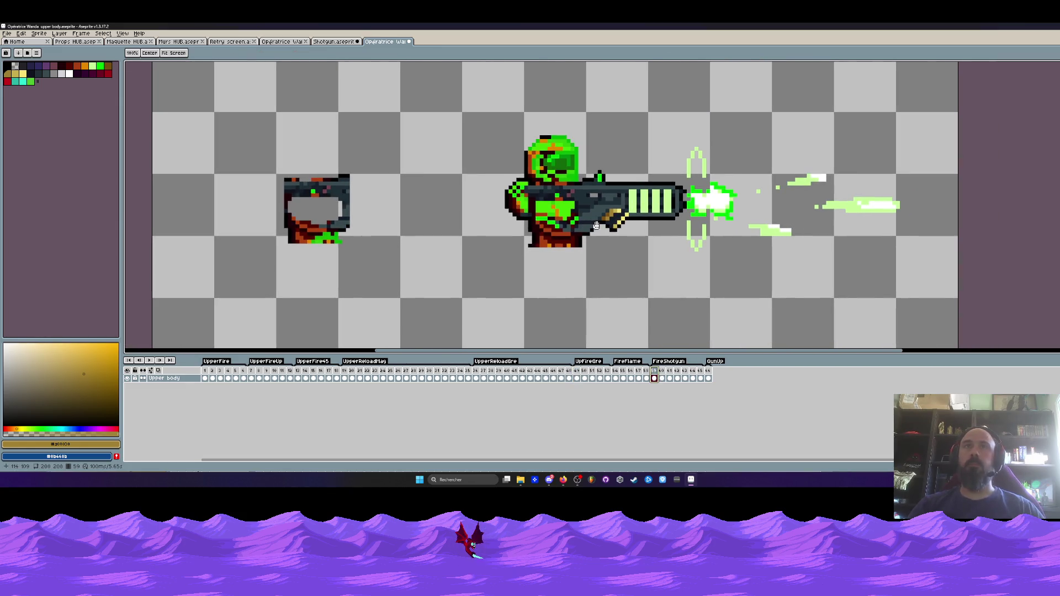
key("q")
left_click_drag(213, 130, 216, 133)
key("Delete")
key("Return")
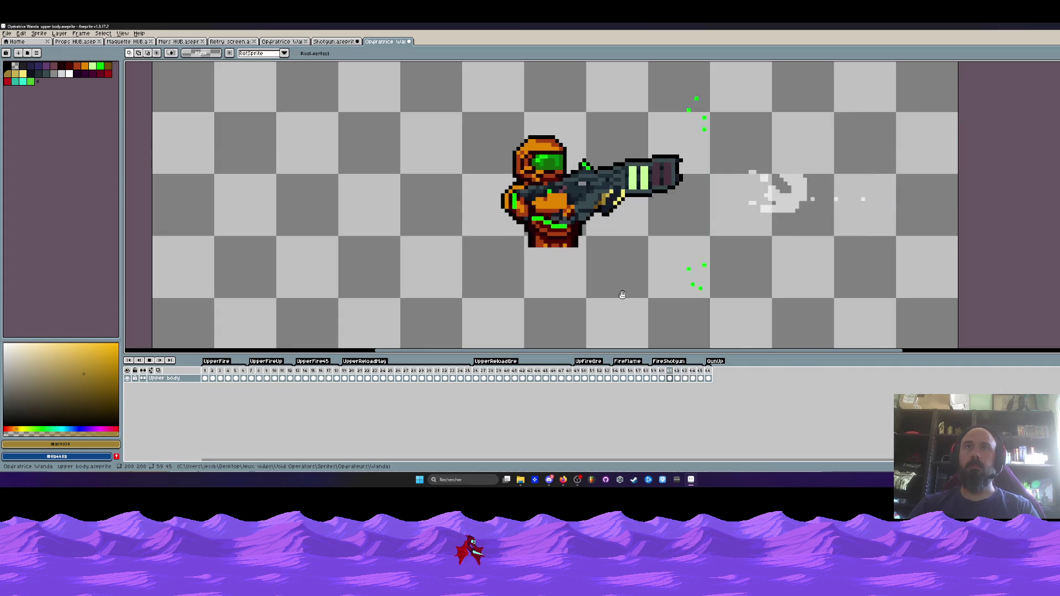
- Review the new firing frames 49–53 in the timeline, checking frames 50 and 52
scroll(622, 294, "down", 1)
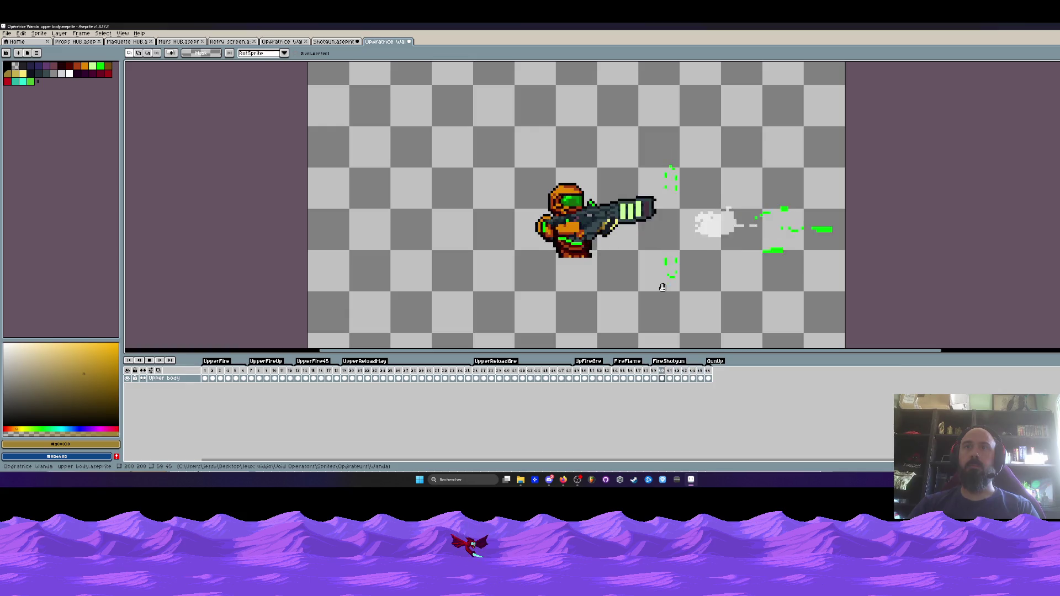
scroll(662, 288, "down", 2)
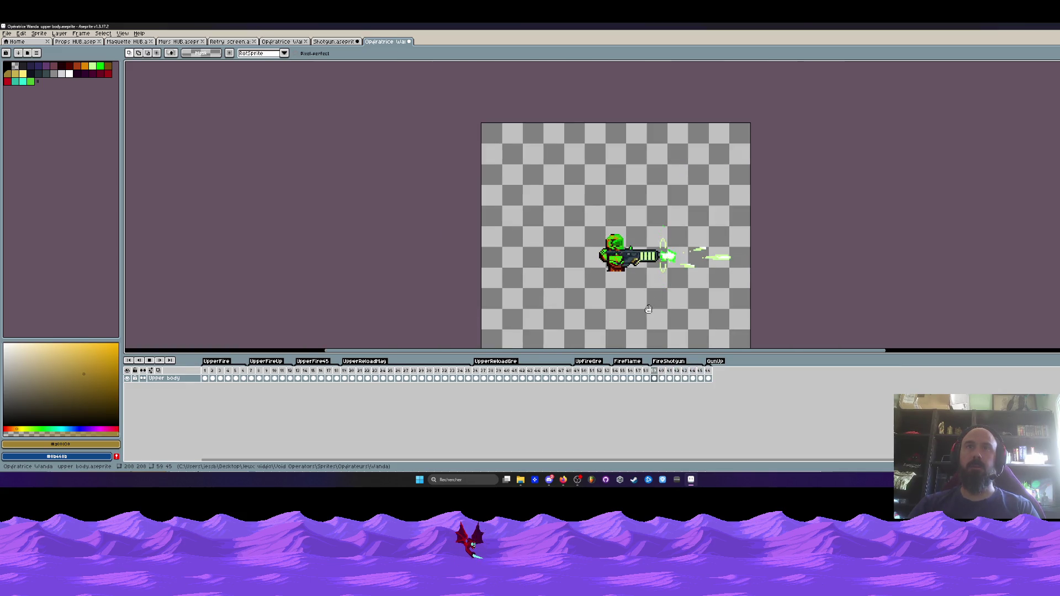
left_click_drag(577, 378, 661, 379)
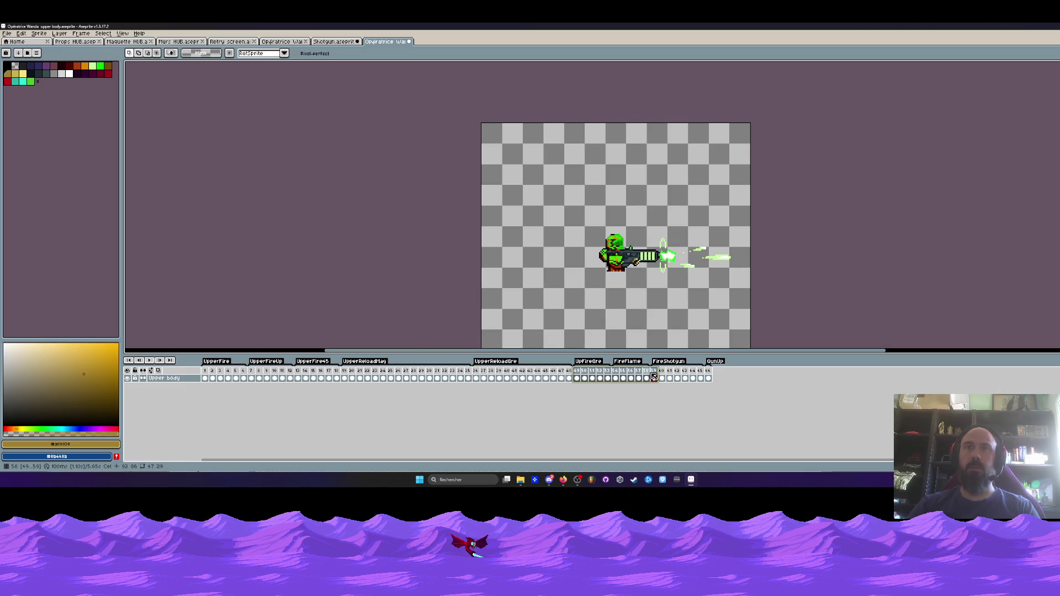
left_click(654, 378)
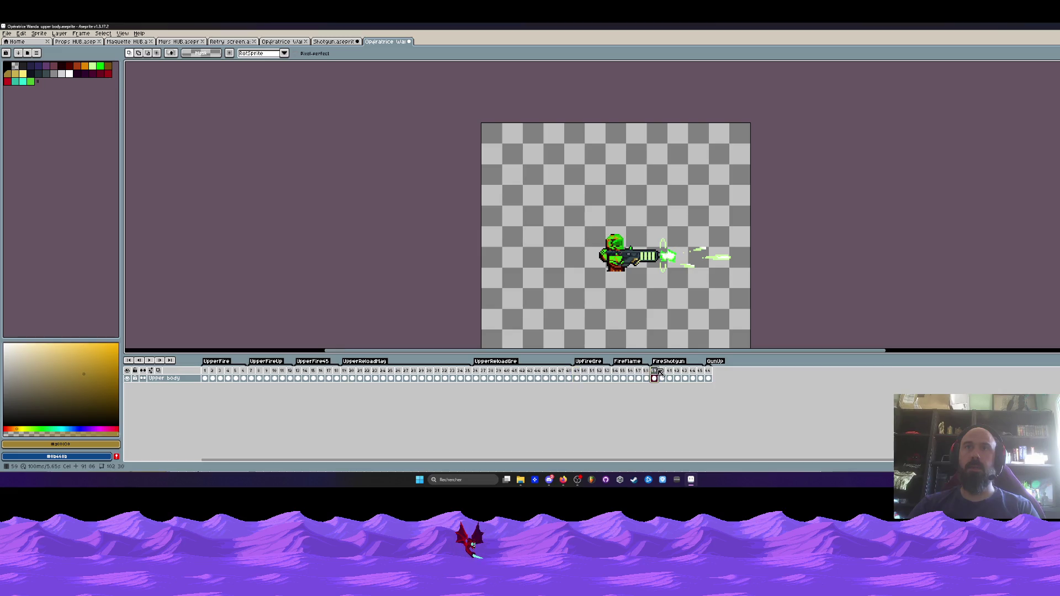
left_click(586, 378)
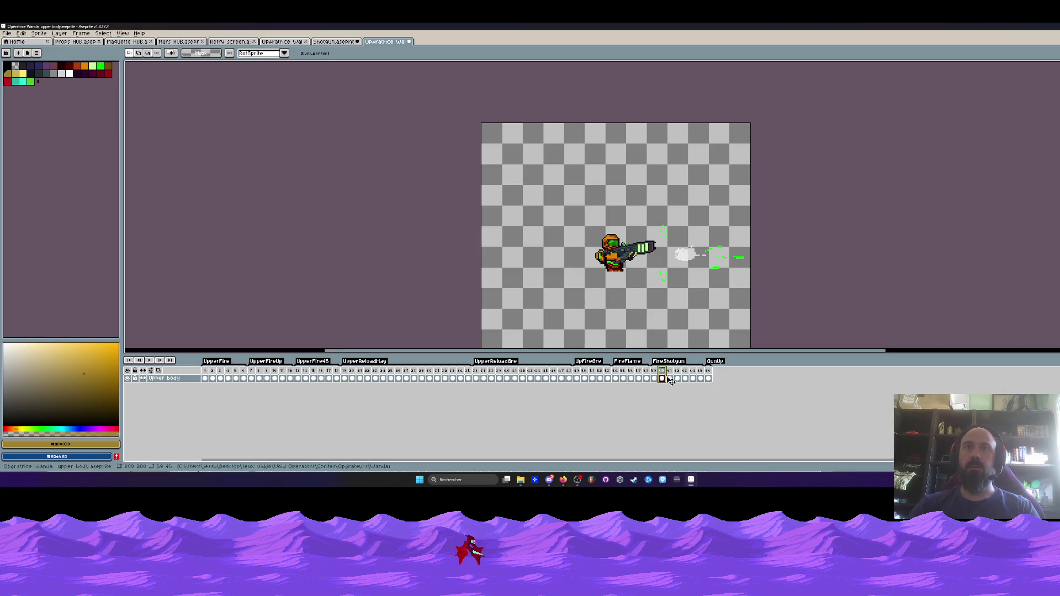
left_click(602, 378)
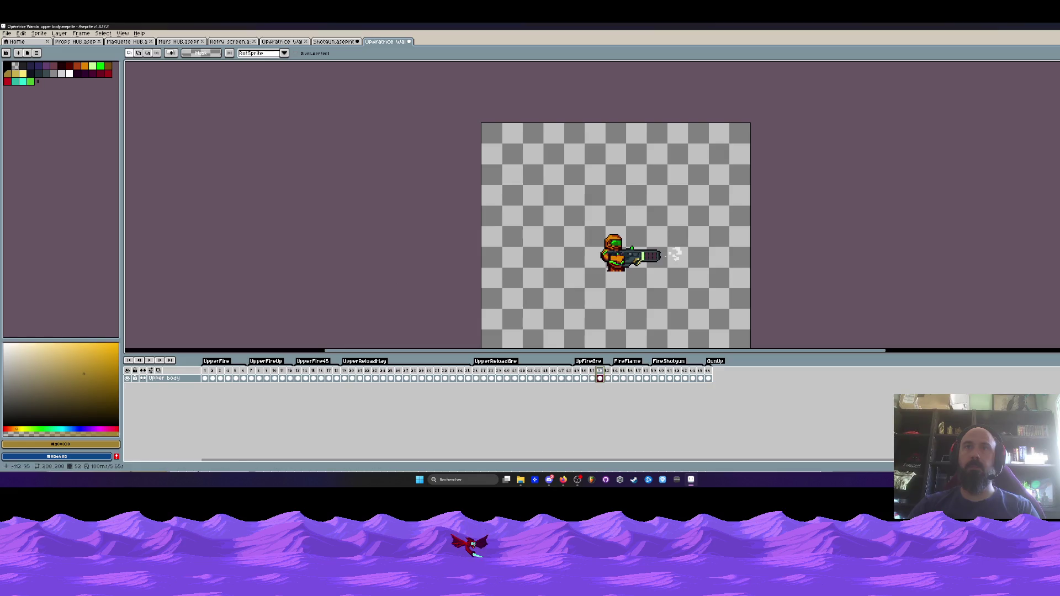
- Save and close the Opératrice Wanda sprite, then minimize Aseprite to reveal the Wanda folder
left_click(7, 33)
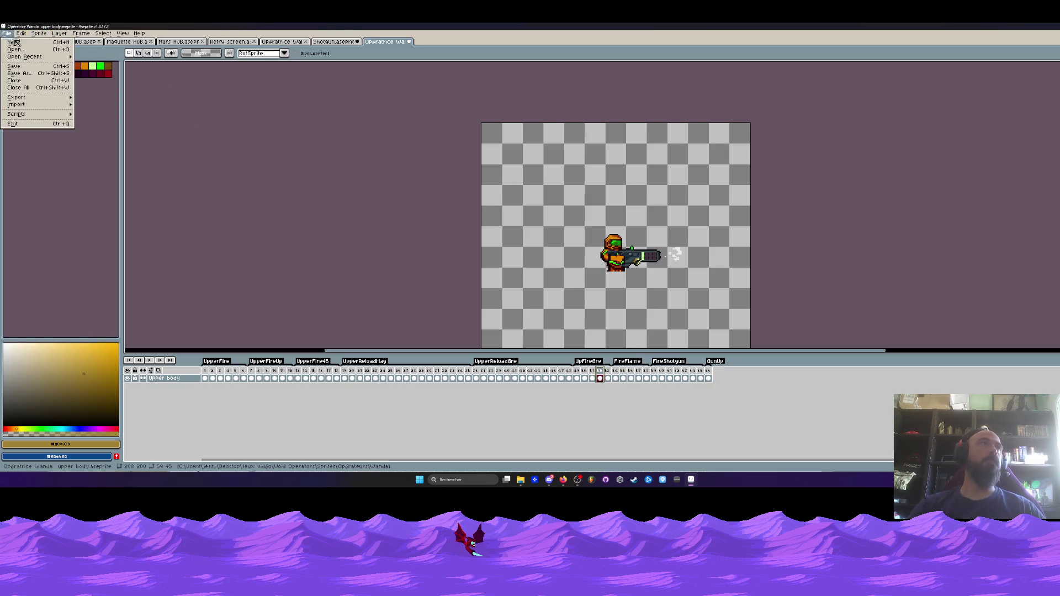
left_click(24, 67)
left_click(409, 41)
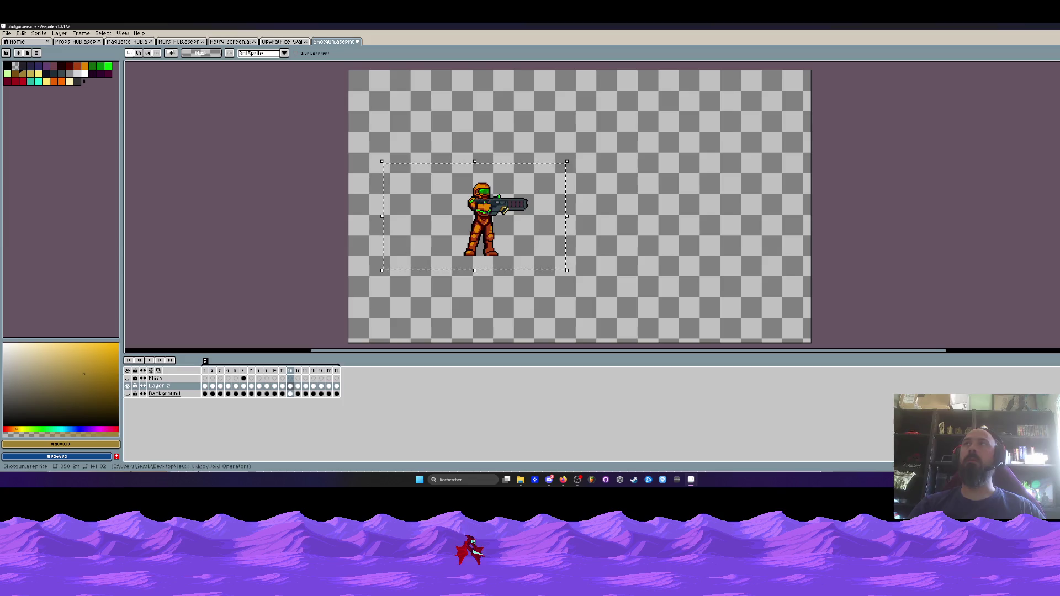
left_click(1011, 26)
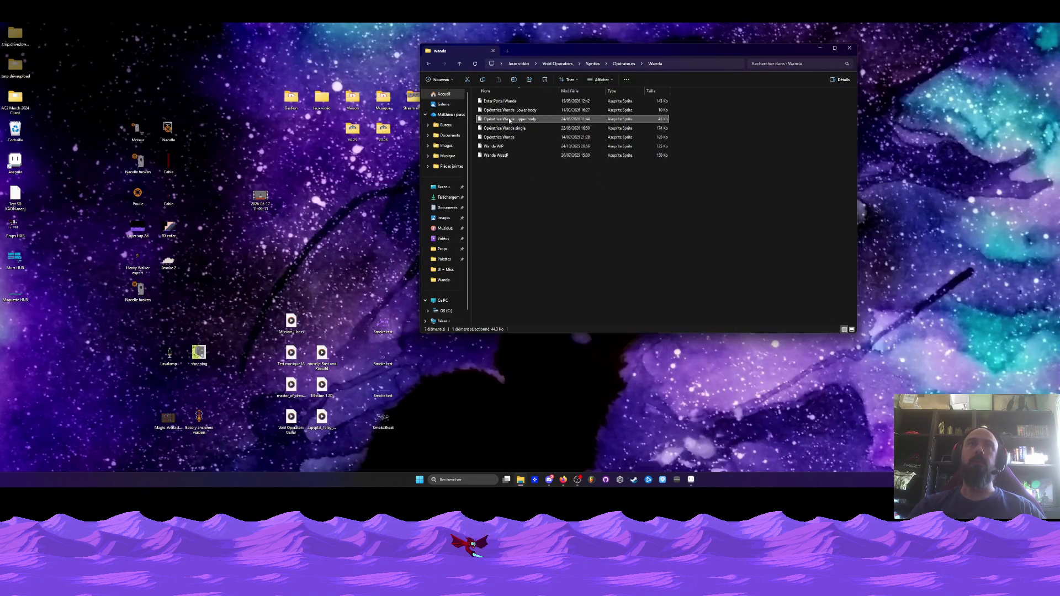
key("Return")
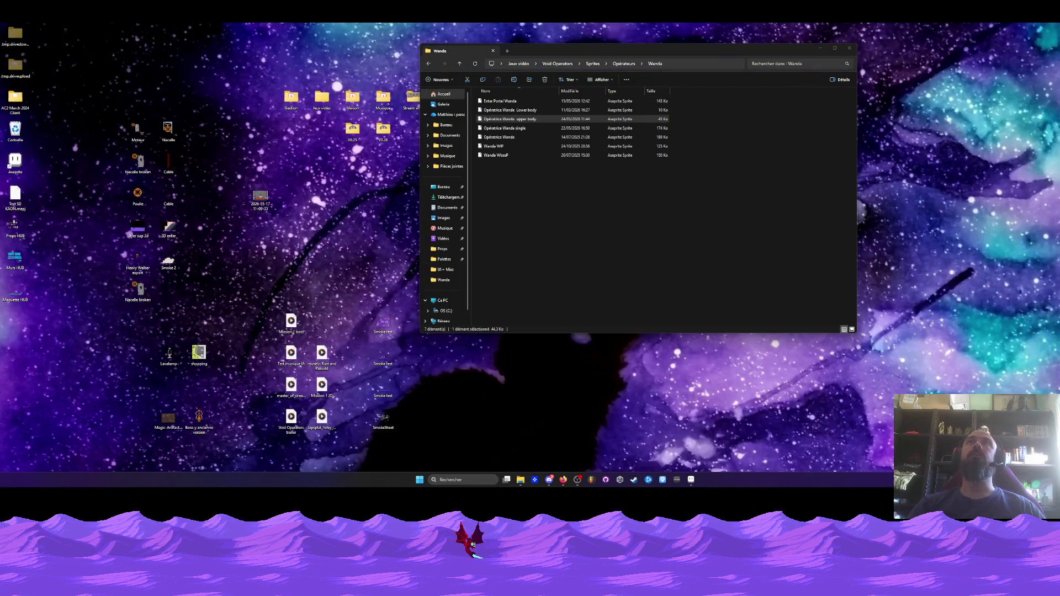
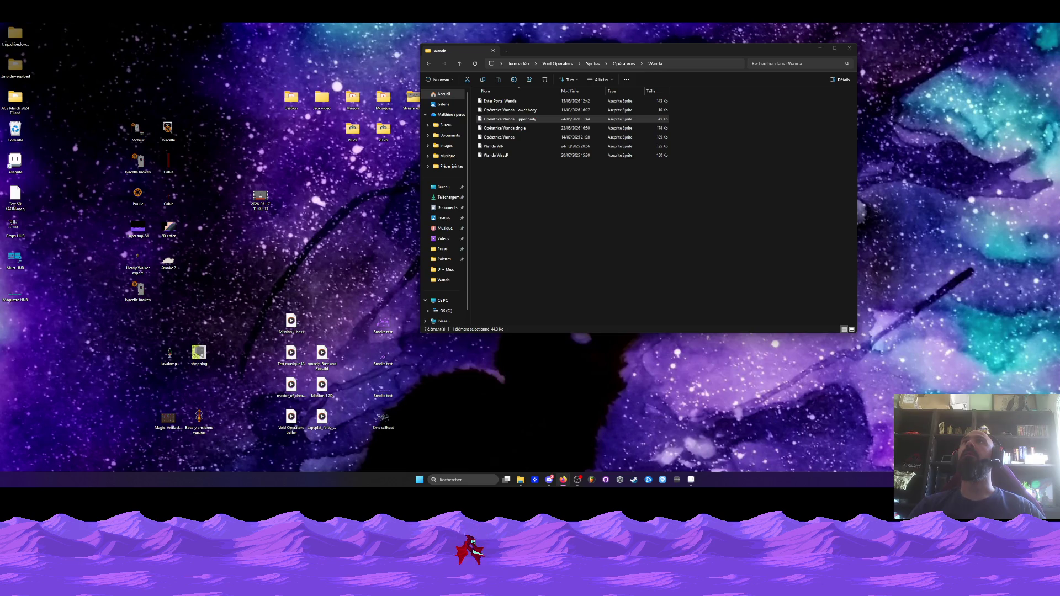
- Minimize the Wanda sprites folder window and return to Aseprite showing Shotgunsprite.aseprite
left_click(821, 49)
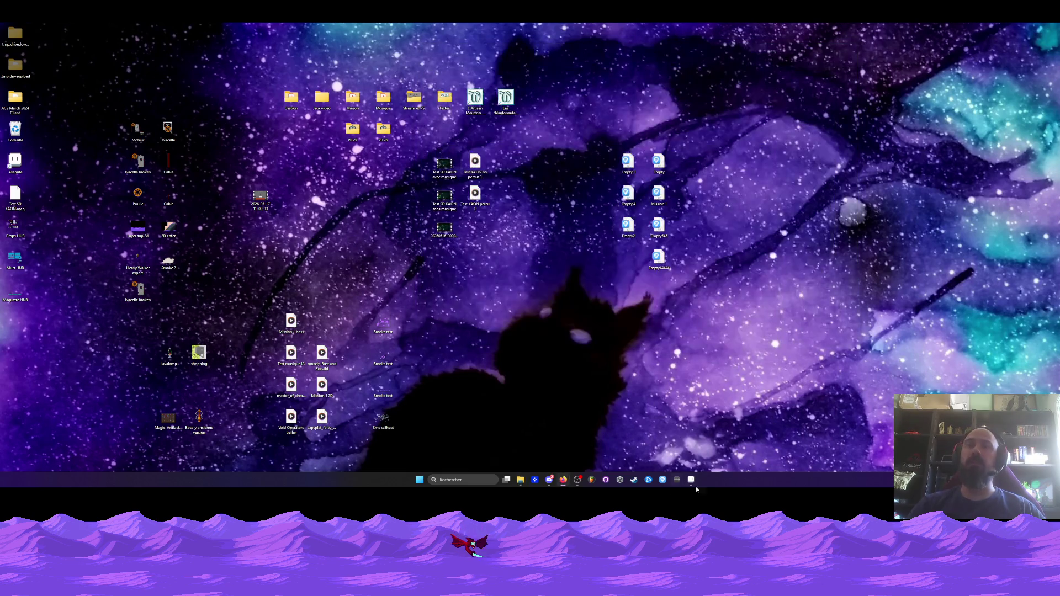
left_click(692, 479)
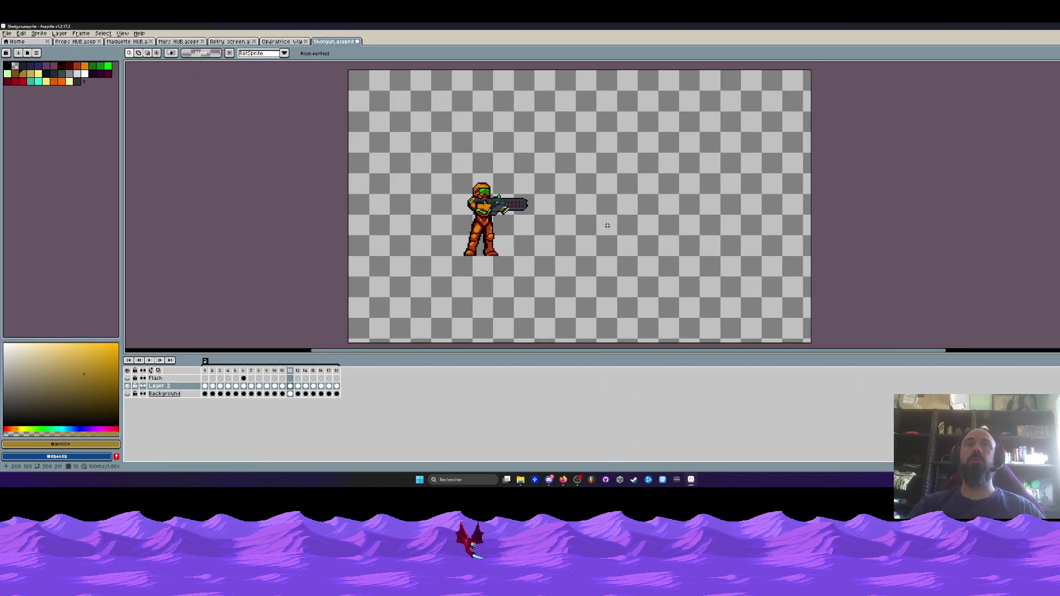
- Close the Opératrice Wanda and Shotgun sprites, discarding Shotgun's changes, and switch to Murs HUB.aseprite
scroll(607, 225, "down", 3)
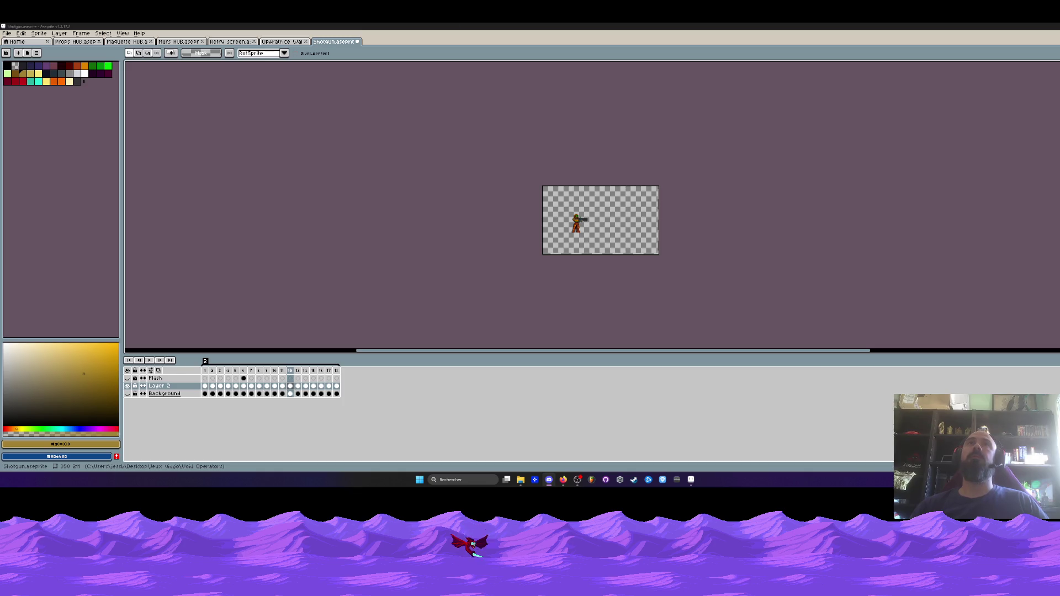
key("ctrl+shift+Tab")
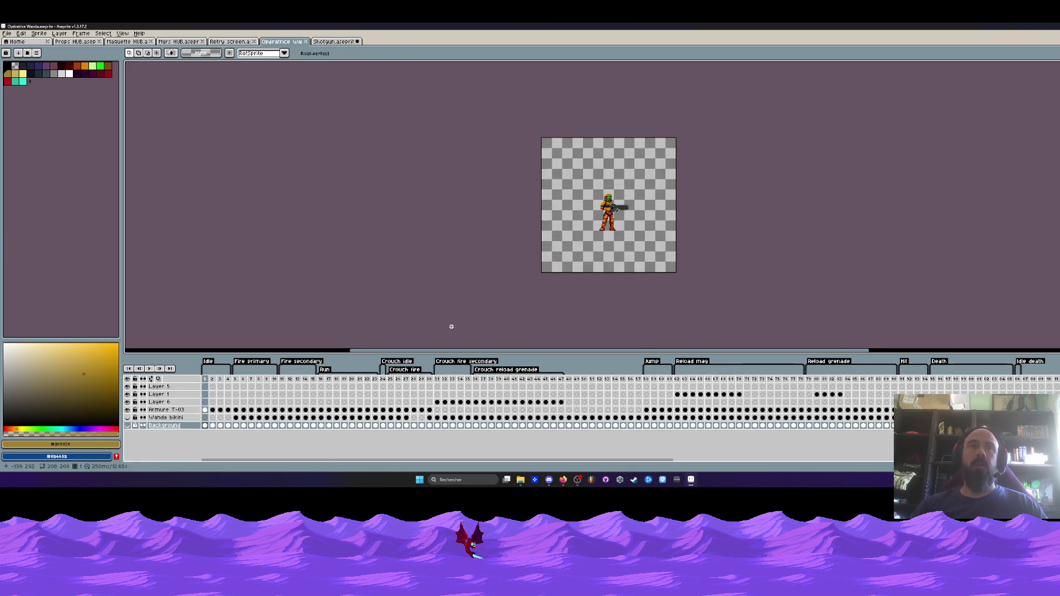
left_click(305, 41)
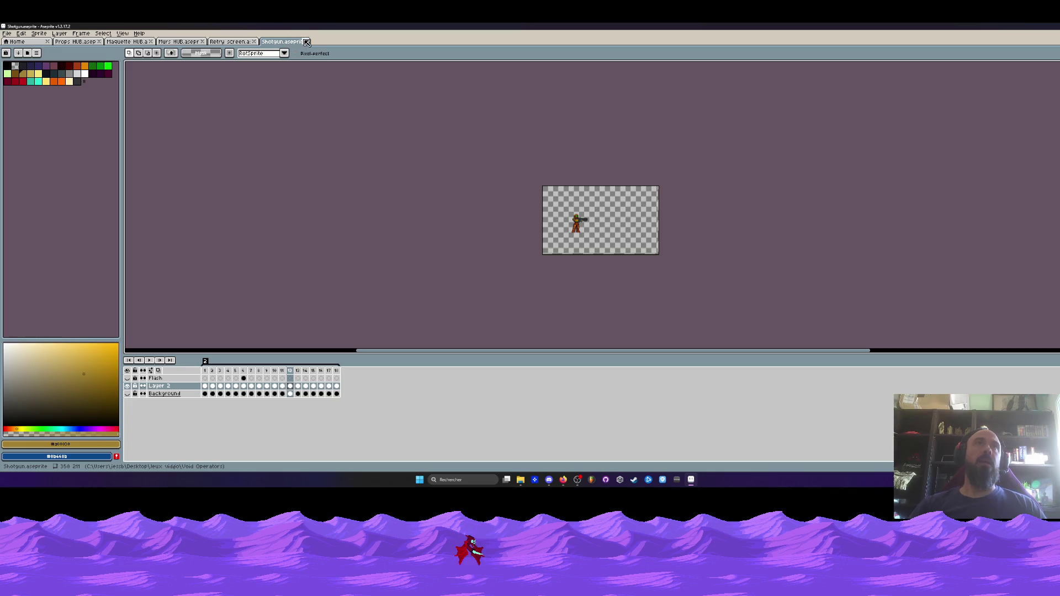
left_click(306, 41)
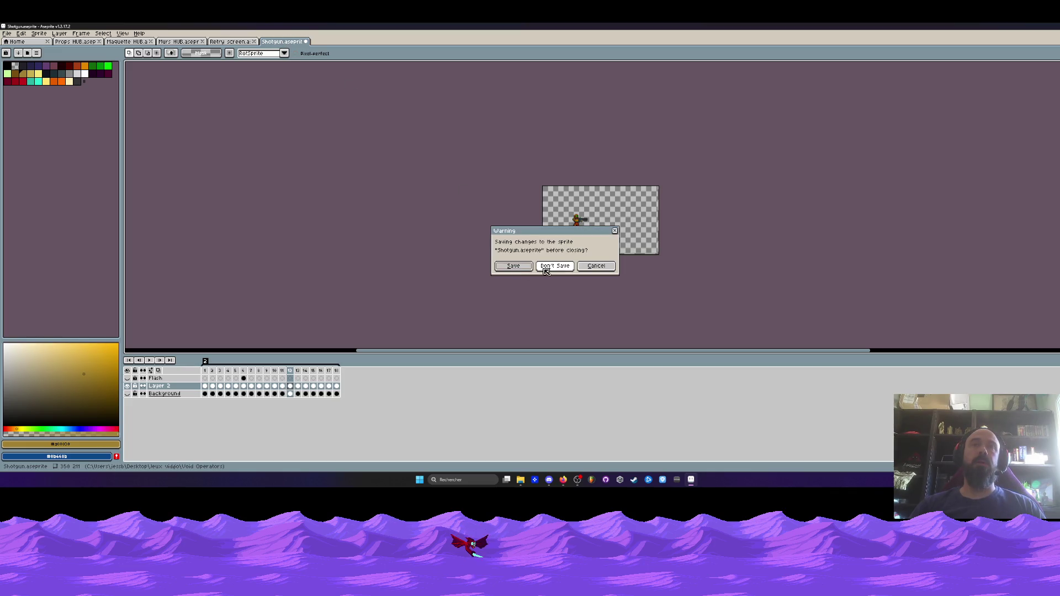
left_click(554, 266)
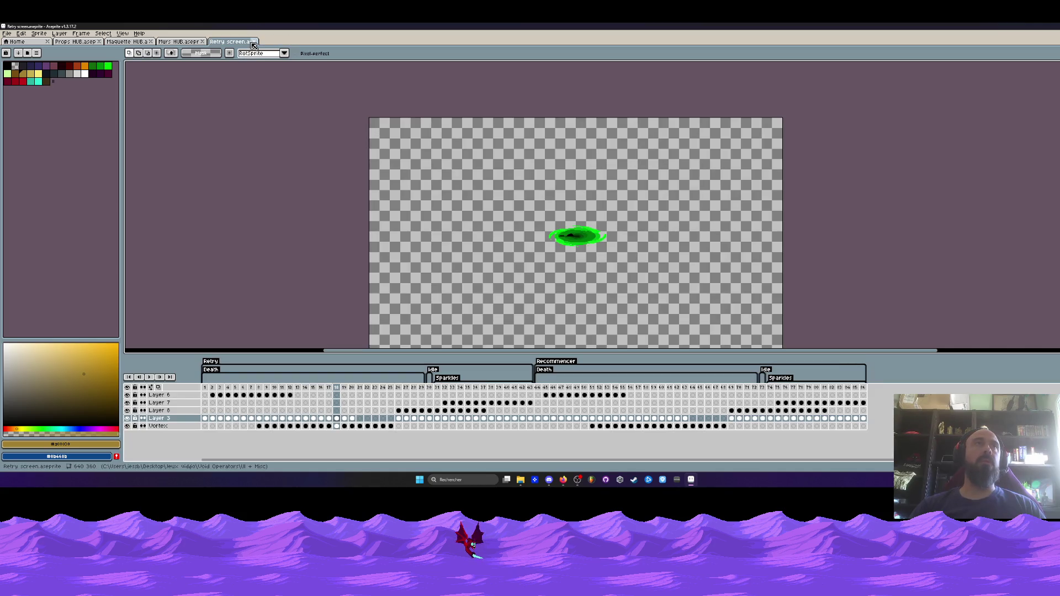
left_click(191, 42)
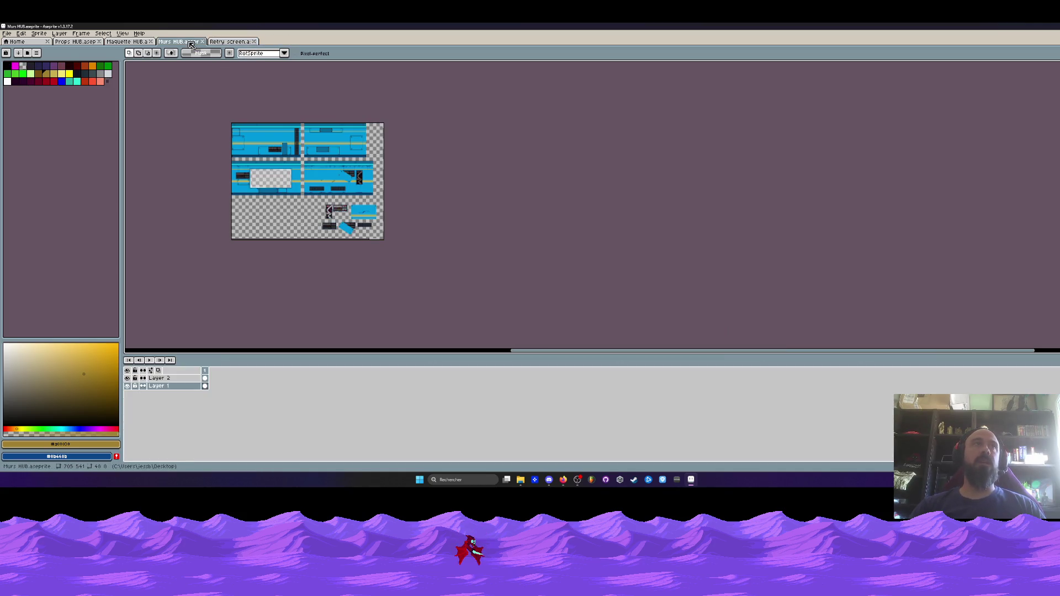
- Select the area at the wall's right edge, undoing an accidental outlined rectangle first
scroll(298, 143, "up", 1)
scroll(297, 127, "up", 3)
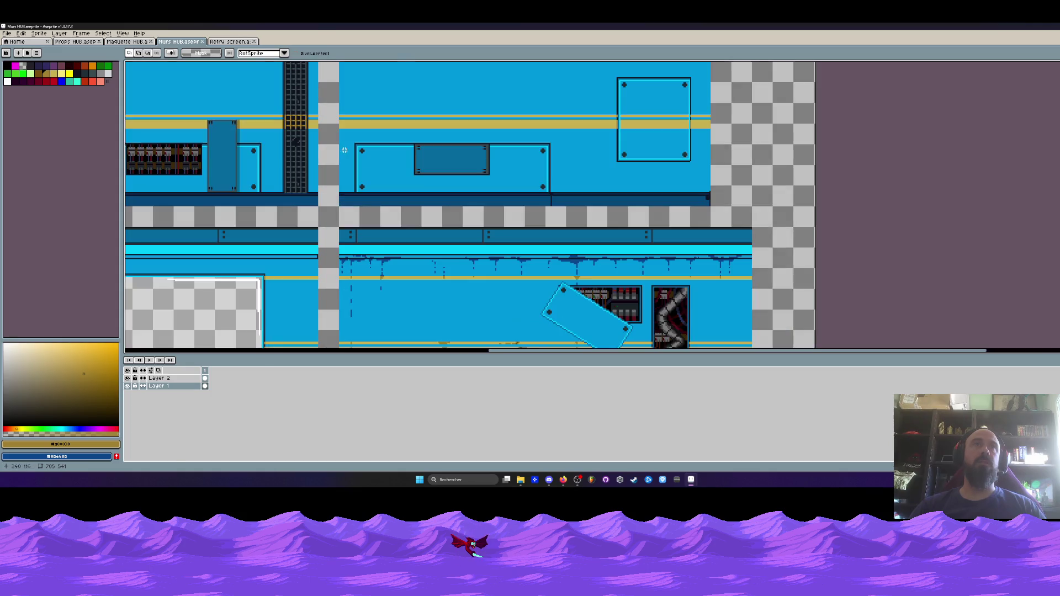
scroll(438, 221, "down", 1)
scroll(542, 185, "up", 1)
left_click_drag(541, 184, 541, 202)
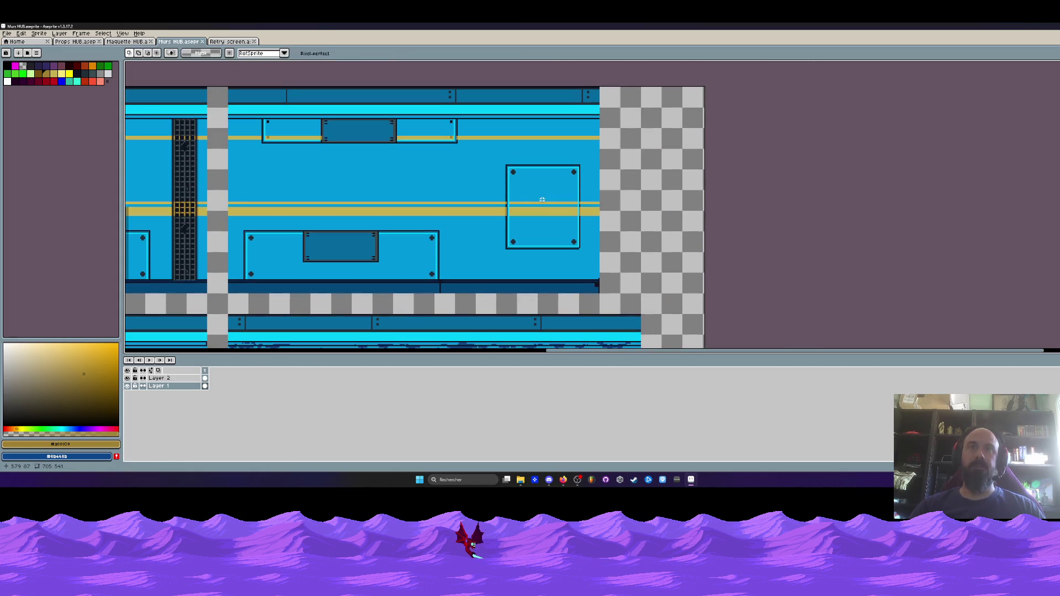
scroll(549, 274, "up", 2)
scroll(550, 274, "up", 2)
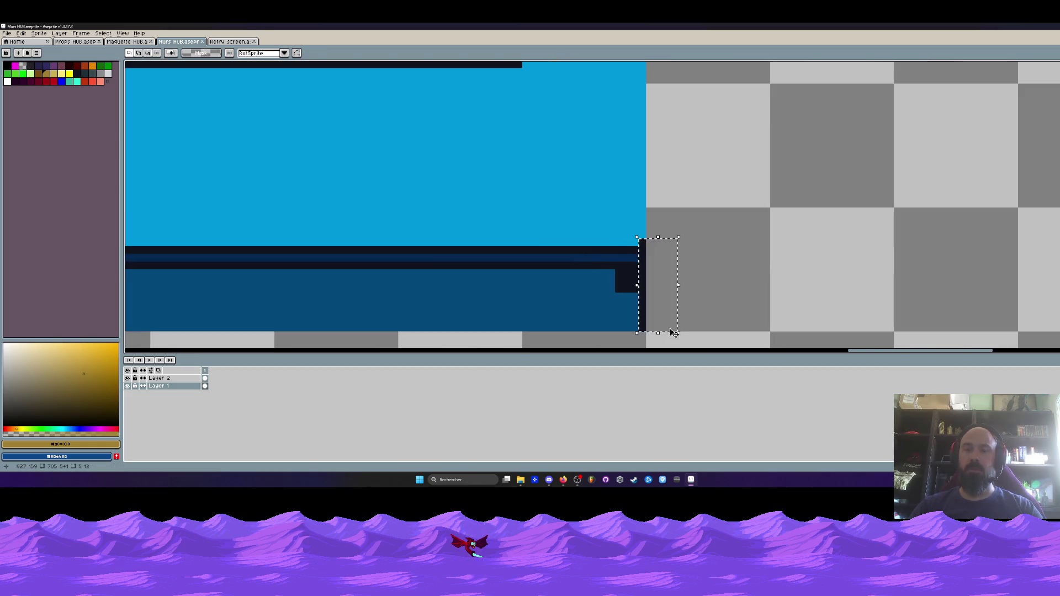
left_click_drag(619, 250, 682, 342)
key("ctrl+z")
mouse_move(468, 230)
left_mouse_down()
mouse_move(606, 315)
mouse_move(606, 328)
left_mouse_up()
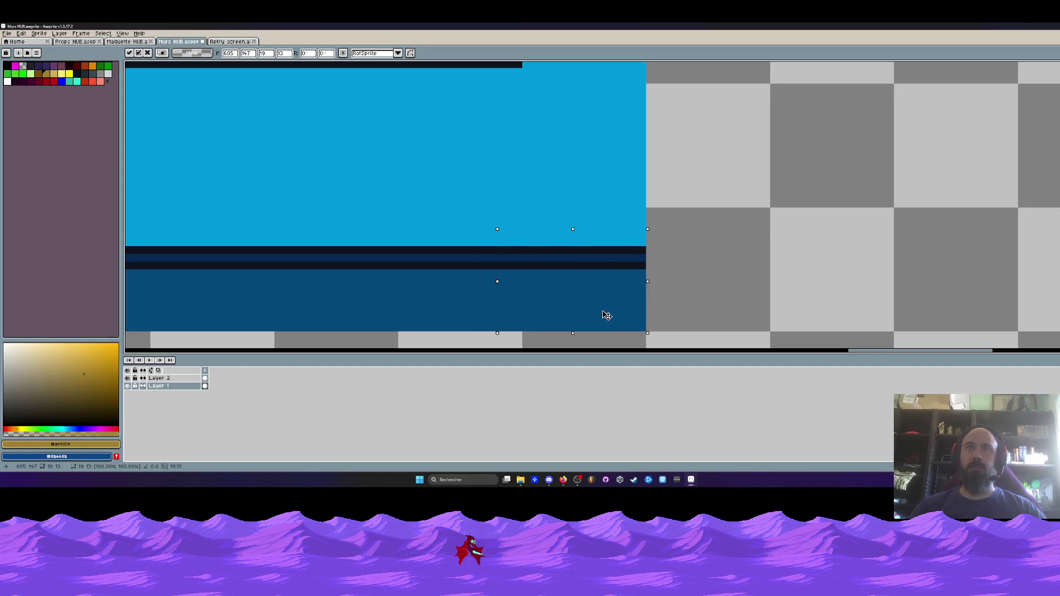
- Nudge the selected top-row wall panel to the right and commit the move
scroll(586, 188, "down", 4)
scroll(586, 189, "up", 2)
mouse_move(586, 188)
left_mouse_down()
mouse_move(600, 189)
mouse_move(616, 222)
mouse_move(643, 215)
mouse_move(624, 205)
left_mouse_up()
key("m")
scroll(609, 187, "up", 1)
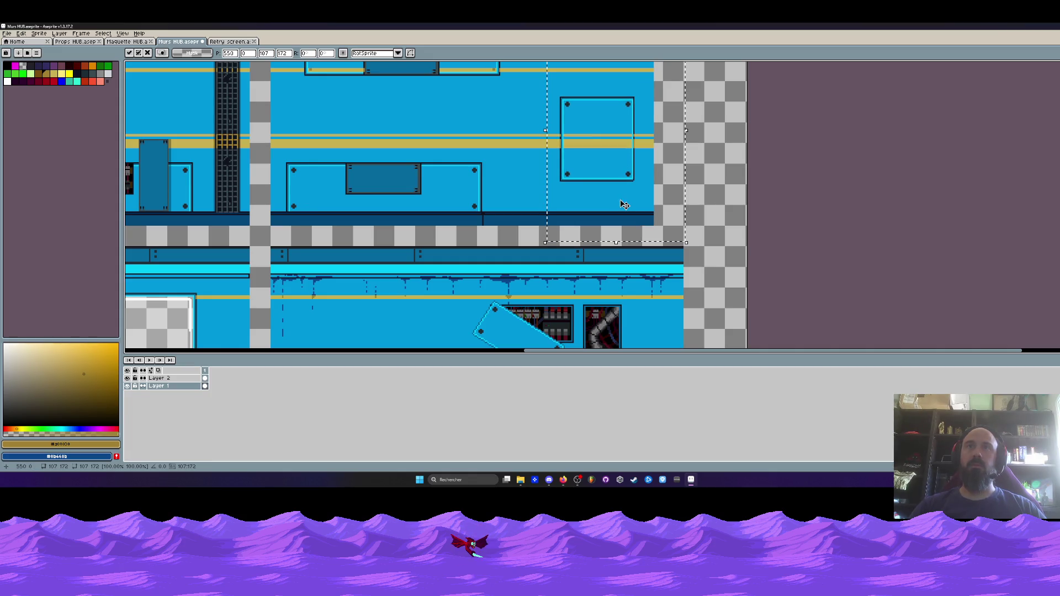
key("Right")
key("Right")
key("Right")
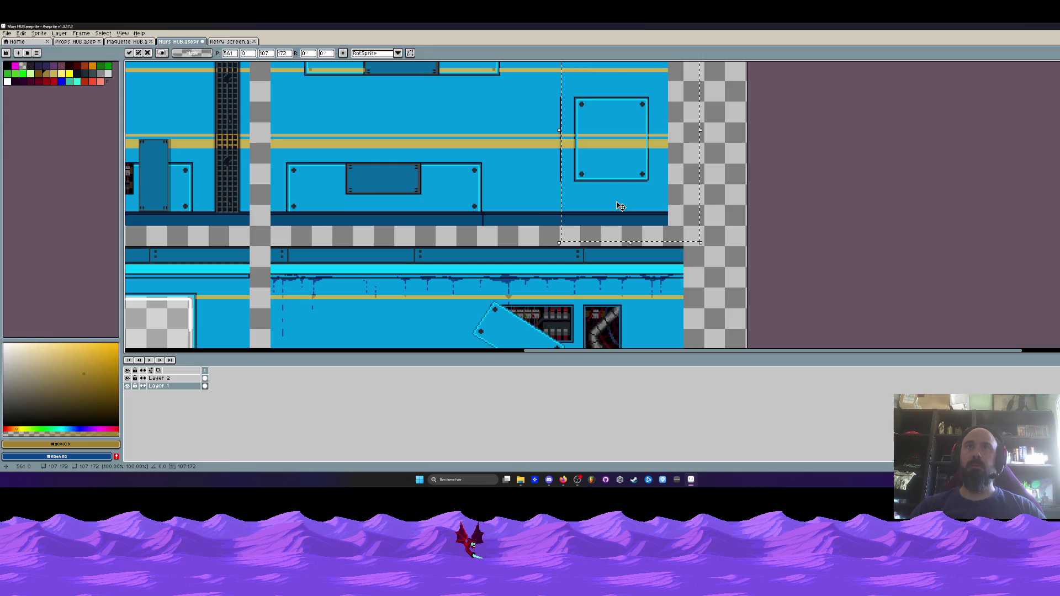
key("Return")
- Select another wall chunk, shift it right and commit it
scroll(616, 203, "down", 1)
mouse_move(571, 102)
left_mouse_down()
mouse_move(654, 215)
mouse_move(612, 212)
mouse_move(663, 214)
left_mouse_up()
scroll(653, 214, "up", 2)
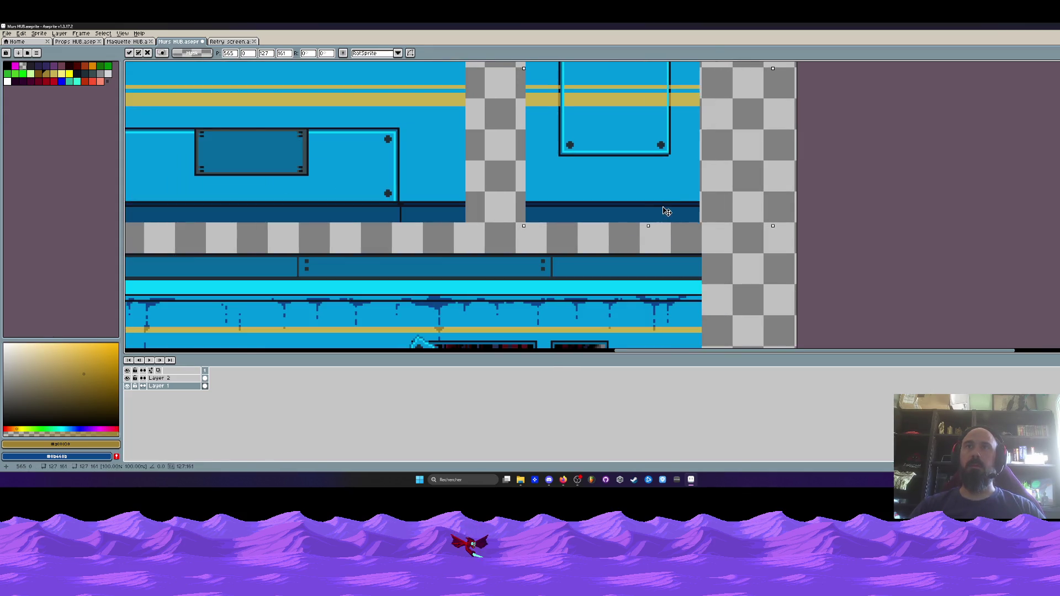
key("Return")
scroll(546, 226, "down", 2)
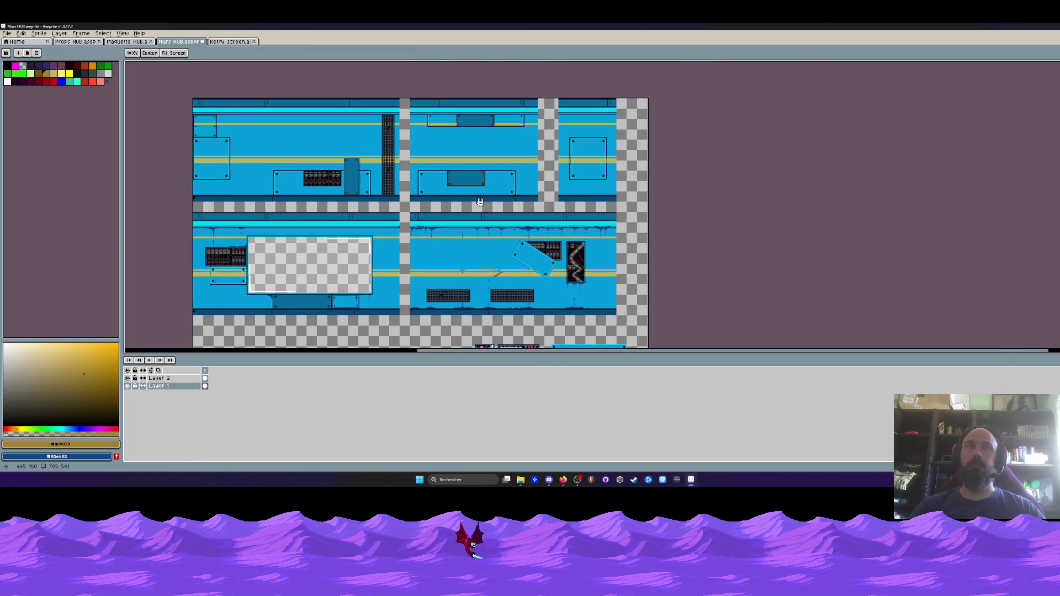
- Move a narrow full-height wall column left into the gap, line it up and drop it
left_click_drag(480, 202, 476, 222)
scroll(533, 144, "up", 1)
left_click_drag(587, 173, 581, 306)
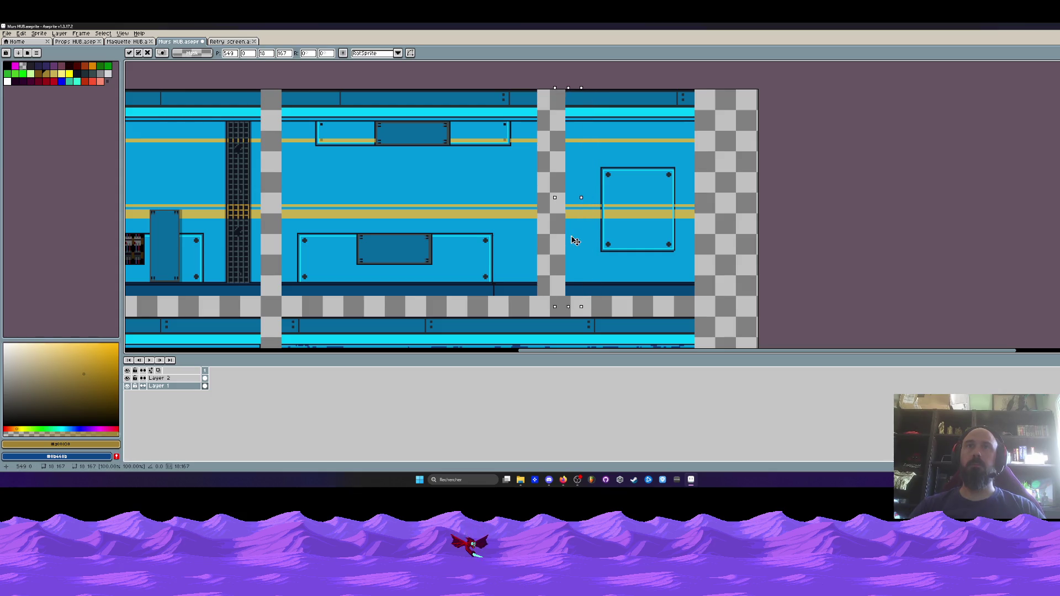
key("Right")
key("Right")
key("Right")
key("Up")
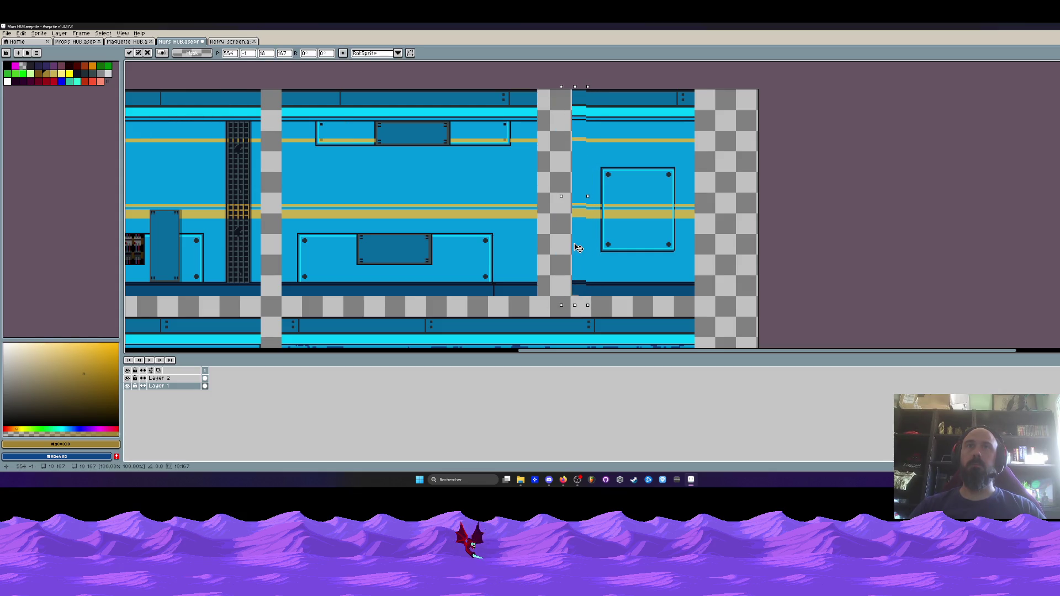
key("Left")
key("Left")
key("Left")
key("Down")
left_click_drag(576, 245, 558, 241)
key("Left")
key("Left")
key("Left")
key("Up")
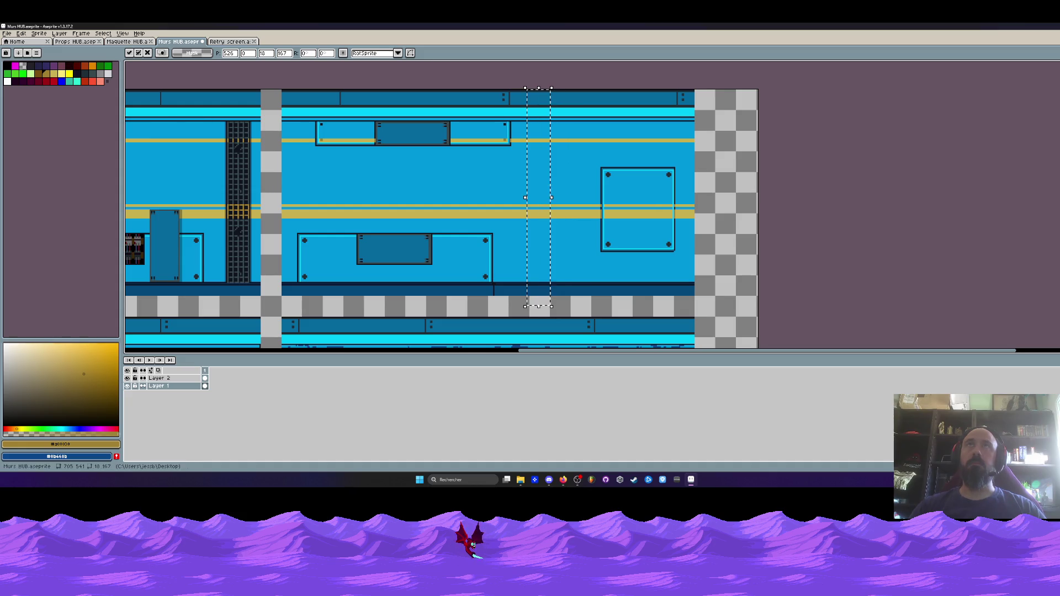
key("ctrl+d")
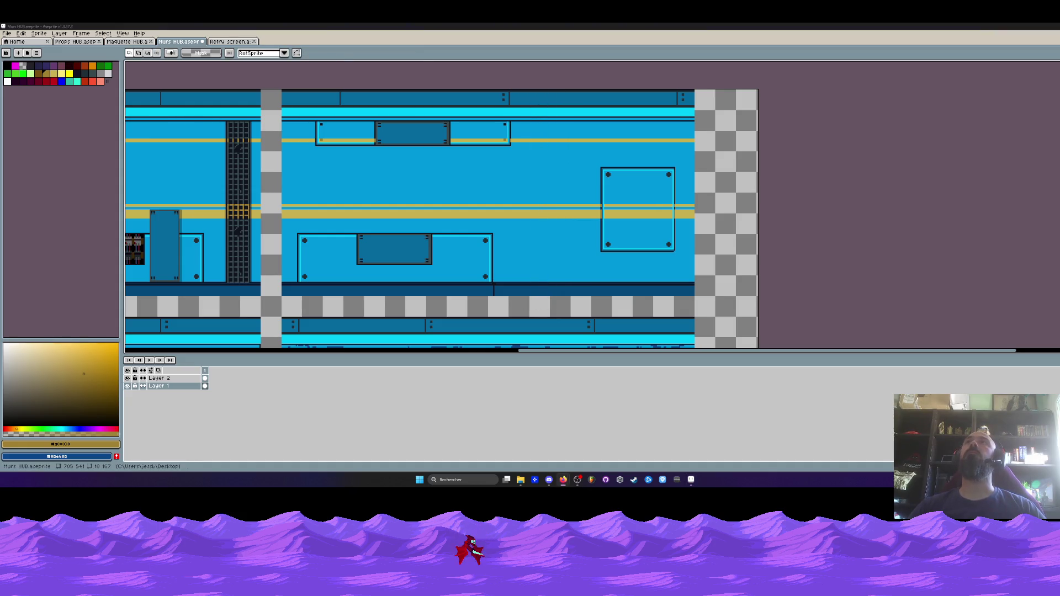
scroll(453, 193, "down", 4)
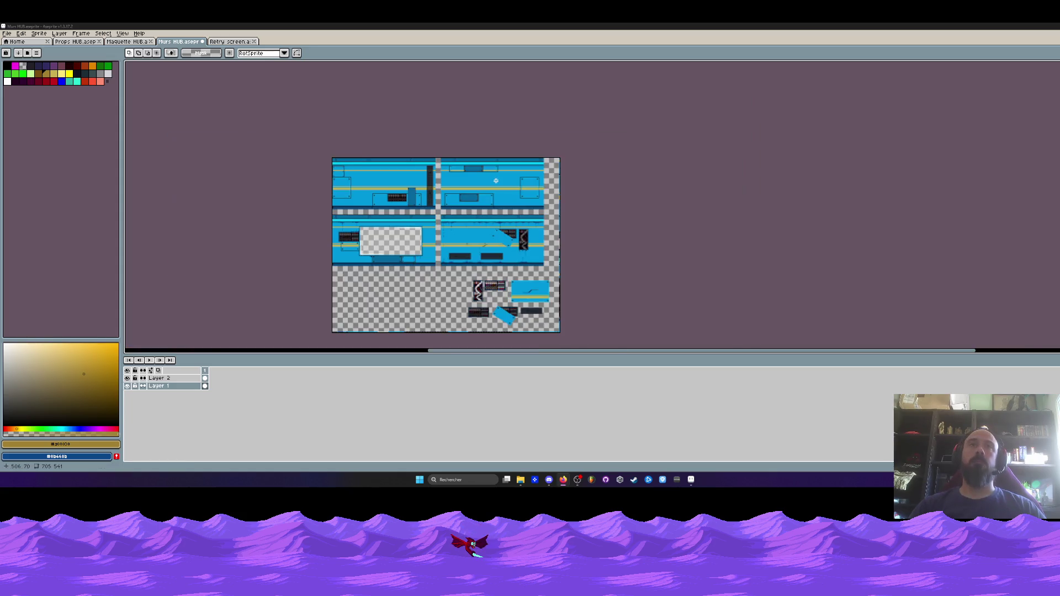
scroll(452, 192, "up", 2)
left_click_drag(448, 231, 506, 85)
left_click_drag(506, 207, 725, 313)
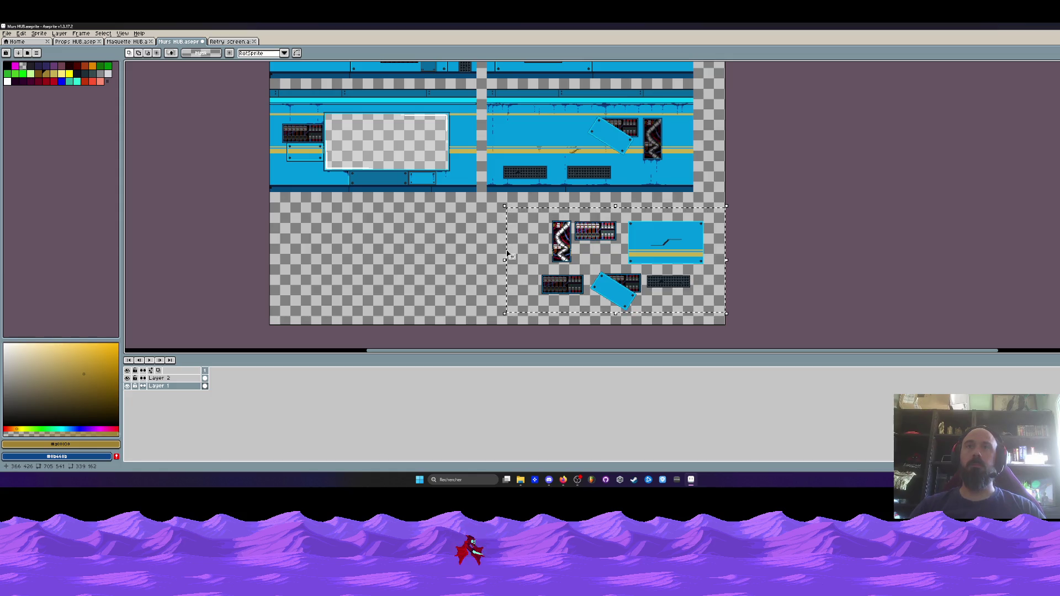
left_click_drag(474, 217, 469, 304)
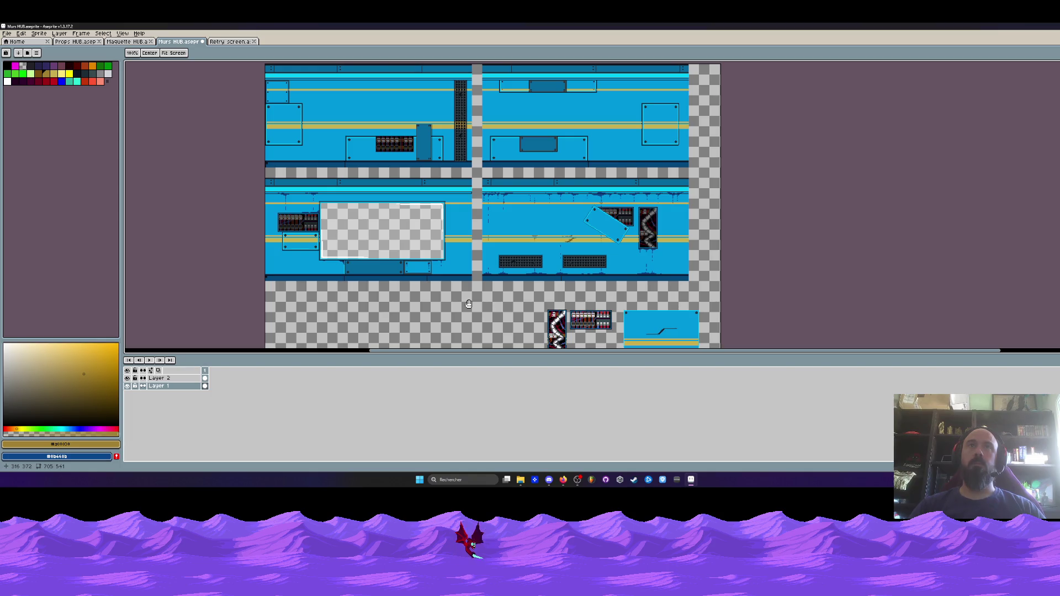
key("m")
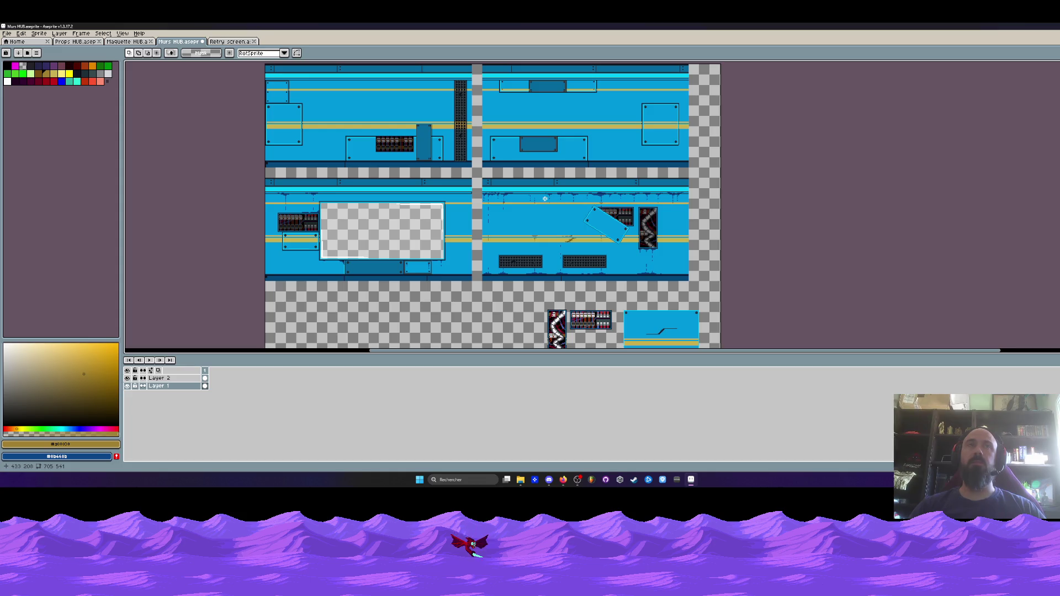
left_click_drag(545, 199, 593, 224)
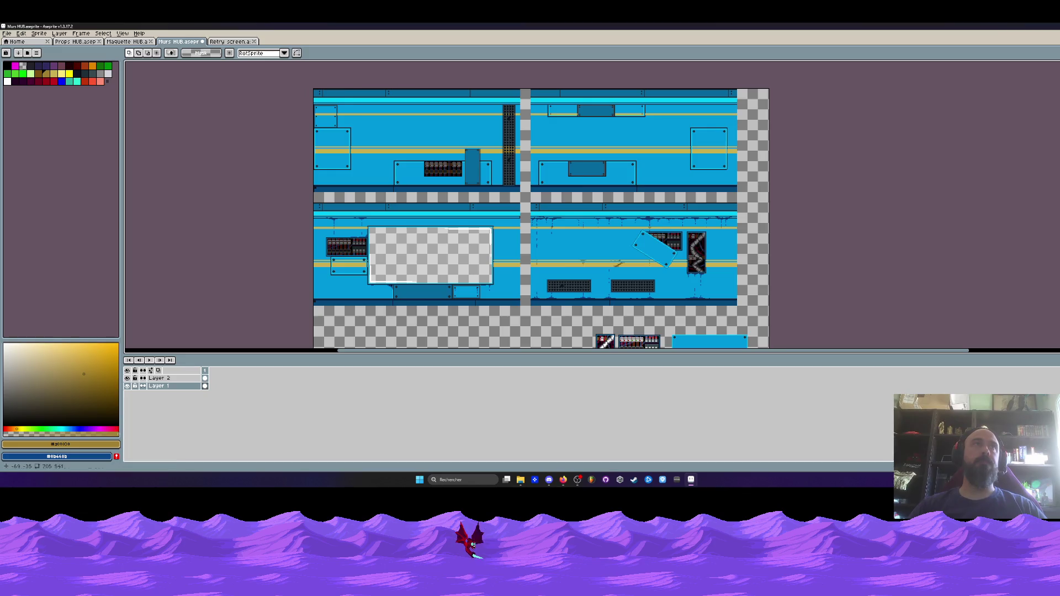
scroll(349, 98, "up", 3)
scroll(472, 158, "down", 3)
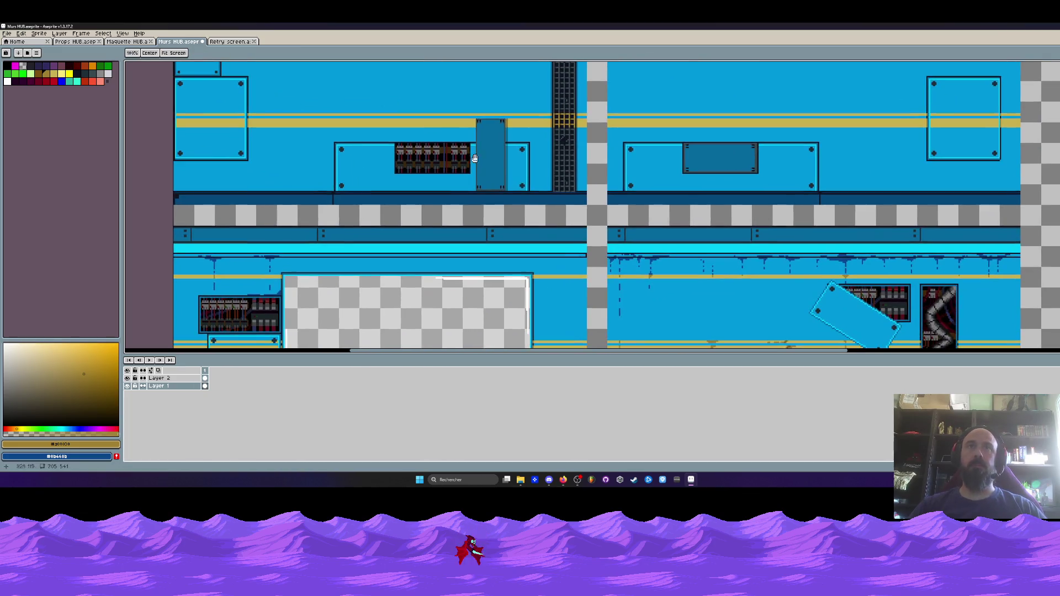
scroll(553, 183, "up", 5)
left_click(553, 183)
scroll(554, 183, "down", 4)
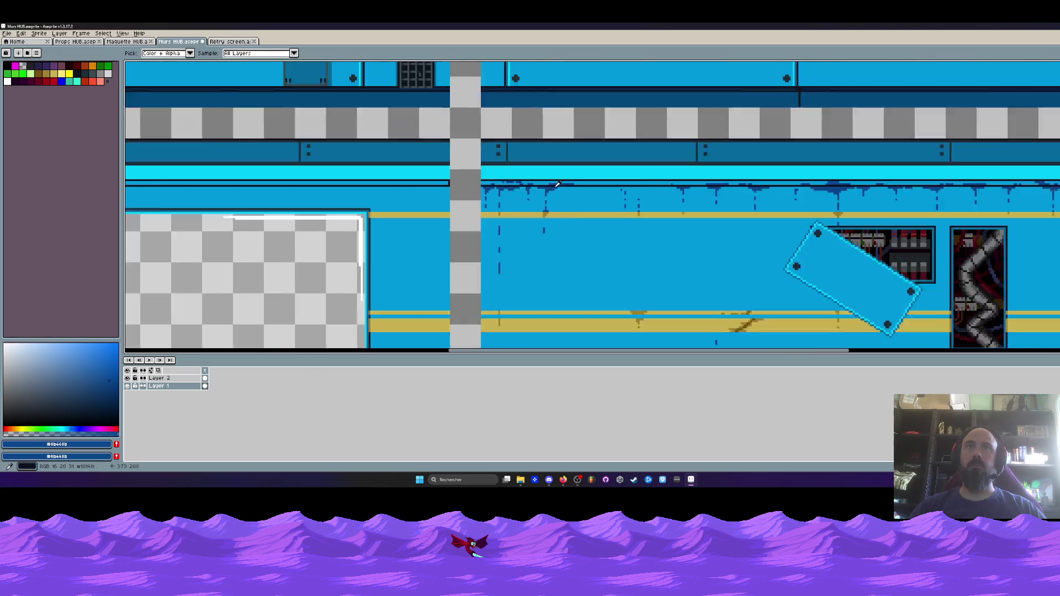
scroll(413, 181, "up", 4)
scroll(413, 181, "up", 2)
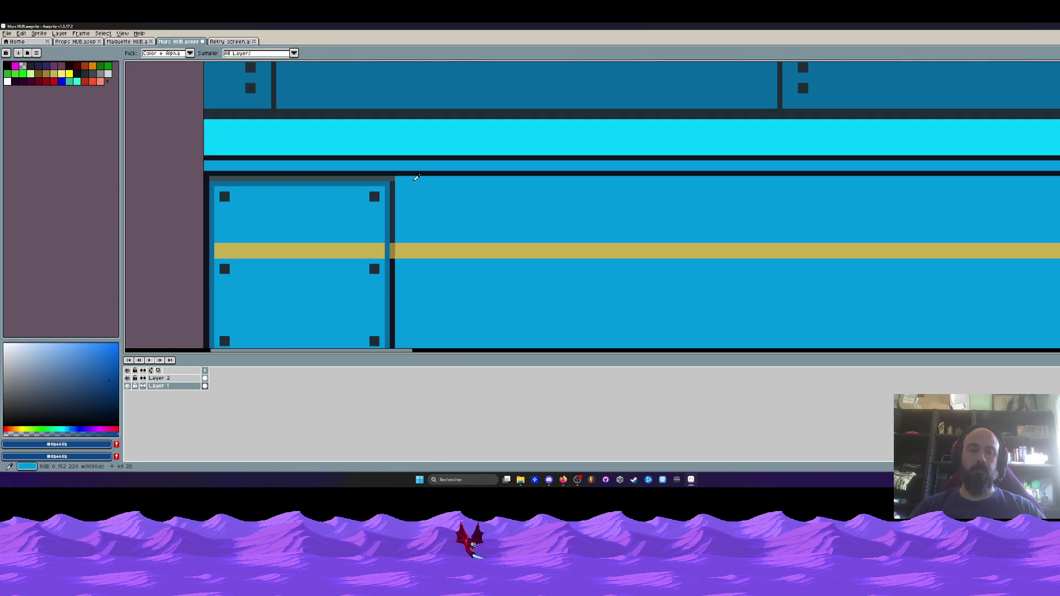
scroll(409, 177, "up", 3)
scroll(405, 175, "down", 3)
scroll(393, 180, "up", 2)
key("b")
left_click(403, 184)
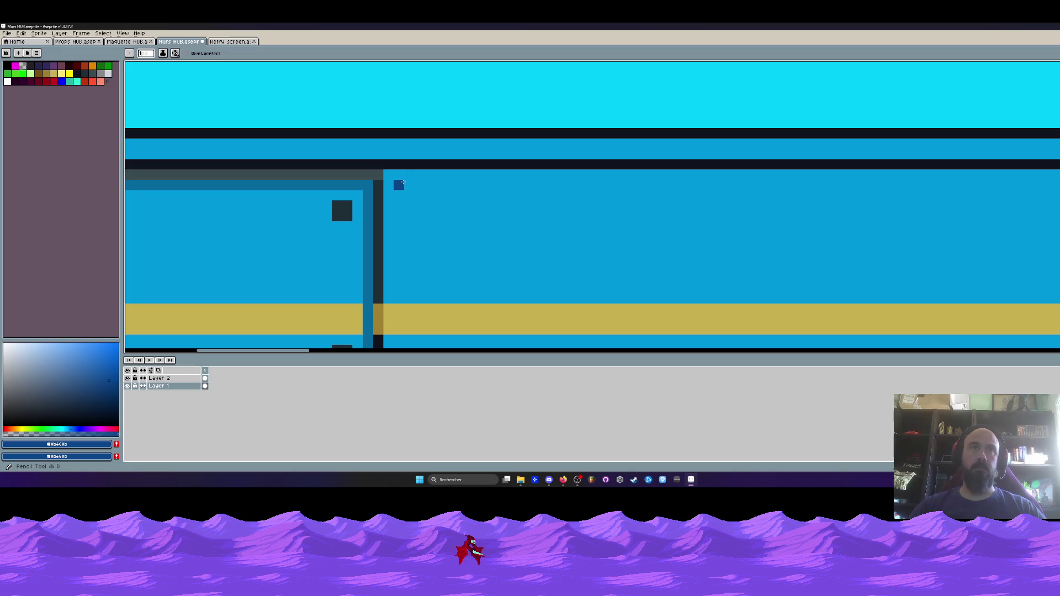
mouse_move(392, 176)
left_mouse_down()
mouse_move(388, 208)
mouse_move(445, 174)
mouse_move(531, 175)
left_mouse_up()
key("ctrl+z")
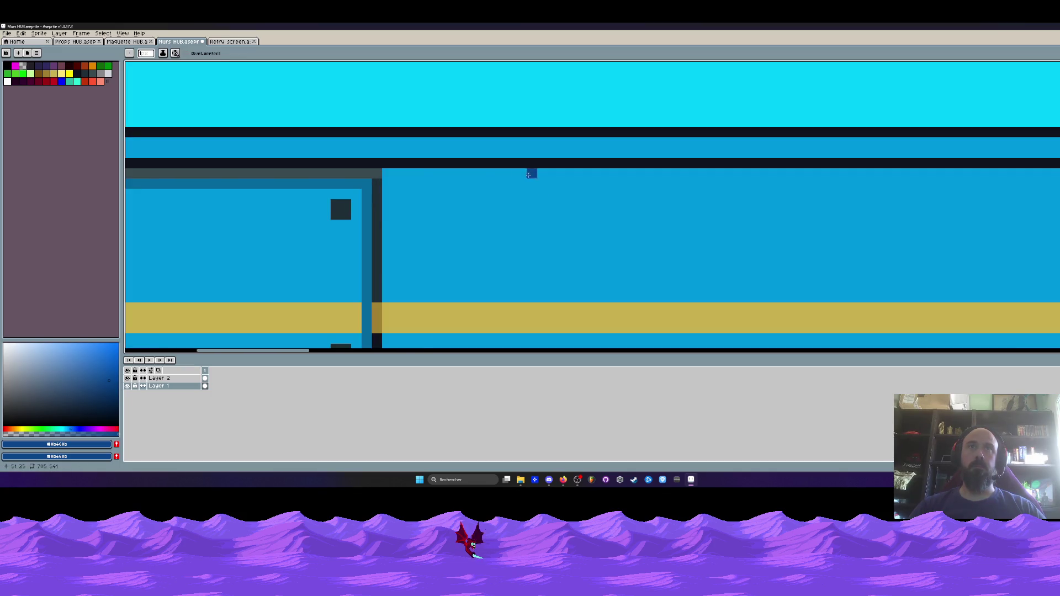
mouse_move(390, 177)
left_mouse_down()
mouse_move(386, 226)
mouse_move(481, 173)
mouse_move(409, 199)
mouse_move(399, 206)
mouse_move(535, 172)
mouse_move(517, 130)
left_mouse_up()
scroll(536, 172, "down", 3)
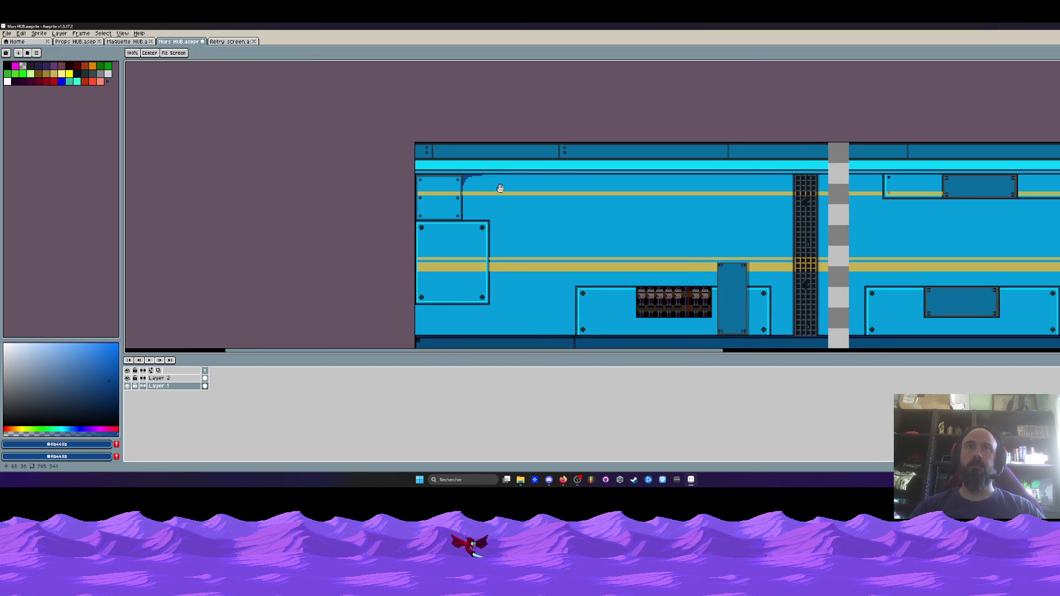
scroll(457, 178, "up", 1)
scroll(461, 180, "up", 2)
scroll(466, 177, "down", 2)
key("alt")
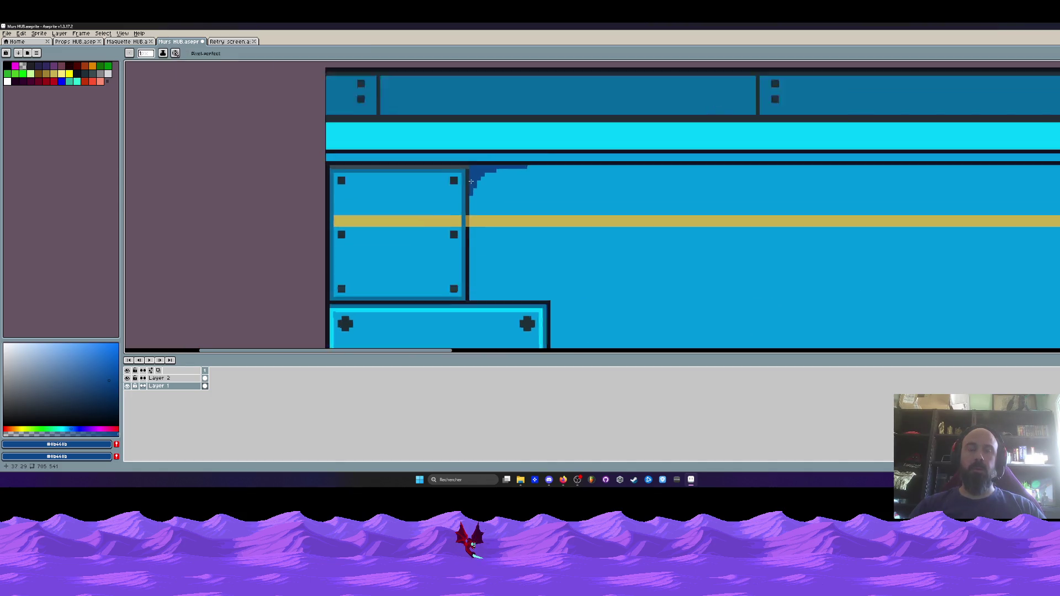
scroll(472, 173, "up", 2)
left_click(465, 171)
scroll(469, 172, "down", 5)
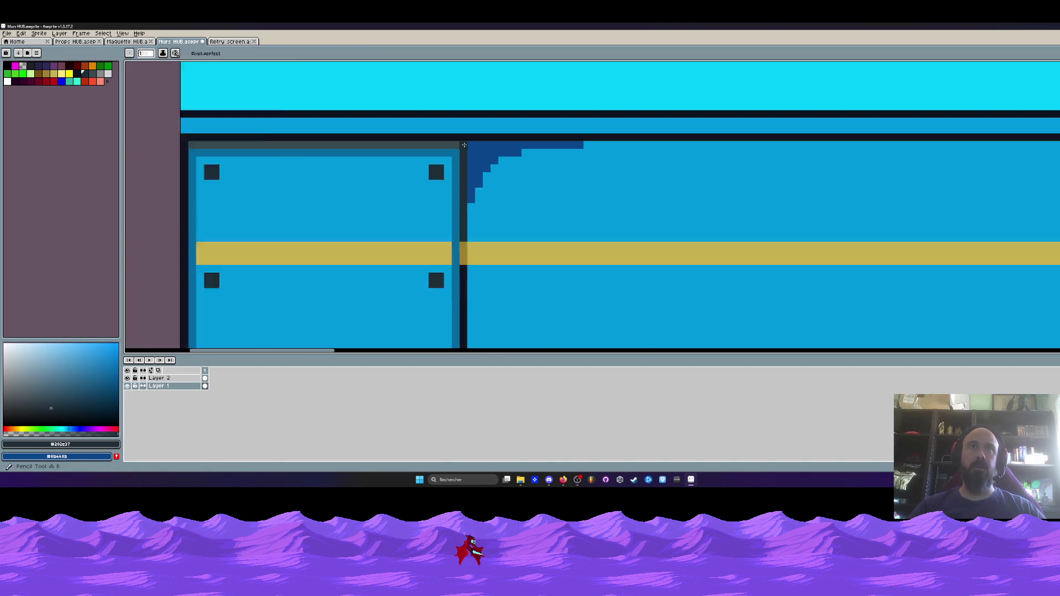
left_click_drag(497, 179, 449, 165)
scroll(449, 165, "up", 3)
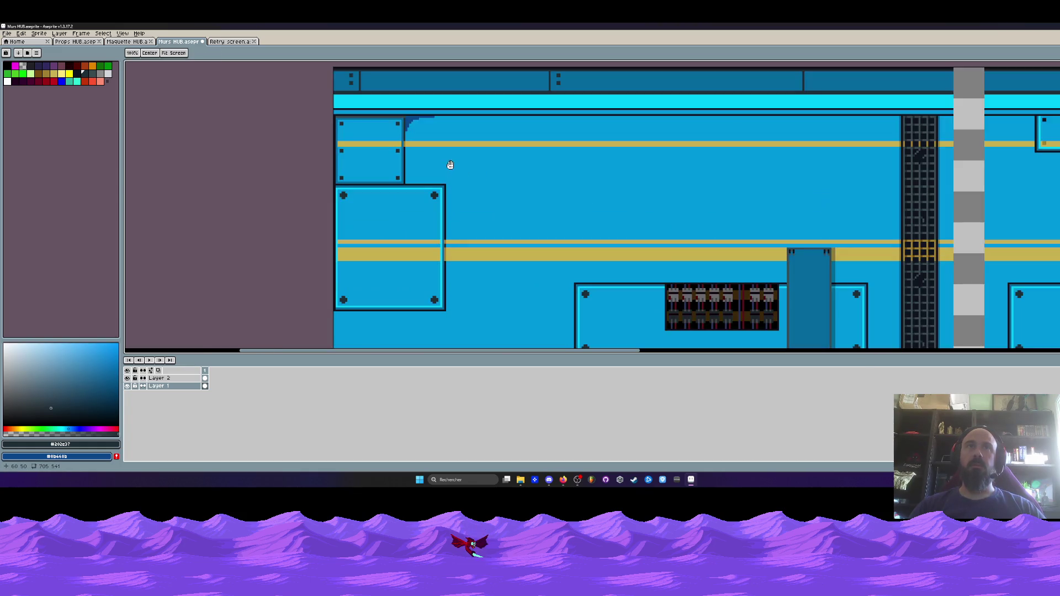
key("alt")
left_click(415, 120)
scroll(412, 168, "up", 4)
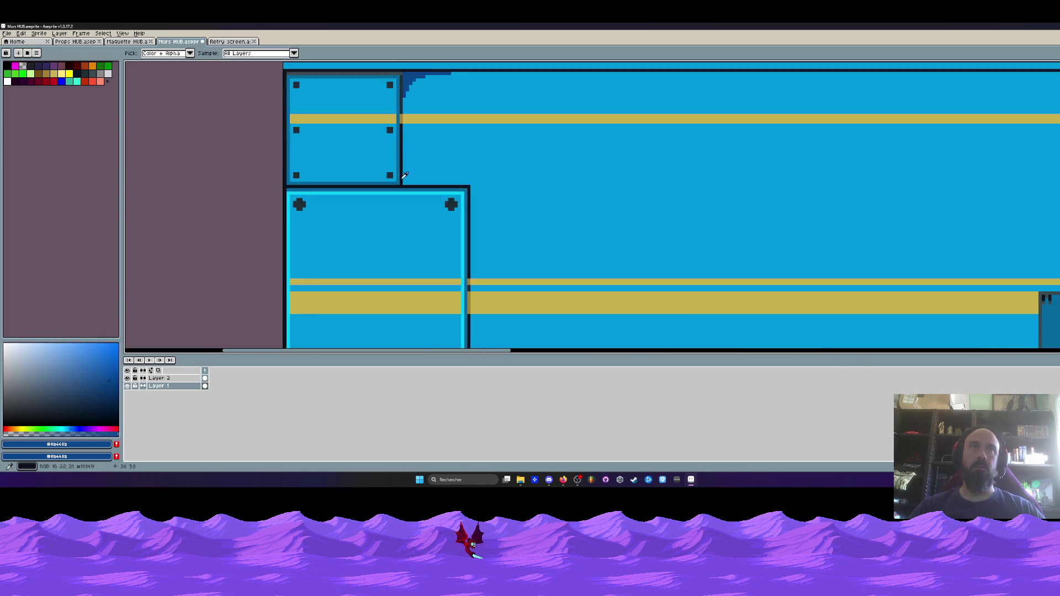
mouse_move(408, 172)
left_mouse_down()
mouse_move(416, 188)
mouse_move(470, 193)
left_mouse_up()
left_click_drag(419, 155, 411, 137)
left_click(417, 160)
scroll(452, 178, "down", 4)
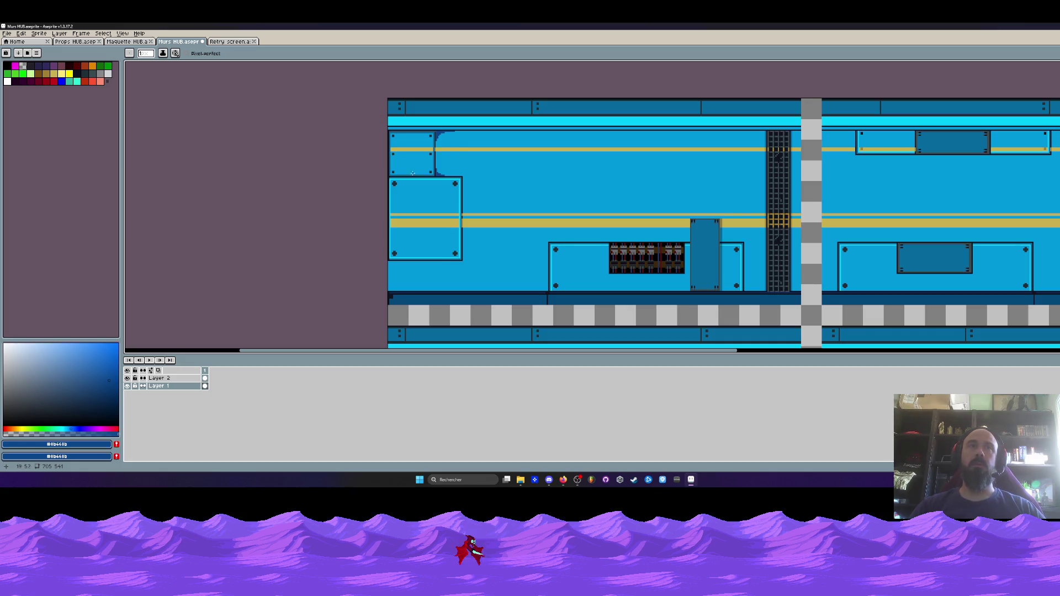
scroll(463, 244, "up", 2)
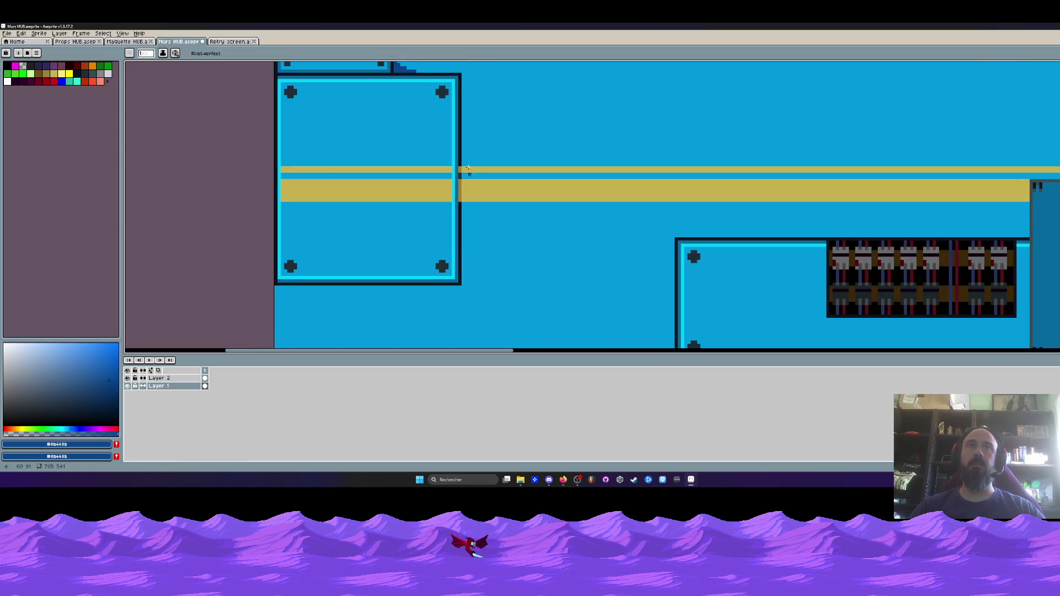
scroll(465, 203, "down", 2)
scroll(293, 225, "up", 1)
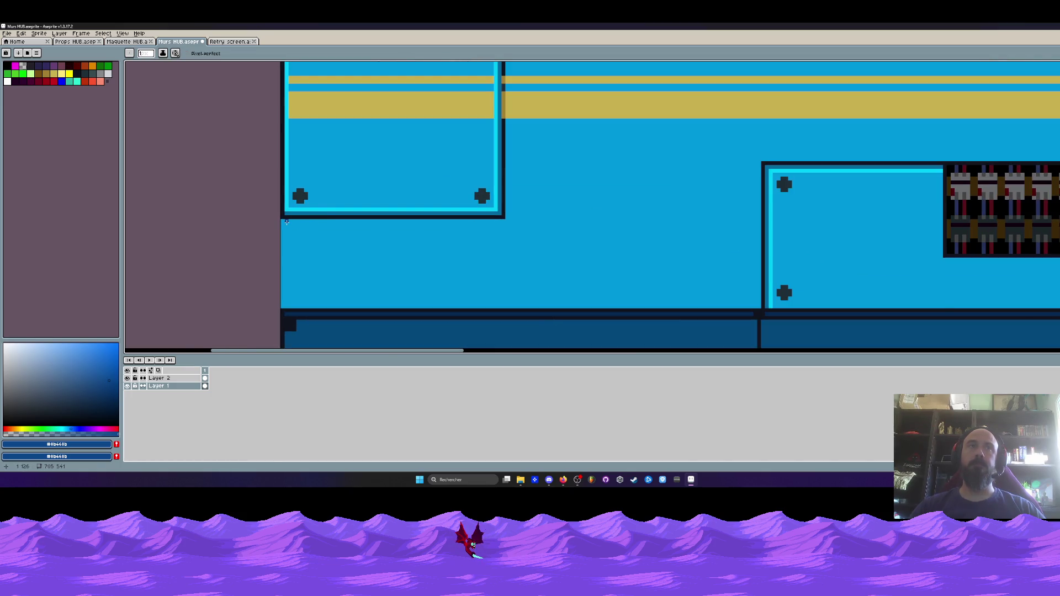
scroll(287, 222, "up", 2)
mouse_move(282, 221)
left_mouse_down()
mouse_move(351, 220)
mouse_move(306, 231)
left_mouse_up()
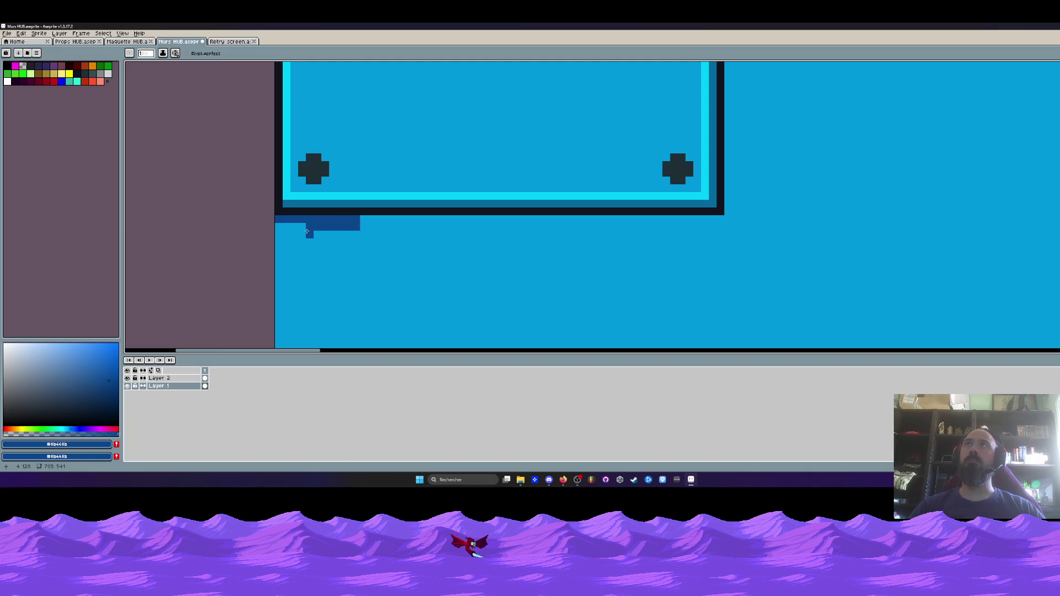
left_click(305, 228)
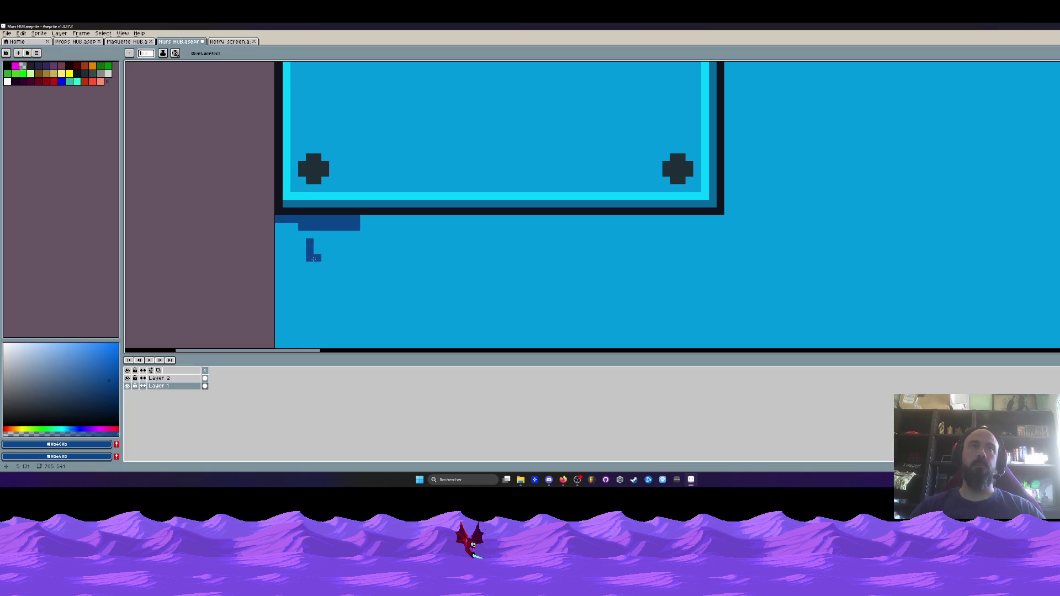
left_click_drag(360, 222, 389, 221)
scroll(356, 220, "down", 3)
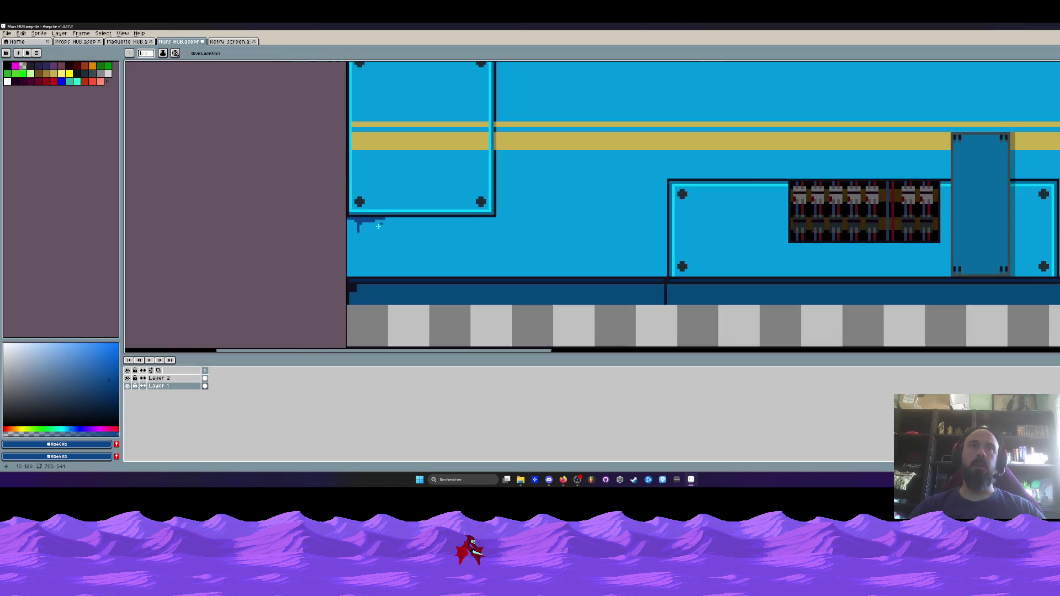
scroll(357, 216, "up", 2)
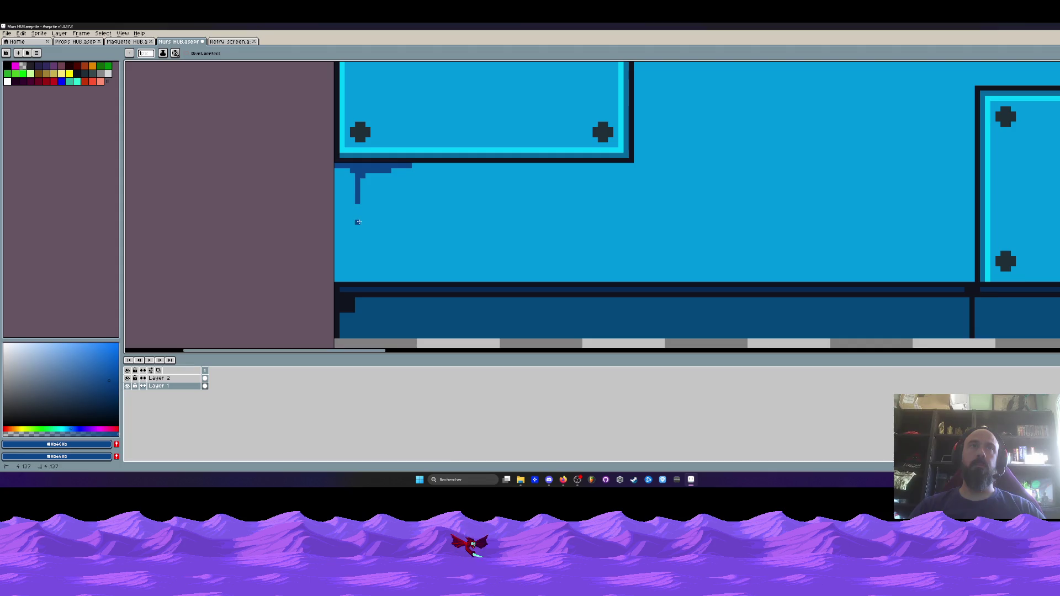
scroll(359, 246, "down", 2)
scroll(358, 256, "up", 1)
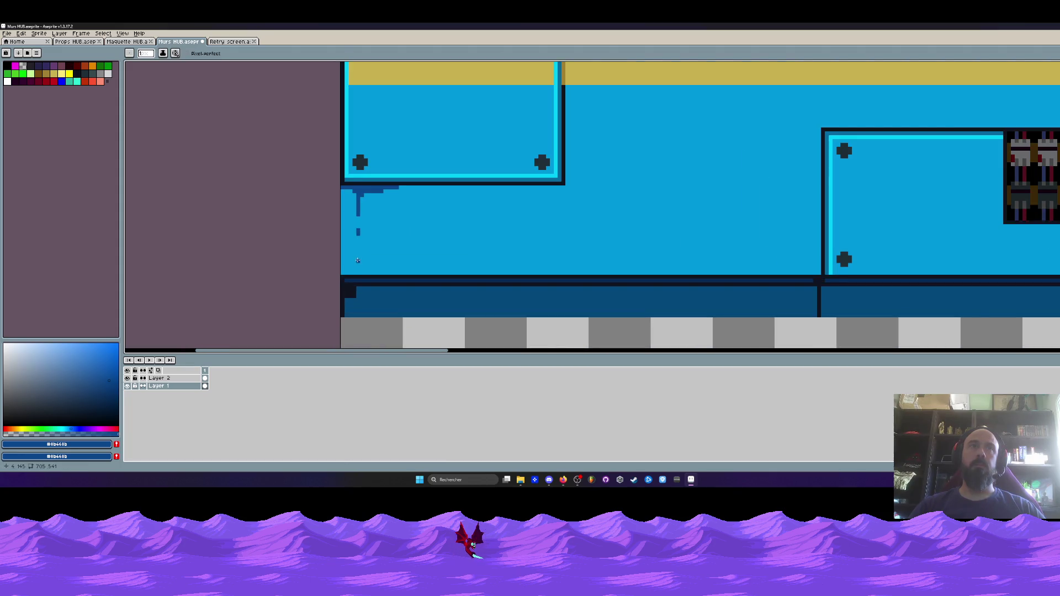
scroll(357, 248, "up", 1)
scroll(359, 270, "down", 3)
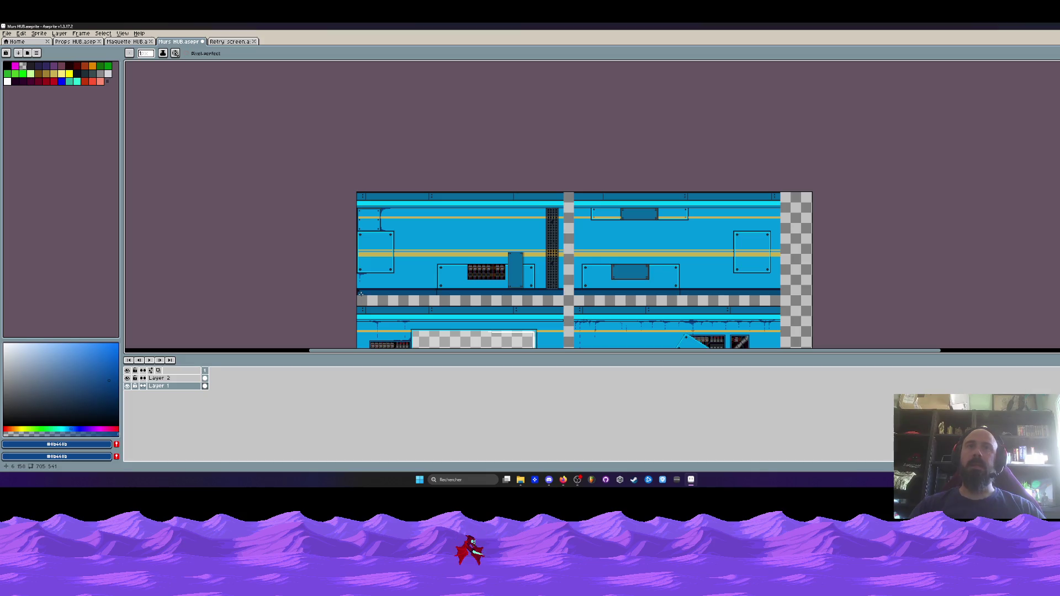
key("space")
mouse_move(359, 294)
left_mouse_down()
mouse_move(360, 167)
mouse_move(449, 308)
left_mouse_up()
scroll(387, 218, "up", 4)
scroll(402, 213, "up", 2)
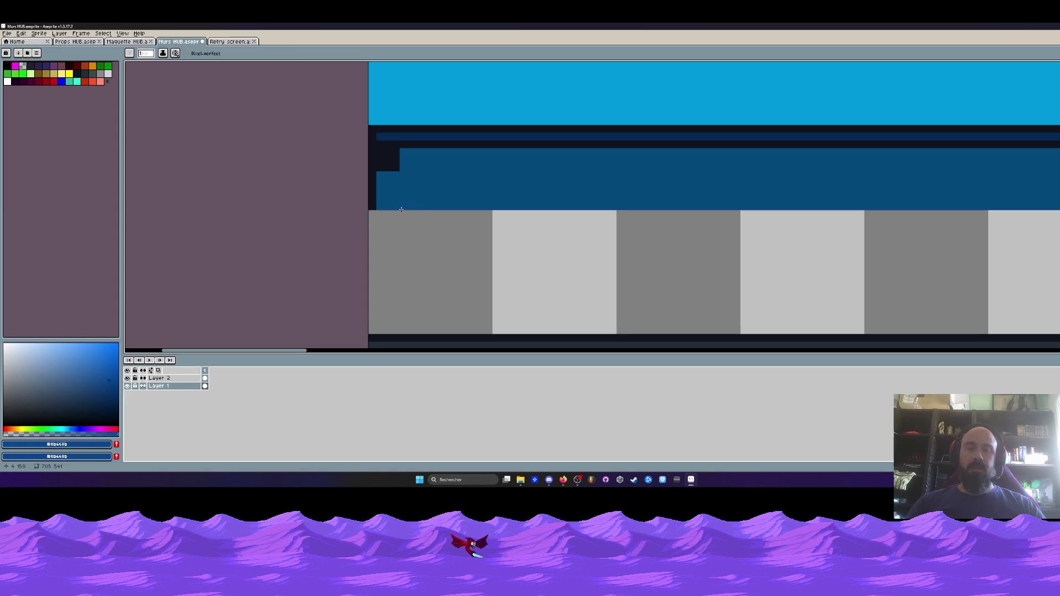
left_click(426, 181, "alt")
scroll(425, 182, "up", 1)
left_click_drag(387, 152, 369, 143)
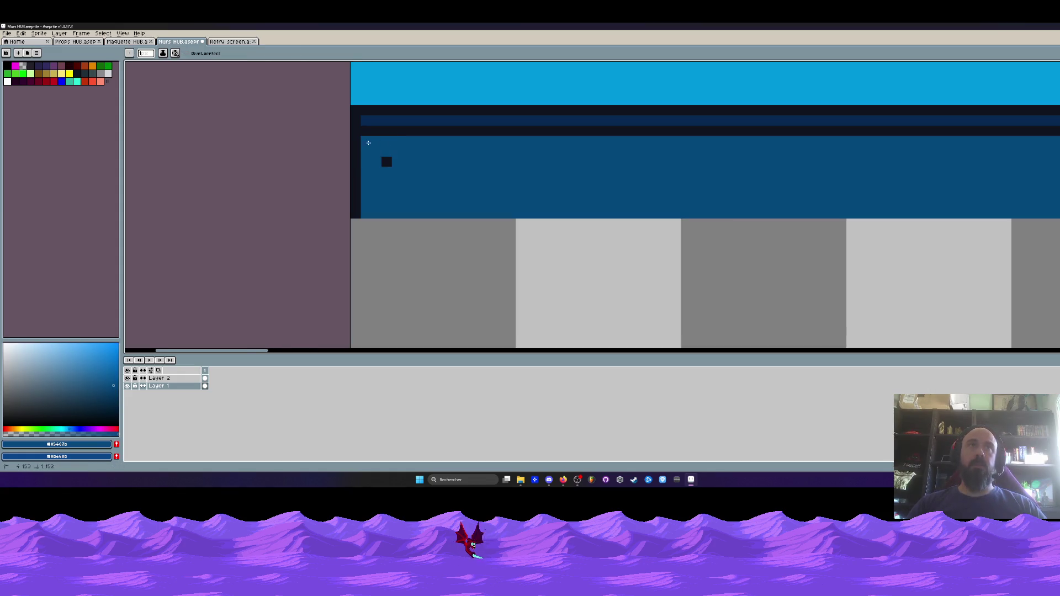
scroll(387, 155, "down", 6)
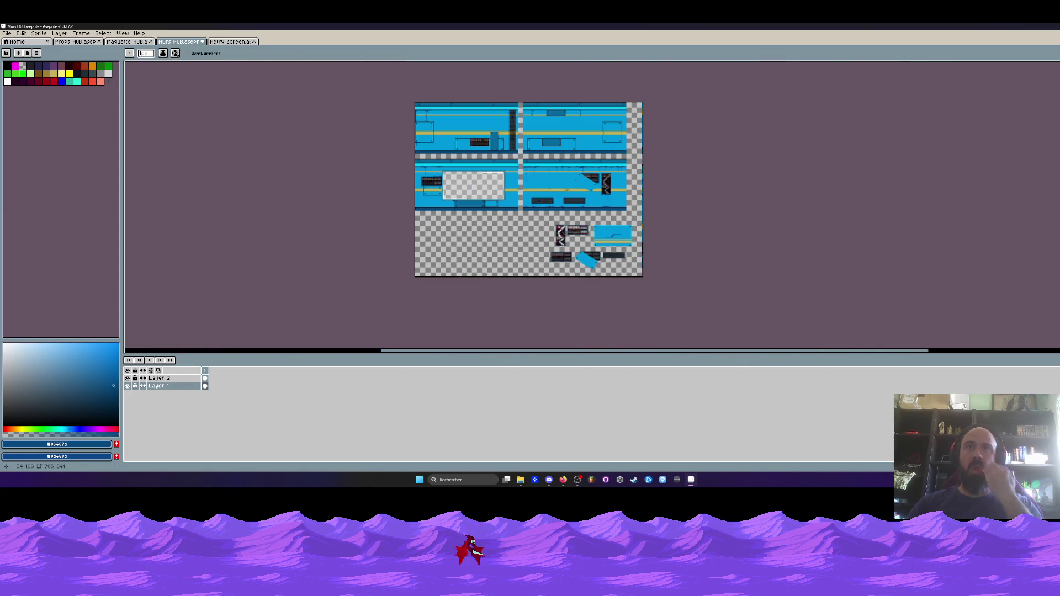
scroll(421, 218, "up", 1)
scroll(421, 218, "up", 6)
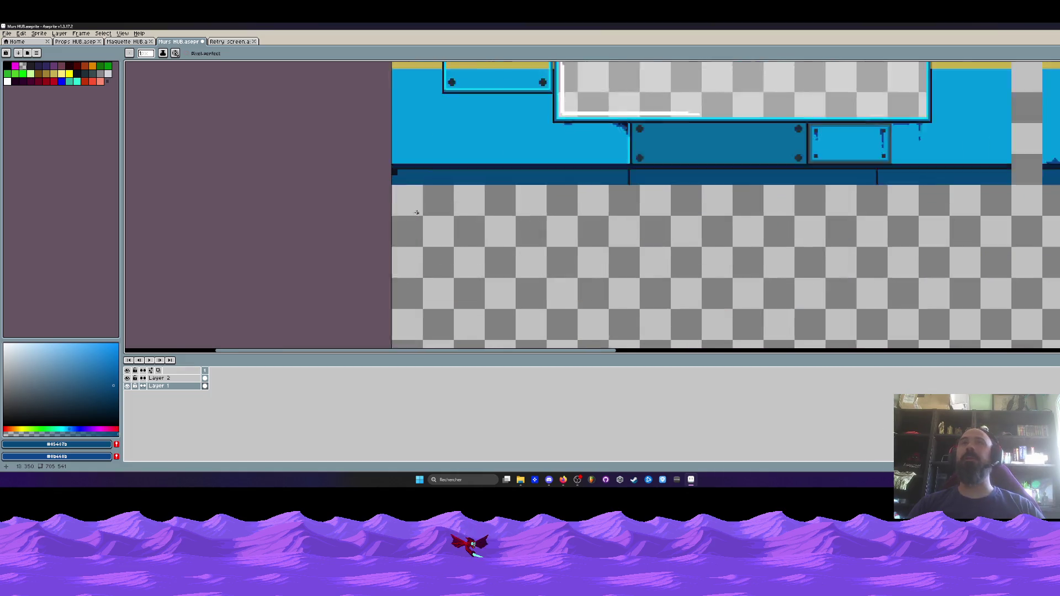
left_click_drag(501, 176, 436, 149)
left_click(475, 186)
scroll(475, 188, "down", 5)
mouse_move(514, 197)
left_mouse_down()
mouse_move(373, 213)
mouse_move(566, 227)
mouse_move(506, 246)
mouse_move(477, 229)
mouse_move(488, 269)
left_mouse_up()
scroll(507, 249, "down", 3)
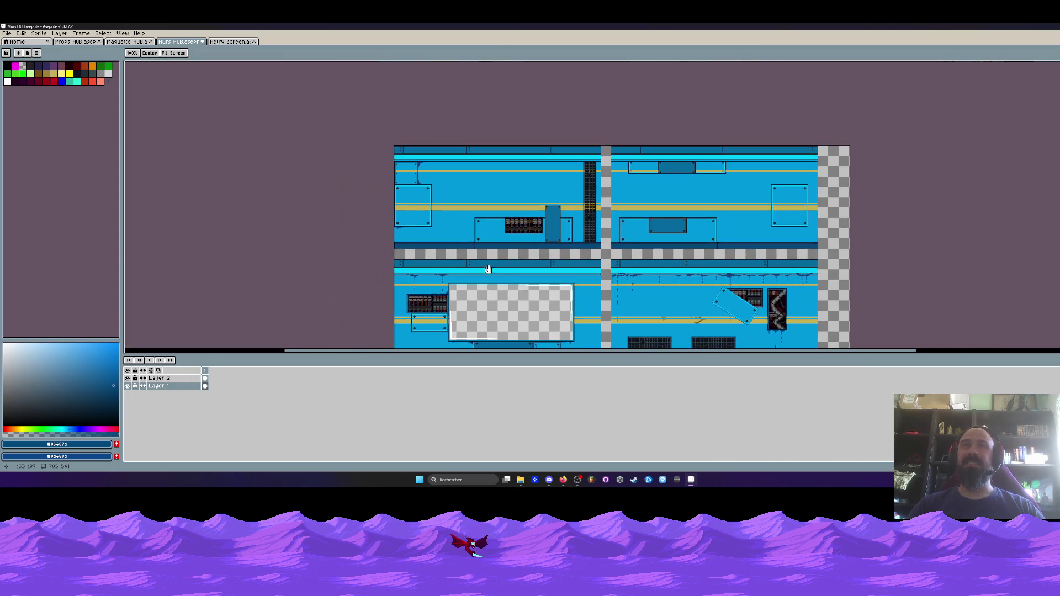
scroll(405, 222, "up", 4)
key("i")
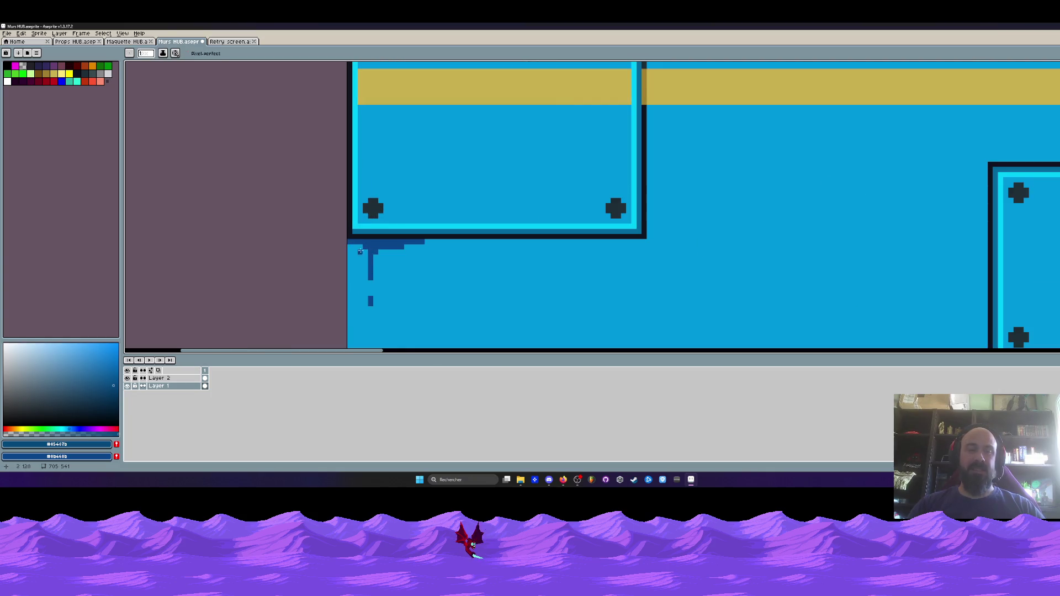
left_click(393, 246)
key("h")
left_click_drag(414, 222, 389, 220)
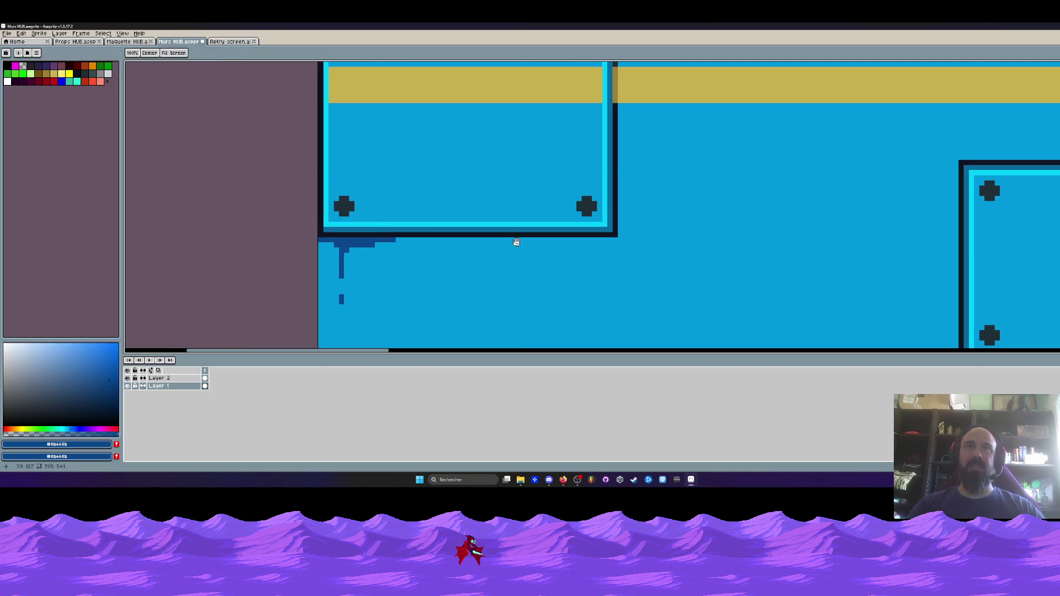
scroll(389, 221, "down", 1)
scroll(506, 209, "down", 1)
scroll(639, 183, "up", 2)
scroll(632, 175, "up", 2)
key("b")
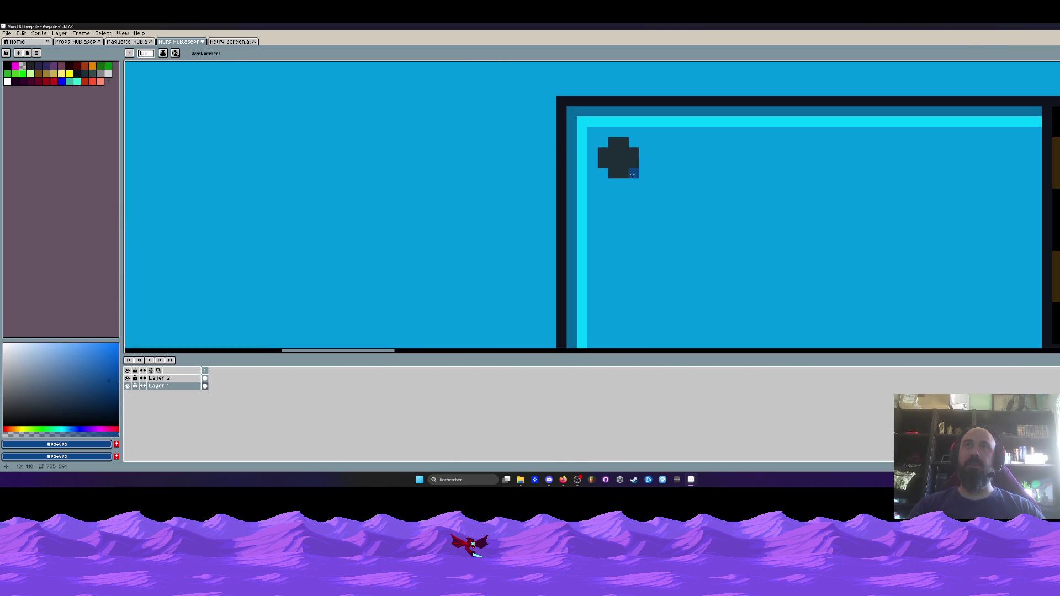
key("ctrl+z")
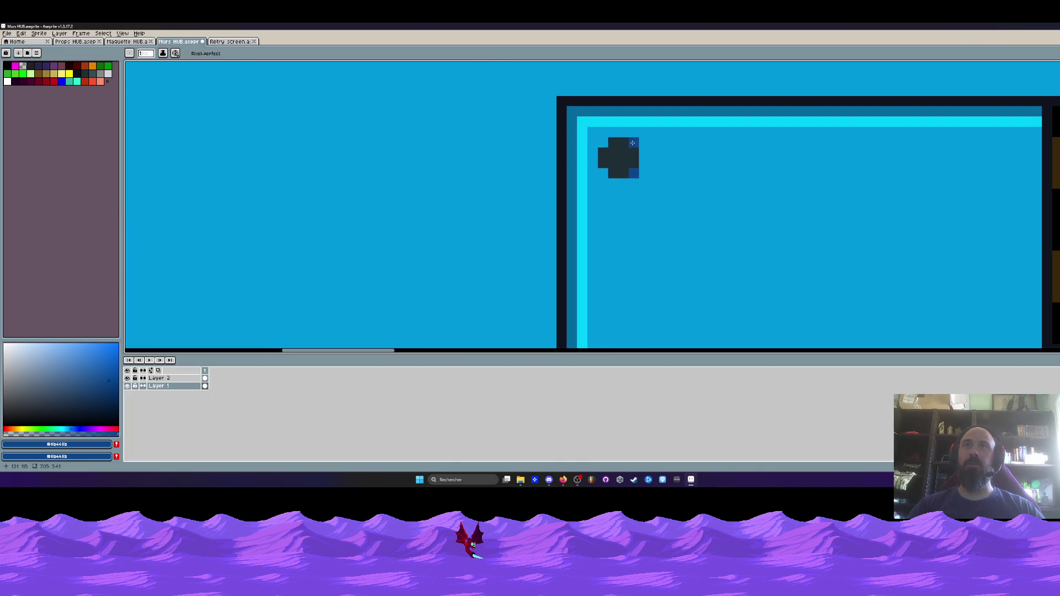
left_click_drag(643, 153, 645, 163)
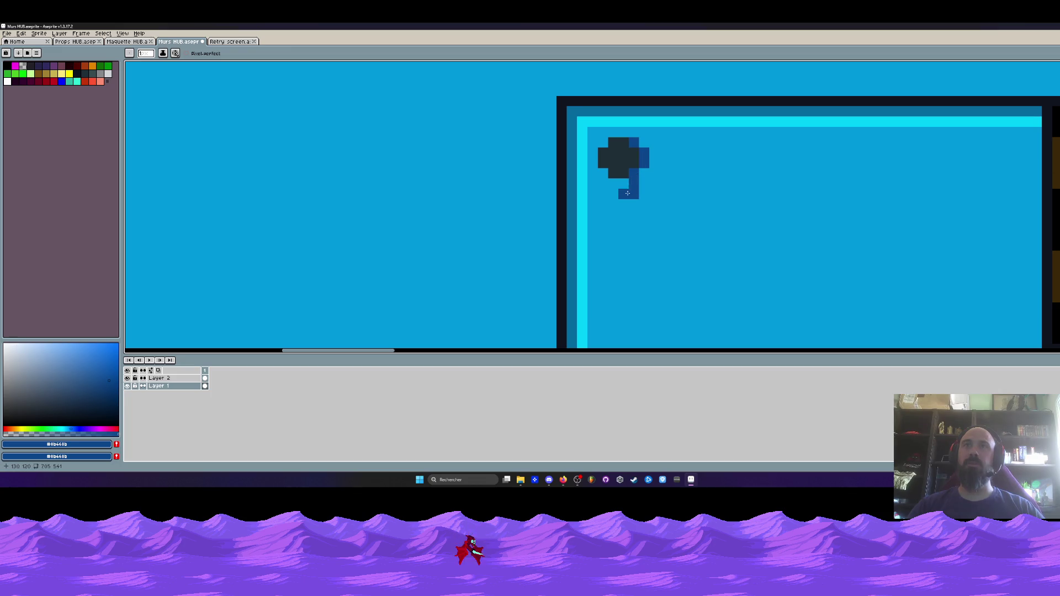
scroll(617, 221, "down", 3)
scroll(627, 229, "down", 1)
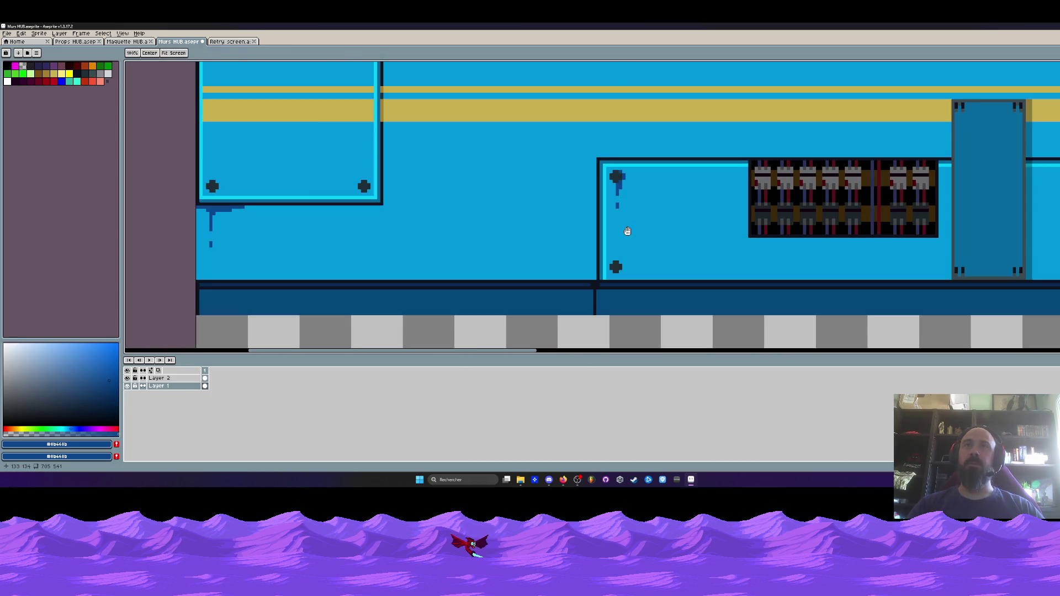
scroll(615, 260, "up", 4)
left_click_drag(606, 304, 593, 335)
scroll(593, 331, "down", 2)
left_click_drag(586, 265, 586, 303)
scroll(598, 285, "down", 2)
scroll(598, 284, "down", 2)
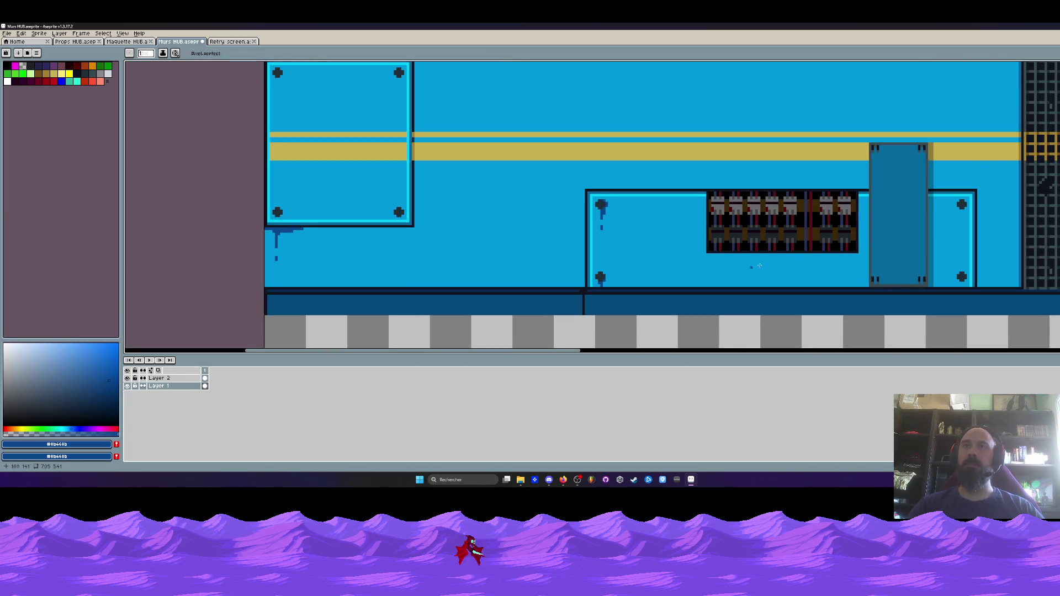
scroll(759, 265, "up", 4)
mouse_move(587, 247)
left_mouse_down()
mouse_move(671, 247)
mouse_move(635, 254)
left_mouse_up()
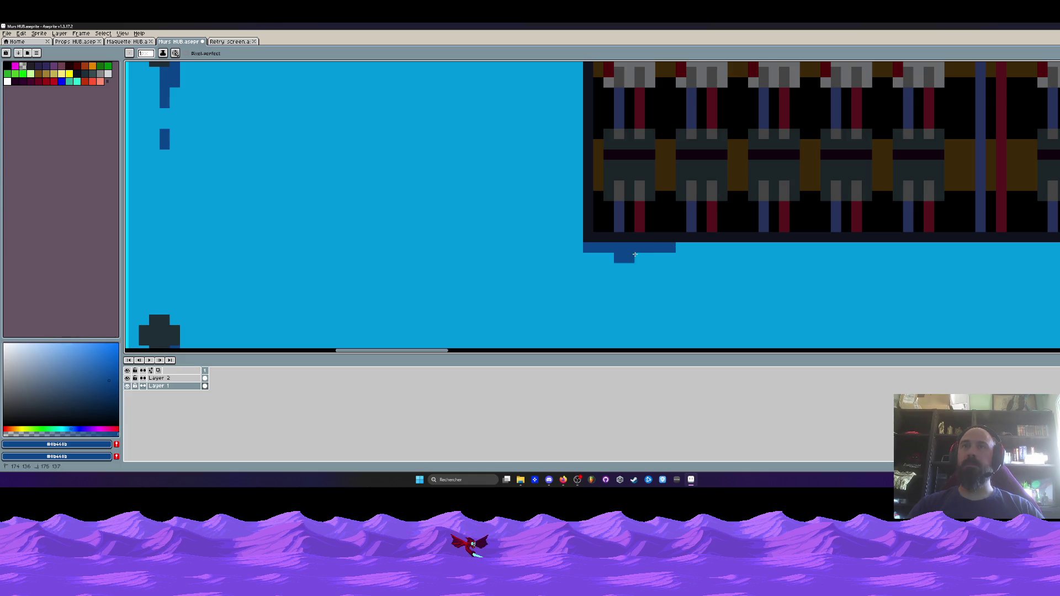
left_click(622, 288)
left_click(623, 309)
left_click(619, 269)
scroll(608, 262, "down", 4)
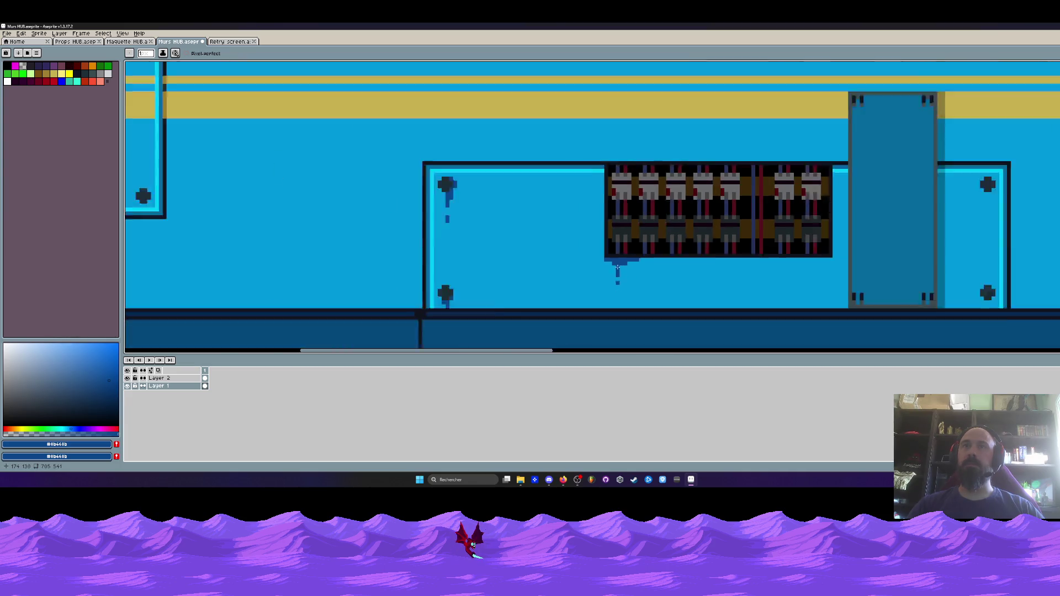
scroll(594, 194, "up", 2)
scroll(594, 194, "up", 2)
left_click_drag(602, 174, 600, 253)
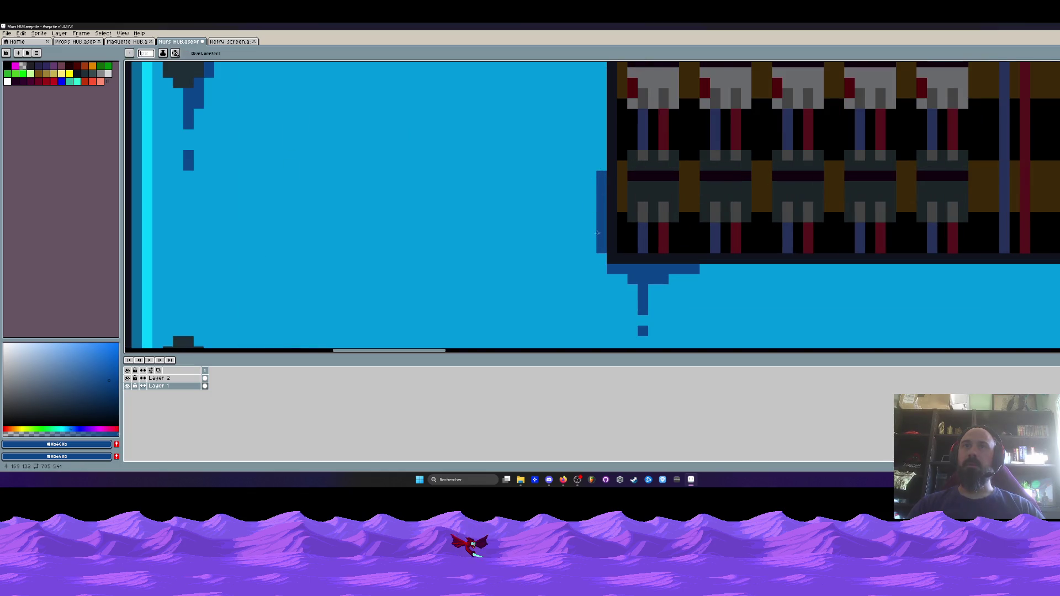
scroll(597, 233, "down", 2)
scroll(618, 243, "up", 2)
scroll(635, 265, "down", 4)
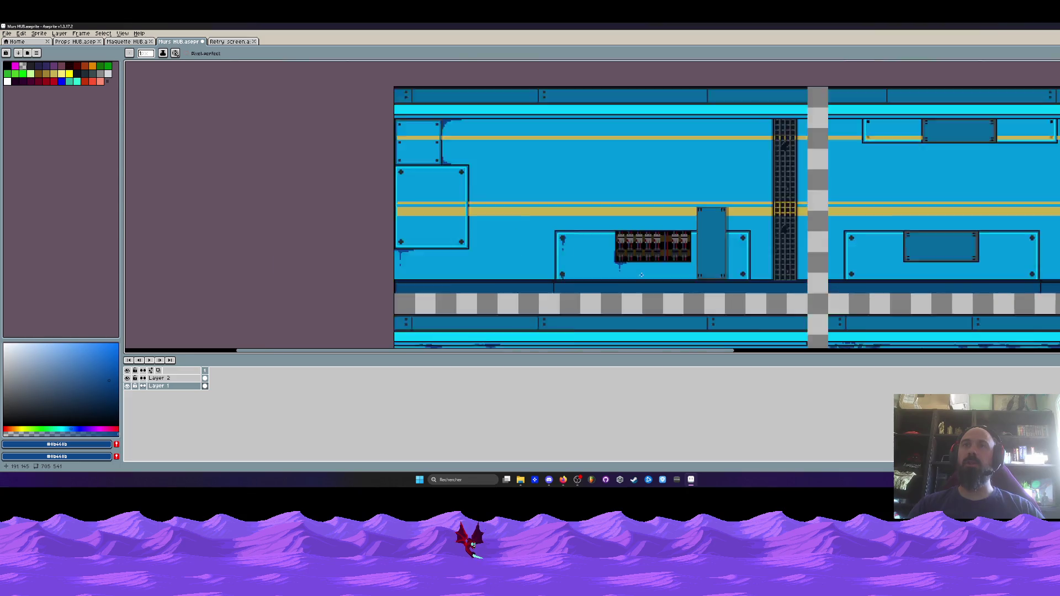
scroll(642, 275, "up", 1)
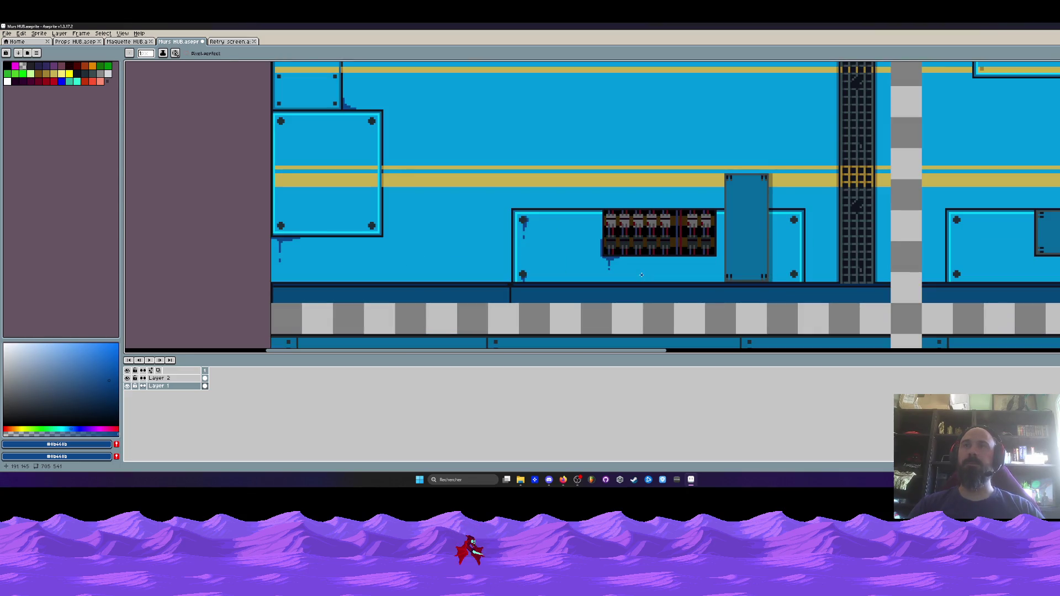
scroll(624, 268, "down", 2)
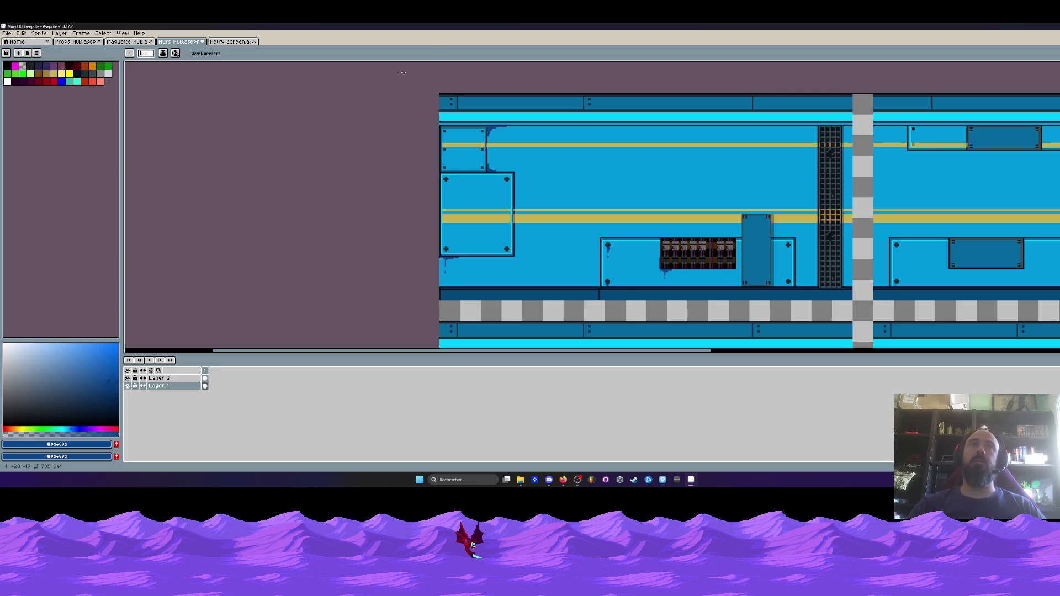
- Paint over the stepped dark-blue corner shading with the wall's light blue
scroll(466, 150, "up", 3)
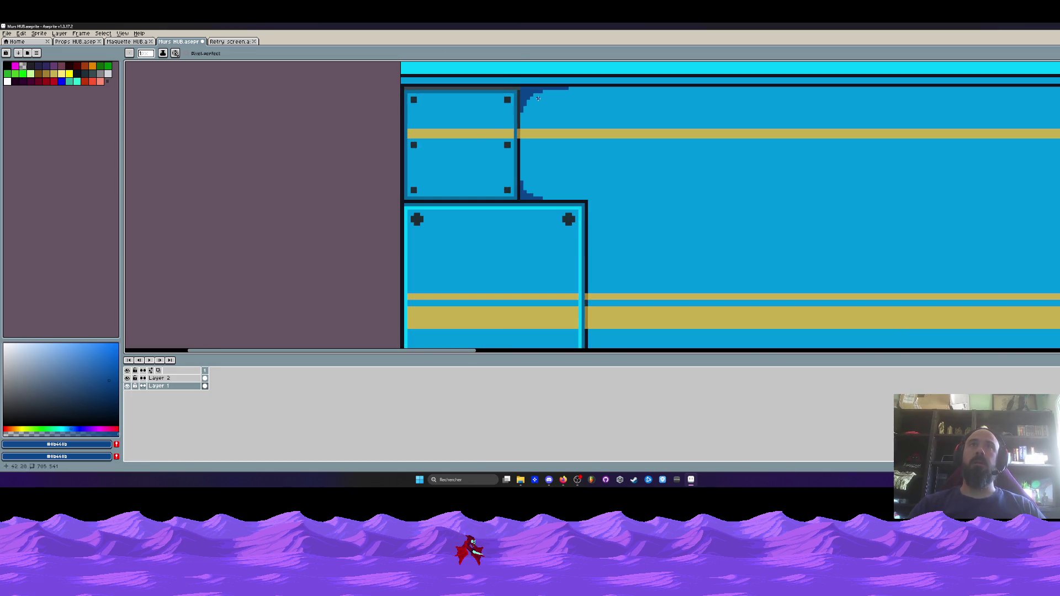
scroll(519, 65, "up", 3)
left_click(541, 186, "alt")
scroll(541, 186, "up", 1)
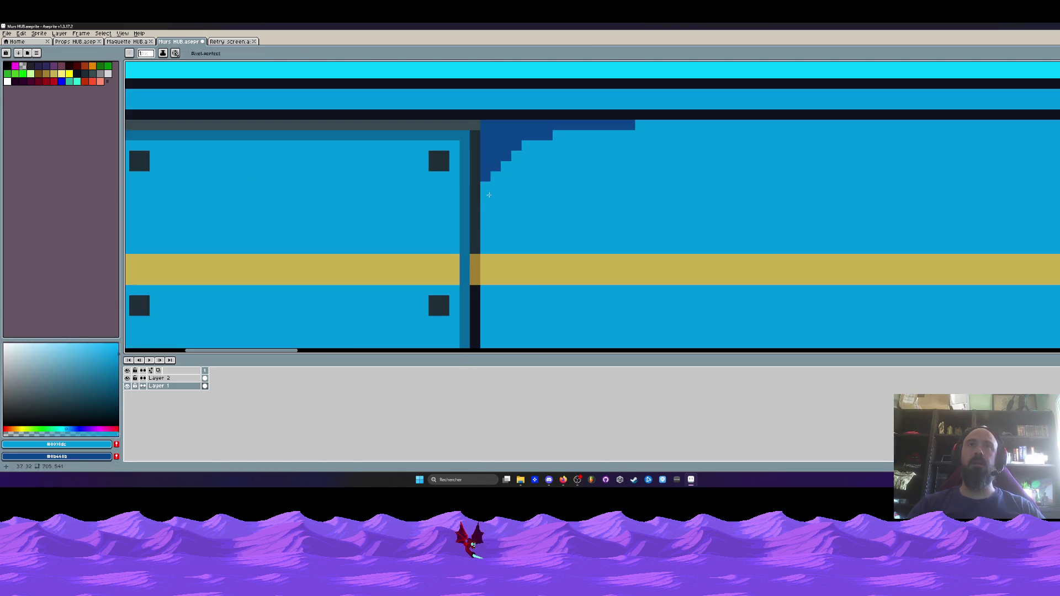
mouse_move(507, 157)
left_mouse_down()
mouse_move(552, 135)
mouse_move(635, 124)
left_mouse_up()
scroll(619, 136, "down", 4)
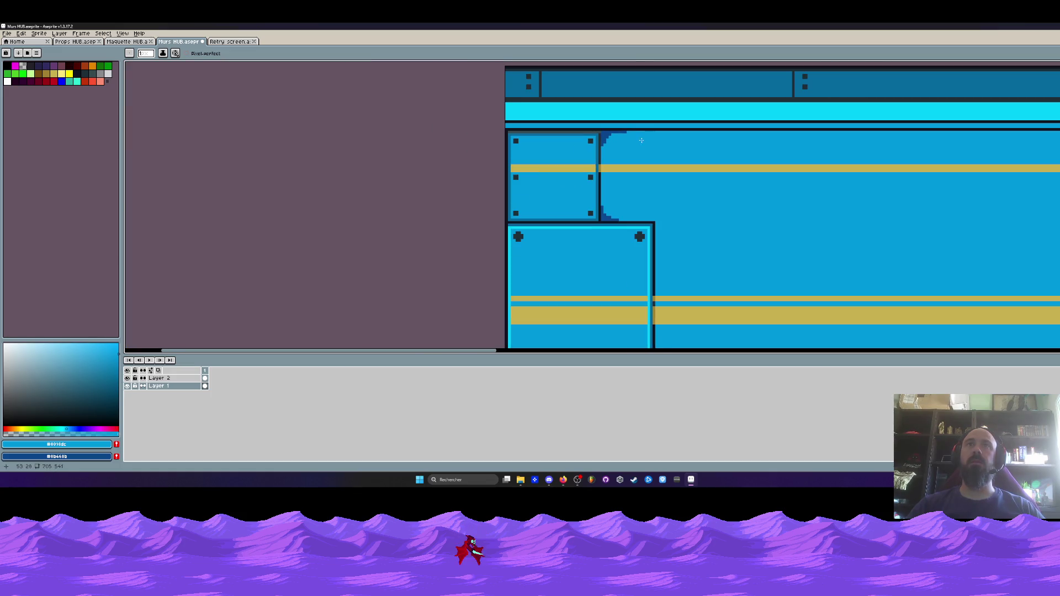
scroll(619, 136, "up", 1)
scroll(619, 135, "up", 1)
scroll(613, 136, "down", 2)
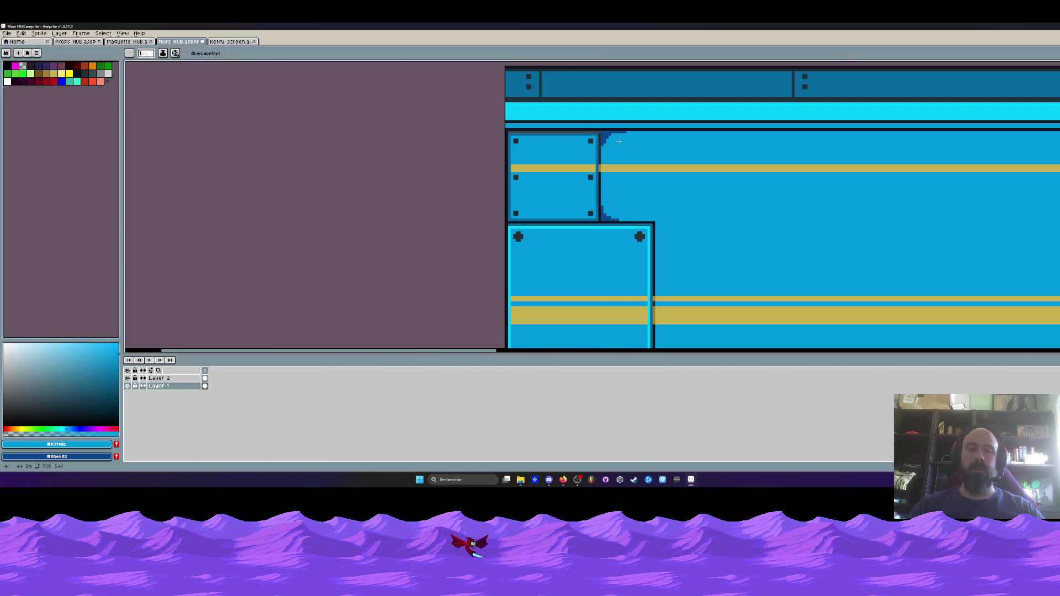
- Eyedrop the dark blue and draw drip streaks below two panel rivets
key("alt")
scroll(606, 137, "up", 1)
left_click(605, 137)
scroll(486, 149, "up", 3)
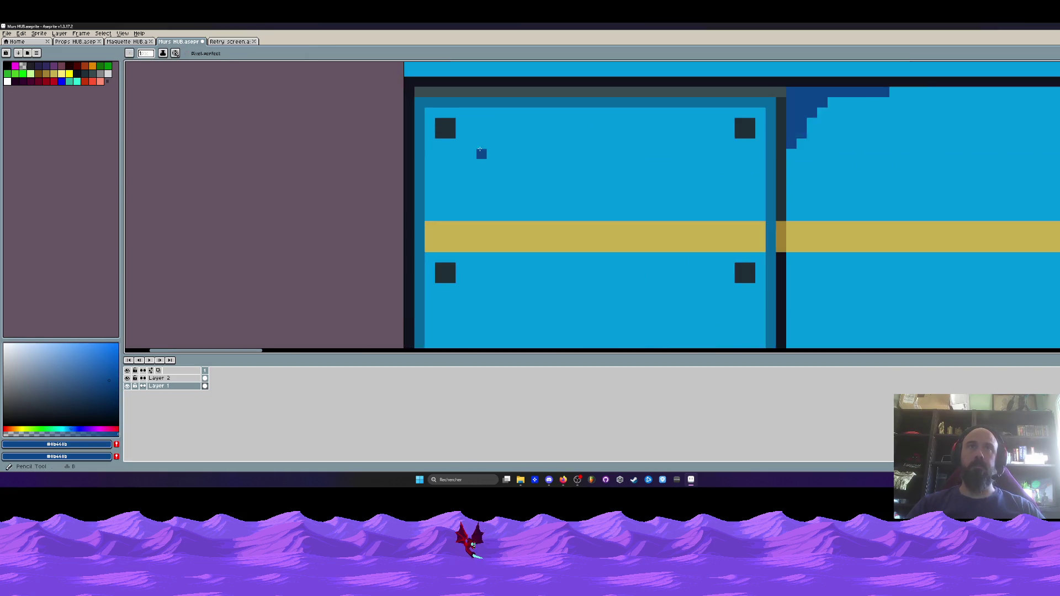
left_click(425, 142)
left_click_drag(425, 142, 439, 171)
left_click_drag(439, 234, 430, 170)
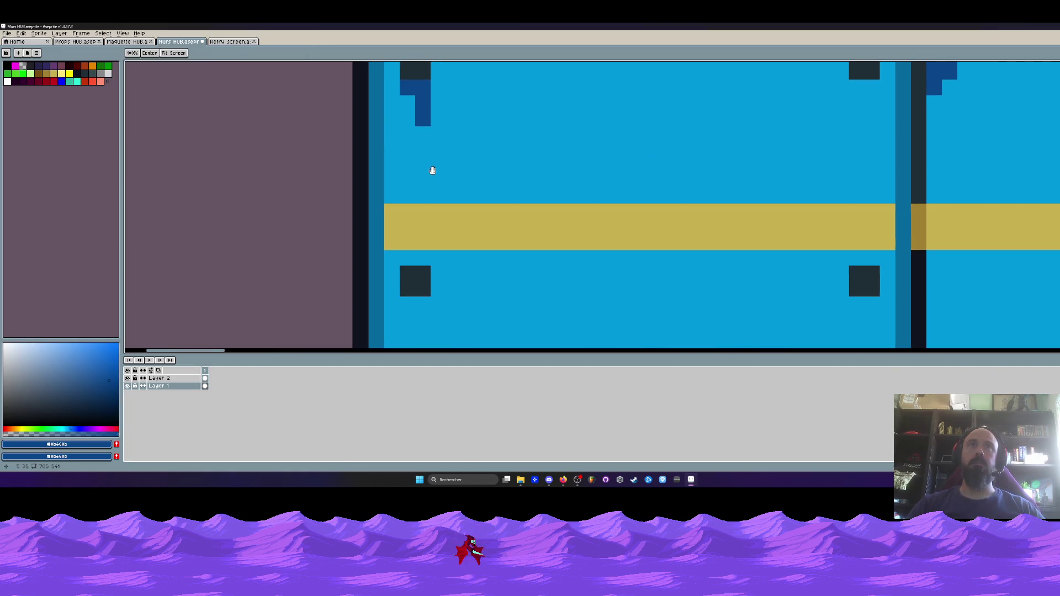
scroll(615, 211, "right", 5)
scroll(635, 221, "down", 2)
left_click(644, 227)
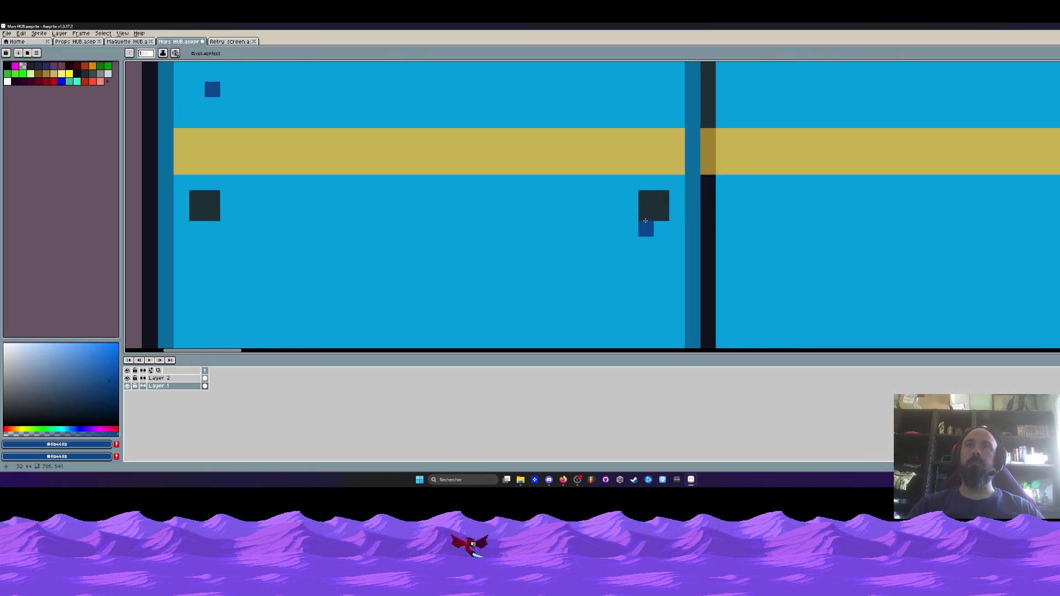
mouse_move(644, 228)
left_mouse_down()
mouse_move(661, 252)
mouse_move(661, 309)
left_mouse_up()
- Bring the top-left panel area into view and eyedrop the dark ochre from the wall
scroll(640, 276, "down", 3)
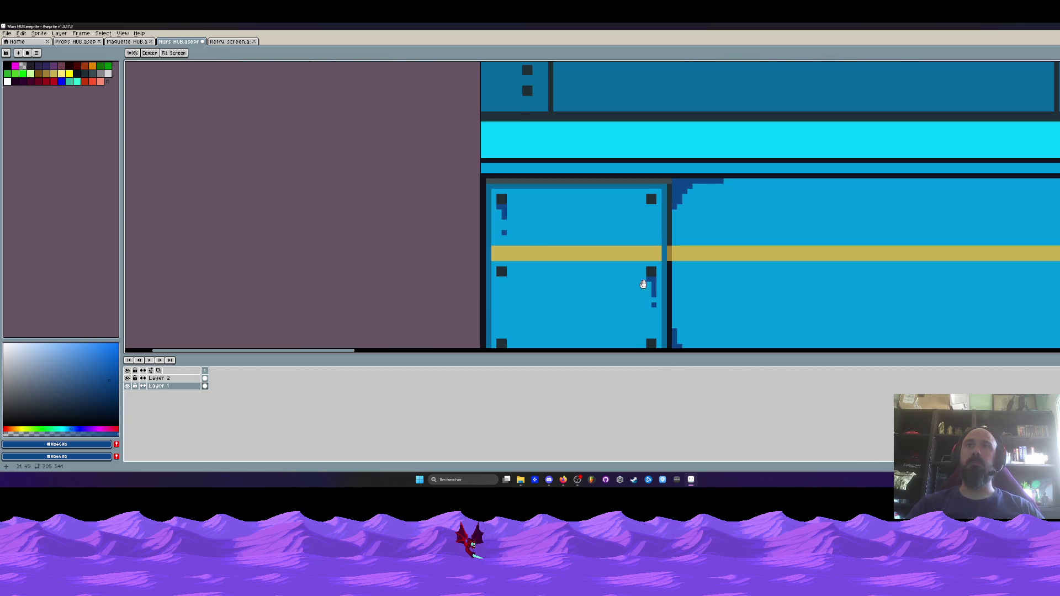
scroll(635, 237, "down", 2)
scroll(612, 227, "down", 2)
scroll(602, 210, "up", 4)
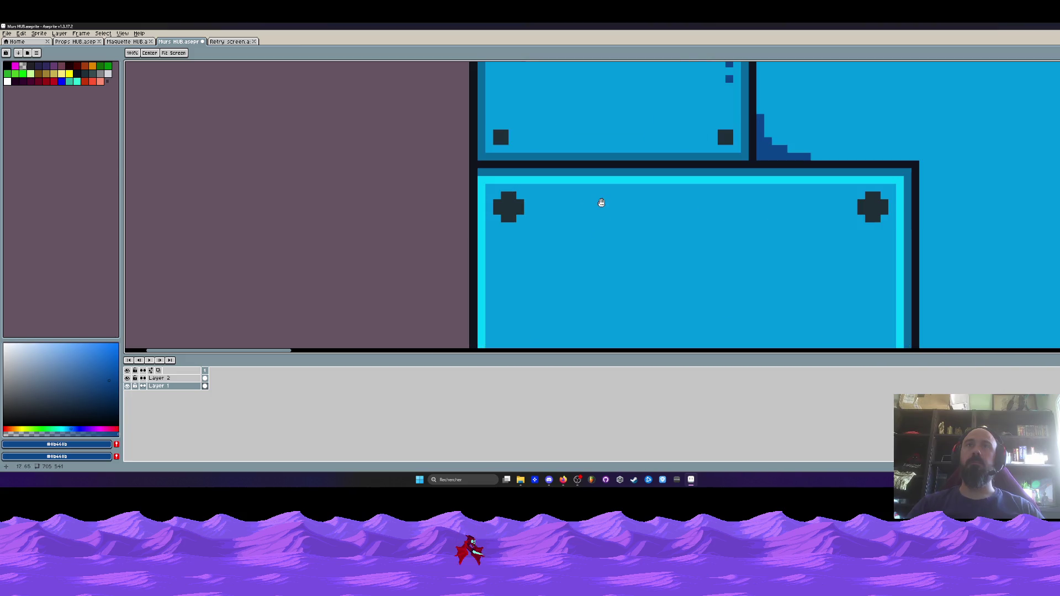
left_click_drag(746, 194, 520, 154)
scroll(697, 159, "down", 4)
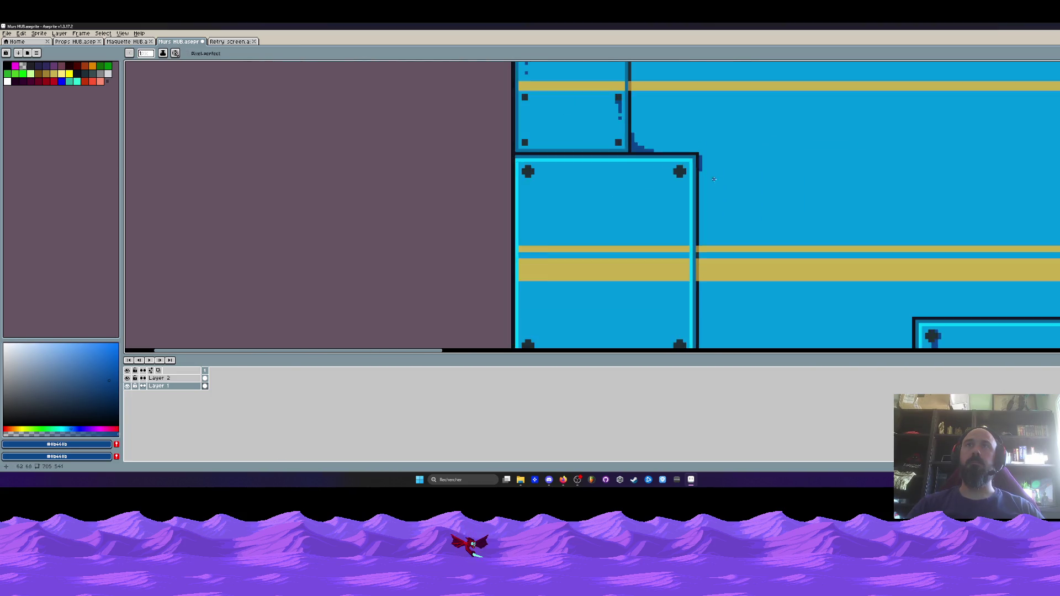
scroll(712, 185, "up", 2)
scroll(696, 194, "down", 3)
scroll(773, 193, "right", 2)
key("i")
scroll(939, 195, "down", 1)
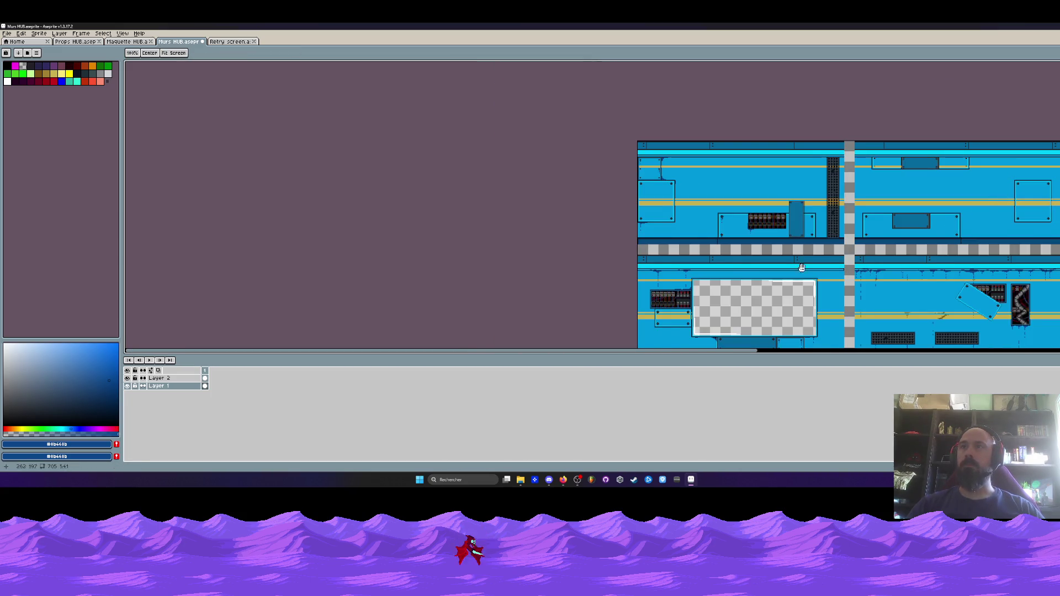
scroll(885, 266, "up", 2)
left_click(877, 269)
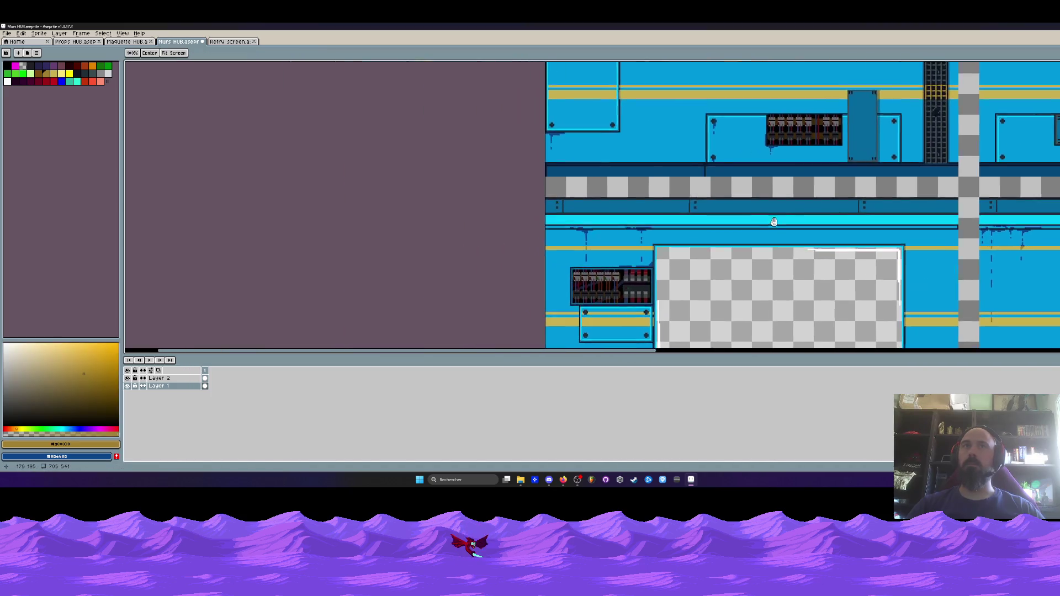
- Draw a dark ochre stain along the gold stripe with a drip pixel beneath it
key("b")
scroll(655, 160, "up", 3)
scroll(668, 165, "up", 1)
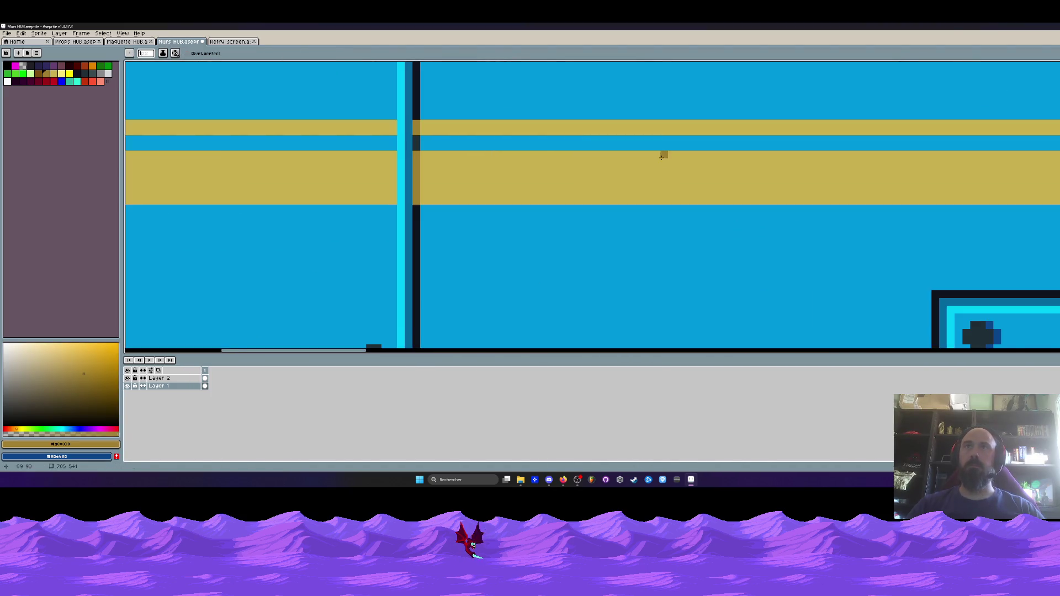
left_click_drag(669, 133, 695, 131)
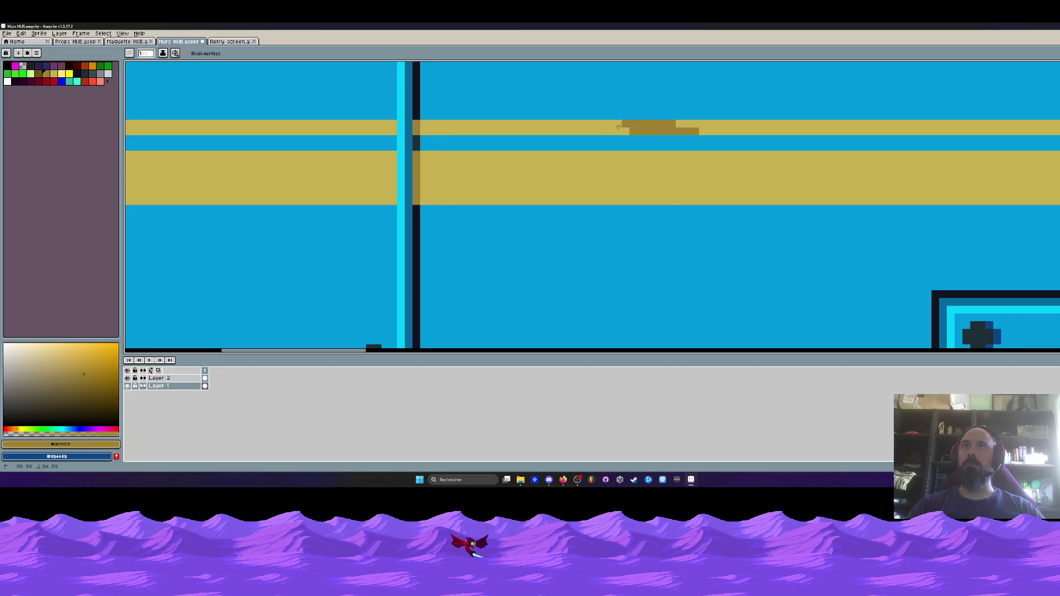
key("ctrl+z")
left_click_drag(643, 124, 628, 127)
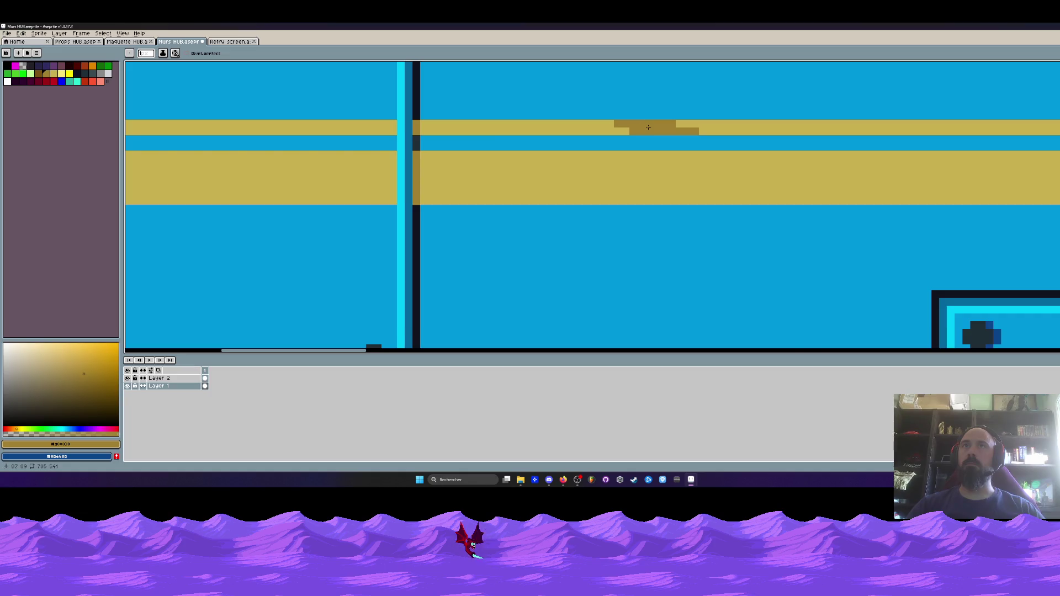
left_click(650, 139)
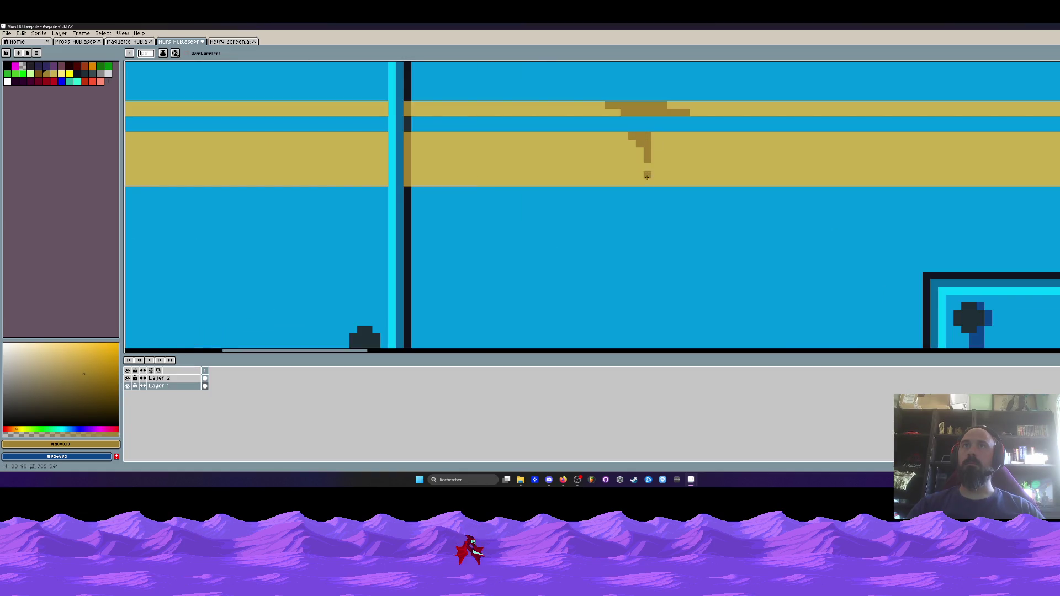
- Add another ochre stain on the gold band and a stepped ochre mark along the stripe
scroll(651, 139, "down", 4)
scroll(743, 197, "up", 3)
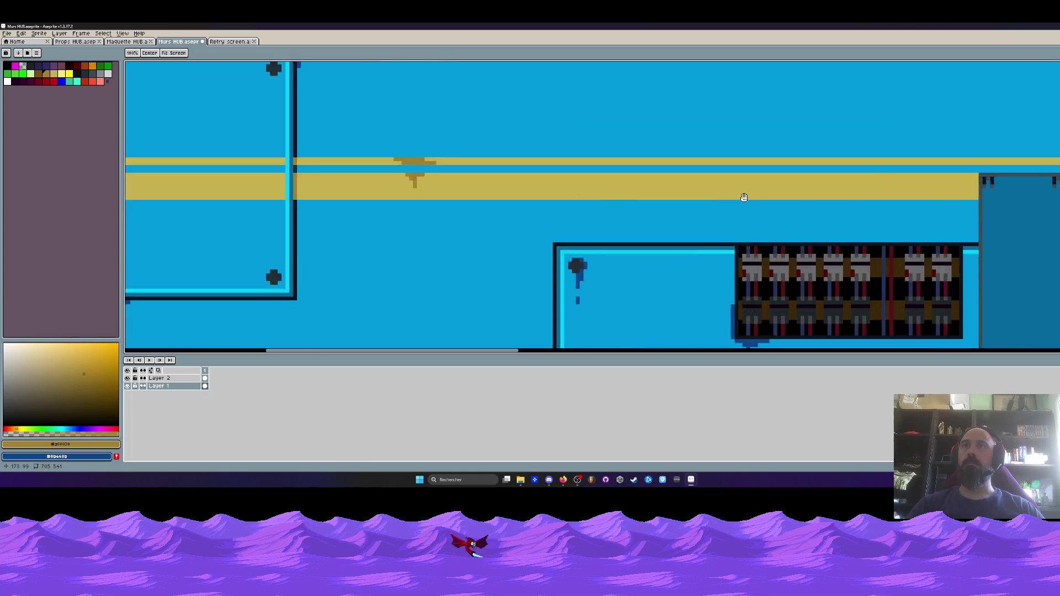
left_click_drag(698, 199, 727, 199)
scroll(734, 195, "down", 3)
scroll(751, 190, "up", 3)
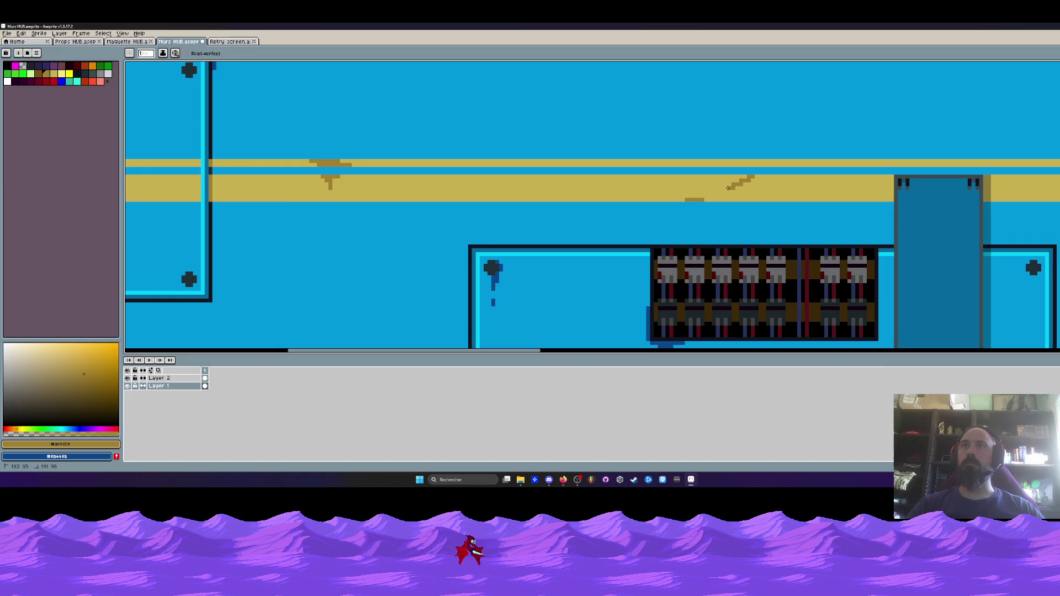
scroll(728, 187, "down", 3)
scroll(746, 177, "up", 4)
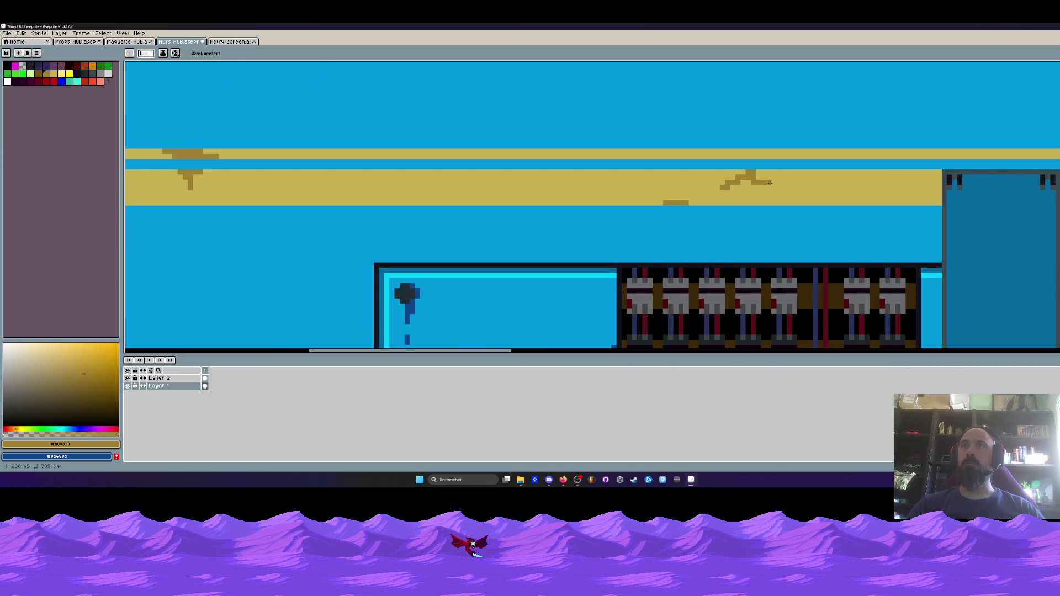
left_click(789, 173)
scroll(784, 174, "down", 3)
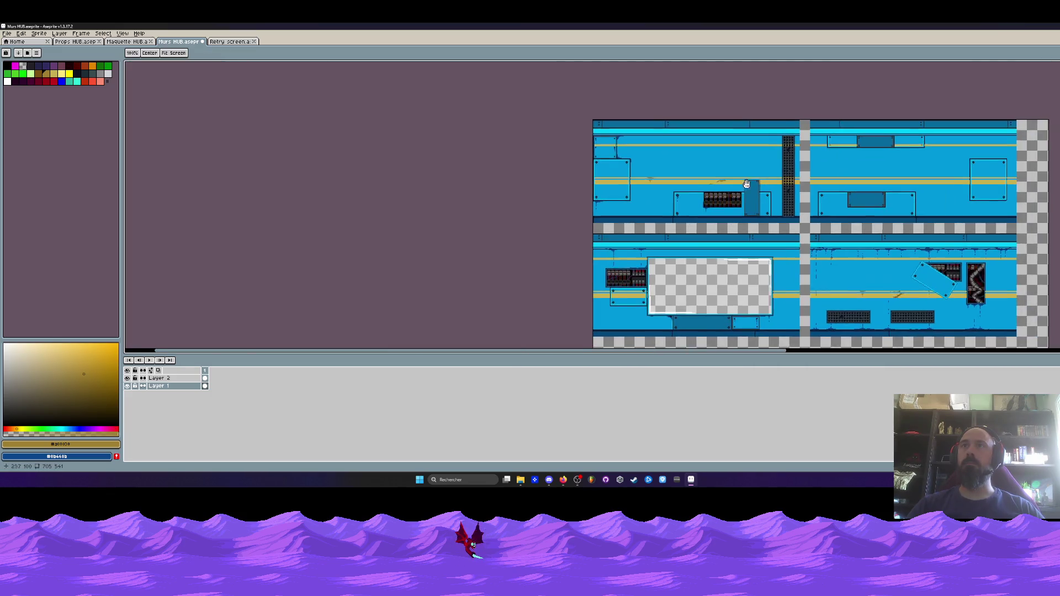
scroll(770, 176, "up", 3)
left_click_drag(768, 175, 797, 184)
- Paint a dark ochre patch on the gold stripe
scroll(801, 185, "down", 3)
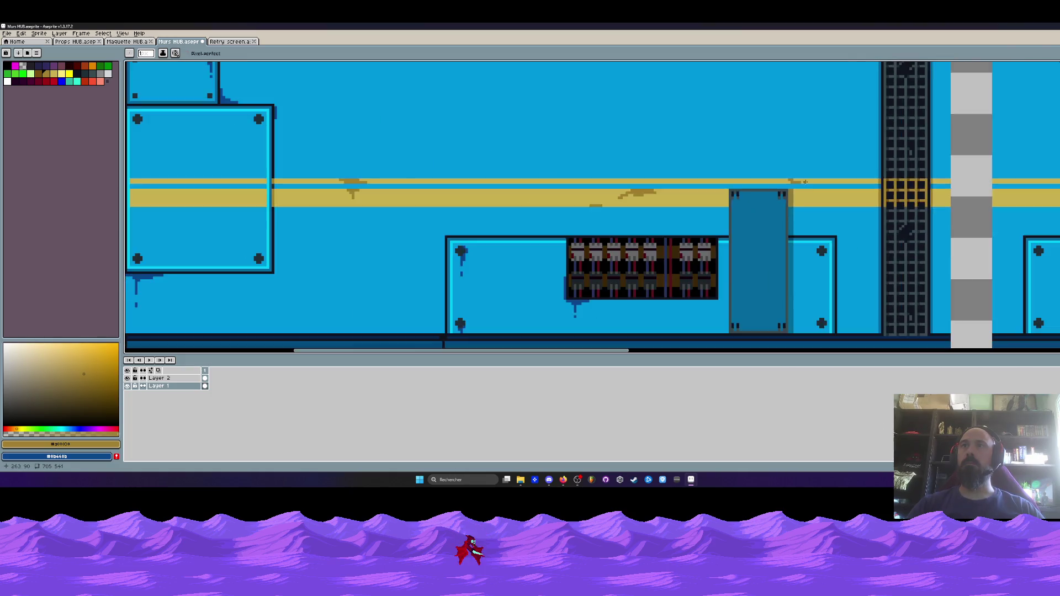
scroll(840, 184, "up", 2)
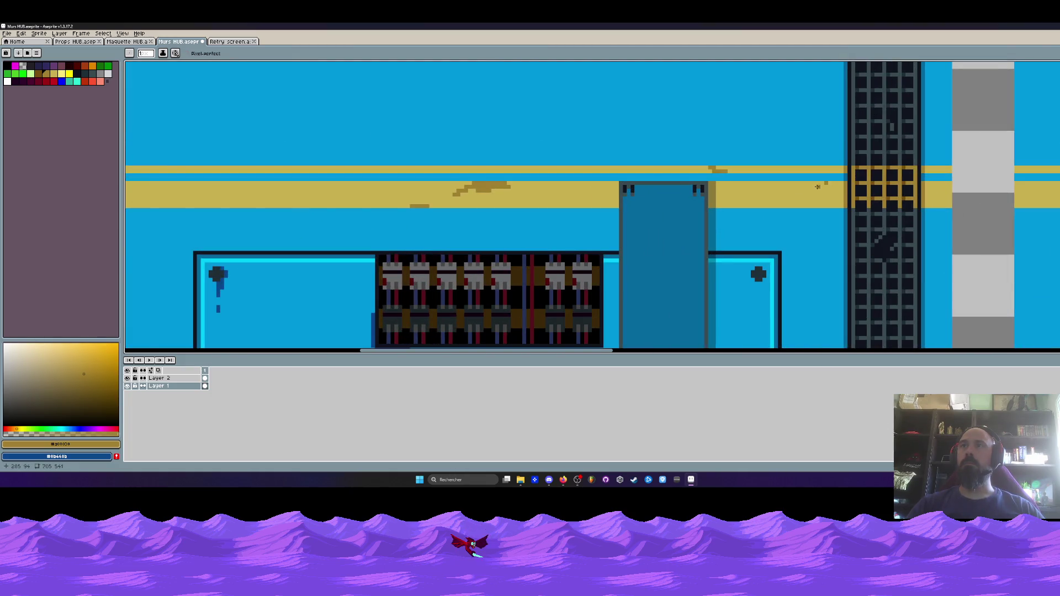
scroll(817, 192, "down", 3)
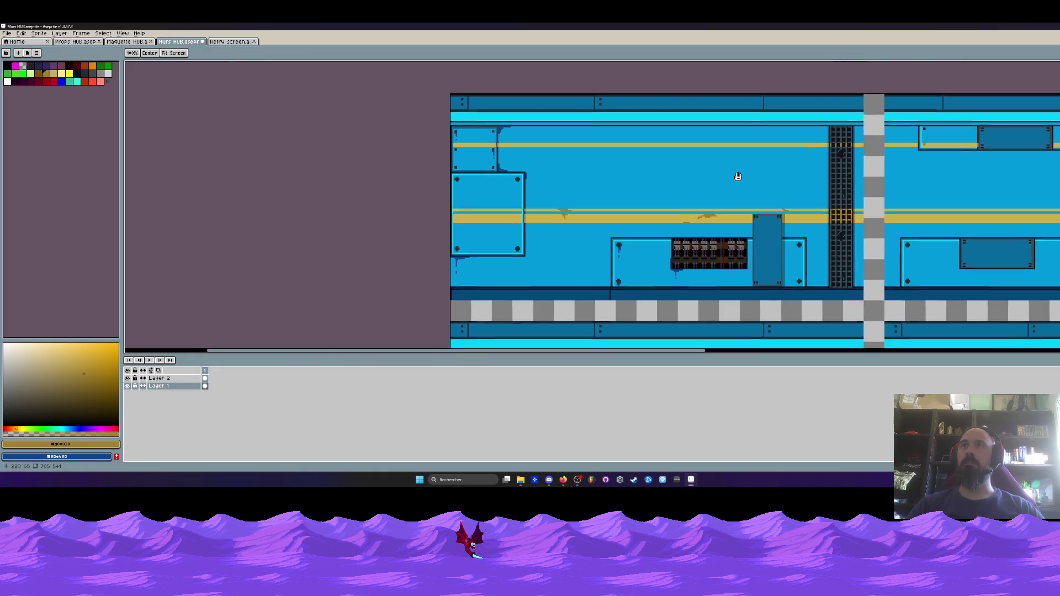
scroll(737, 174, "up", 4)
mouse_move(684, 149)
left_mouse_down()
mouse_move(741, 167)
mouse_move(630, 172)
mouse_move(679, 160)
mouse_move(643, 160)
left_mouse_up()
- Return to the top-left panel and eyedrop the dark blue from the wall
scroll(702, 170, "down", 3)
scroll(702, 169, "down", 2)
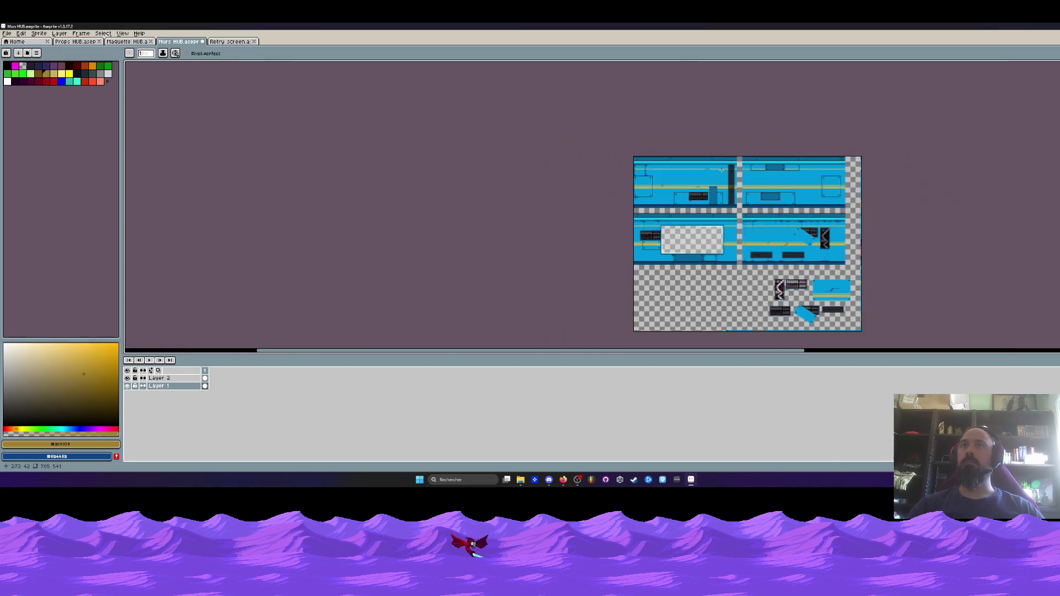
scroll(721, 169, "up", 1)
scroll(690, 177, "left", 2)
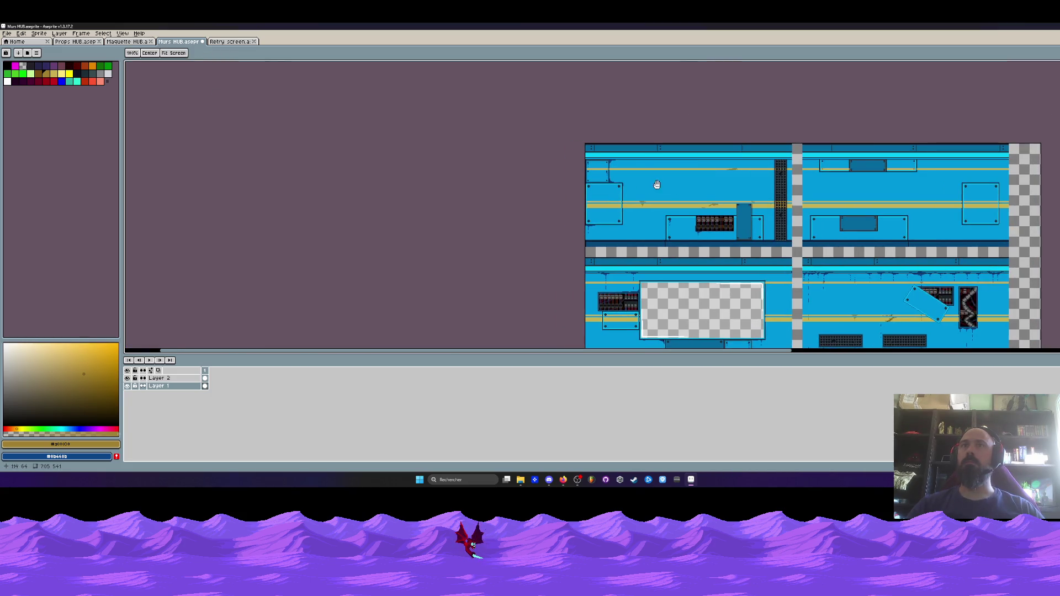
key("i")
scroll(606, 174, "up", 3)
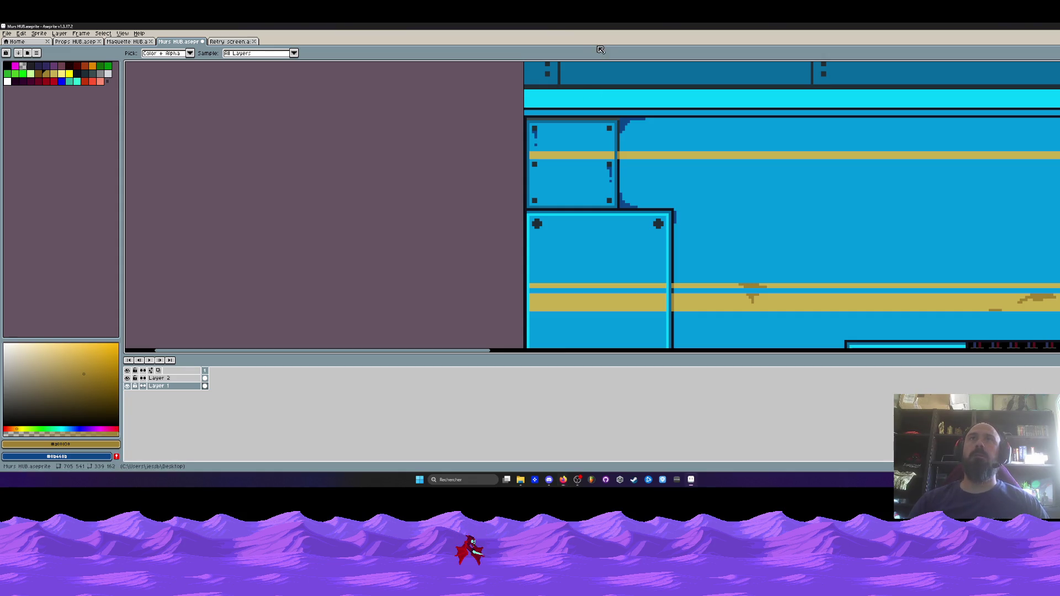
scroll(477, 168, "down", 4)
left_click_drag(477, 167, 390, 151)
scroll(405, 165, "up", 4)
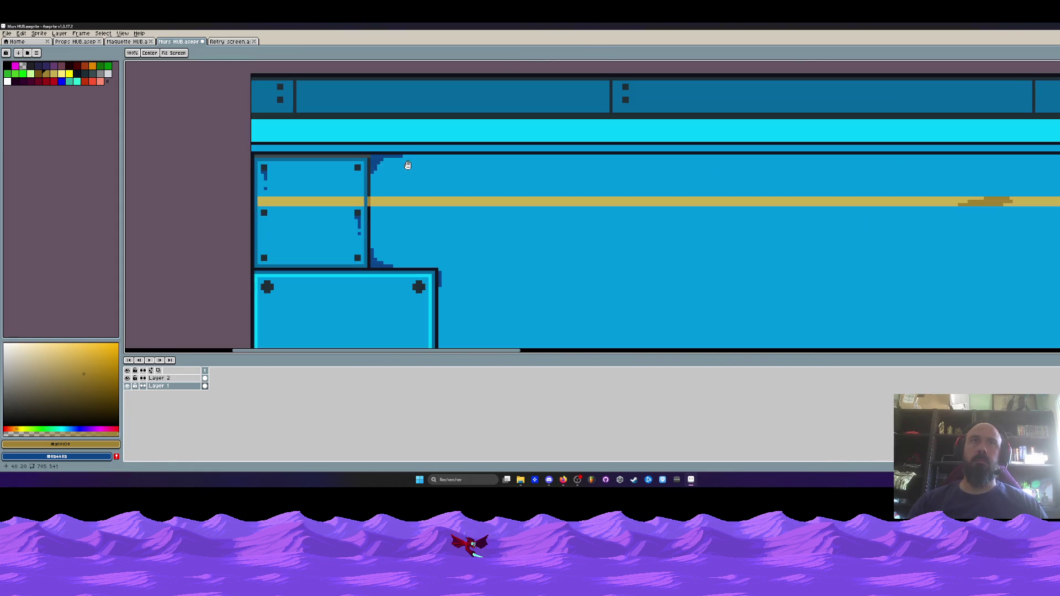
left_click(397, 151)
- With the Pencil, paint dark-blue drip rows just below the black line
key("b")
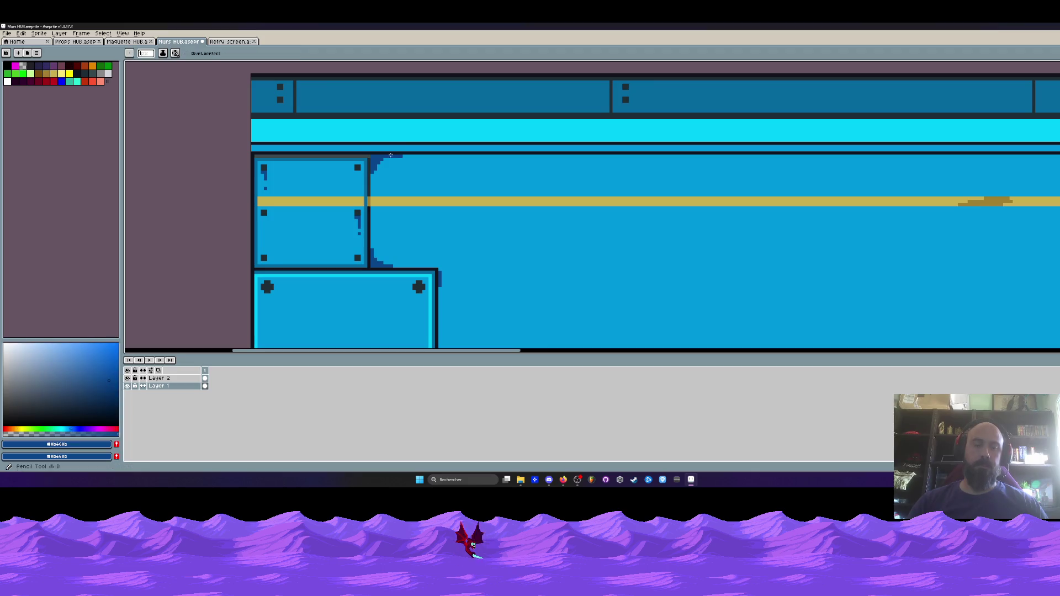
scroll(265, 166, "up", 3)
mouse_move(260, 173)
left_mouse_down()
mouse_move(398, 191)
mouse_move(559, 188)
mouse_move(534, 182)
mouse_move(596, 176)
left_mouse_up()
scroll(502, 180, "down", 2)
scroll(491, 176, "right", 3)
key("ctrl+z")
mouse_move(513, 204)
left_mouse_down()
mouse_move(582, 203)
mouse_move(574, 213)
mouse_move(641, 205)
mouse_move(486, 203)
mouse_move(558, 221)
left_mouse_up()
- Draw a wide, flat dark-blue puddle just above the floor strip
scroll(546, 256, "down", 5)
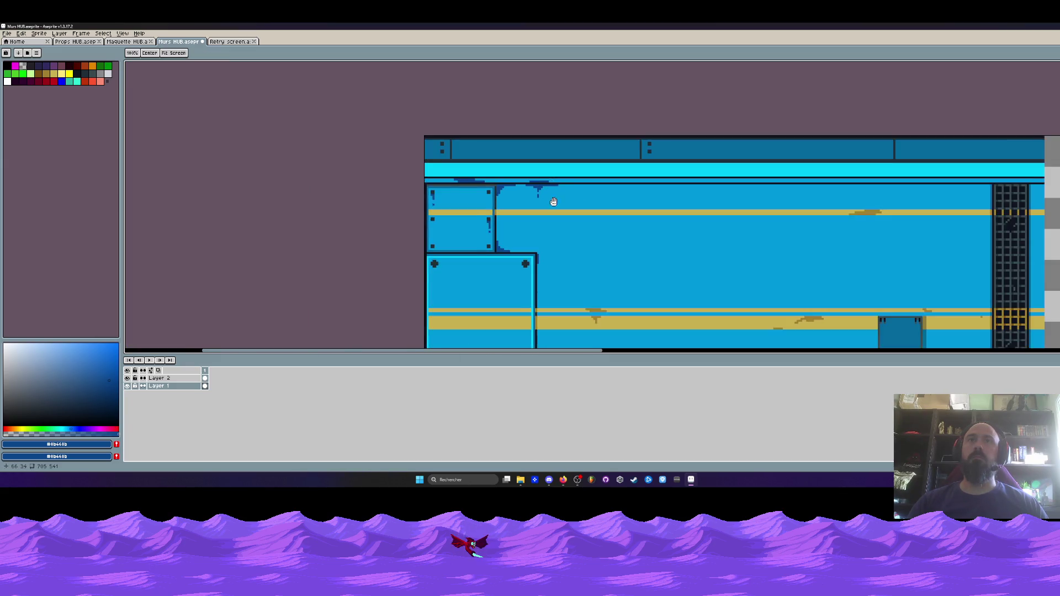
scroll(504, 232, "up", 3)
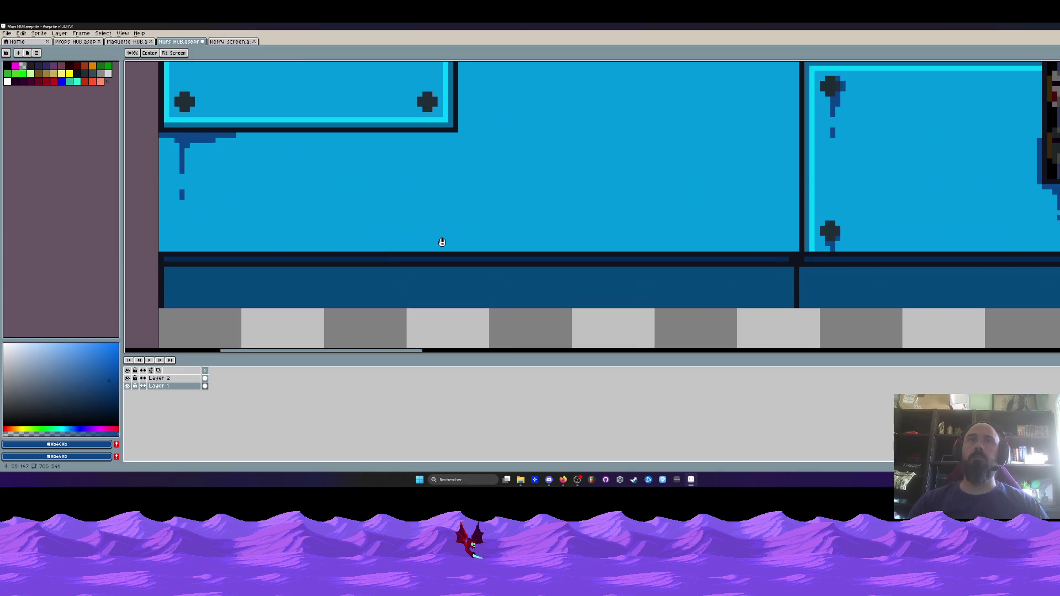
scroll(440, 242, "up", 3)
key("b")
mouse_move(319, 253)
left_mouse_down()
mouse_move(396, 252)
mouse_move(290, 252)
left_mouse_up()
mouse_move(308, 244)
left_mouse_down()
mouse_move(352, 245)
mouse_move(339, 237)
mouse_move(281, 253)
left_mouse_up()
key("ctrl+z")
key("ctrl+z")
key("ctrl+z")
left_click_drag(359, 253, 420, 252)
mouse_move(353, 244)
left_mouse_down()
mouse_move(364, 244)
mouse_move(316, 244)
left_mouse_up()
- Draw a dark-blue drip under the left panel's bottom edge
scroll(315, 244, "down", 3)
scroll(457, 225, "up", 2)
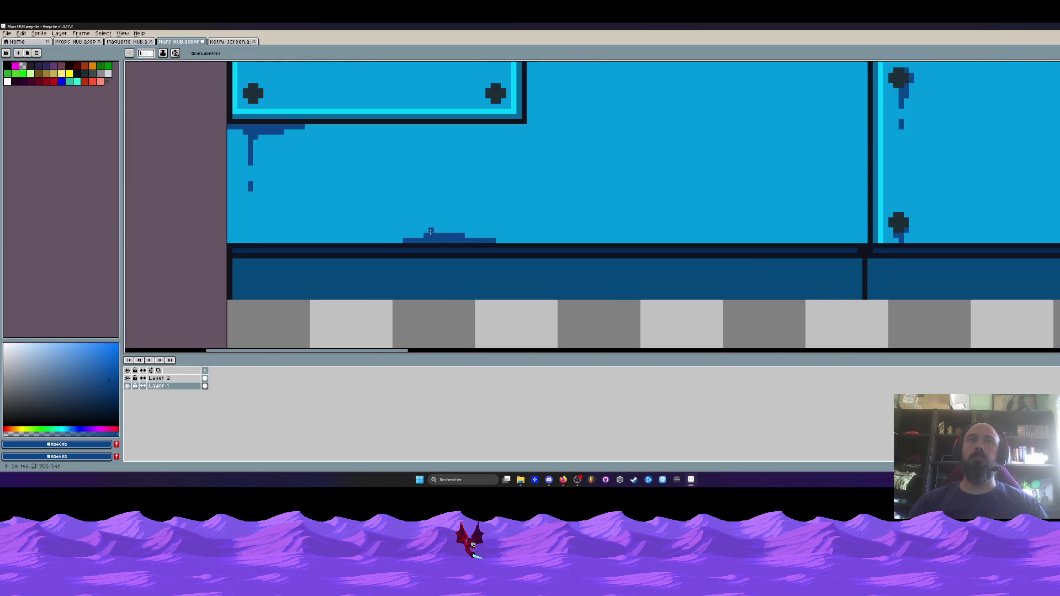
scroll(431, 232, "down", 2)
scroll(441, 225, "up", 1)
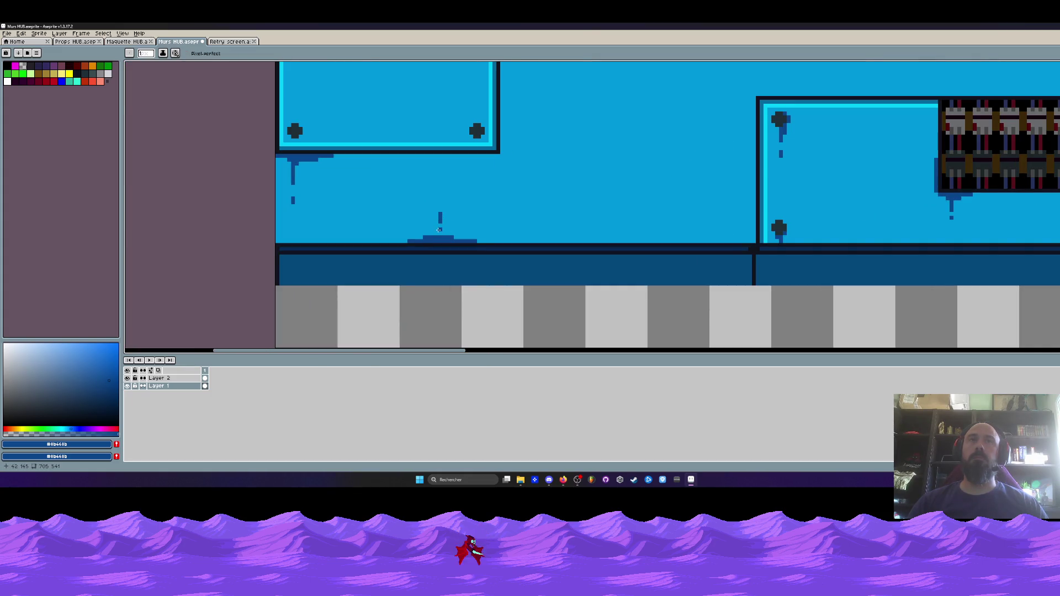
scroll(432, 166, "up", 1)
left_click_drag(415, 154, 463, 159)
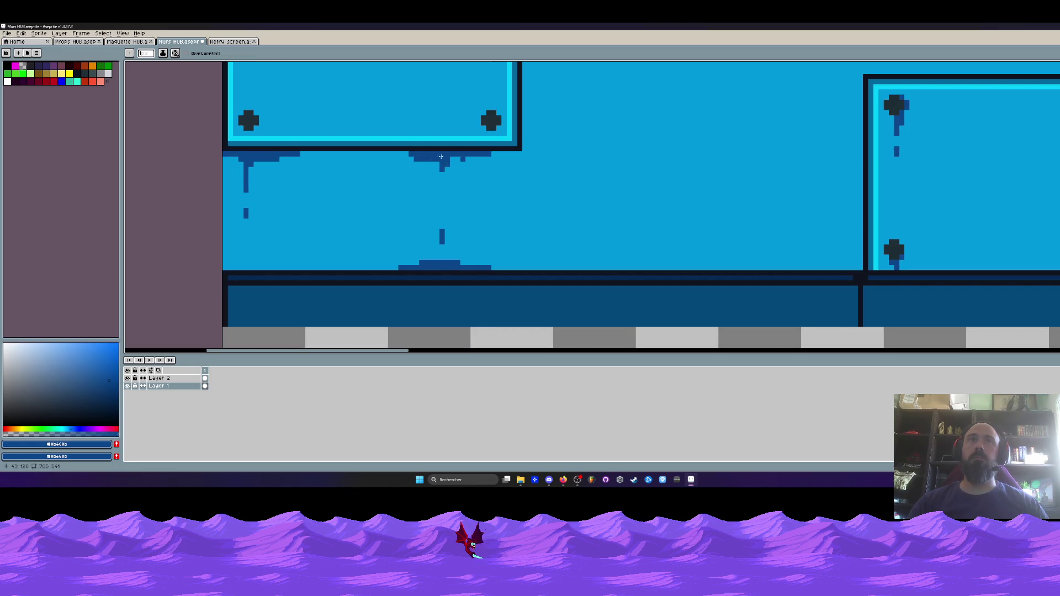
scroll(444, 160, "down", 2)
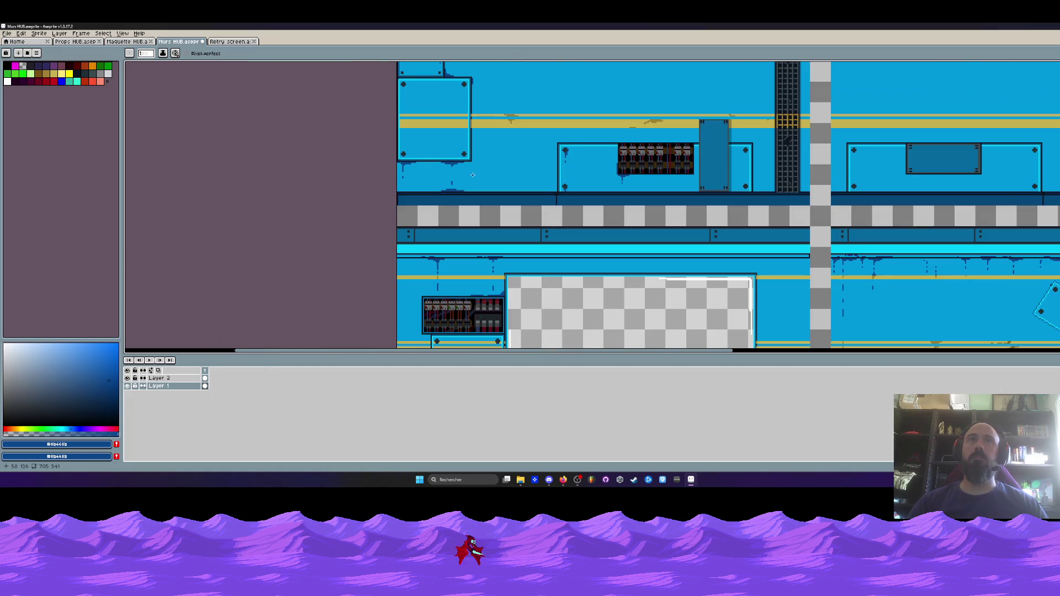
scroll(472, 175, "up", 4)
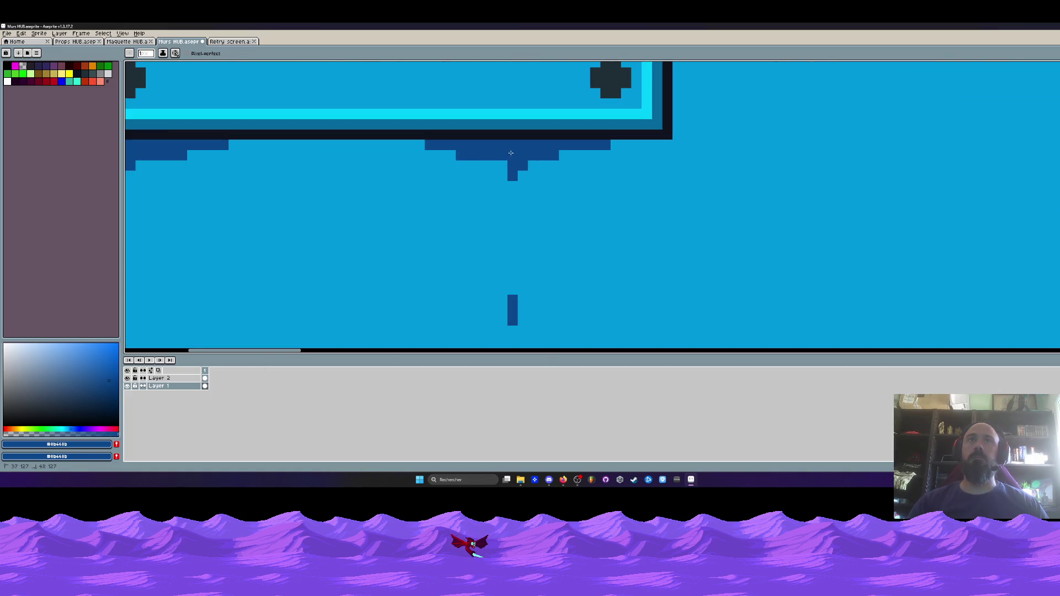
- Redraw the drip as a stepped stroke with a thin line running down from the stain
right_click(466, 204, "alt")
scroll(466, 204, "up", 3)
left_click(455, 128)
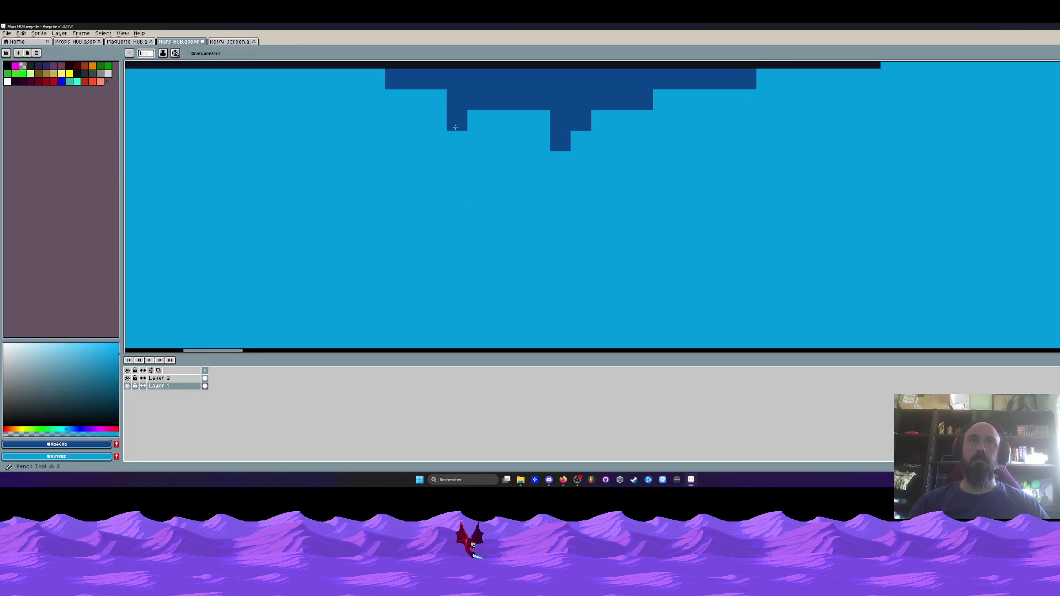
key("ctrl+z")
key("ctrl+z")
key("ctrl+z")
mouse_move(497, 99)
left_mouse_down()
mouse_move(582, 130)
mouse_move(662, 100)
mouse_move(588, 119)
left_mouse_up()
scroll(593, 151, "down", 1)
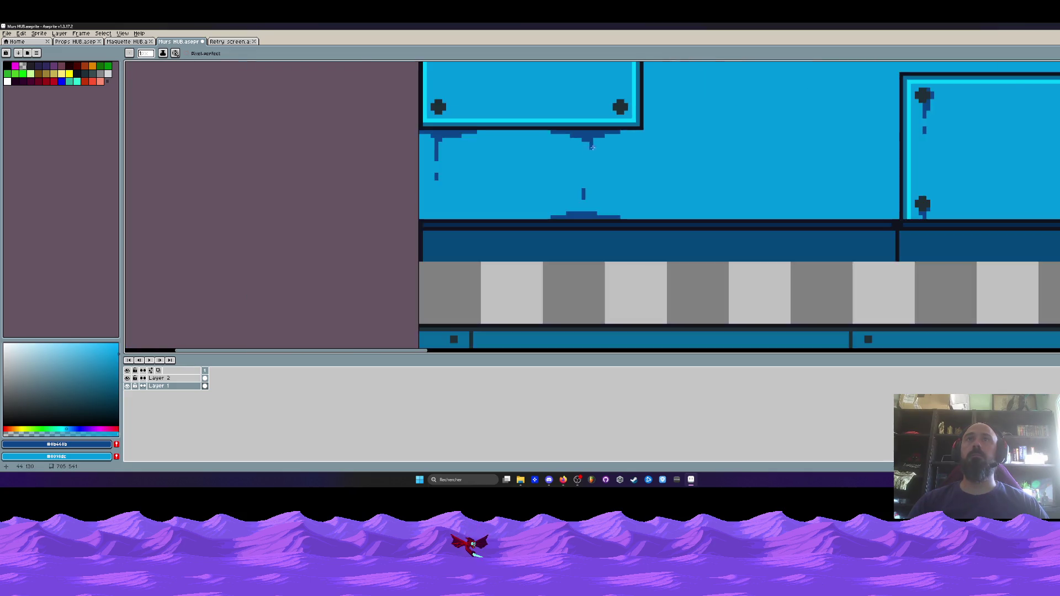
left_click_drag(566, 154, 548, 120)
scroll(549, 120, "down", 2)
scroll(554, 235, "up", 2)
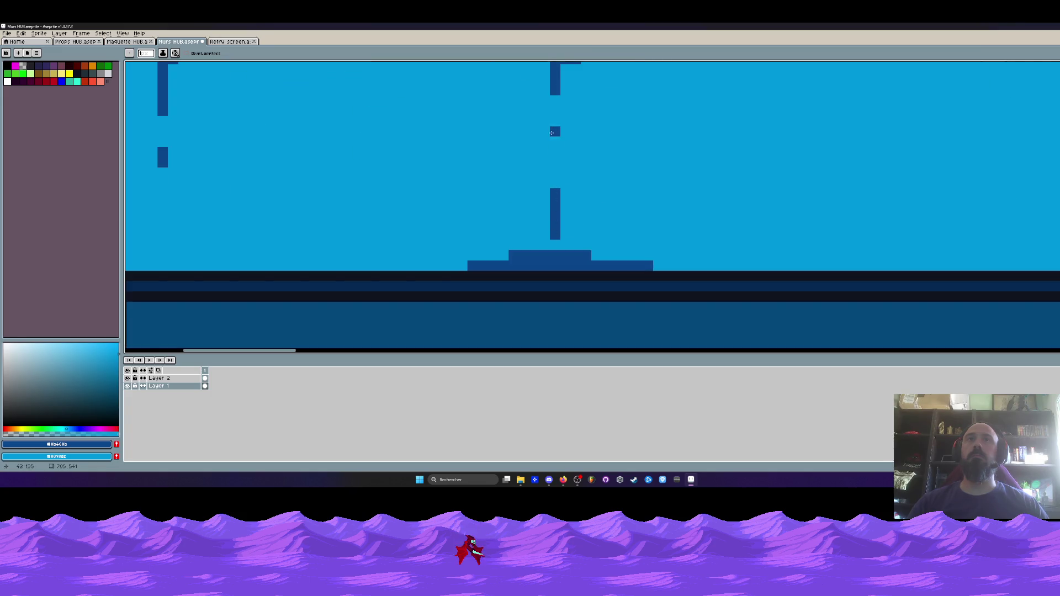
scroll(551, 166, "down", 5)
left_click_drag(542, 197, 488, 205)
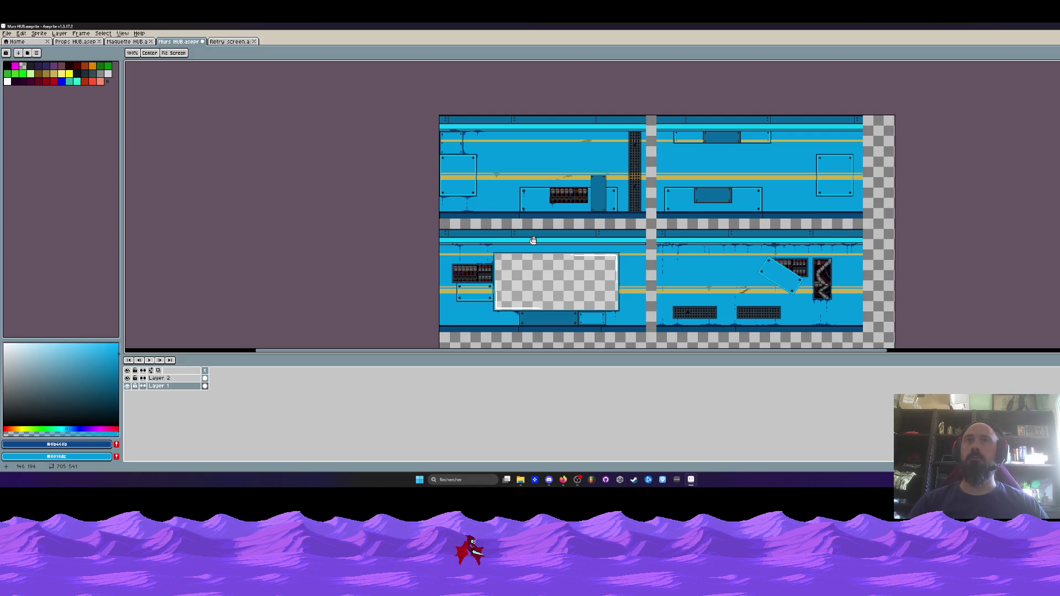
- Paint dark-blue drip rows under the top rail and extend them leftward
scroll(546, 128, "up", 6)
mouse_move(472, 209)
left_mouse_down()
mouse_move(678, 221)
mouse_move(607, 193)
left_mouse_up()
left_click_drag(522, 241, 740, 242)
mouse_move(657, 261)
left_mouse_down()
mouse_move(624, 260)
mouse_move(520, 215)
mouse_move(684, 214)
left_mouse_up()
scroll(624, 260, "down", 4)
scroll(520, 215, "up", 2)
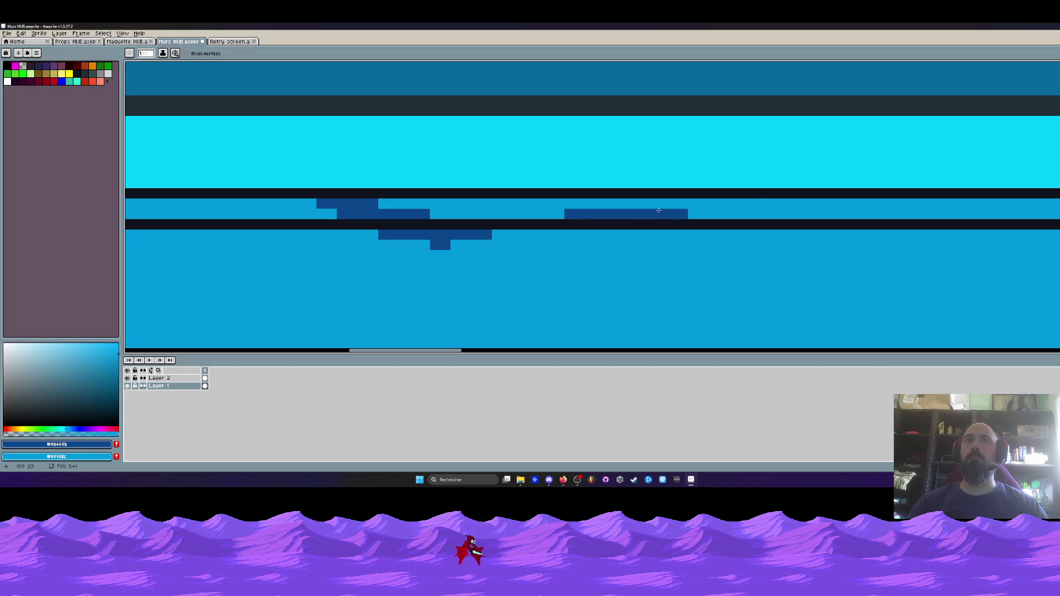
left_click_drag(882, 200, 803, 214)
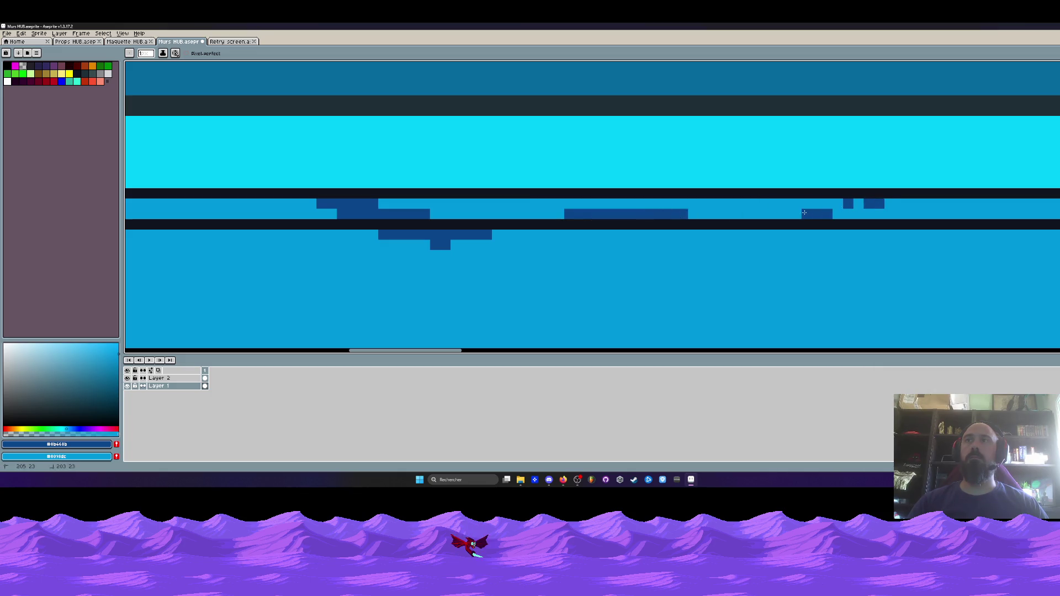
- Add a dark-blue stain line further along the top rail
scroll(804, 214, "down", 3)
left_click_drag(540, 179, 783, 180)
scroll(710, 230, "up", 5)
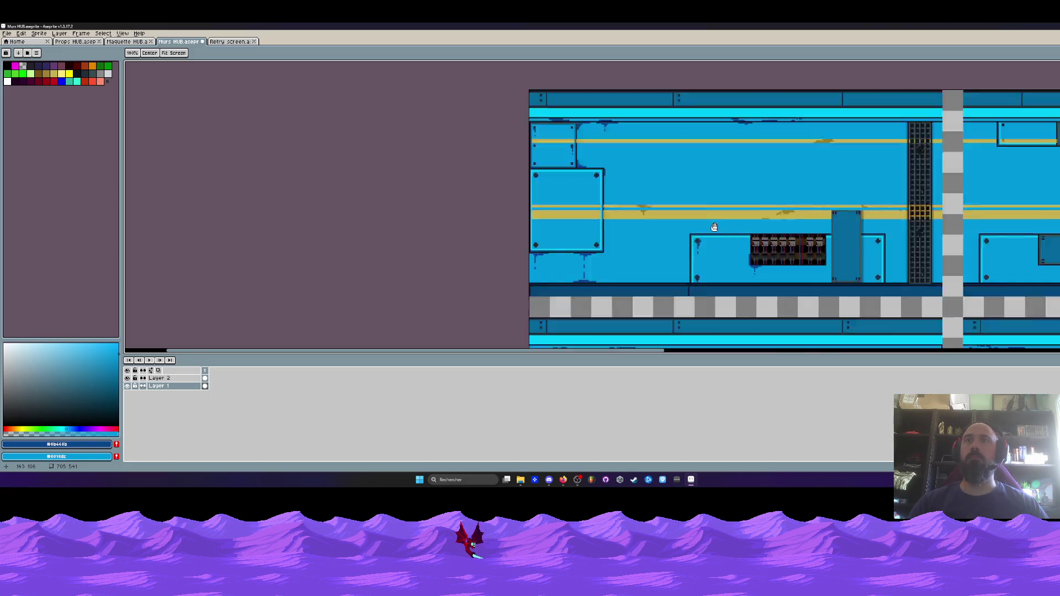
left_click_drag(591, 247, 674, 253)
scroll(671, 253, "down", 3)
scroll(648, 246, "up", 2)
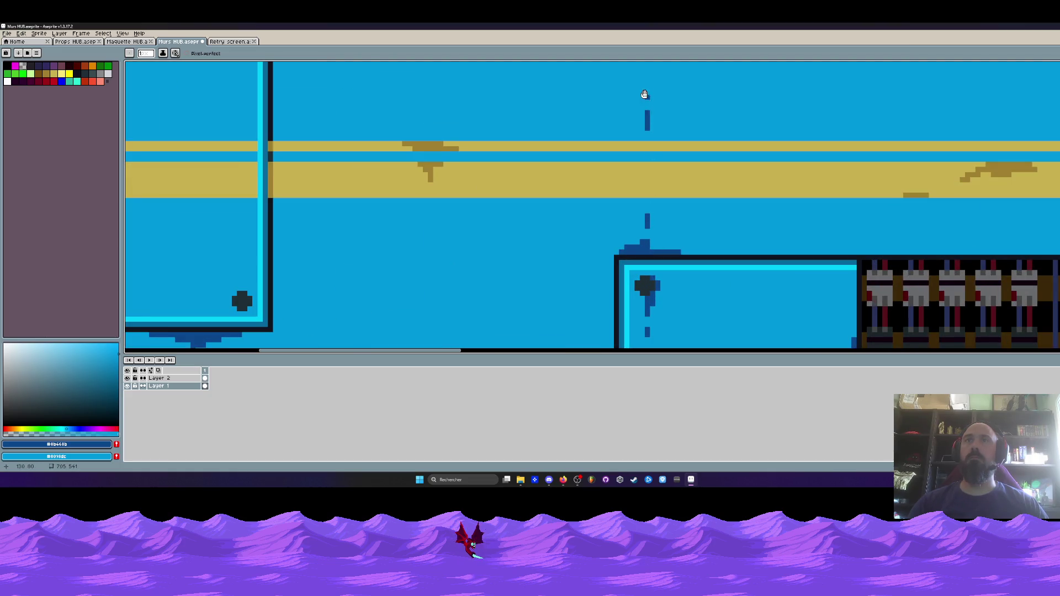
scroll(643, 110, "up", 5)
scroll(640, 117, "down", 2)
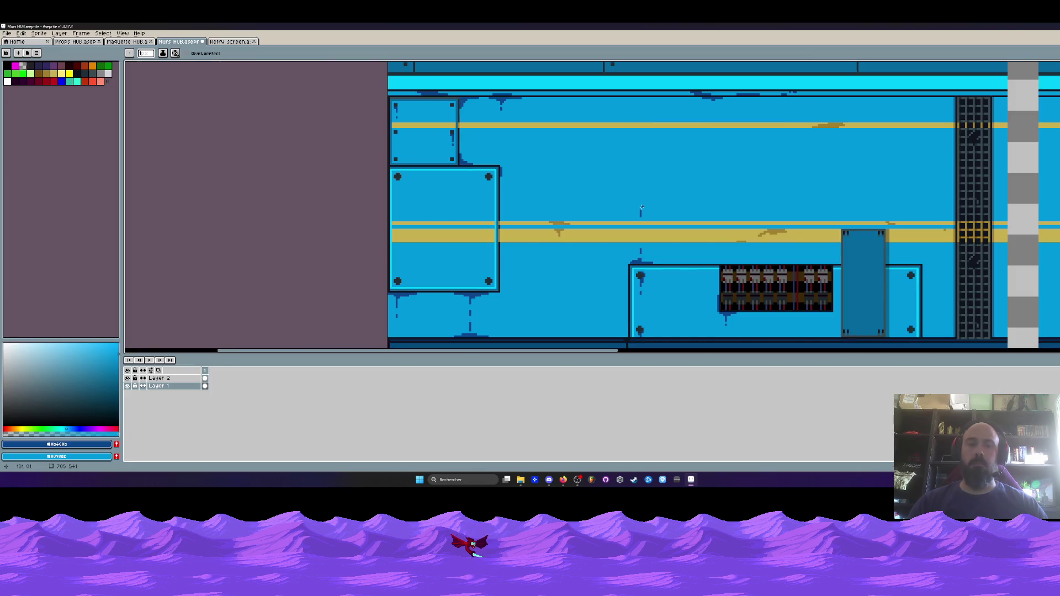
scroll(640, 209, "up", 3)
- Sample the smudge's brown and paint a thin brown stain on the yellow stripe
left_click(969, 248, "alt")
scroll(658, 153, "down", 2)
scroll(646, 160, "up", 6)
left_click_drag(608, 117, 638, 126)
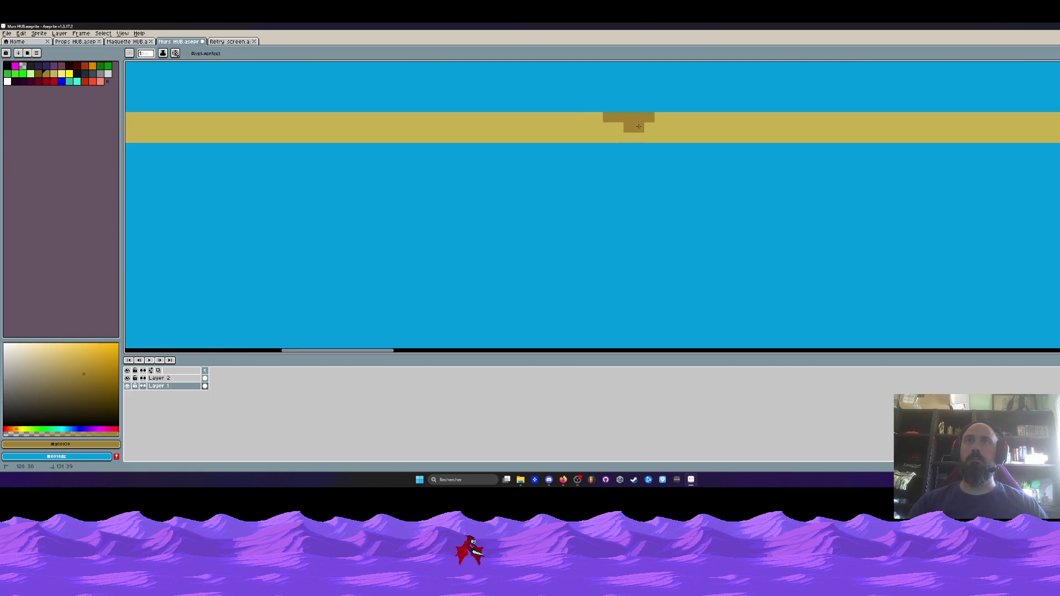
scroll(634, 136, "down", 3)
scroll(630, 146, "up", 2)
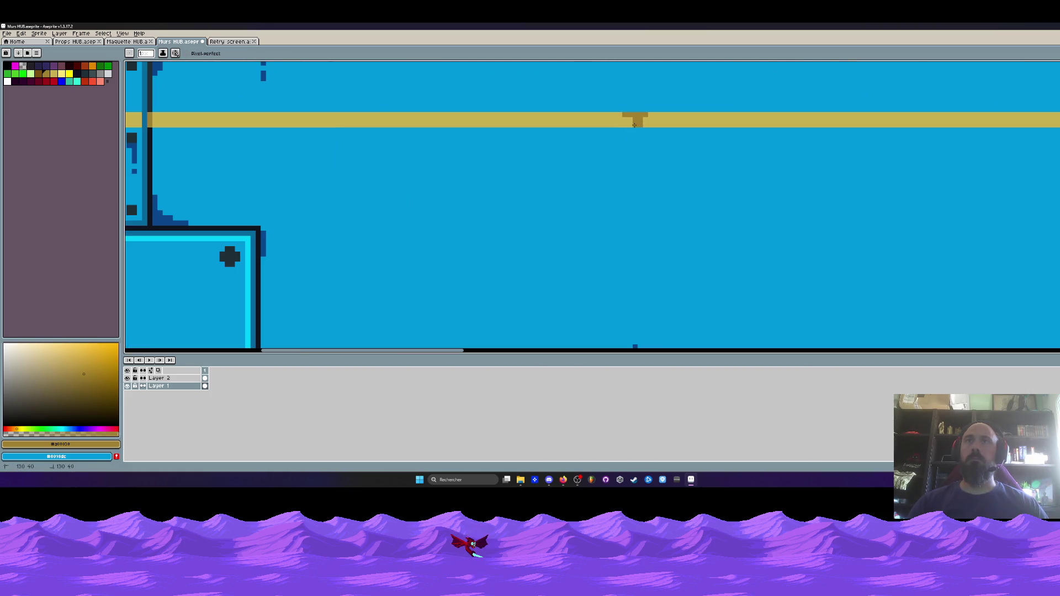
key("ctrl+z")
left_click_drag(620, 115, 647, 115)
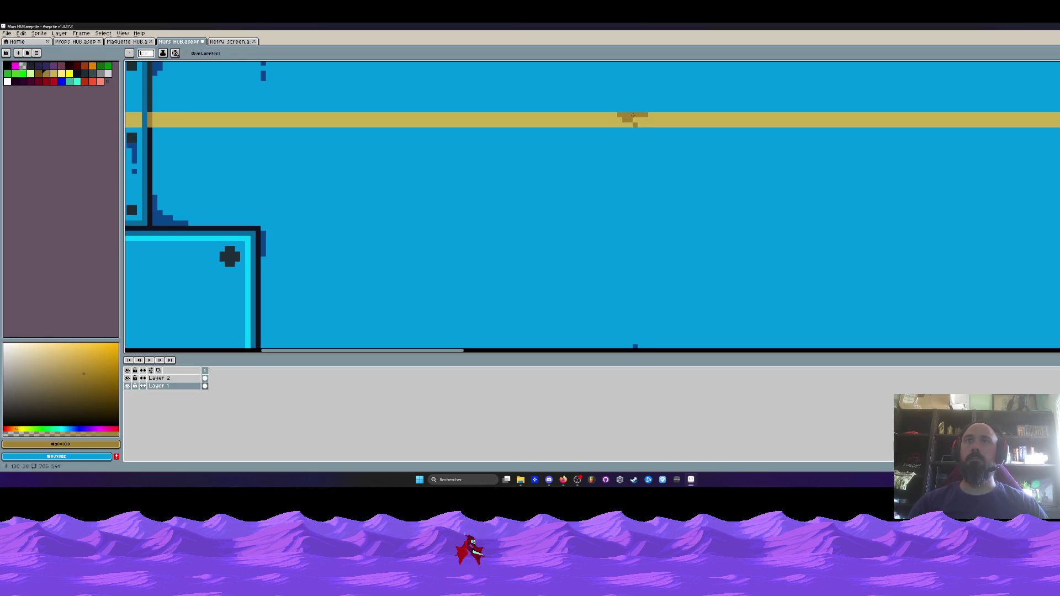
- Draw another dark-blue drip under the top rail
scroll(633, 119, "down", 3)
scroll(639, 106, "up", 2)
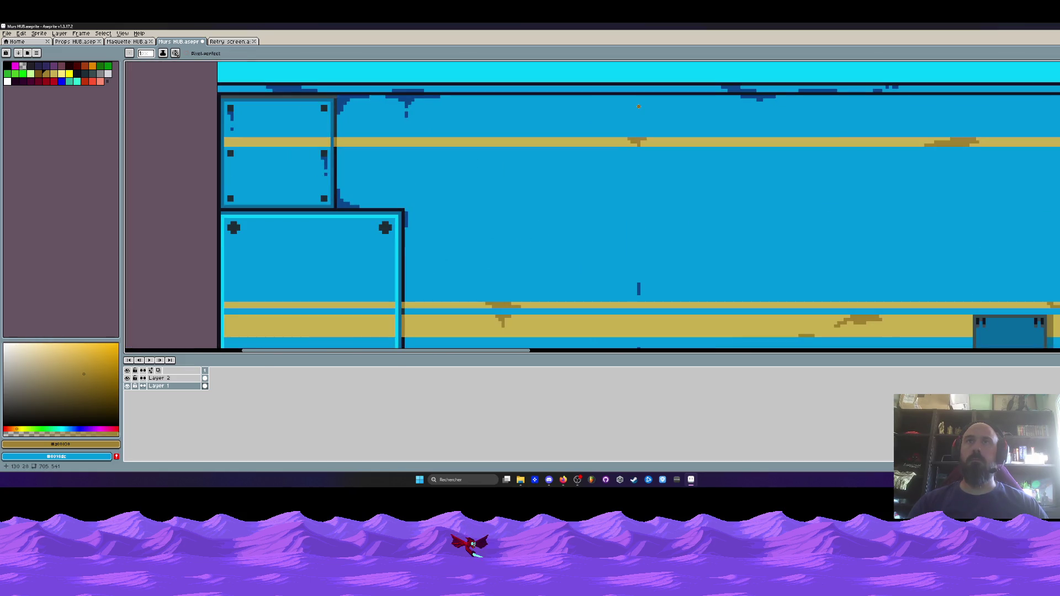
scroll(645, 132, "up", 2)
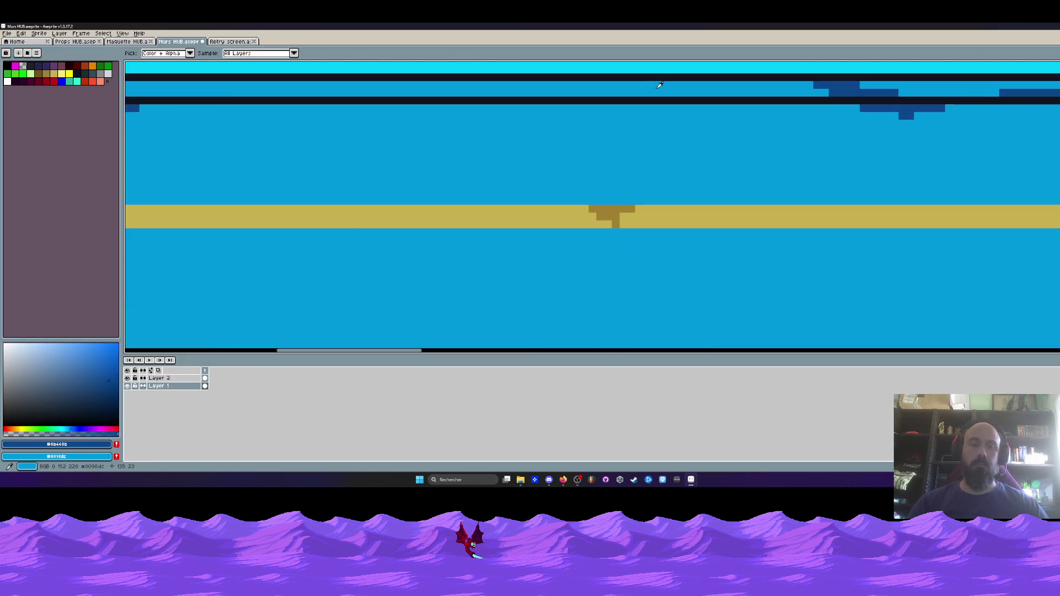
scroll(654, 156, "up", 1)
mouse_move(537, 165)
left_mouse_down()
mouse_move(641, 165)
mouse_move(593, 194)
left_mouse_up()
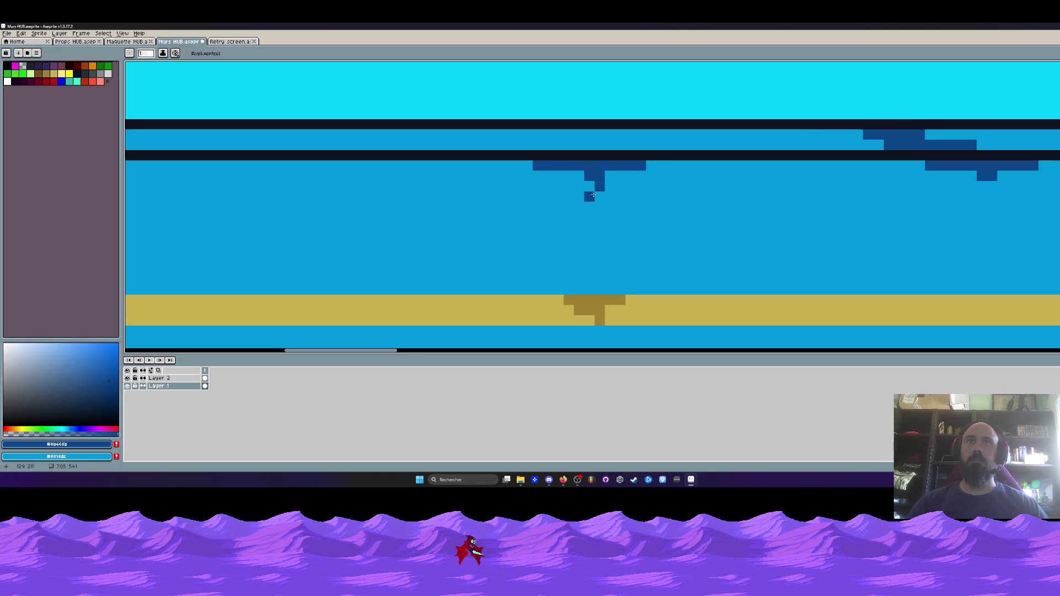
scroll(576, 174, "down", 4)
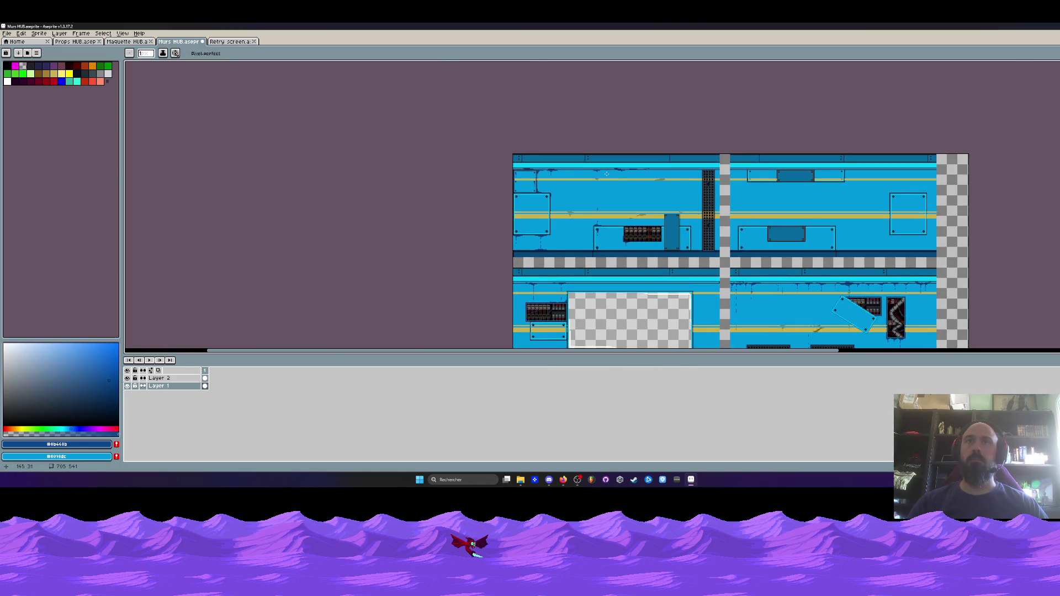
- Lengthen the dark-blue drip further downward
left_click_drag(626, 200, 574, 147)
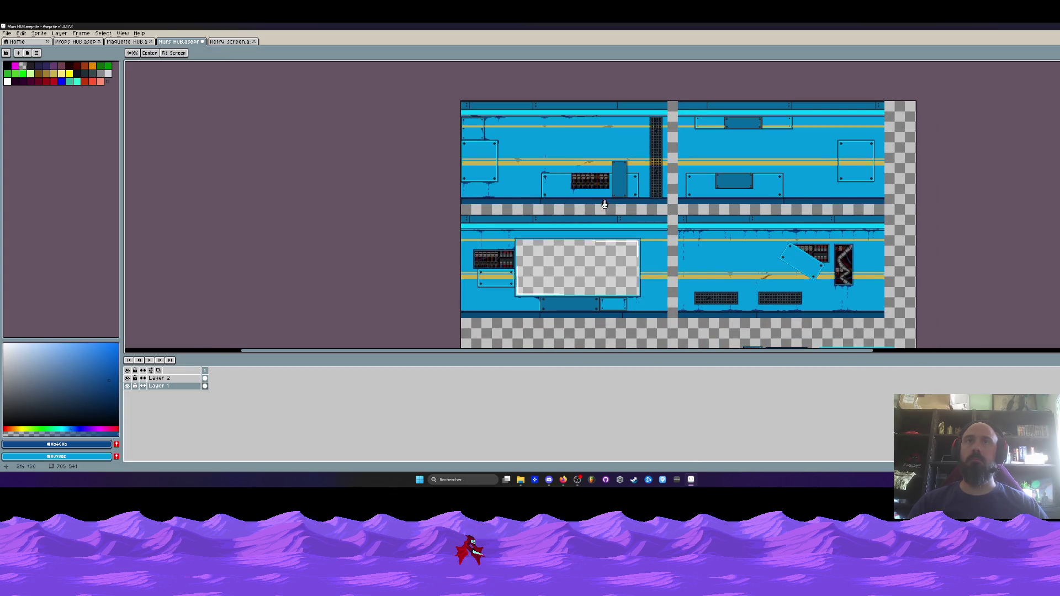
scroll(604, 204, "up", 4)
left_click_drag(580, 193, 581, 239)
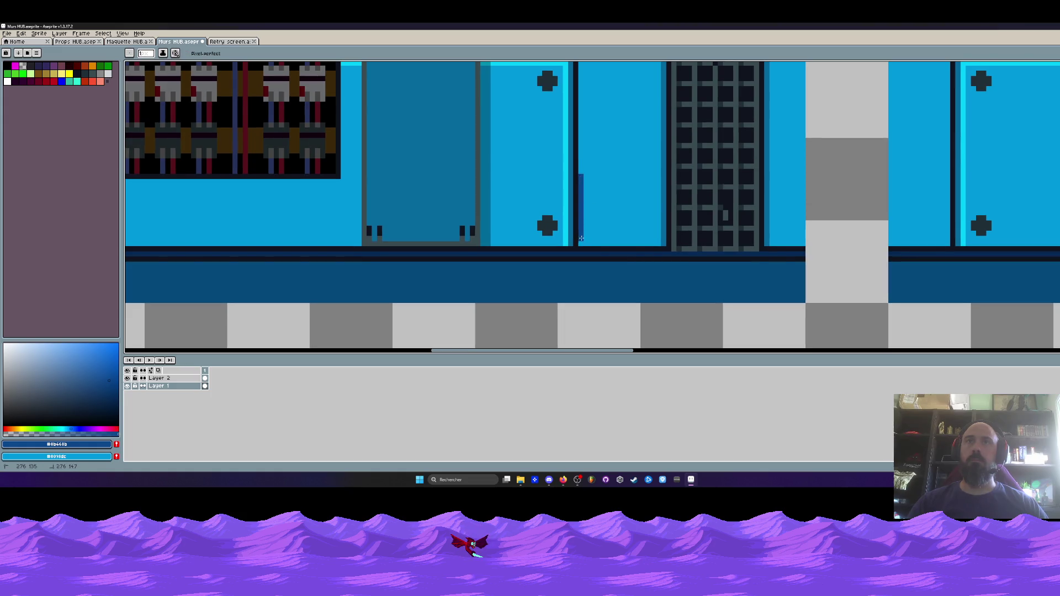
scroll(609, 245, "down", 2)
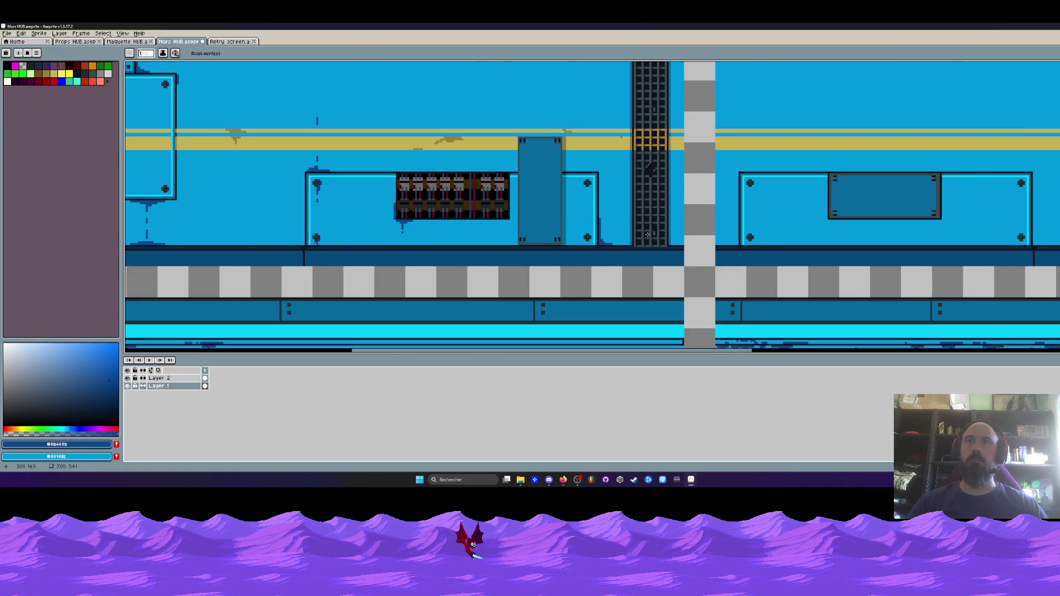
scroll(647, 235, "down", 2)
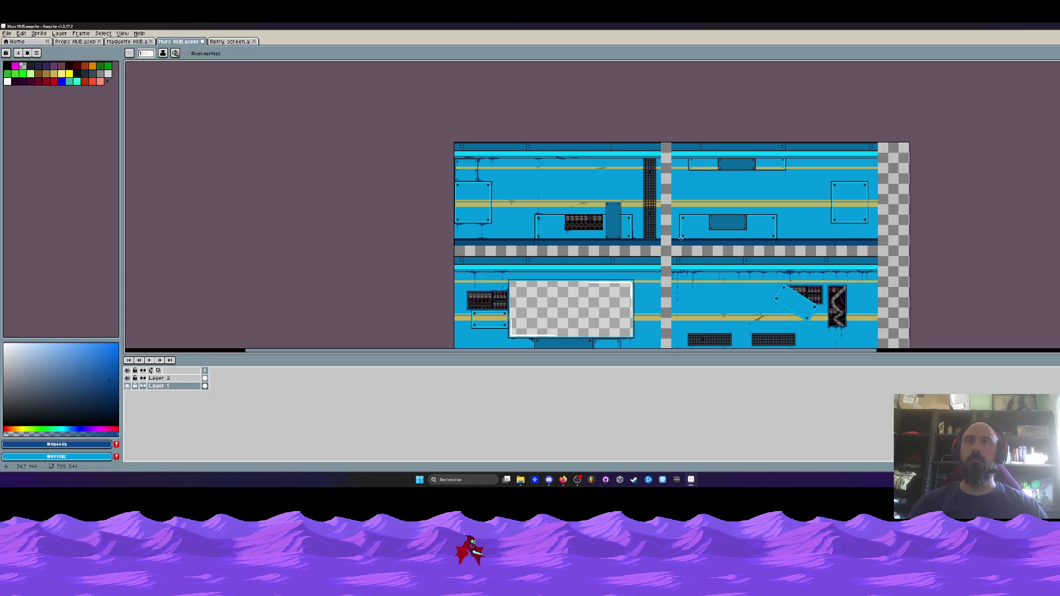
scroll(778, 231, "up", 4)
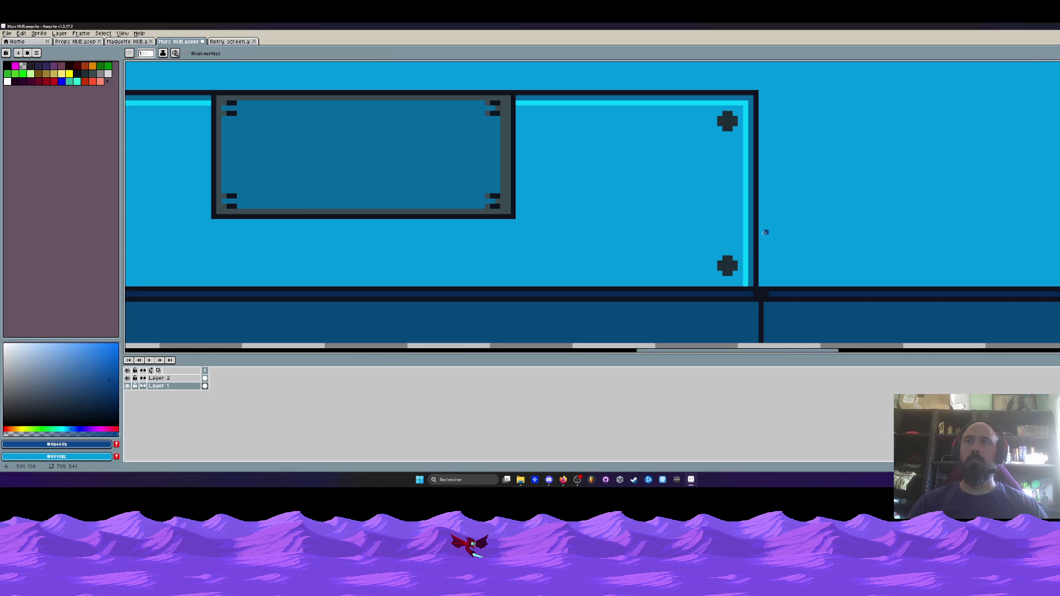
- Paint a new stepped dark-blue stain at the base of the panel's right-edge seam
left_click_drag(760, 280, 767, 270)
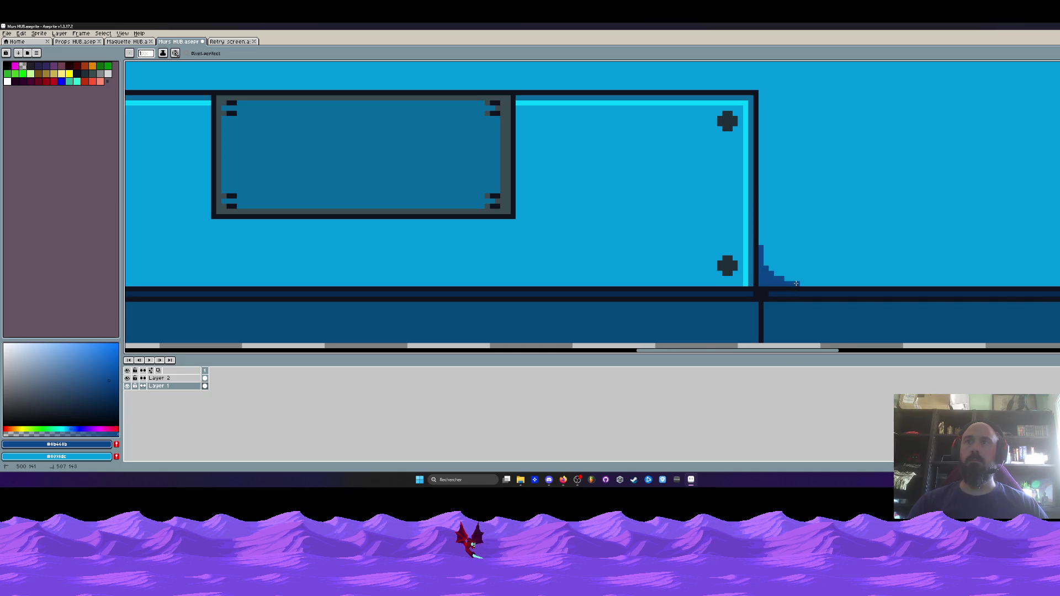
key("ctrl+z")
scroll(796, 283, "down", 3)
scroll(762, 254, "up", 4)
mouse_move(753, 232)
left_mouse_down()
mouse_move(753, 287)
mouse_move(763, 276)
left_mouse_up()
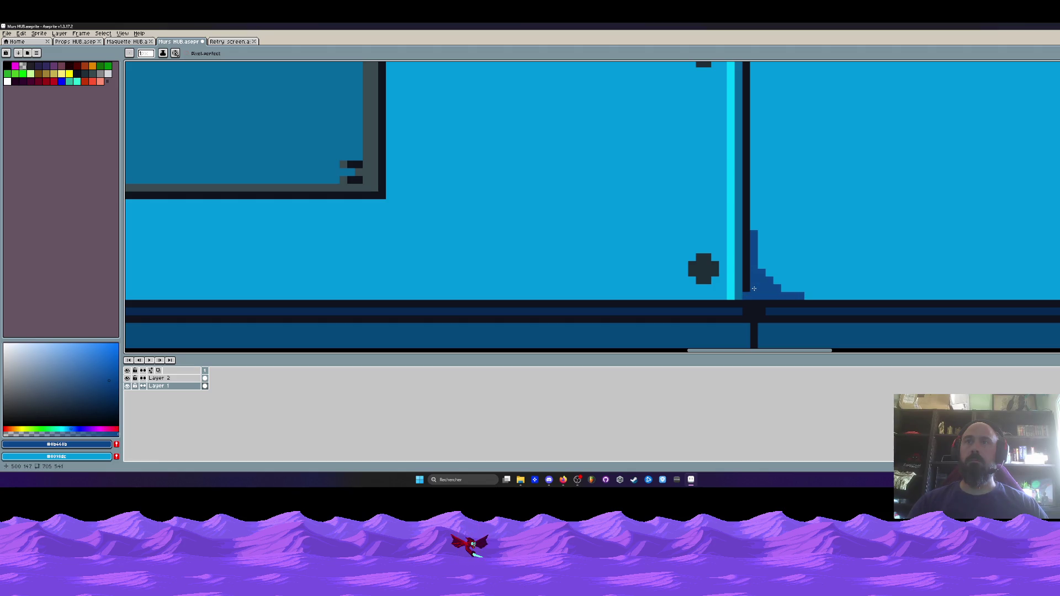
key("ctrl+z")
mouse_move(753, 238)
left_mouse_down()
mouse_move(754, 290)
mouse_move(807, 296)
left_mouse_up()
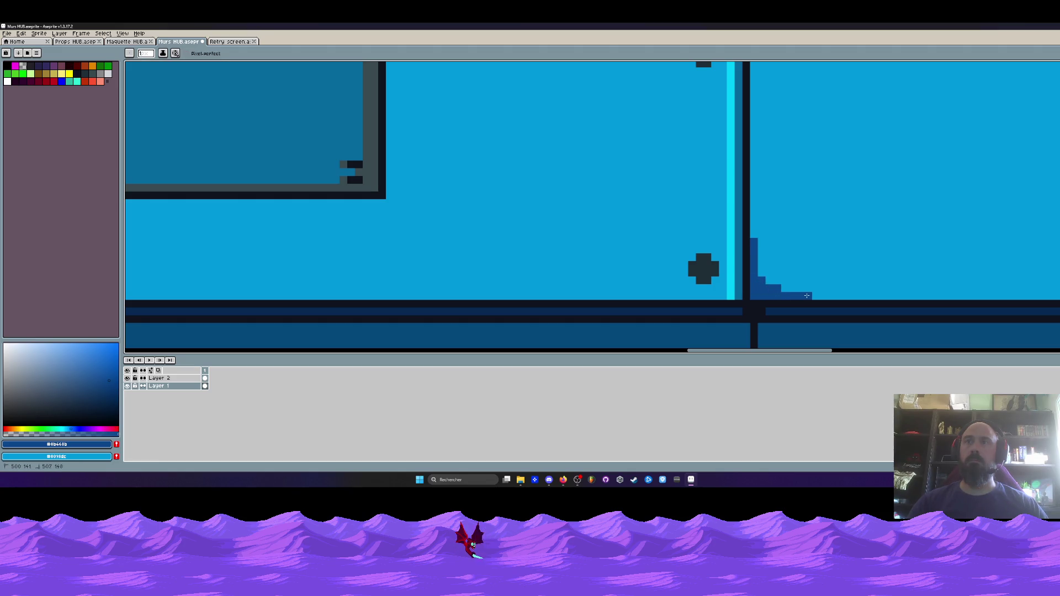
scroll(818, 286, "down", 3)
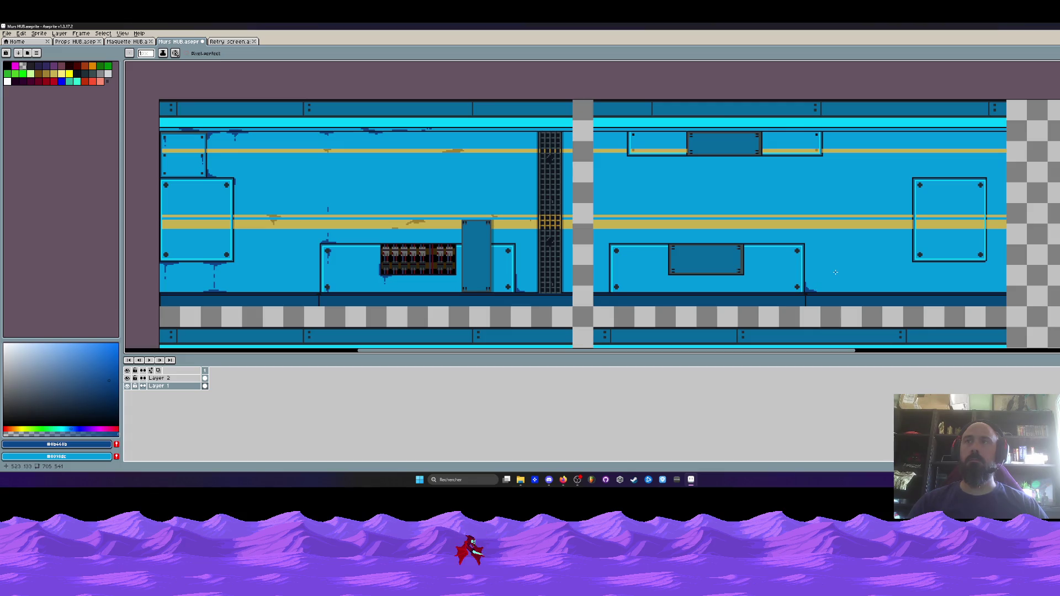
scroll(835, 272, "down", 2)
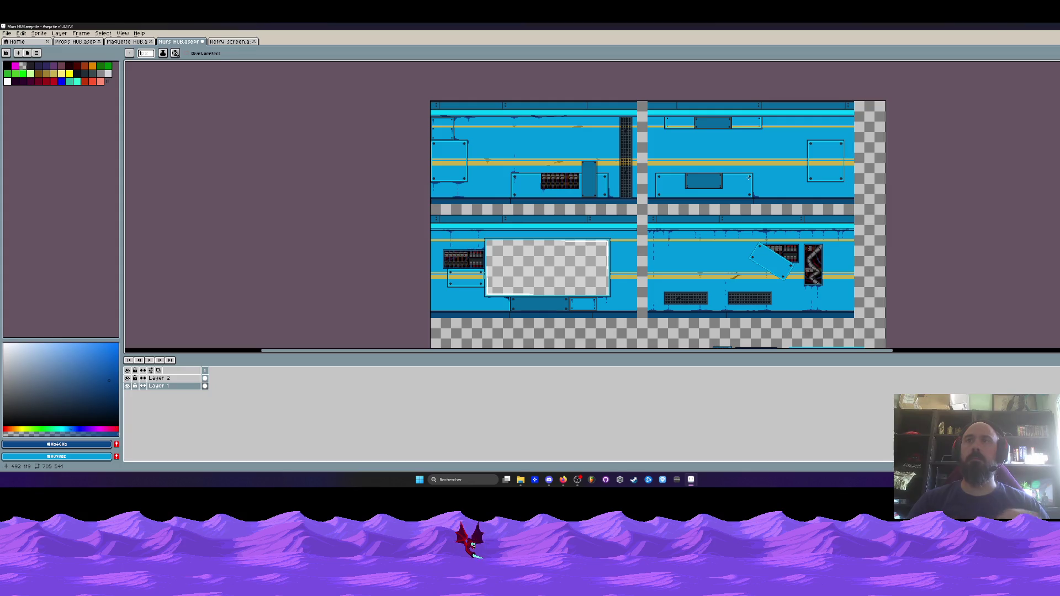
scroll(793, 267, "up", 3)
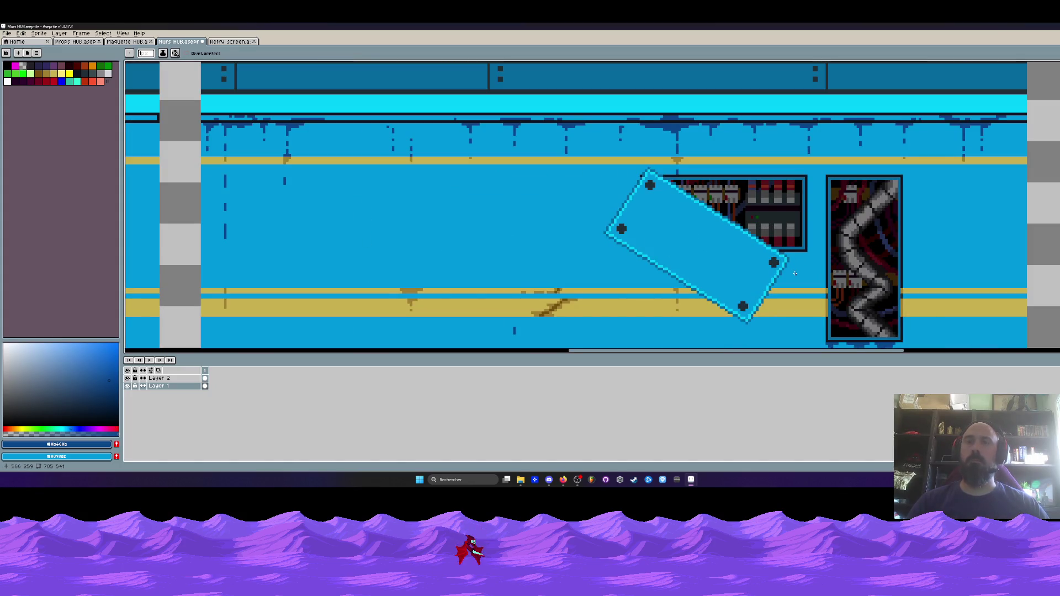
- Sample the wall stripe's yellow and fill the tilted panel's lower bolt with it
scroll(794, 273, "up", 1)
scroll(798, 270, "down", 1)
key("alt")
scroll(784, 263, "up", 1)
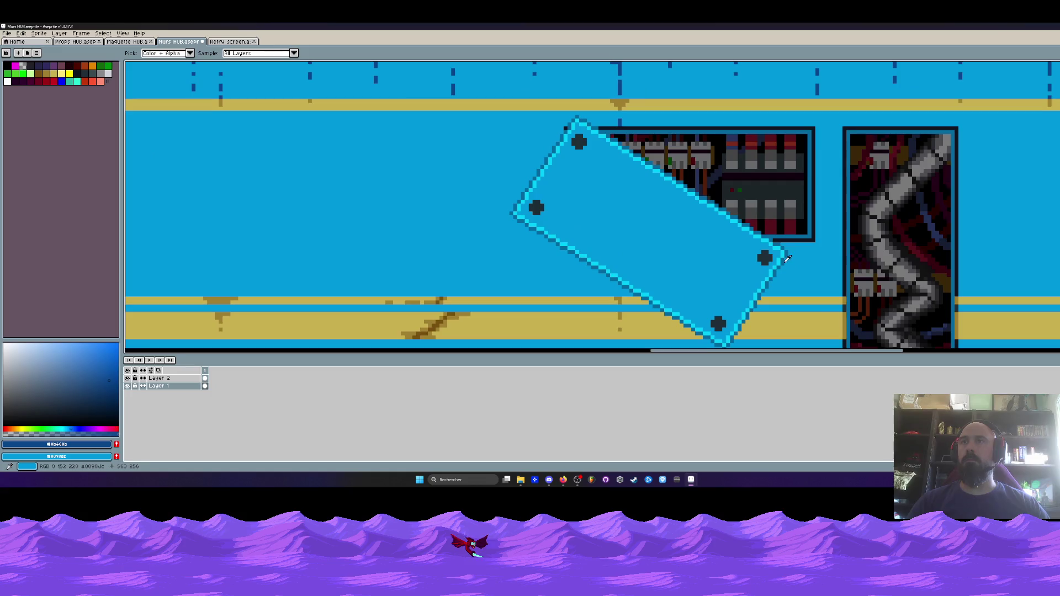
left_click(773, 260)
scroll(749, 253, "up", 2)
scroll(749, 253, "down", 2)
scroll(749, 254, "down", 1)
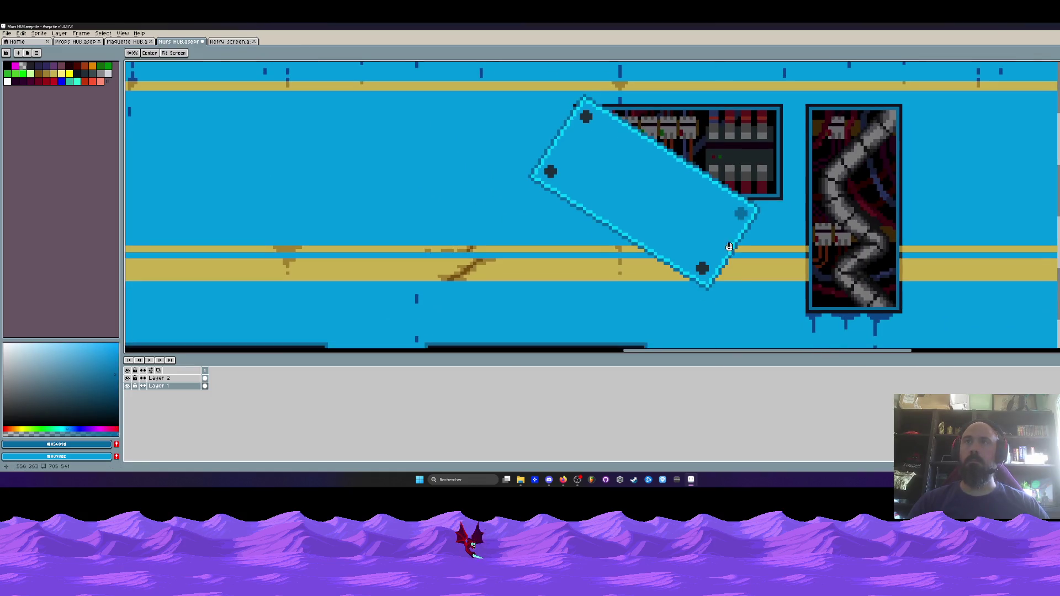
scroll(703, 269, "up", 1)
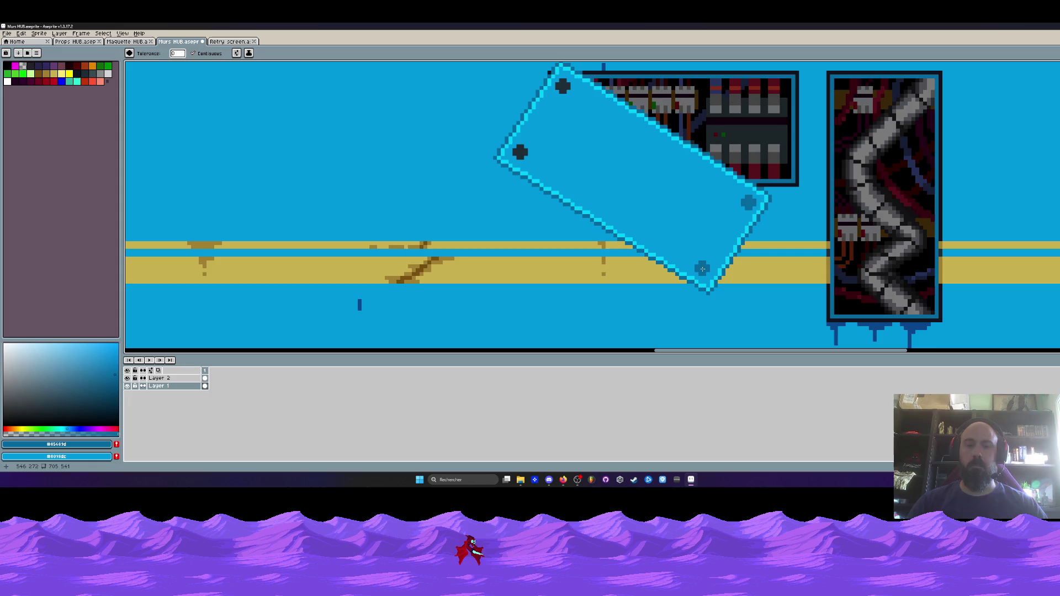
left_click(750, 267, "alt")
left_click(702, 269)
scroll(704, 271, "down", 2)
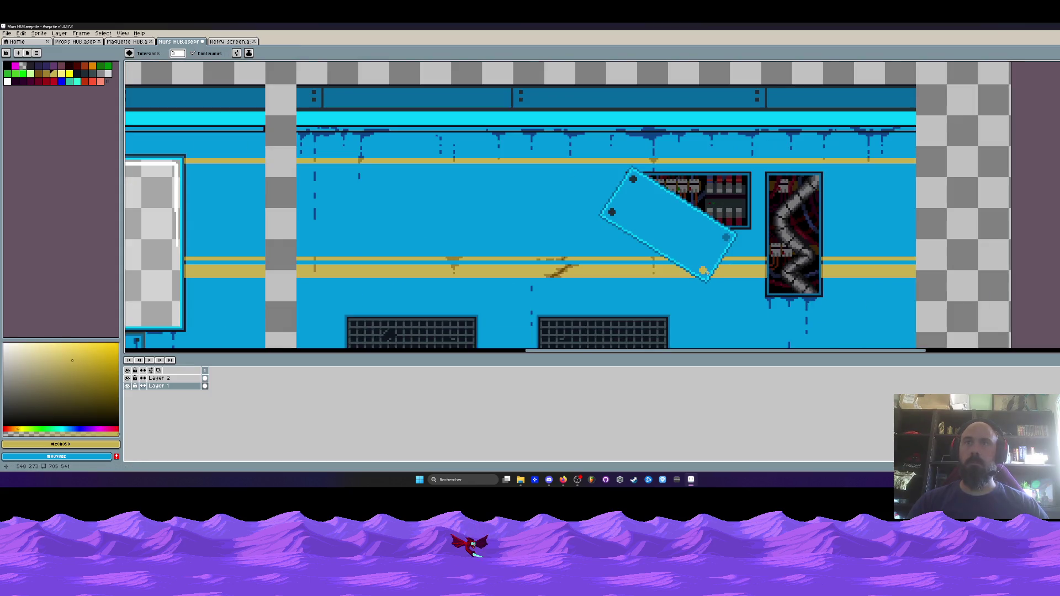
- Fill the panel's right bolt with the stripe's darker yellow
left_click(767, 266, "alt")
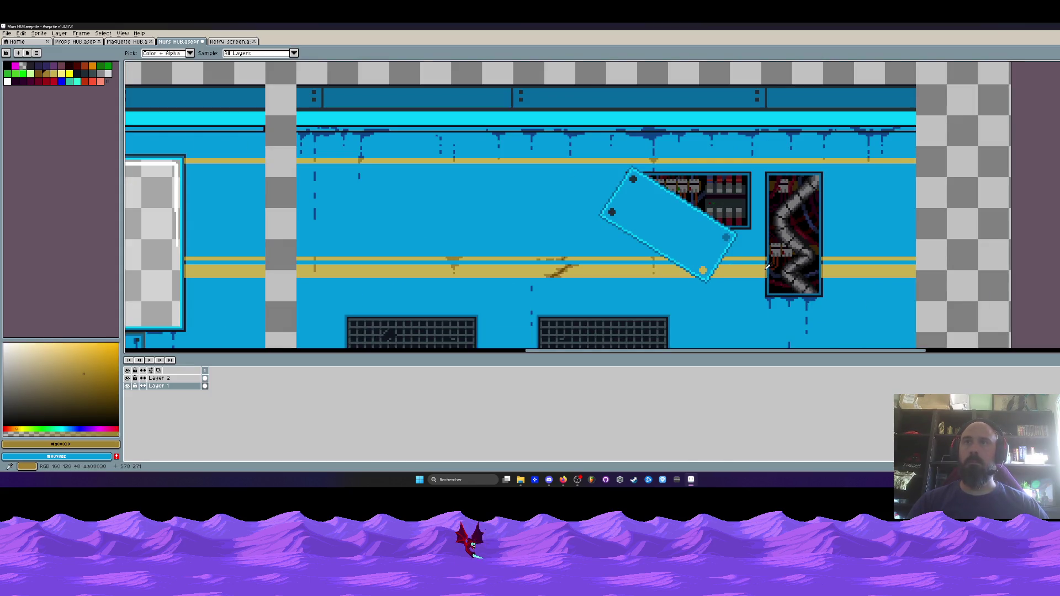
scroll(767, 264, "up", 1)
scroll(767, 264, "up", 1)
left_click(641, 272)
scroll(640, 272, "down", 4)
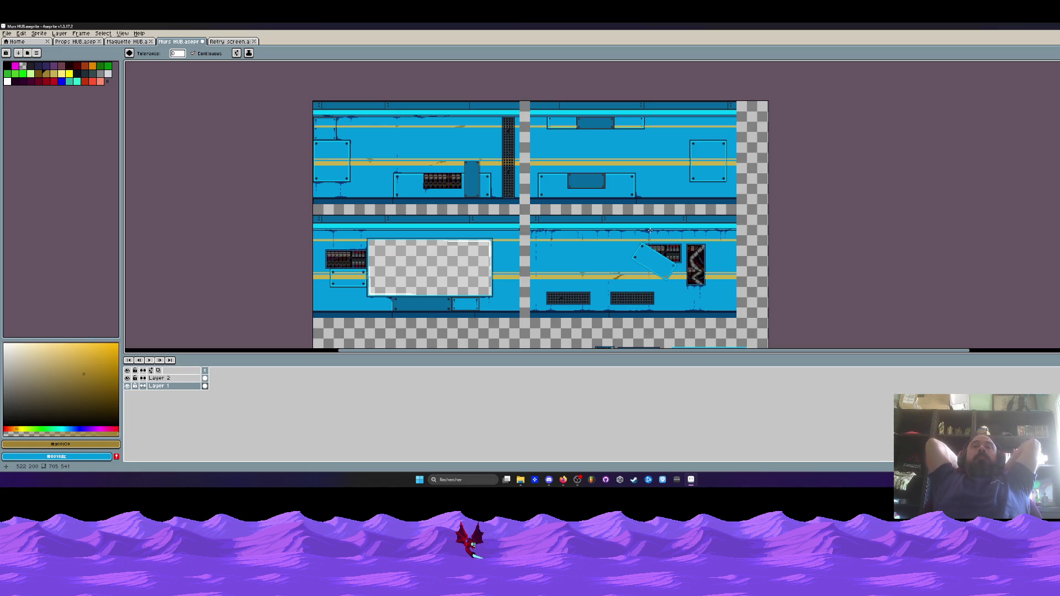
- Bring the tilted panel into view and bucket-fill its right bolt with the panel blue
key("h")
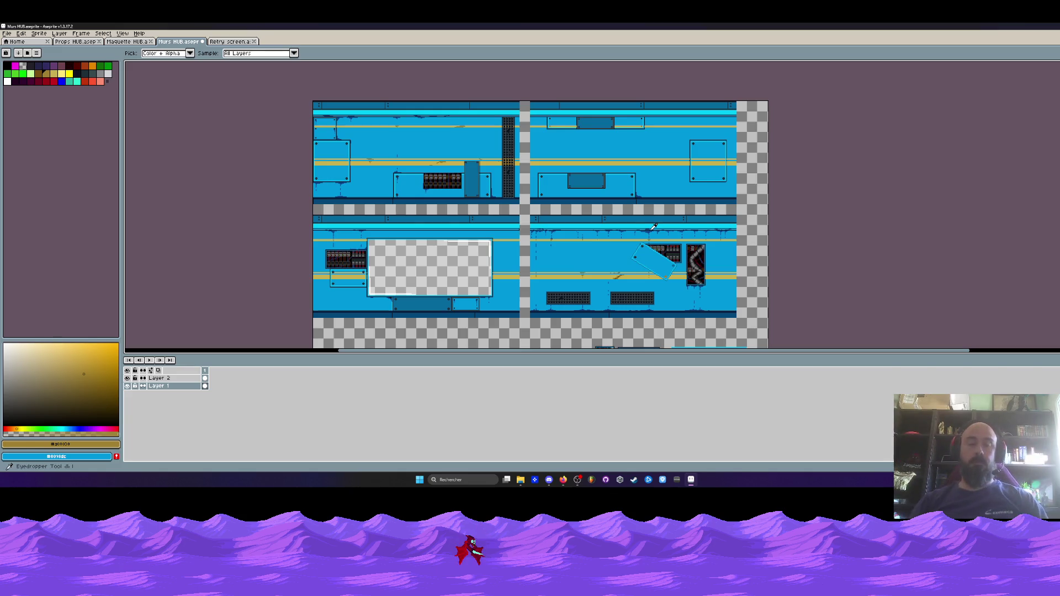
scroll(650, 229, "up", 2)
left_click_drag(649, 230, 648, 166)
scroll(684, 210, "up", 1)
key("g")
left_click(530, 208, "alt")
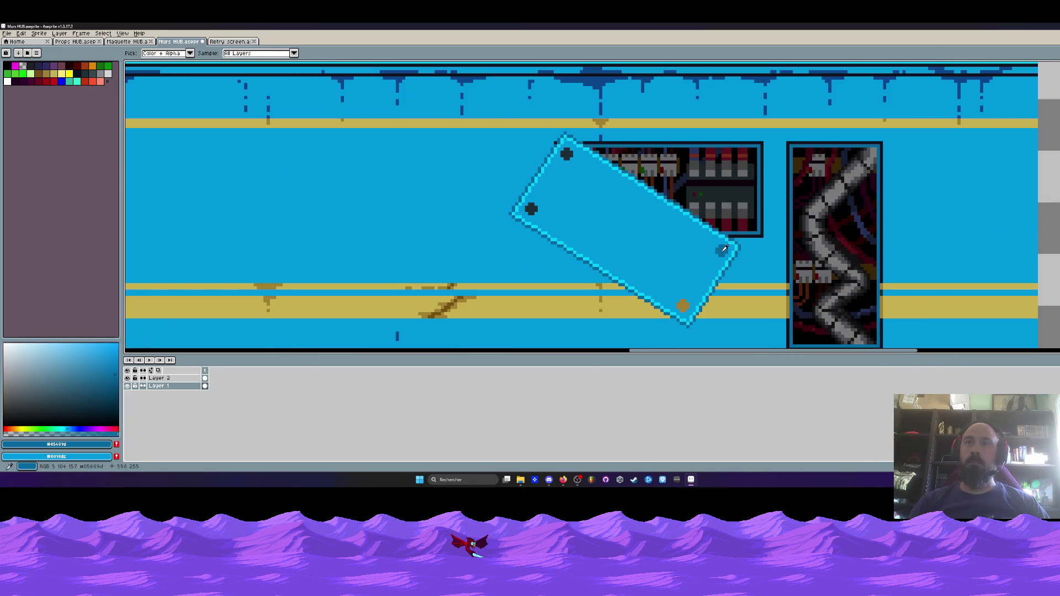
scroll(530, 208, "down", 2)
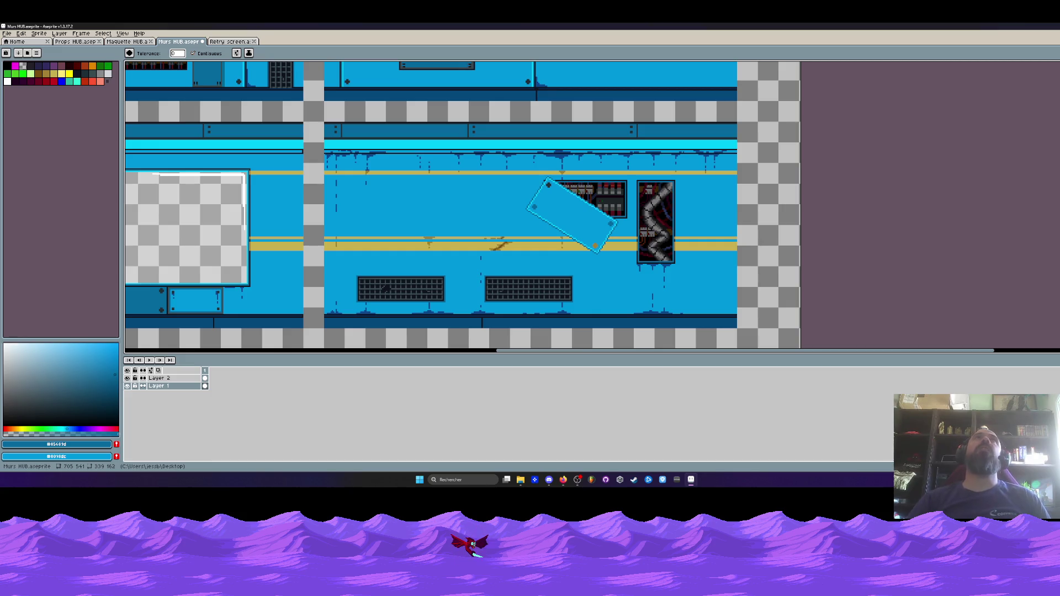
key("alt+Tab")
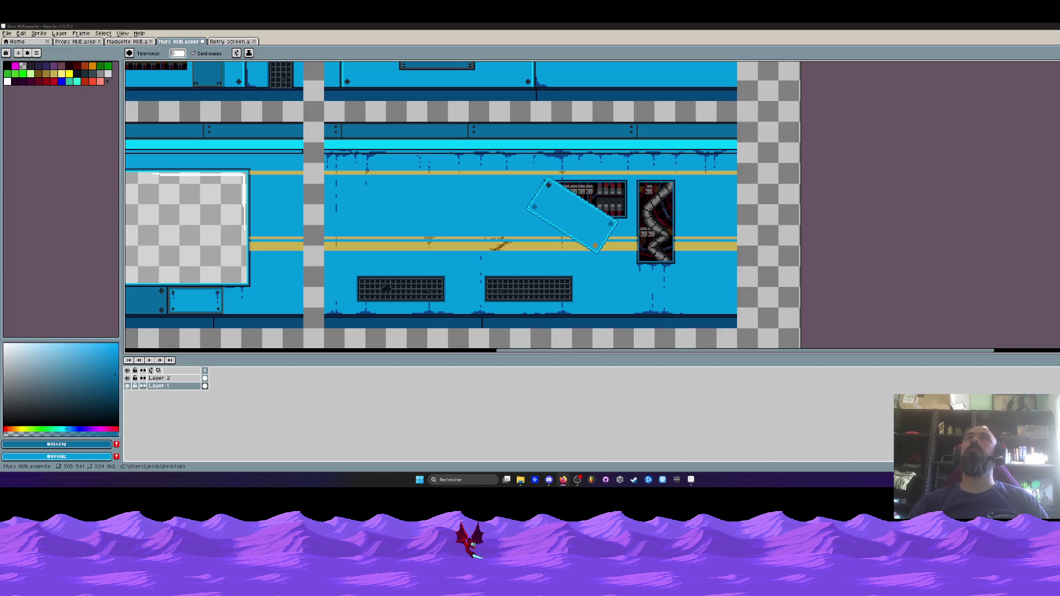
scroll(386, 193, "down", 3)
- Sample the dark drip blue from the canvas with the eyedropper
scroll(386, 194, "up", 2)
scroll(403, 200, "up", 2)
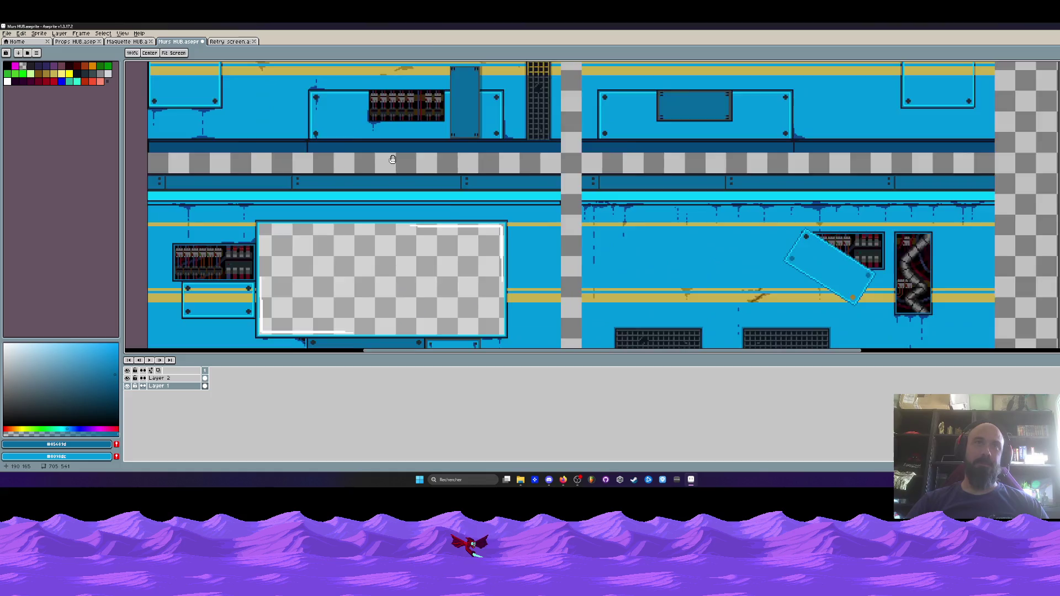
scroll(403, 199, "down", 1)
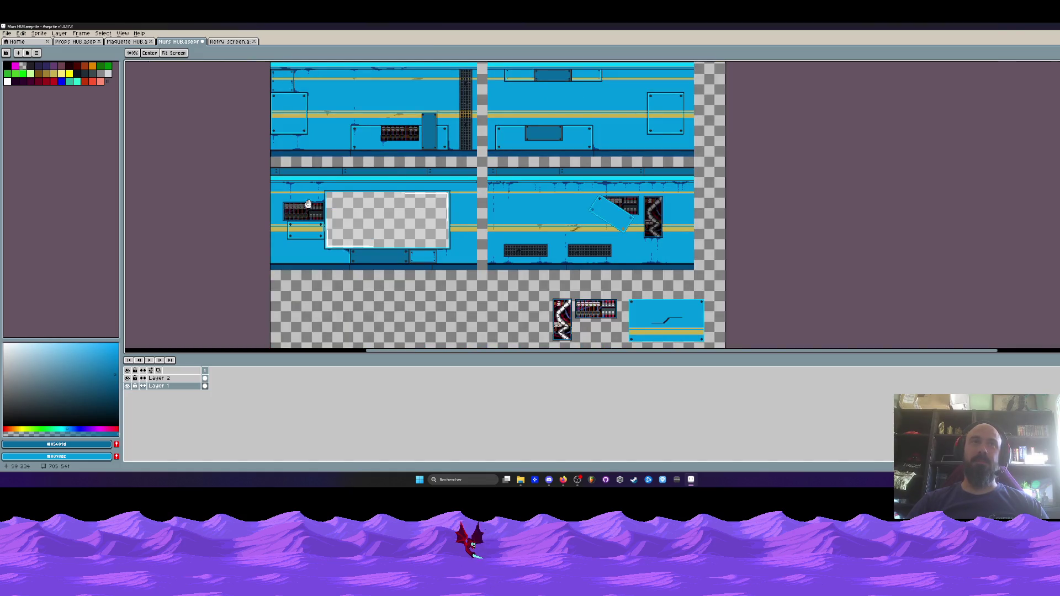
scroll(308, 204, "up", 2)
key("i")
scroll(309, 172, "up", 1)
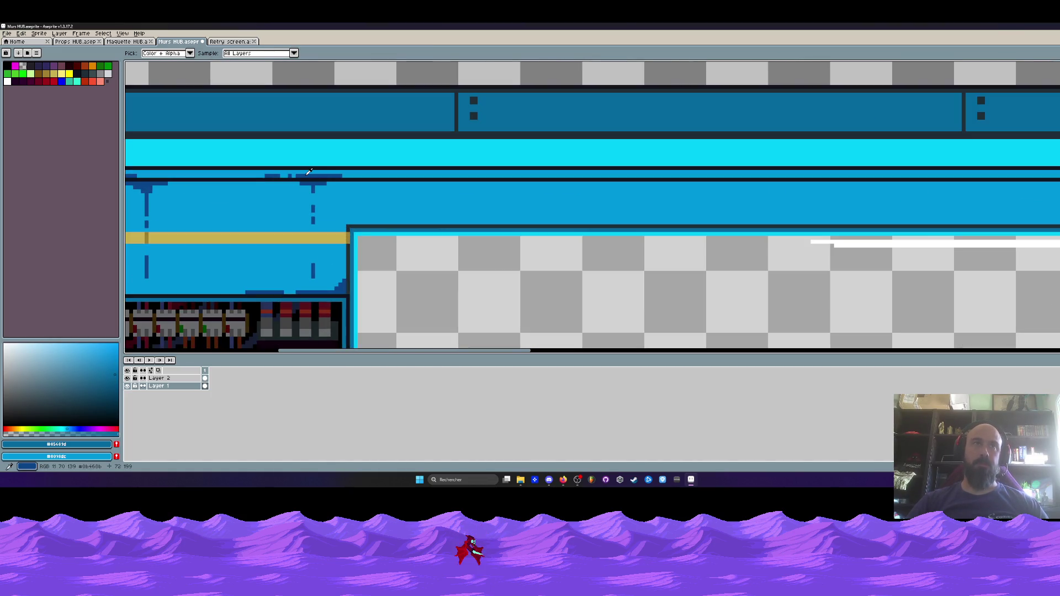
left_click(309, 171)
- Pencil a dark-blue stain band under the lower-left tile's top rim
scroll(374, 194, "down", 2)
scroll(407, 182, "up", 2)
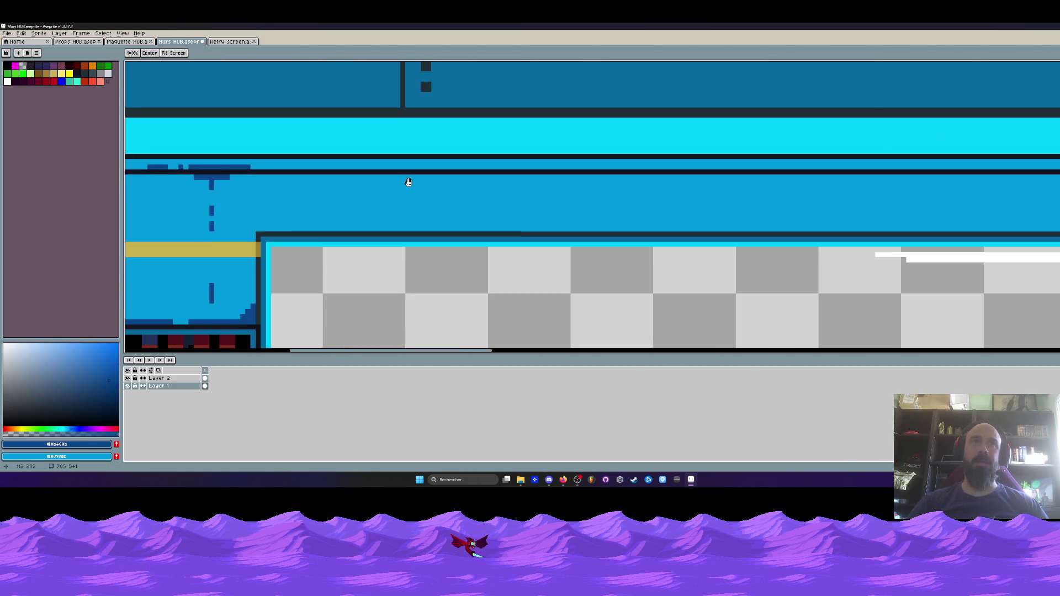
scroll(393, 182, "down", 1)
scroll(393, 85, "up", 1)
scroll(393, 85, "down", 2)
scroll(598, 149, "up", 1)
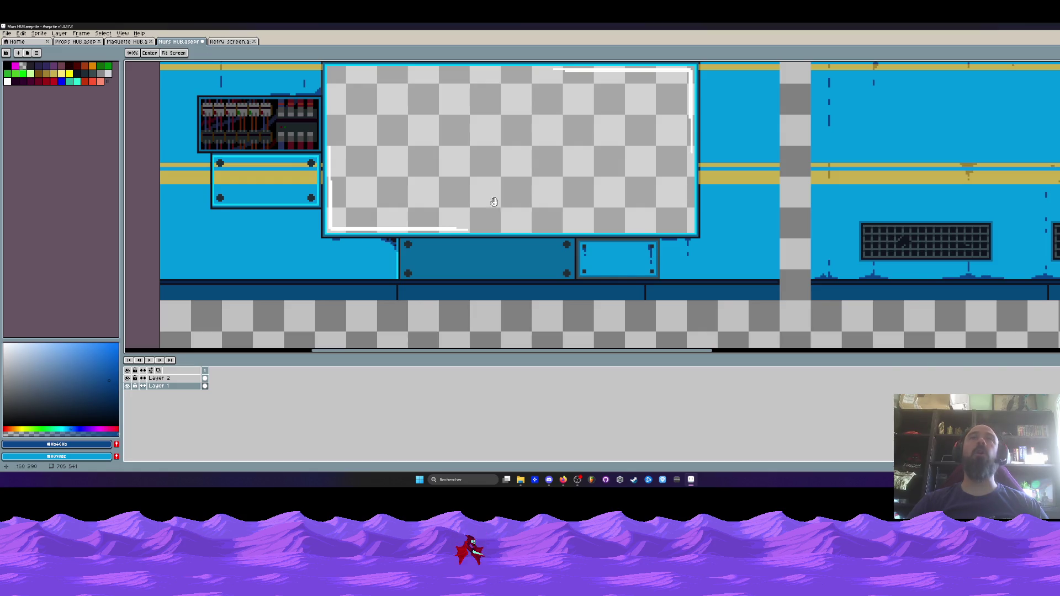
scroll(670, 137, "up", 1)
scroll(665, 198, "up", 2)
scroll(812, 201, "up", 1)
scroll(820, 201, "down", 1)
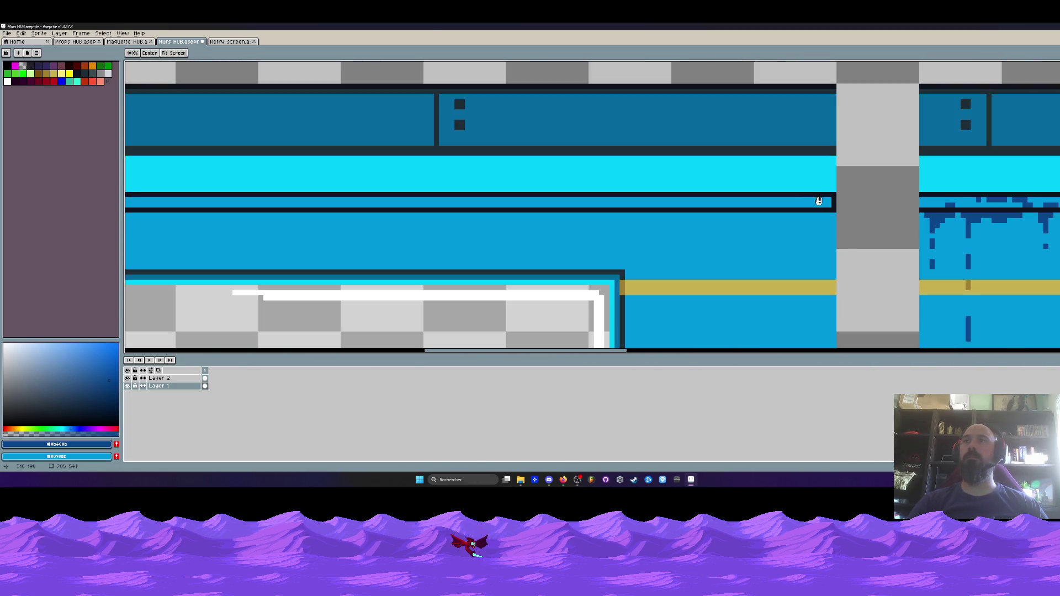
scroll(820, 201, "up", 2)
key("b")
left_click_drag(696, 212, 819, 212)
left_click_drag(732, 181, 819, 180)
left_click_drag(699, 212, 631, 212)
mouse_move(678, 227)
left_mouse_down()
mouse_move(725, 227)
mouse_move(700, 243)
left_mouse_up()
left_click_drag(631, 181, 574, 181)
- Add stepped dark-blue drips below the stain, redrawing a misplaced drip one pixel left
scroll(607, 182, "down", 1)
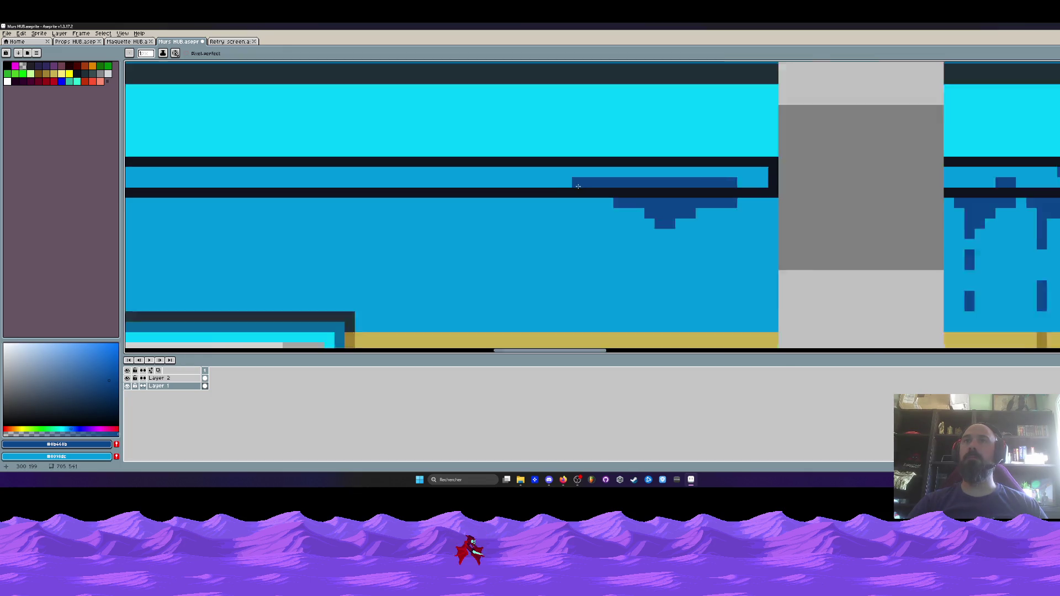
left_click_drag(729, 147, 737, 146)
mouse_move(658, 199)
left_mouse_down()
mouse_move(647, 210)
mouse_move(658, 257)
mouse_move(647, 251)
left_mouse_up()
key("ctrl+z")
scroll(647, 265, "down", 2)
mouse_move(596, 225)
left_mouse_down()
mouse_move(606, 204)
mouse_move(558, 188)
mouse_move(629, 186)
mouse_move(616, 206)
mouse_move(675, 211)
mouse_move(642, 232)
mouse_move(646, 249)
mouse_move(617, 209)
left_mouse_up()
scroll(606, 204, "up", 2)
right_click(647, 206)
scroll(643, 243, "down", 3)
scroll(616, 209, "down", 2)
scroll(670, 203, "down", 3)
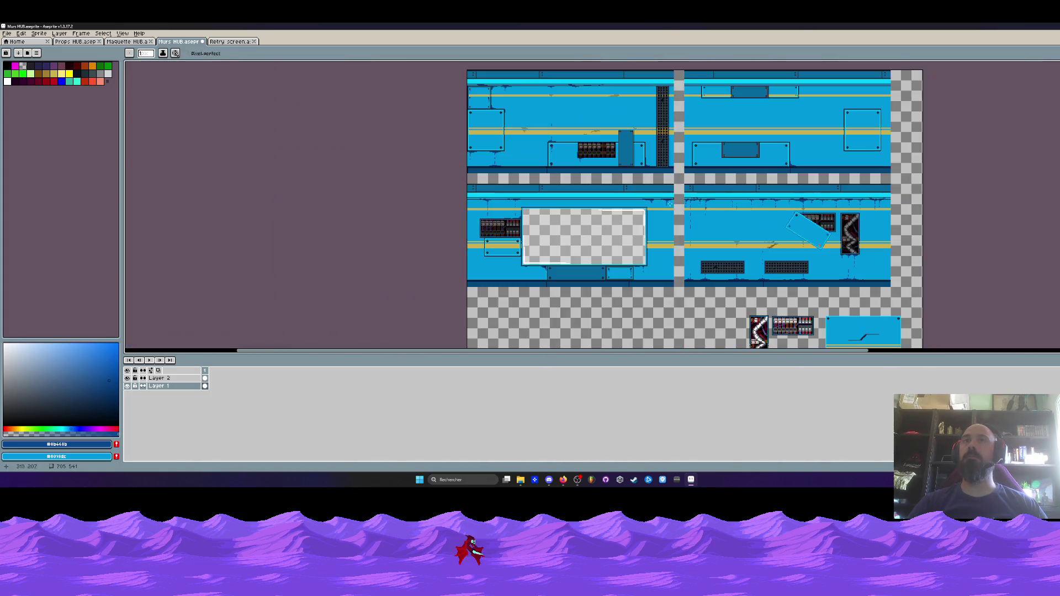
- Paint dark-blue stain along the wall's upper and lower bands, filling the gaps
scroll(592, 213, "up", 5)
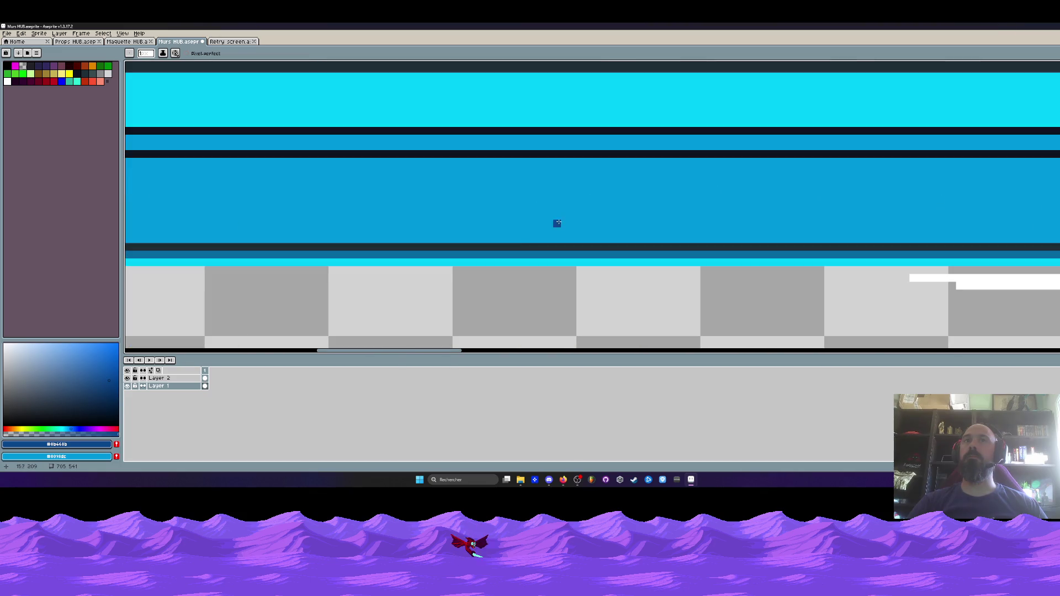
left_click_drag(507, 238, 587, 223)
mouse_move(479, 161)
left_mouse_down()
mouse_move(548, 166)
mouse_move(462, 166)
mouse_move(727, 172)
left_mouse_up()
mouse_move(516, 238)
left_mouse_down()
mouse_move(641, 231)
mouse_move(580, 216)
mouse_move(686, 232)
left_mouse_up()
mouse_move(597, 215)
left_mouse_down()
mouse_move(610, 238)
mouse_move(634, 221)
mouse_move(691, 214)
left_mouse_up()
scroll(602, 221, "down", 2)
scroll(602, 215, "up", 2)
left_click(601, 211)
scroll(691, 216, "down", 3)
scroll(692, 216, "up", 3)
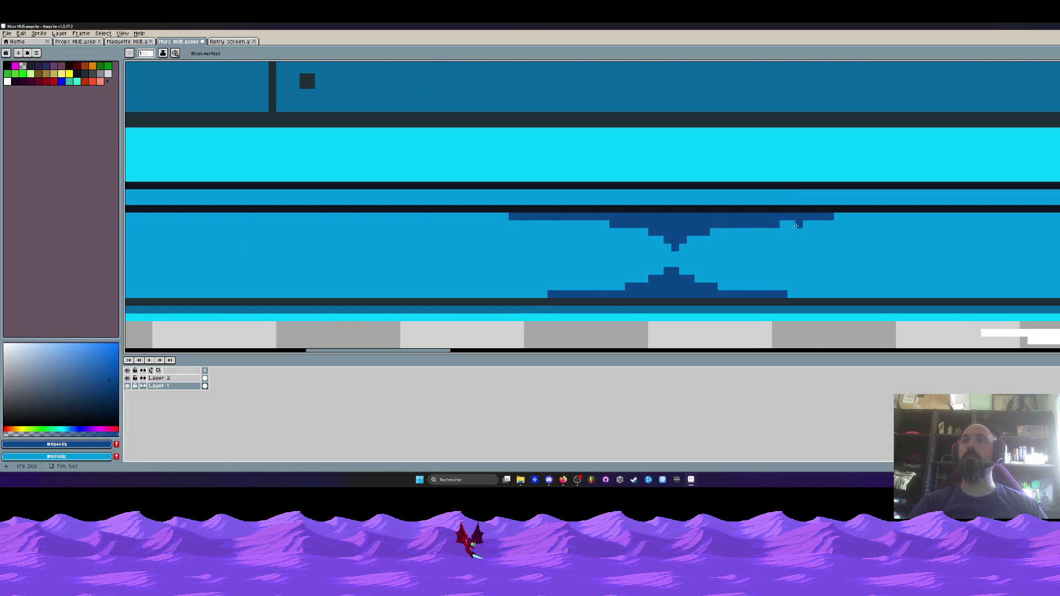
- Reshape the stain into V-shaped steps with a short vertical drip on the left
left_click_drag(713, 234, 814, 220)
left_click_drag(733, 225, 792, 217)
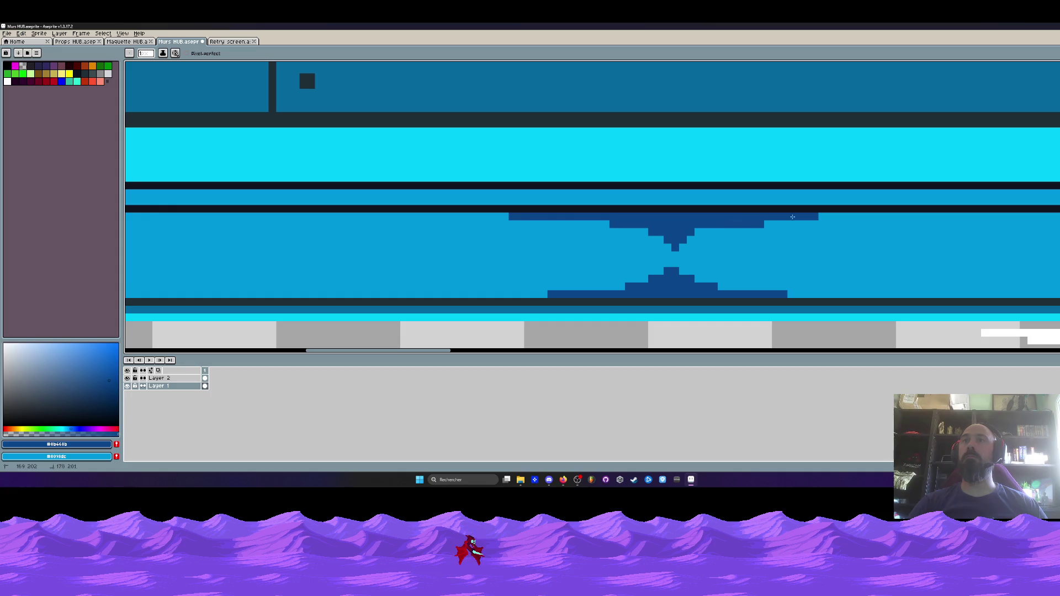
left_click_drag(644, 232, 504, 219)
scroll(558, 220, "down", 5)
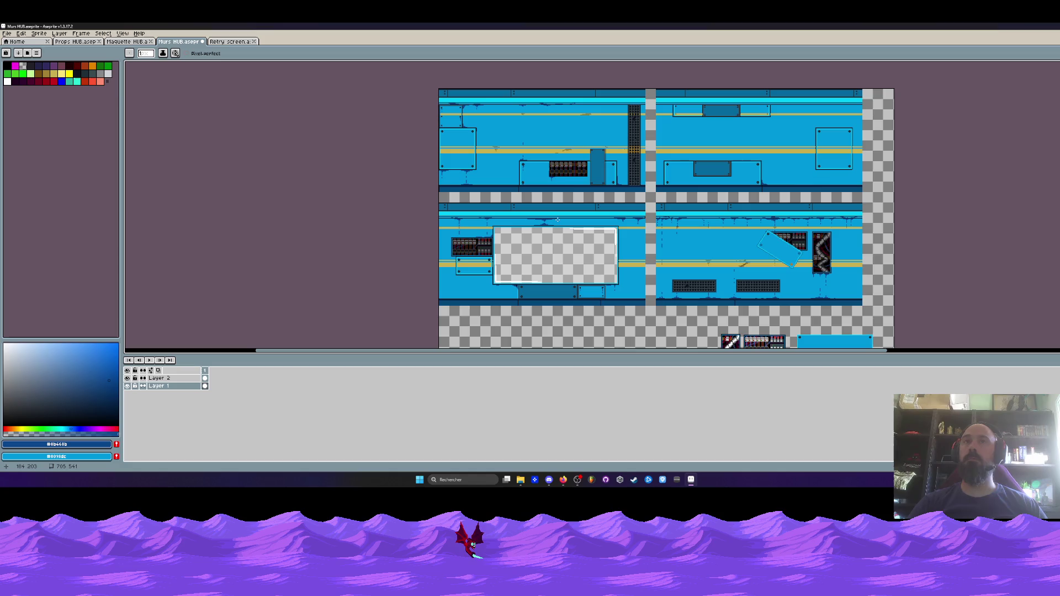
scroll(558, 220, "up", 5)
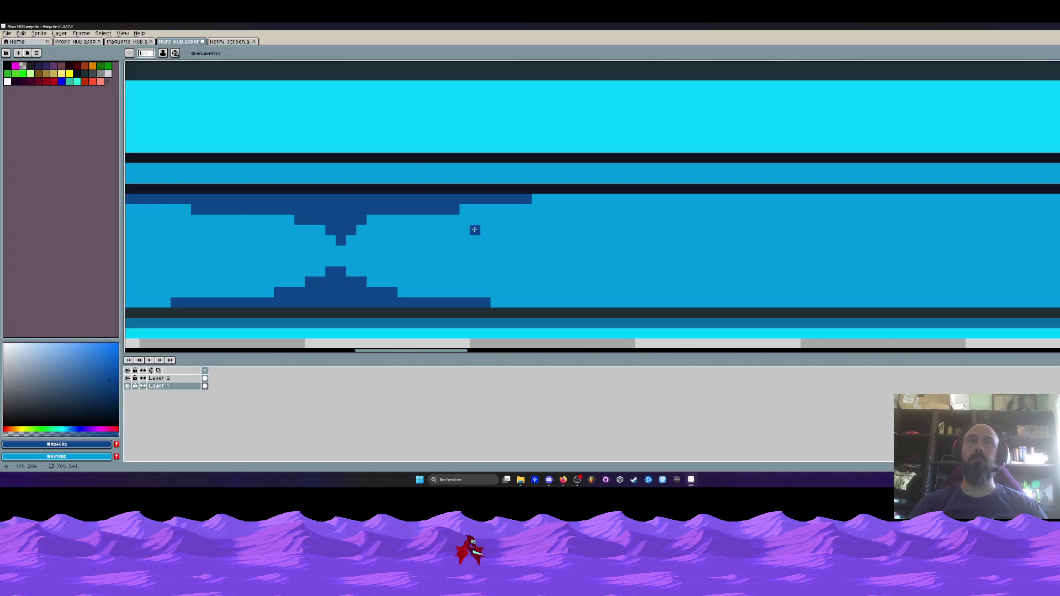
mouse_move(475, 220)
left_mouse_down()
mouse_move(475, 230)
mouse_move(495, 210)
left_mouse_up()
left_click(475, 261)
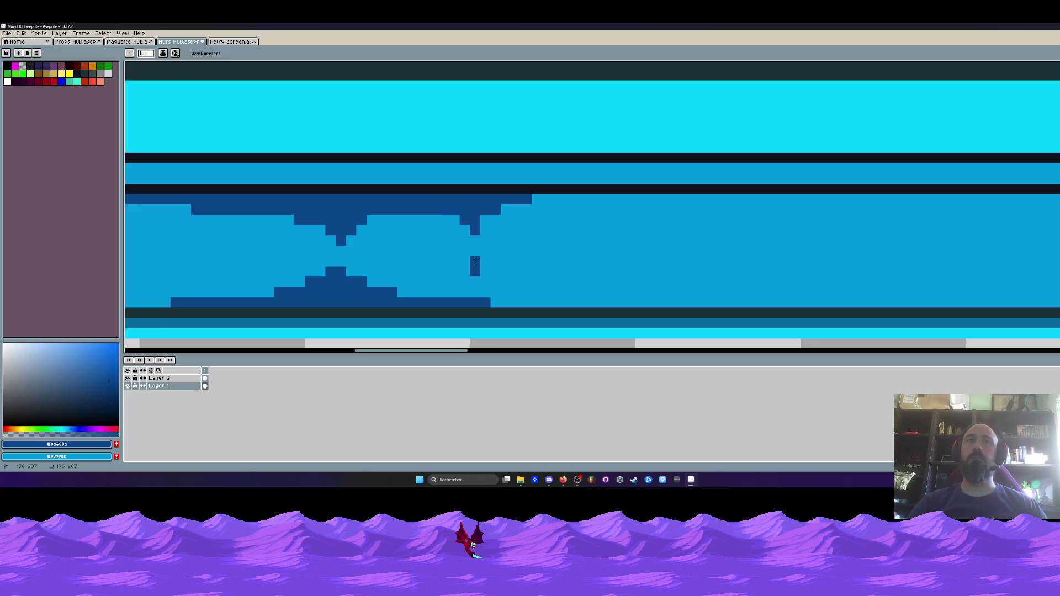
left_click_drag(476, 291, 500, 301)
scroll(455, 300, "down", 4)
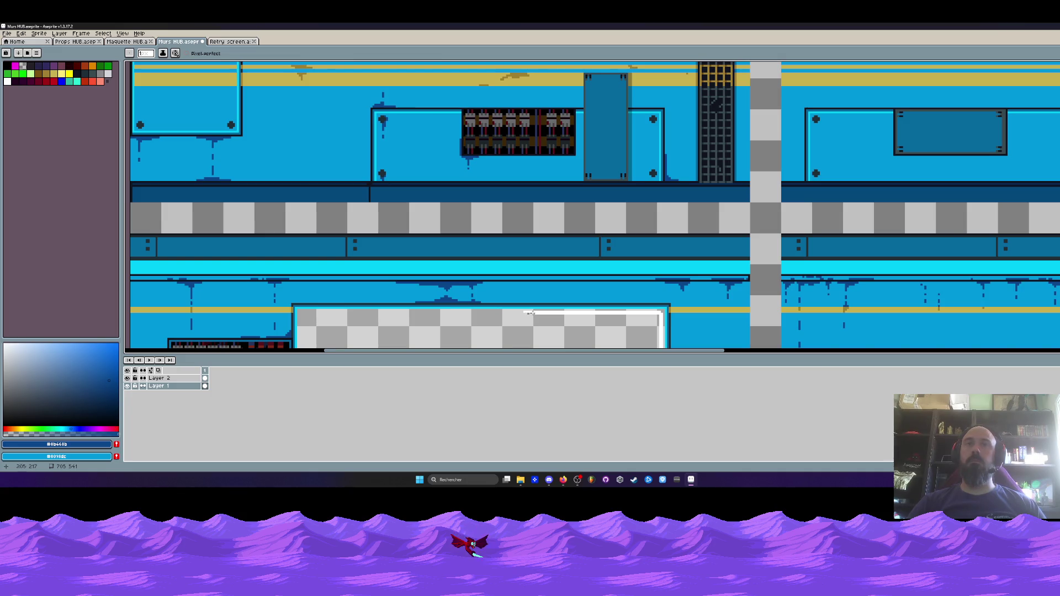
scroll(654, 247, "up", 4)
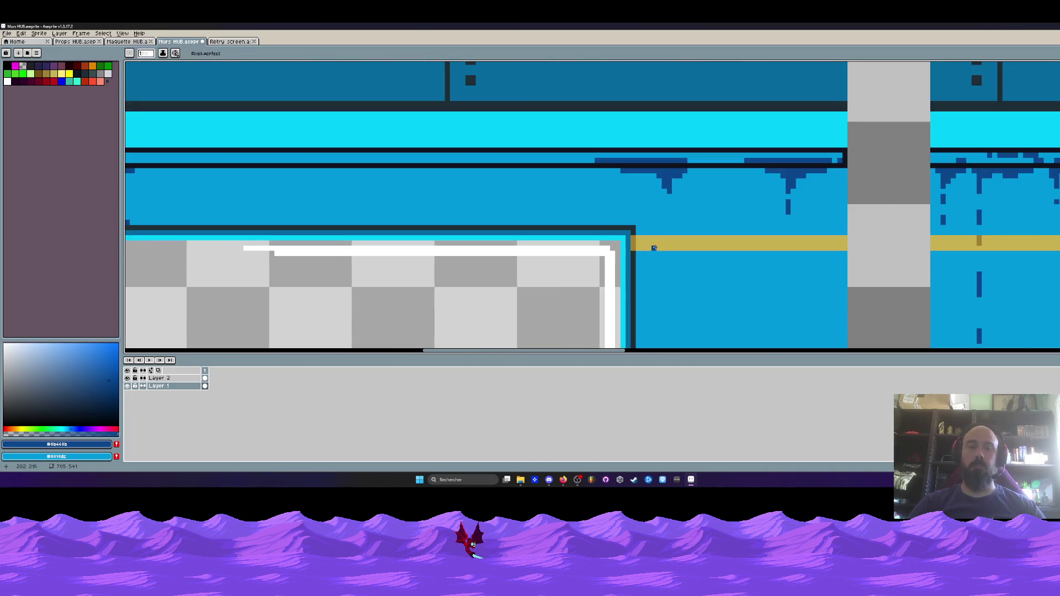
- Sample the yellow strip's colour for the ochre stains
left_click(635, 240, "alt")
scroll(635, 241, "up", 2)
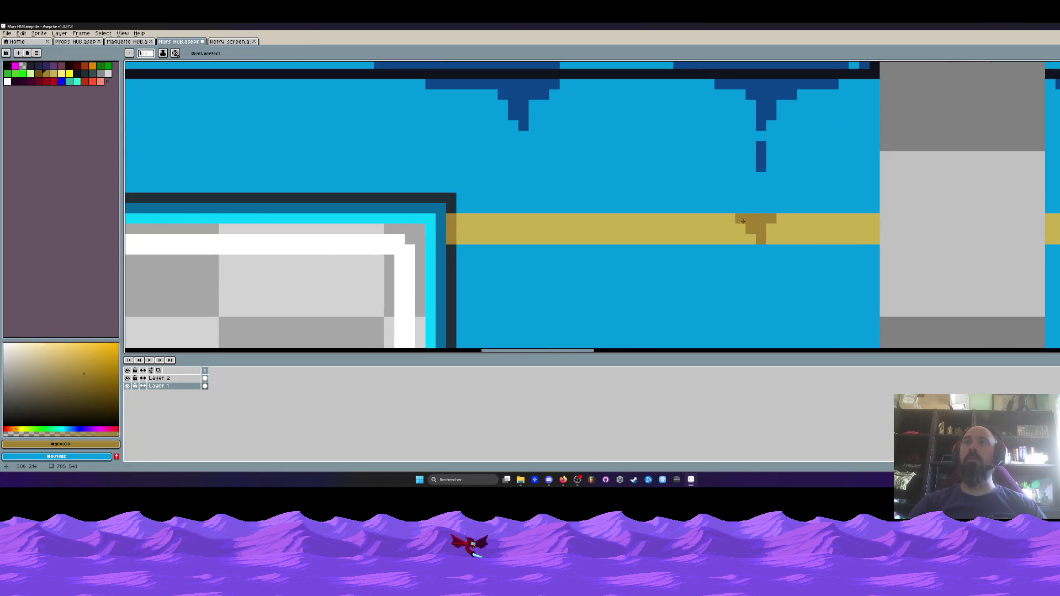
scroll(768, 224, "down", 2)
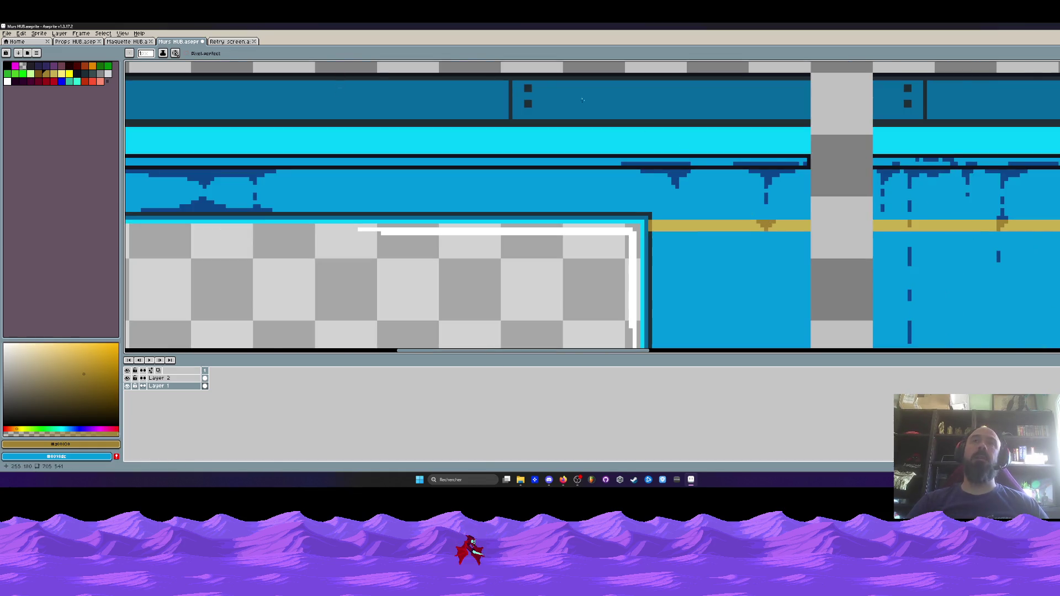
- Leave Aseprite, open the V0.26 build folder and start a mission from the level list
key("super+d")
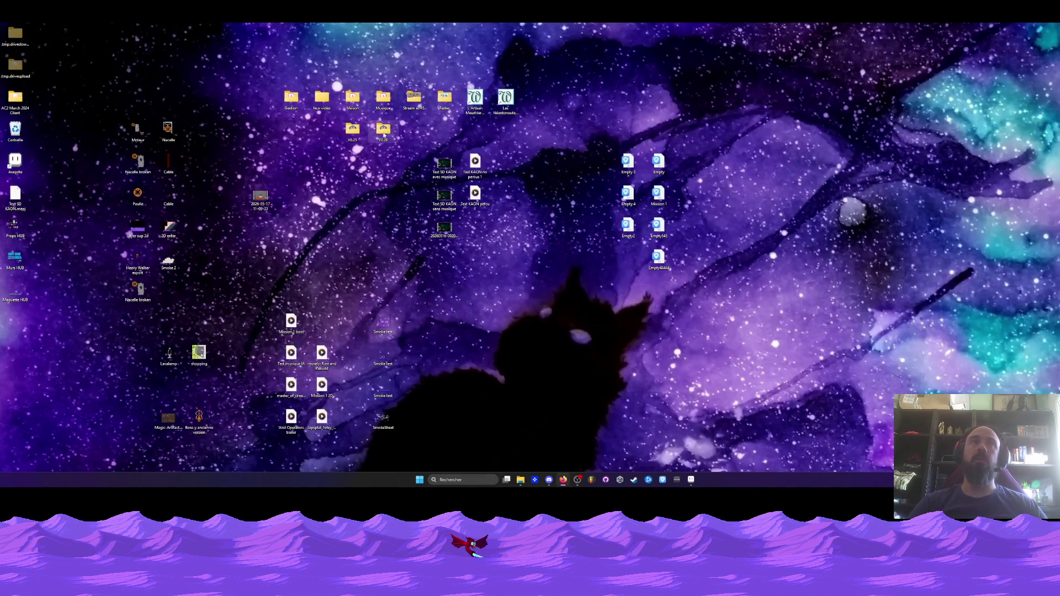
double_click(383, 131)
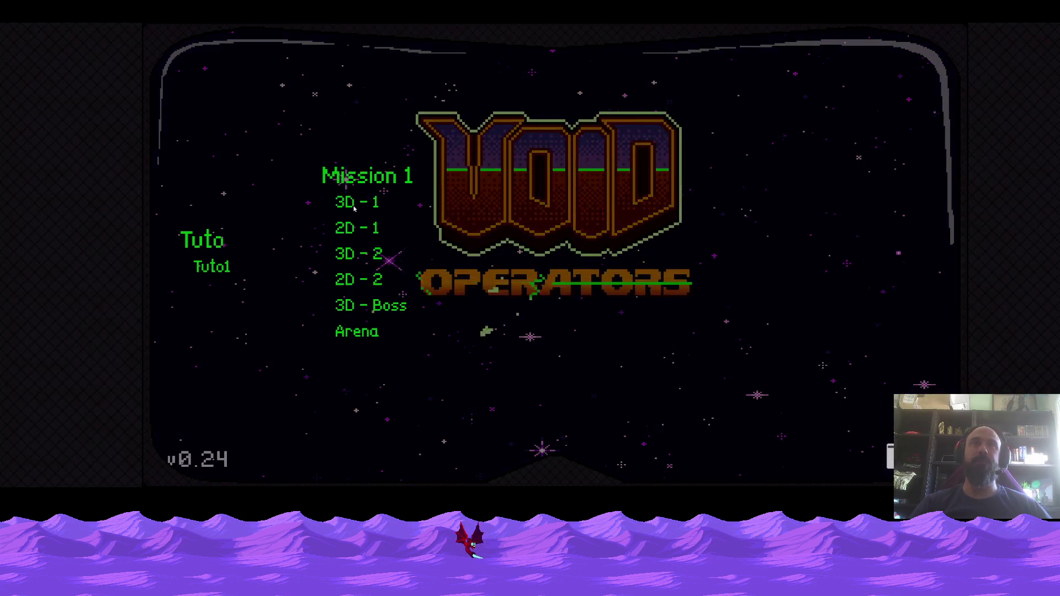
left_click(367, 256)
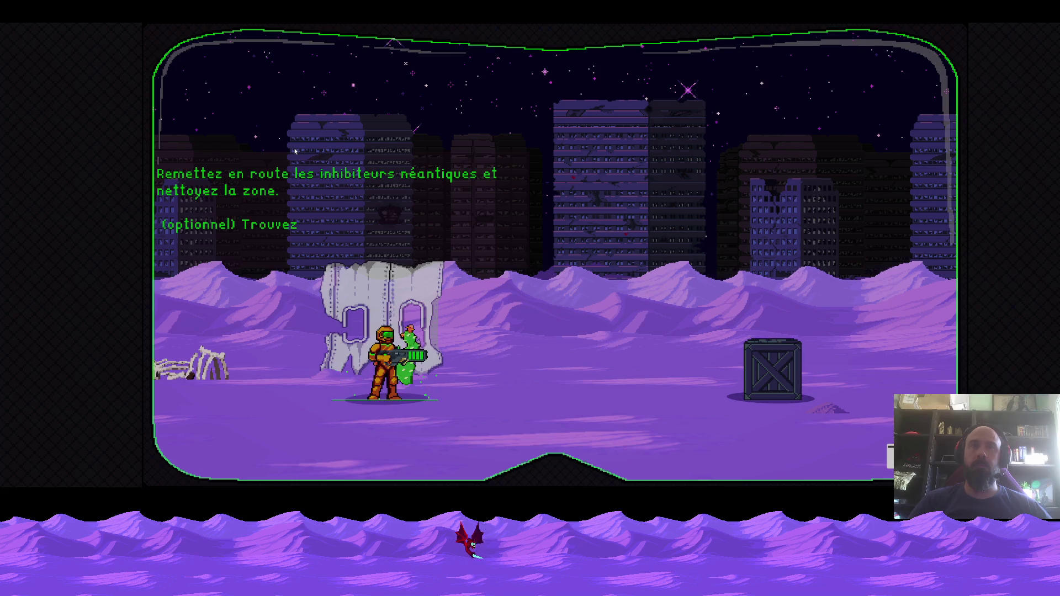
- Walk the soldier through the desert, turning between left and right
key("d")
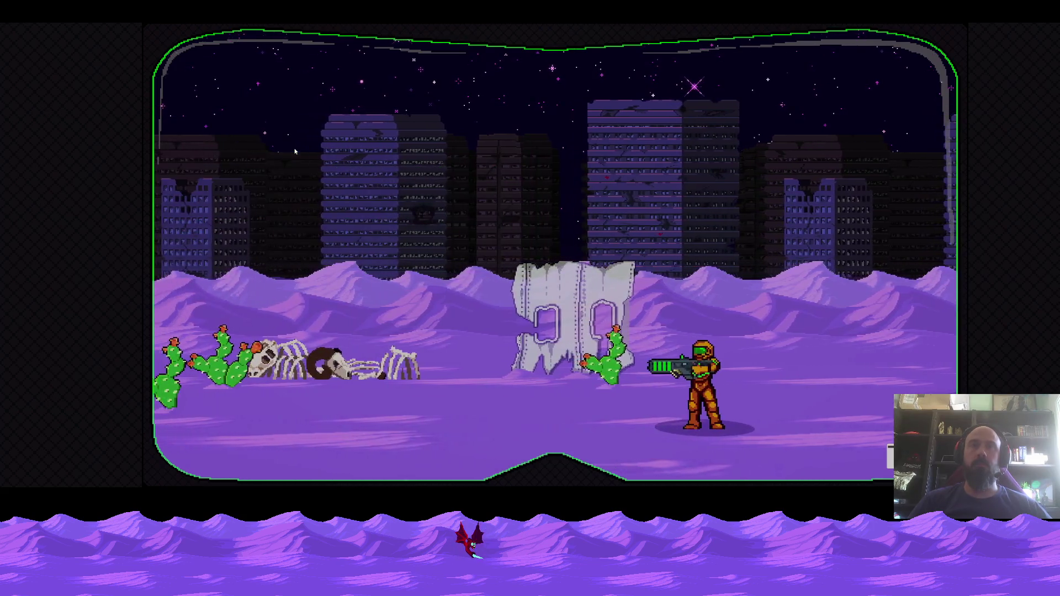
key("w")
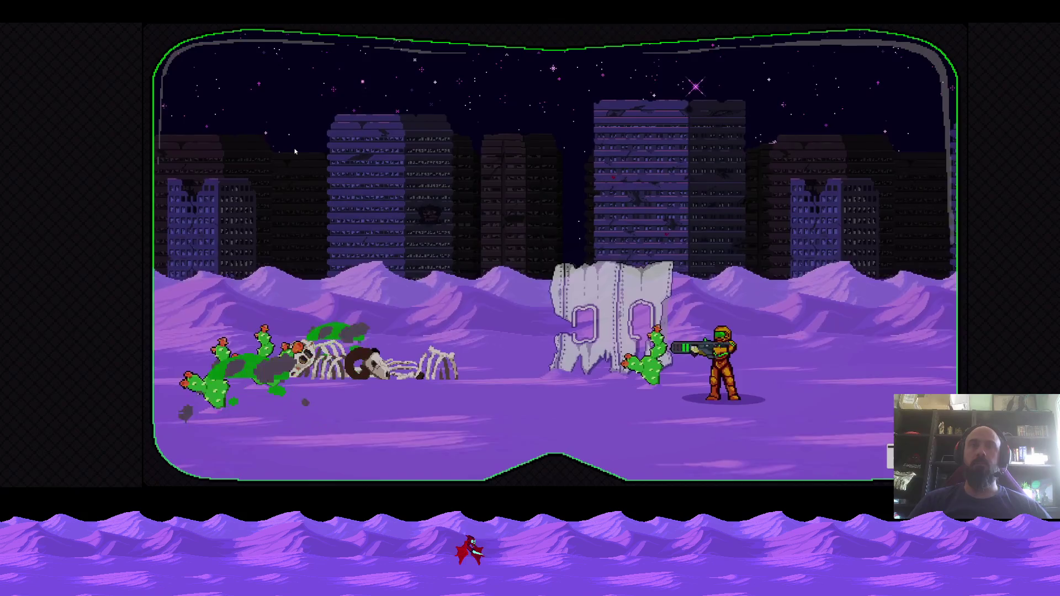
key("a")
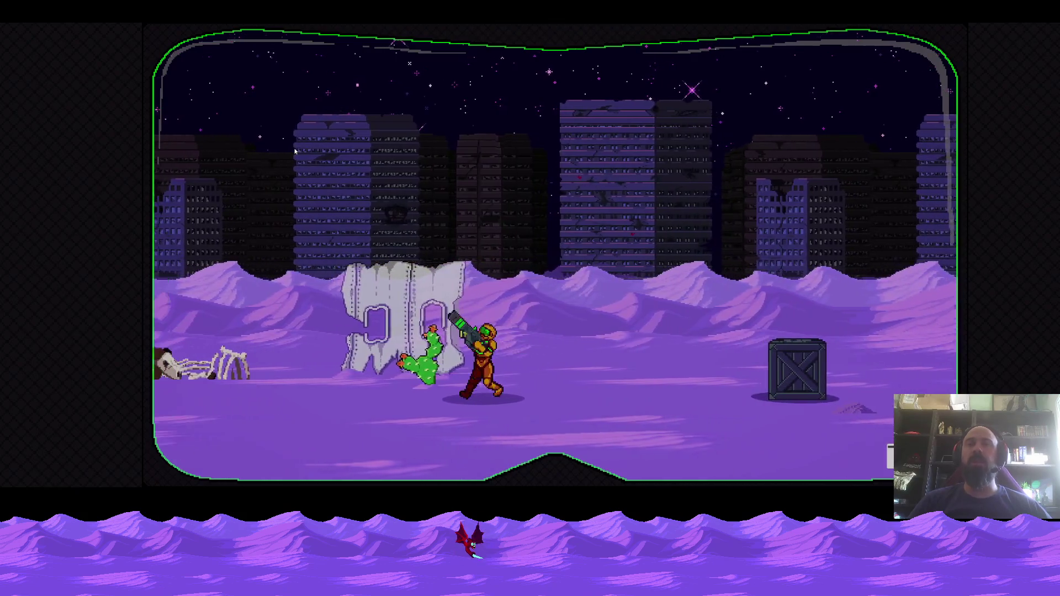
key("a")
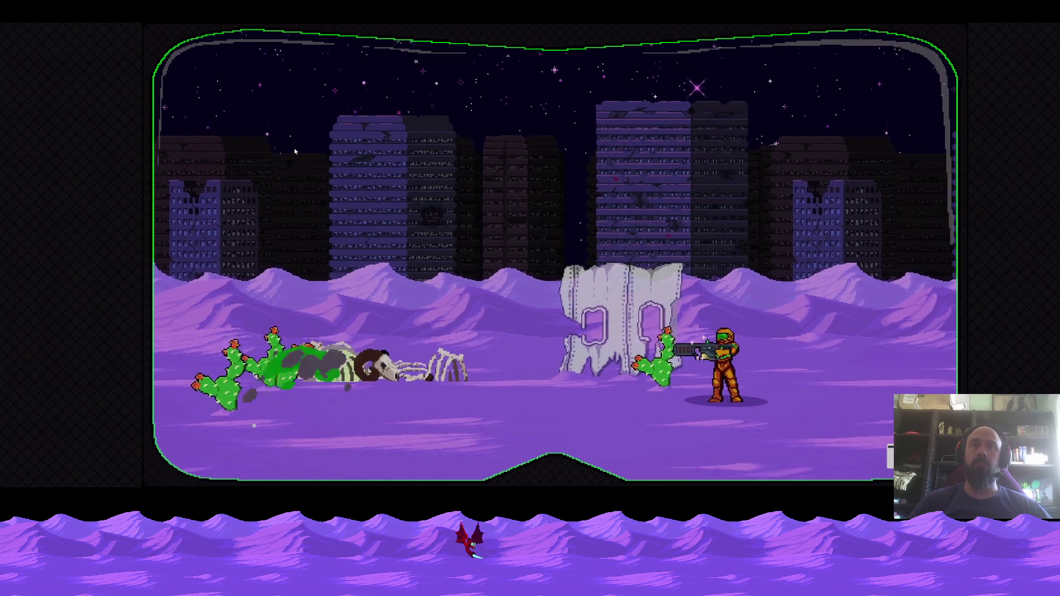
key("d")
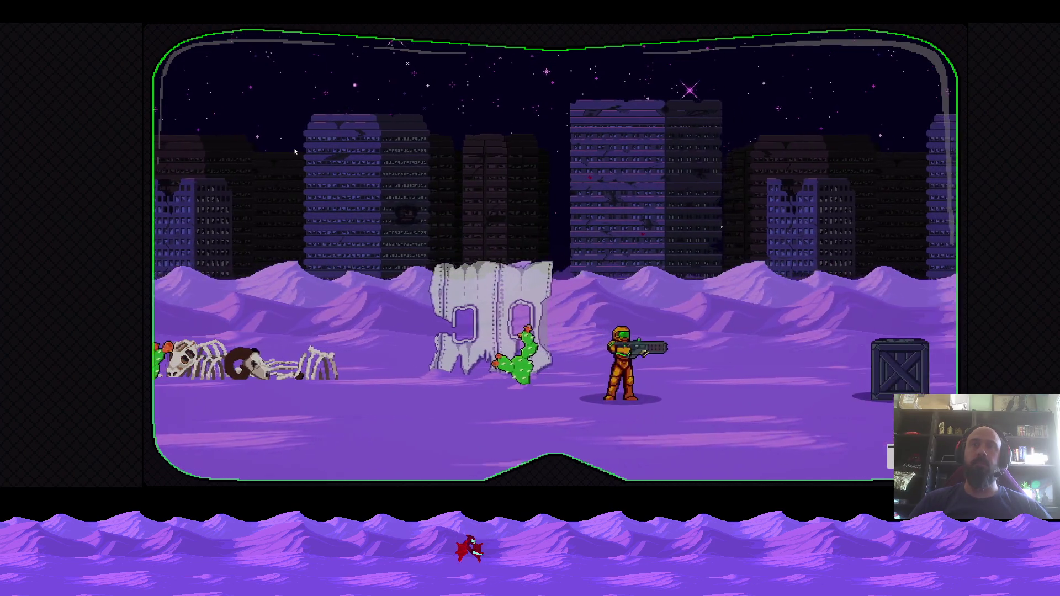
key("a")
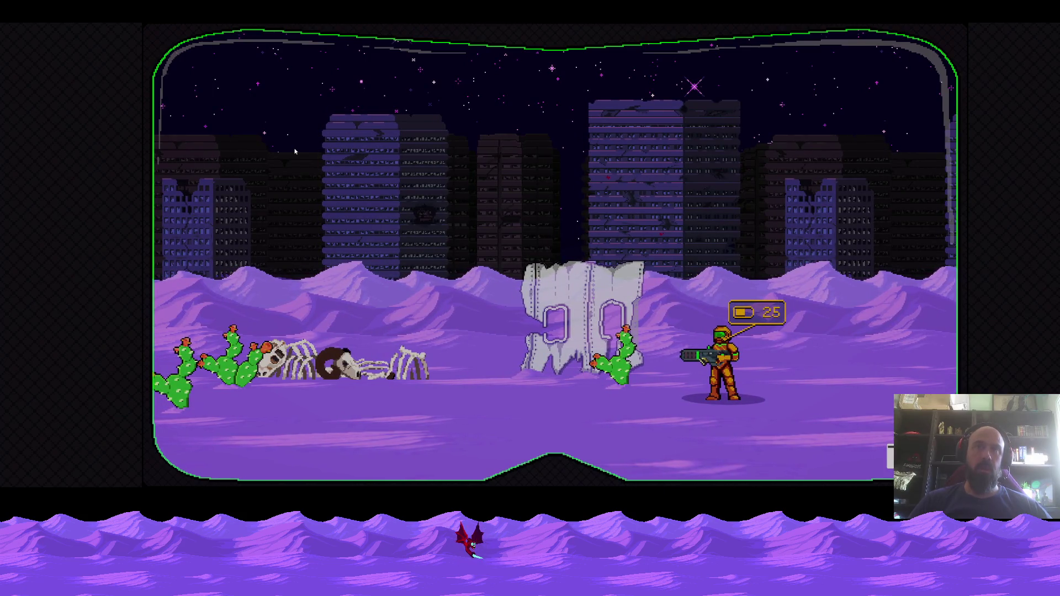
left_click(294, 151)
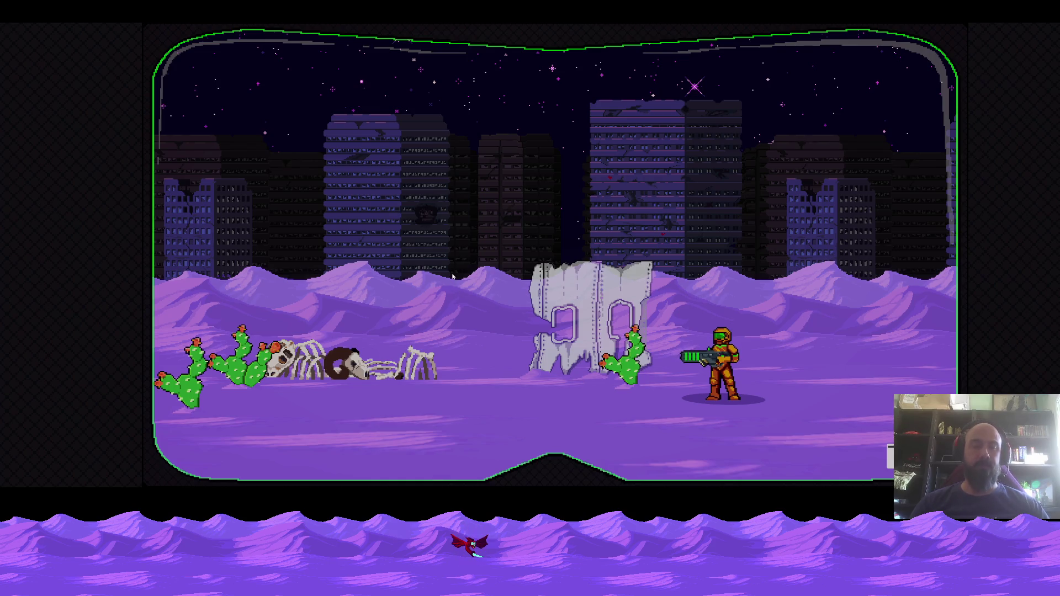
key("alt+F4")
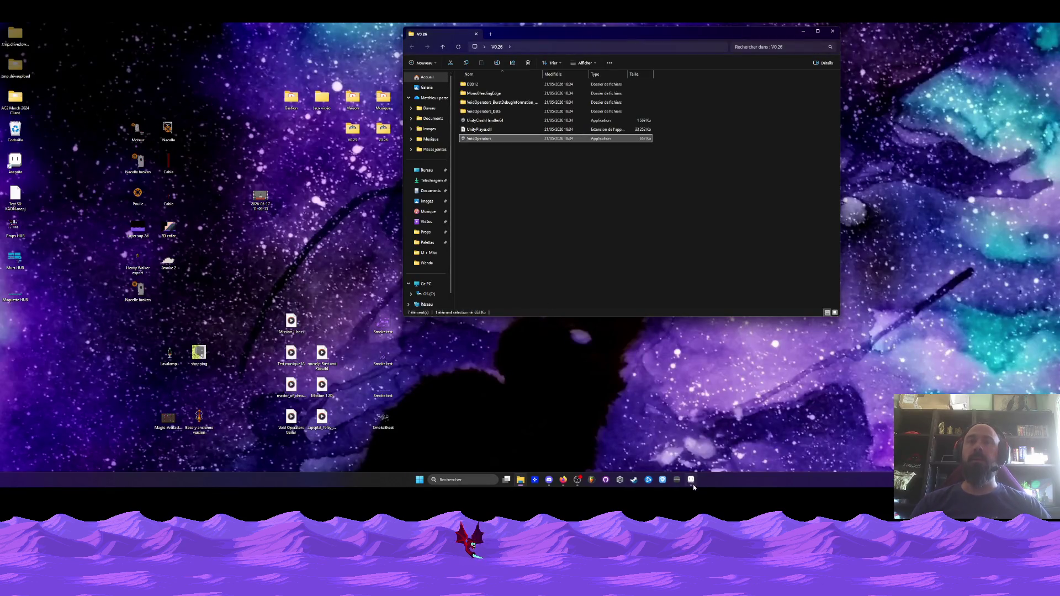
- Bring the Murs HUB tileset back up in Aseprite from the taskbar
left_click(691, 480)
scroll(630, 244, "down", 3)
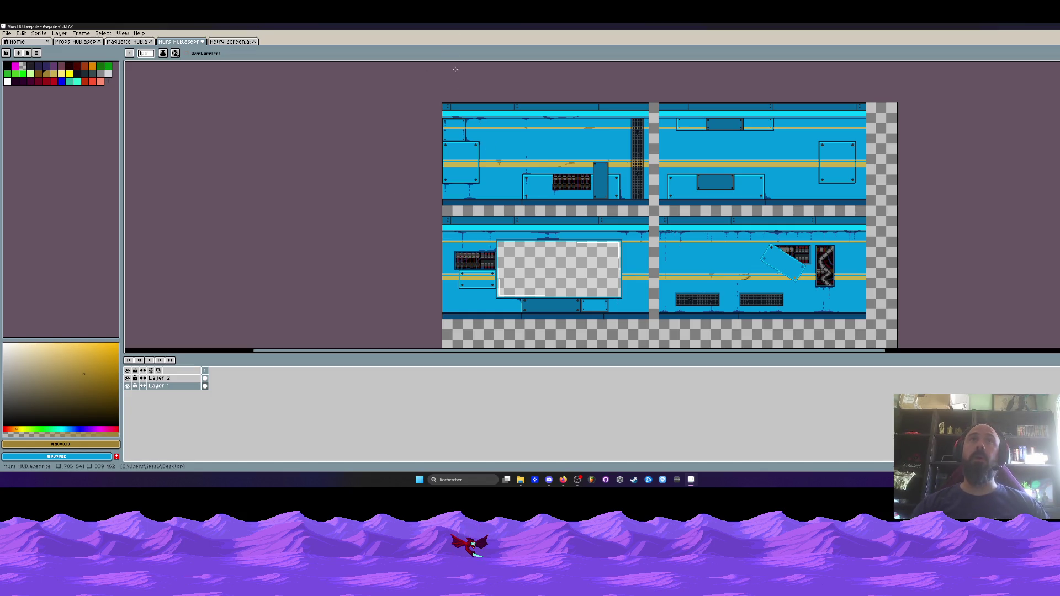
- Pan to the upper-left wall section and sample the dark drip blue
scroll(455, 69, "up", 2)
scroll(495, 57, "down", 1)
mouse_move(494, 59)
left_mouse_down()
mouse_move(393, 170)
mouse_move(473, 201)
mouse_move(541, 197)
left_mouse_up()
scroll(561, 130, "up", 5)
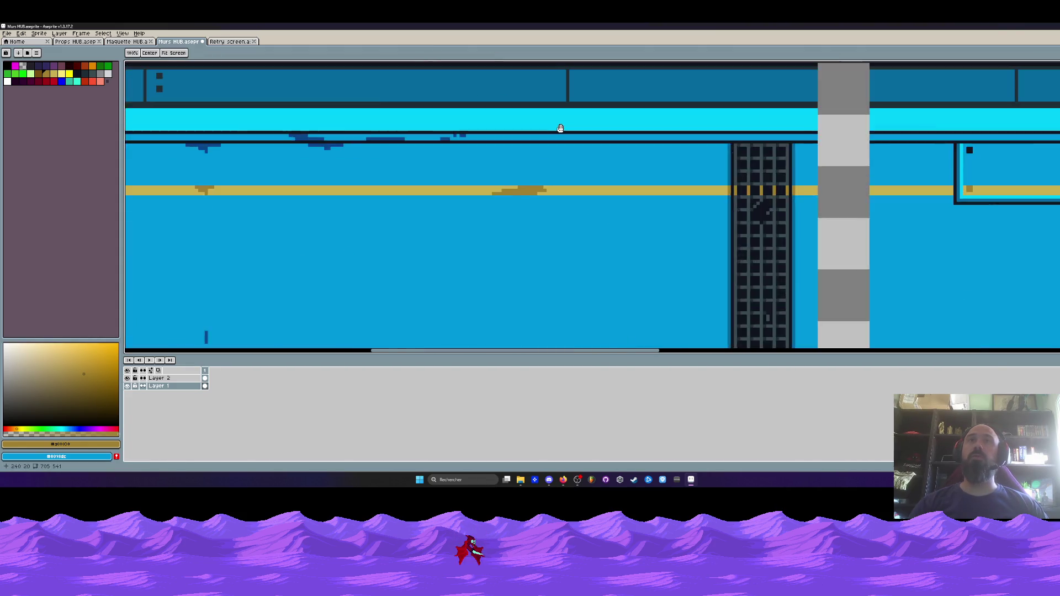
scroll(606, 144, "down", 2)
scroll(607, 145, "up", 1)
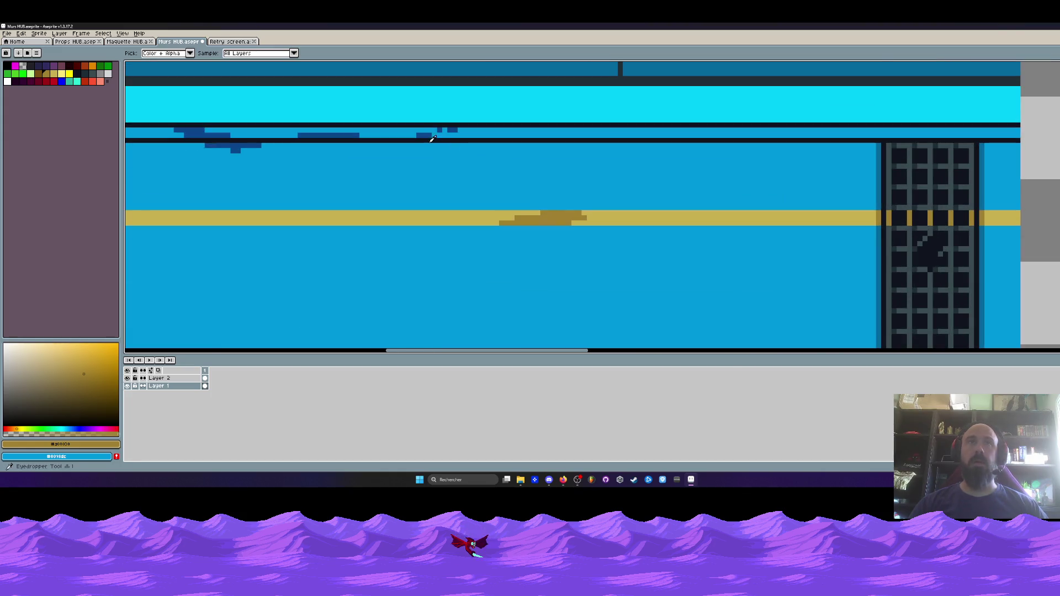
left_click(433, 138, "alt")
- Paint dark-blue grime along the cyan band with a drip hanging beneath it
scroll(642, 137, "up", 3)
mouse_move(642, 137)
left_mouse_down()
mouse_move(729, 142)
mouse_move(779, 127)
mouse_move(809, 144)
left_mouse_up()
scroll(763, 137, "down", 3)
scroll(764, 138, "up", 3)
mouse_move(711, 141)
left_mouse_down()
mouse_move(744, 142)
mouse_move(731, 168)
left_mouse_up()
scroll(729, 200, "down", 5)
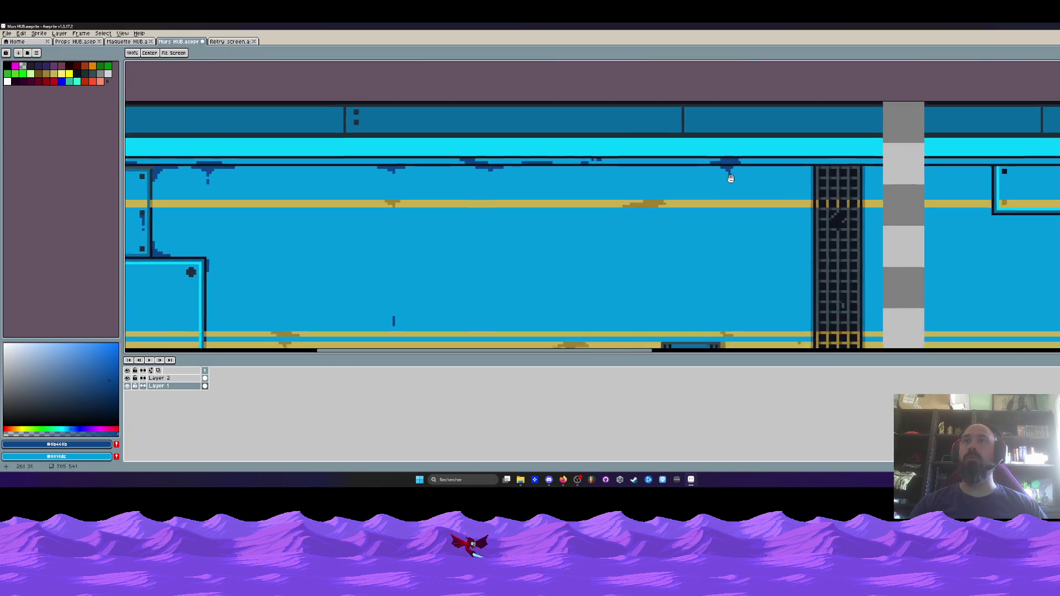
scroll(737, 185, "up", 5)
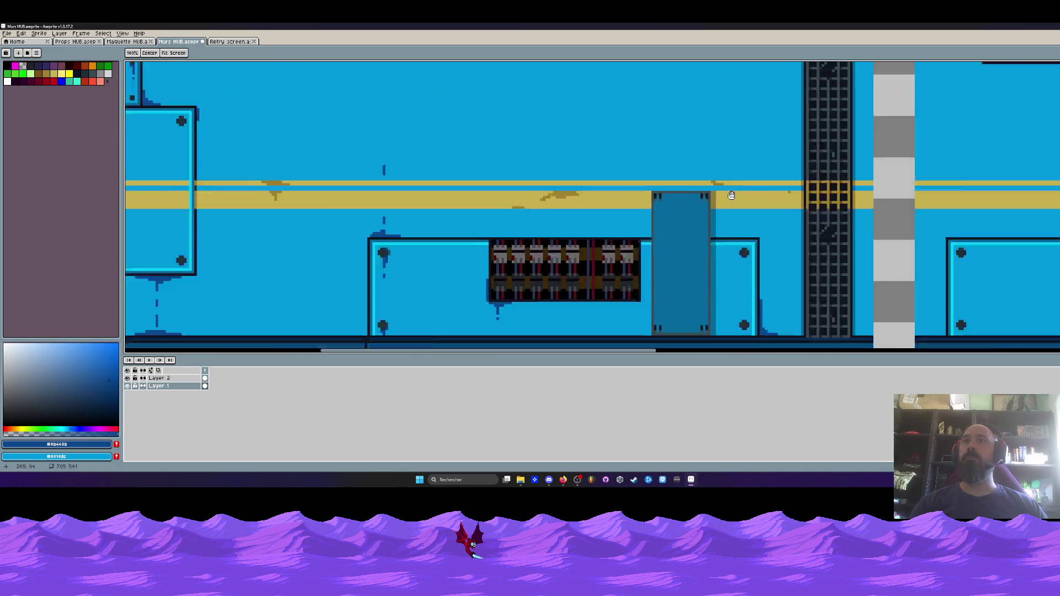
scroll(706, 243, "down", 2)
scroll(718, 231, "right", 5)
scroll(663, 210, "down", 1)
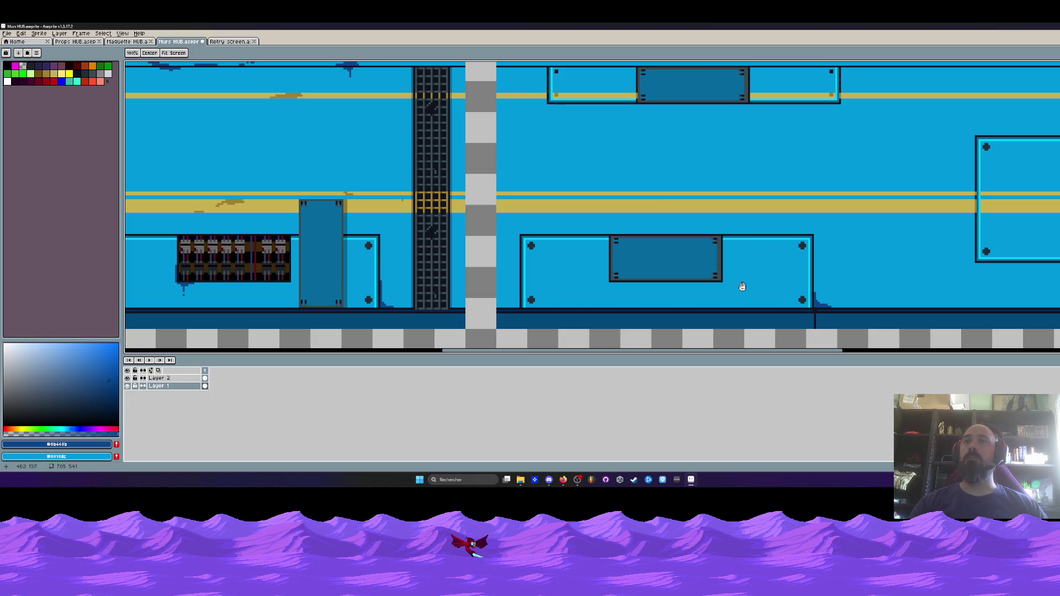
scroll(761, 221, "up", 3)
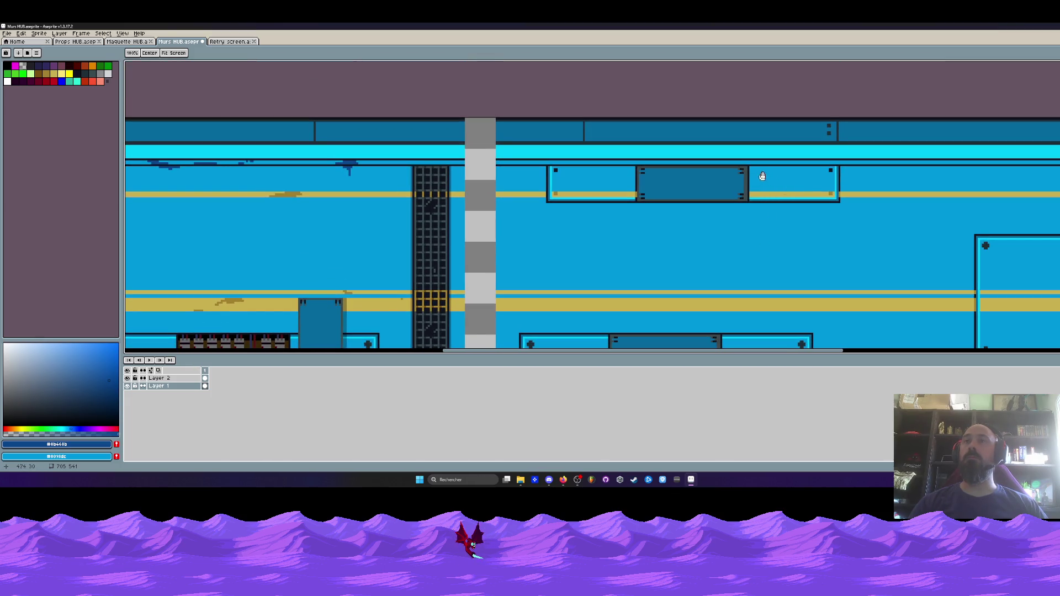
scroll(762, 175, "up", 5)
- Darken the right panel's corner and draw a stepped drip below the panel
mouse_move(731, 155)
left_mouse_down()
mouse_move(795, 148)
mouse_move(729, 221)
left_mouse_up()
scroll(740, 216, "down", 3)
scroll(740, 215, "down", 3)
key("space")
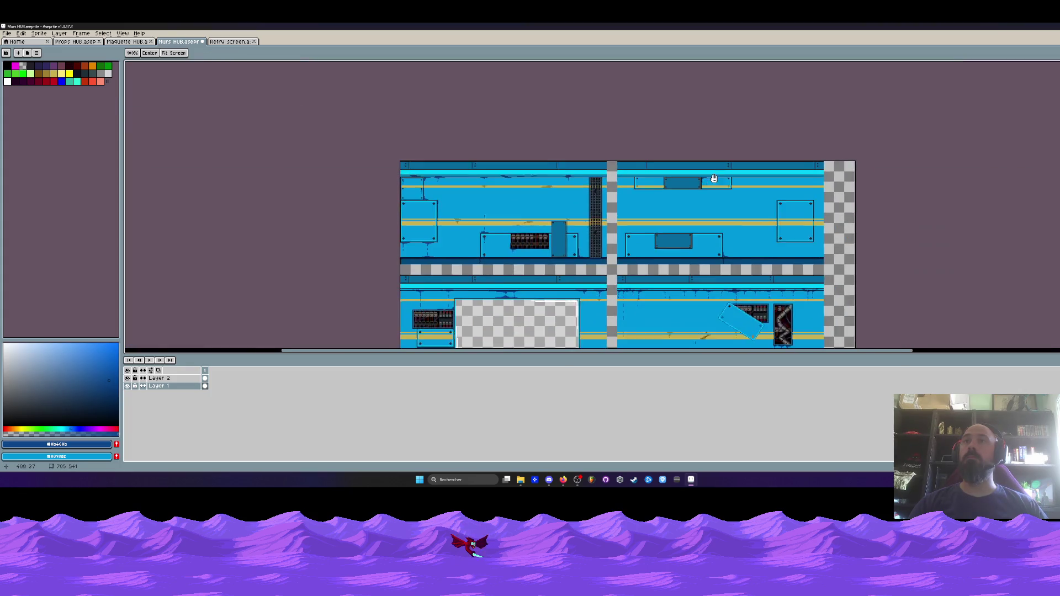
left_click_drag(783, 240, 776, 210)
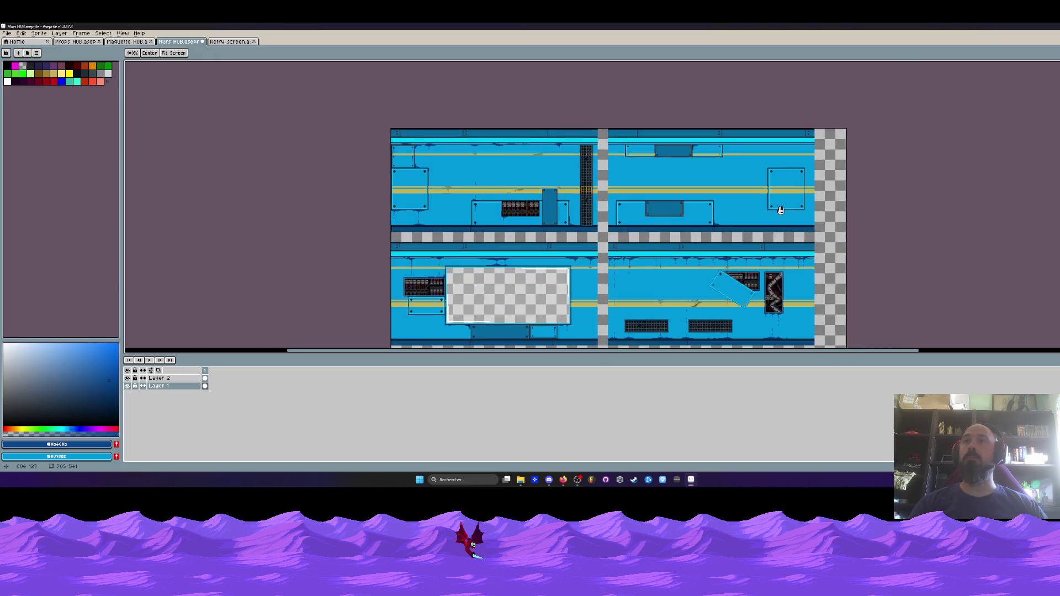
scroll(777, 210, "up", 5)
mouse_move(629, 217)
left_mouse_down()
mouse_move(695, 226)
mouse_move(689, 273)
left_mouse_up()
scroll(688, 273, "down", 2)
scroll(693, 239, "down", 2)
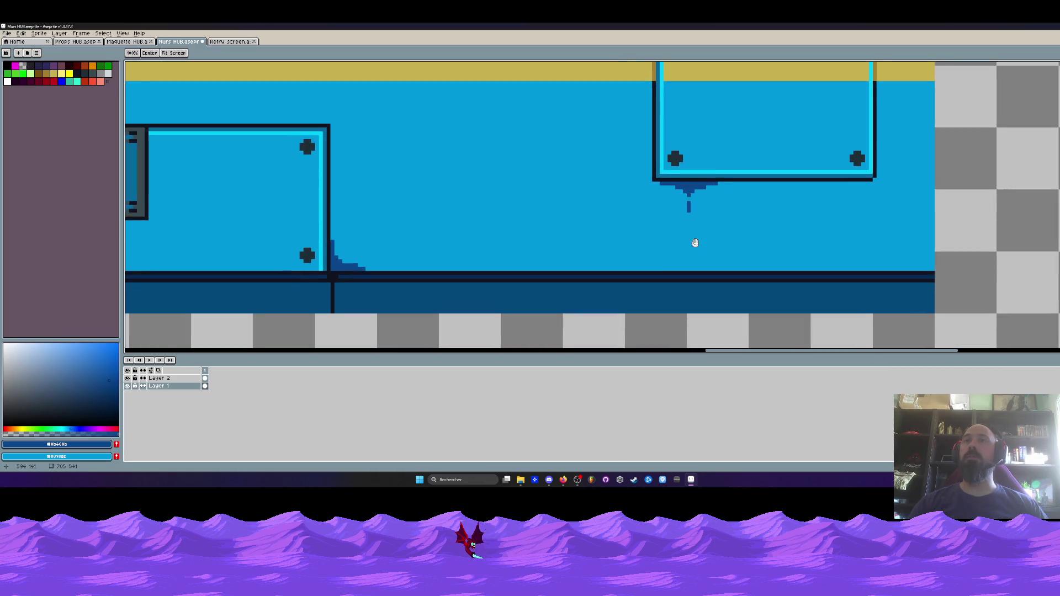
- Extend the drip into a stepped dark-blue stain on the floor line
scroll(617, 292, "up", 2)
mouse_move(624, 289)
left_mouse_down()
mouse_move(677, 280)
mouse_move(715, 289)
mouse_move(617, 284)
left_mouse_up()
mouse_move(716, 282)
left_mouse_down()
mouse_move(738, 281)
mouse_move(615, 284)
mouse_move(734, 283)
mouse_move(632, 282)
mouse_move(671, 267)
mouse_move(768, 291)
mouse_move(738, 282)
left_mouse_up()
left_click(671, 266)
left_click(679, 267)
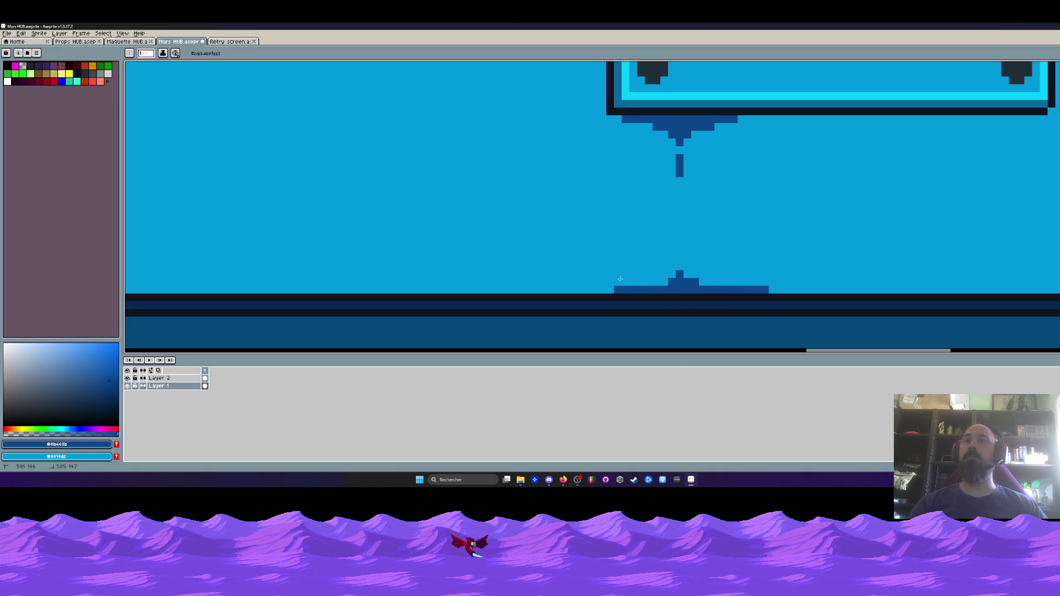
left_click_drag(585, 289, 612, 289)
scroll(613, 286, "down", 3)
scroll(613, 287, "down", 2)
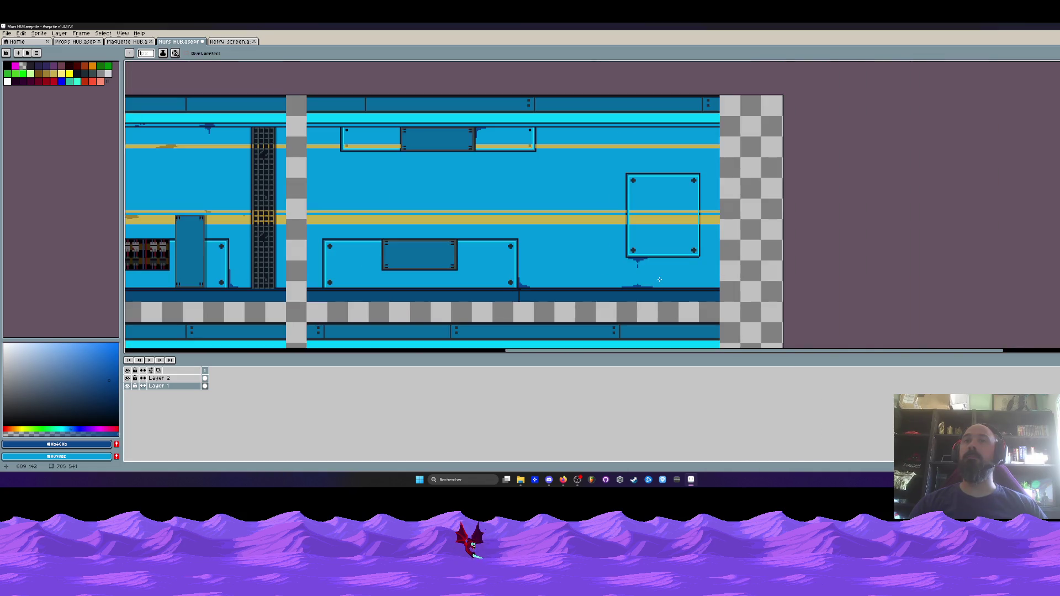
scroll(694, 248, "up", 4)
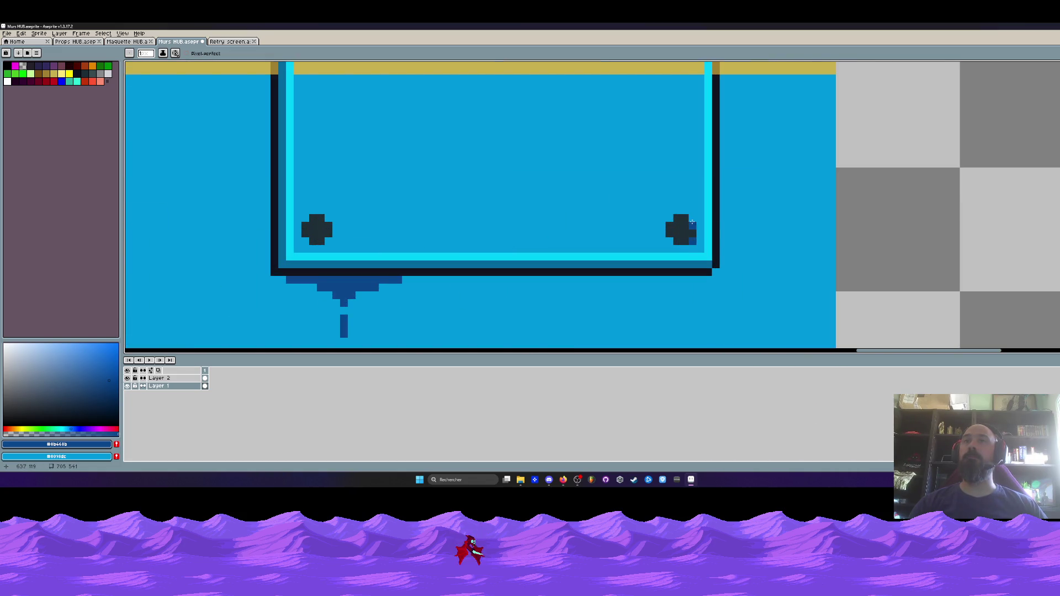
- Stain beneath the right rivet and shape a vertical dark-blue streak under it
left_click_drag(694, 237, 684, 247)
scroll(684, 221, "down", 3)
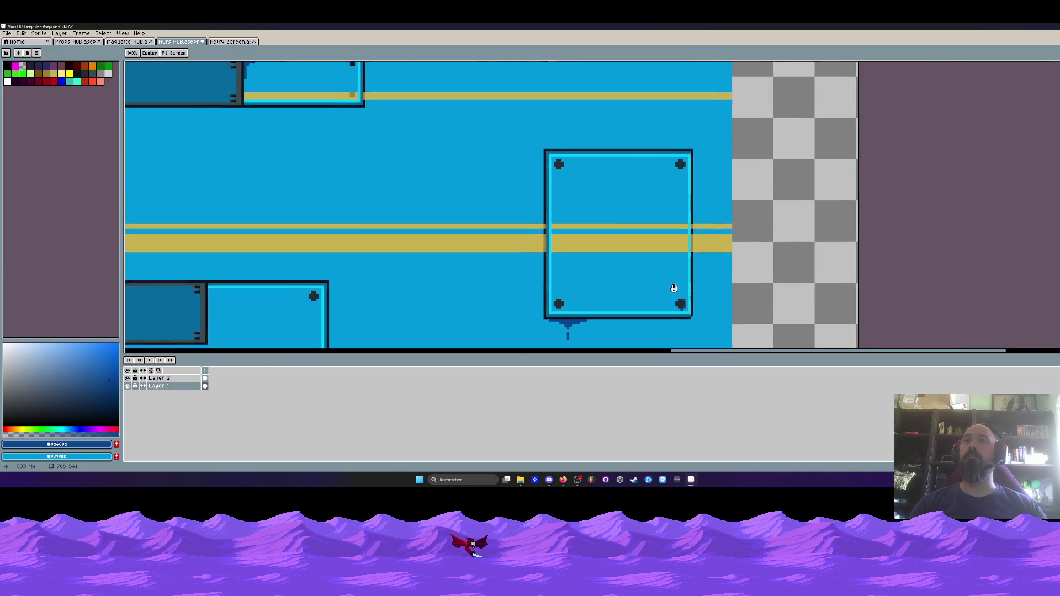
scroll(684, 155, "up", 3)
scroll(686, 154, "up", 2)
mouse_move(700, 156)
left_mouse_down()
mouse_move(677, 190)
mouse_move(686, 221)
left_mouse_up()
mouse_move(686, 249)
left_mouse_down()
mouse_move(671, 279)
mouse_move(686, 280)
left_mouse_up()
right_click(671, 278)
right_click(670, 249)
left_click(671, 249)
right_click(671, 254)
right_click(671, 264)
scroll(686, 276, "down", 4)
scroll(615, 245, "down", 3)
scroll(606, 217, "up", 4)
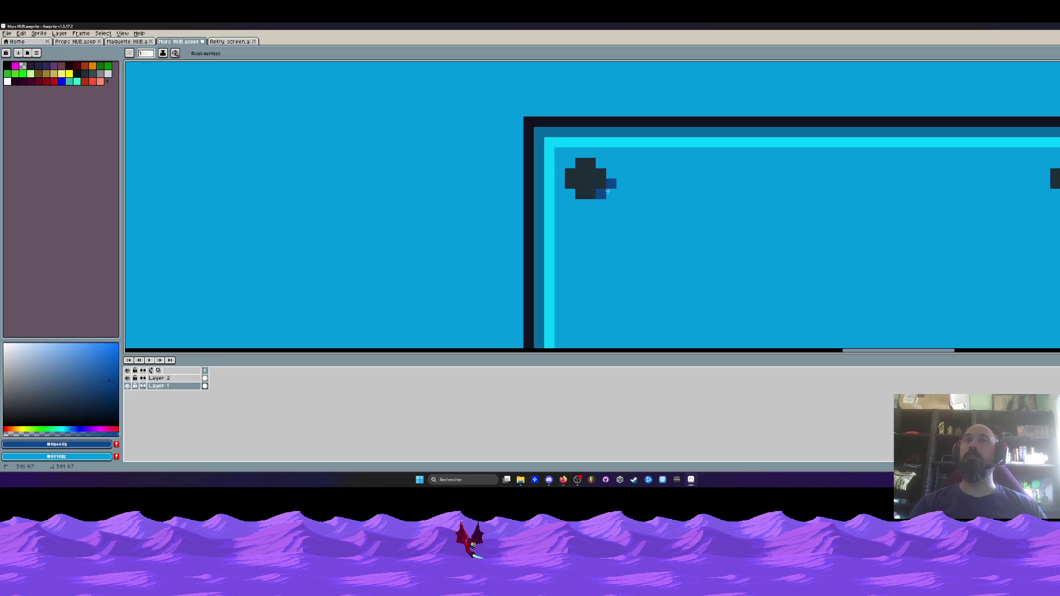
- Streak dark blue down from the left rivet, adding a drip and stain below
mouse_move(571, 195)
left_mouse_down()
mouse_move(583, 212)
mouse_move(580, 250)
mouse_move(582, 174)
left_mouse_up()
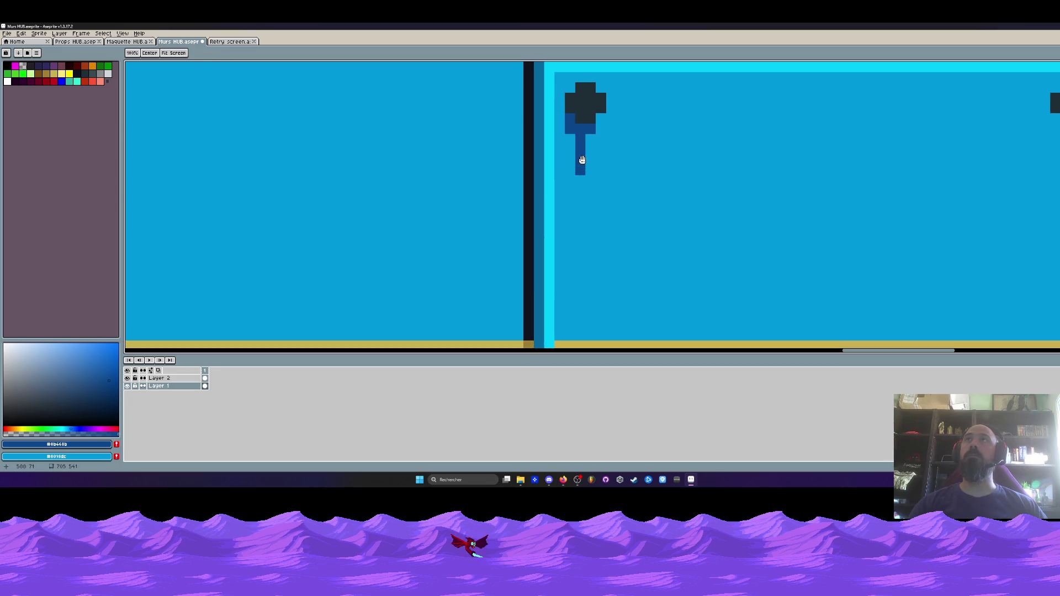
left_click(584, 204)
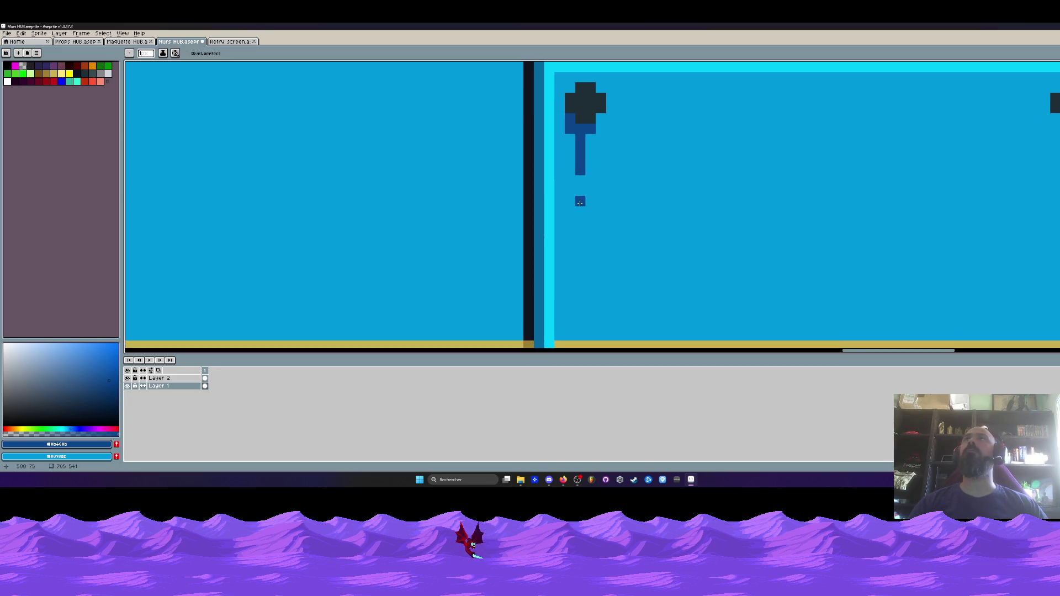
scroll(564, 157, "up", 1)
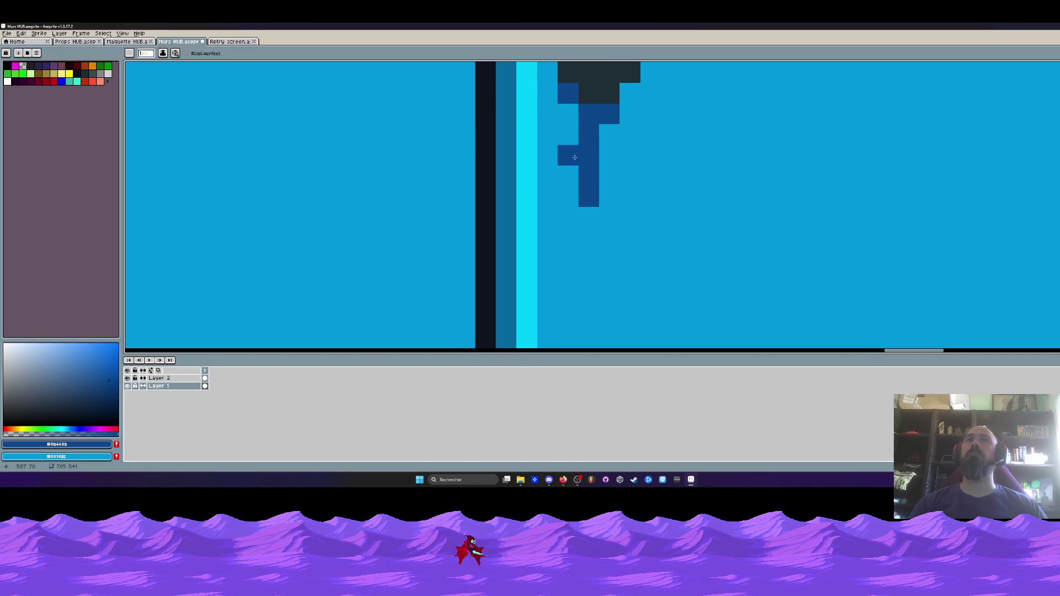
left_click(589, 237)
scroll(588, 237, "down", 4)
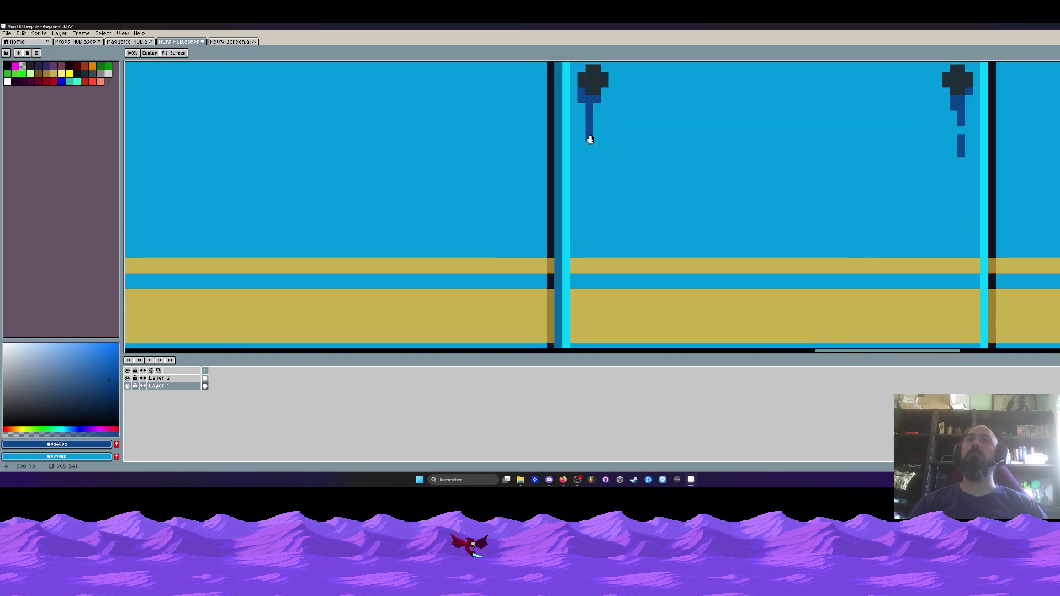
scroll(592, 197, "up", 2)
scroll(591, 197, "down", 3)
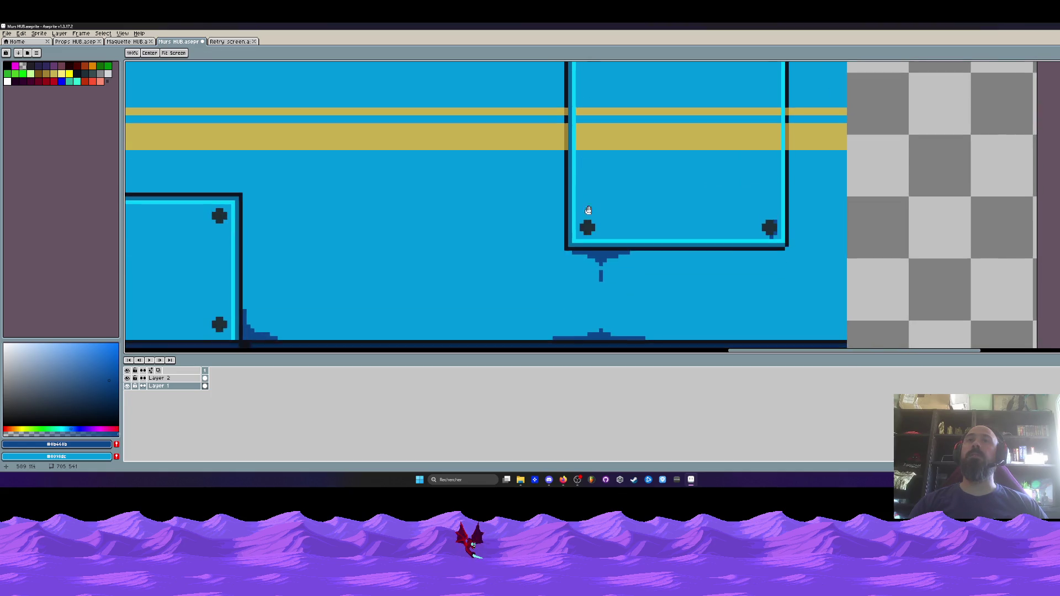
scroll(587, 217, "up", 4)
mouse_move(598, 266)
left_mouse_down()
mouse_move(554, 276)
mouse_move(618, 261)
mouse_move(649, 275)
left_mouse_up()
scroll(649, 275, "down", 4)
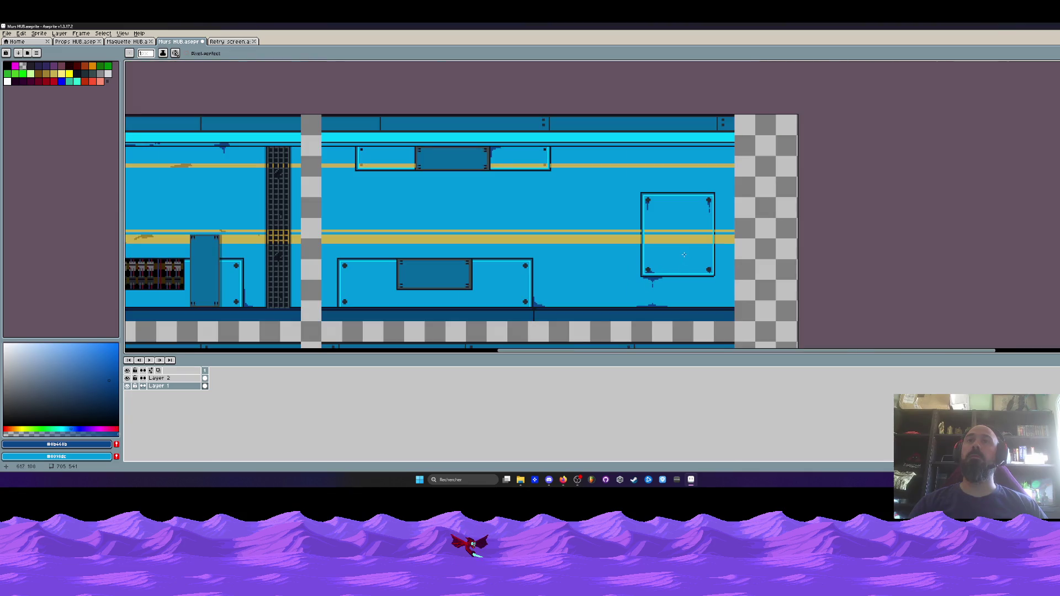
scroll(614, 194, "up", 2)
scroll(552, 182, "up", 2)
- Add a stepped dark-blue stain at the junction beside the pillar, removing stray pixels
mouse_move(554, 158)
left_mouse_down()
mouse_move(544, 182)
mouse_move(602, 145)
mouse_move(552, 163)
mouse_move(602, 141)
mouse_move(585, 145)
mouse_move(554, 210)
mouse_move(569, 167)
mouse_move(574, 176)
mouse_move(662, 145)
mouse_move(712, 144)
left_mouse_up()
key("ctrl+z")
key("ctrl+z")
left_click_drag(555, 201, 548, 232)
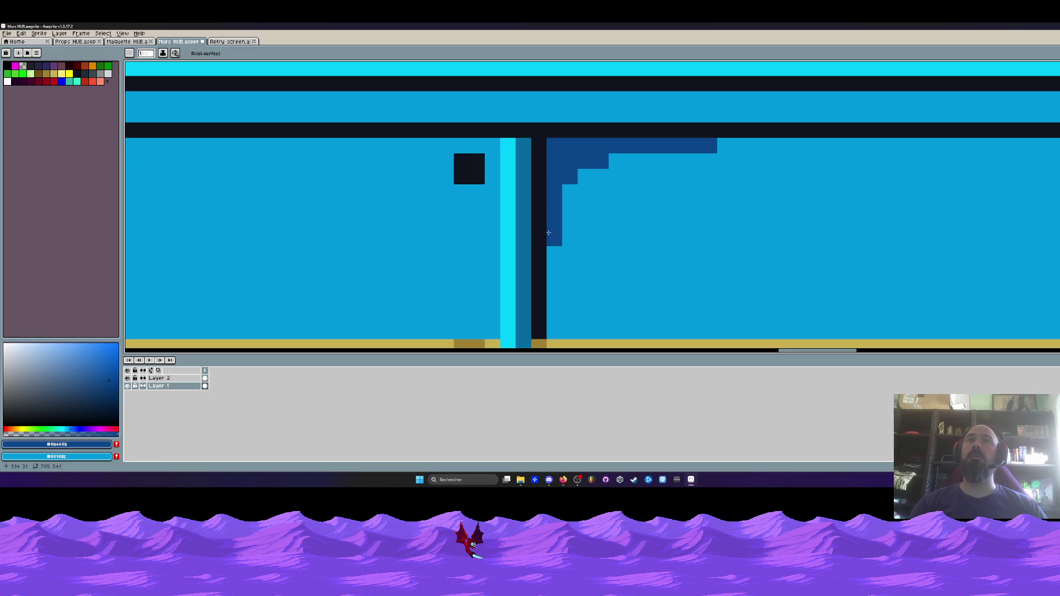
scroll(548, 233, "down", 6)
left_click_drag(464, 222, 463, 186)
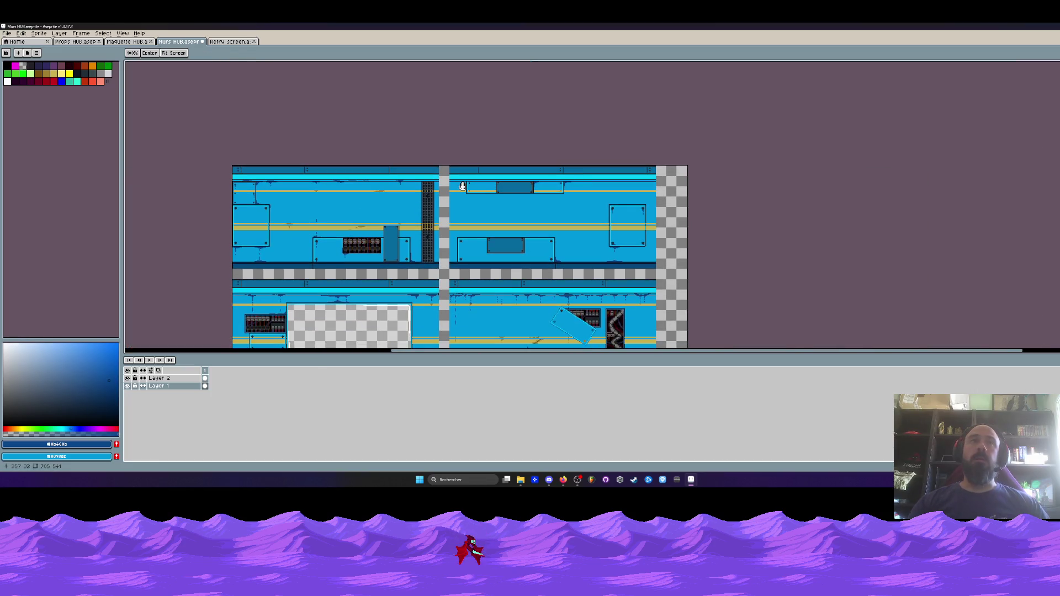
- Paint a stepped dark-blue drip hanging under the top rail
scroll(458, 176, "up", 8)
mouse_move(389, 239)
left_mouse_down()
mouse_move(483, 246)
mouse_move(499, 169)
left_mouse_up()
mouse_move(385, 204)
left_mouse_down()
mouse_move(570, 204)
mouse_move(464, 220)
mouse_move(467, 262)
left_mouse_up()
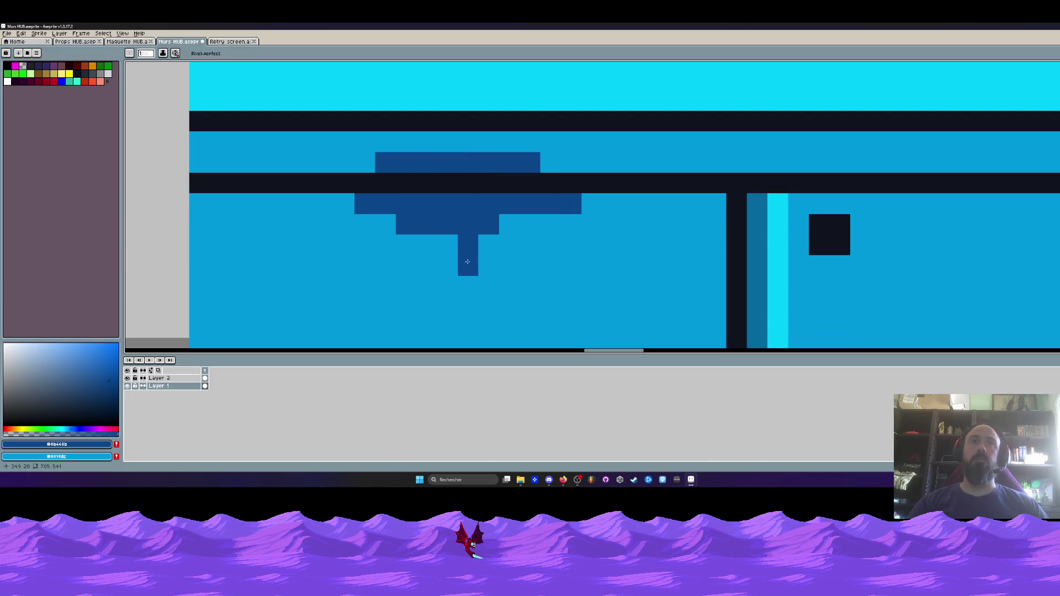
scroll(467, 261, "down", 6)
left_click_drag(480, 196, 478, 175)
- Eyedrop the dark ochre colour from an existing mark
key("b")
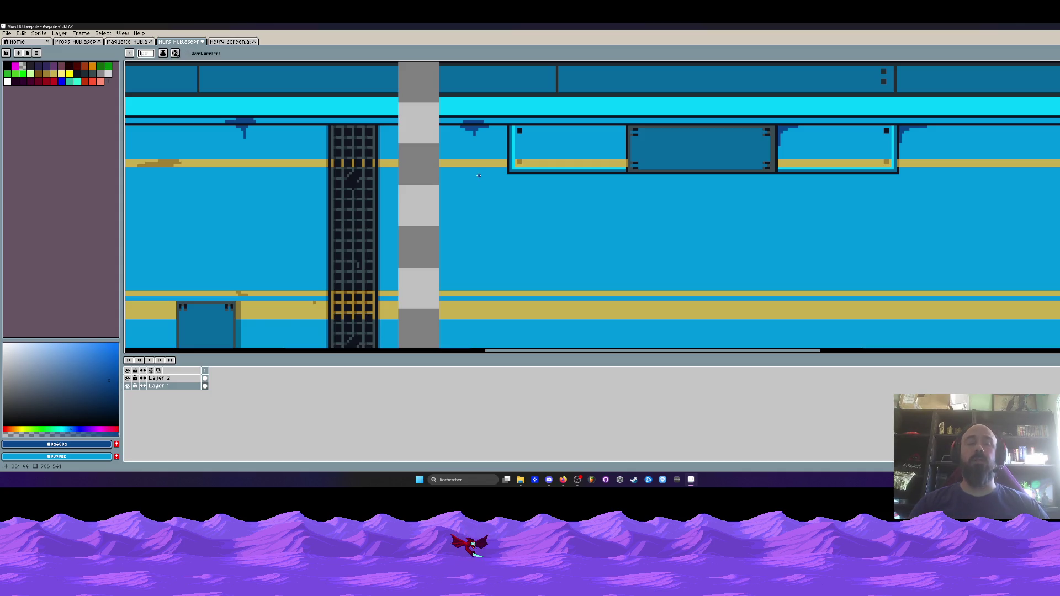
key("i")
scroll(503, 122, "up", 2)
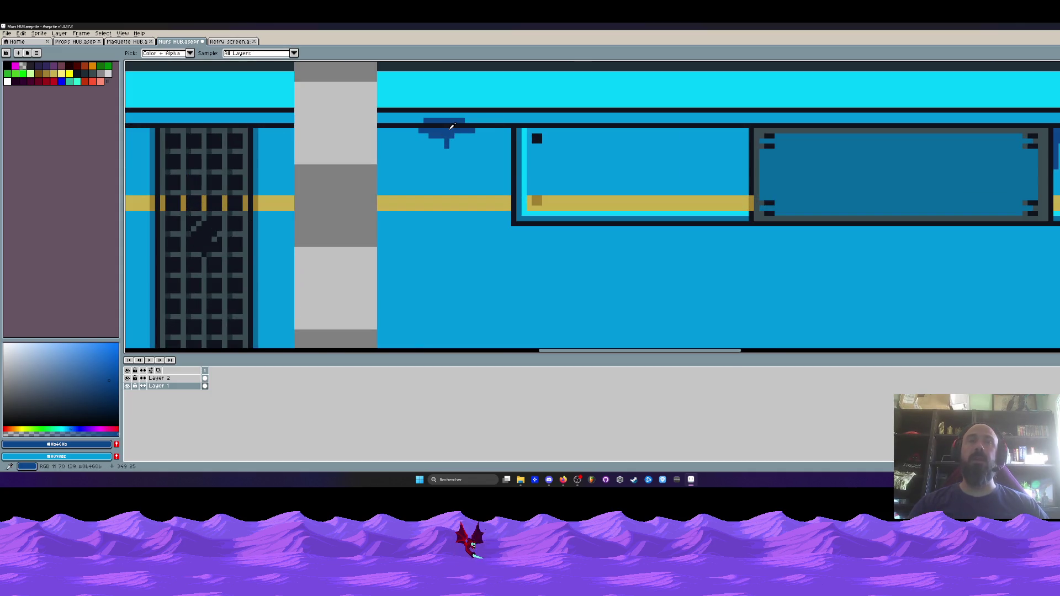
scroll(451, 126, "down", 1)
left_click(507, 178)
left_click_drag(507, 178, 546, 168)
scroll(546, 168, "down", 1)
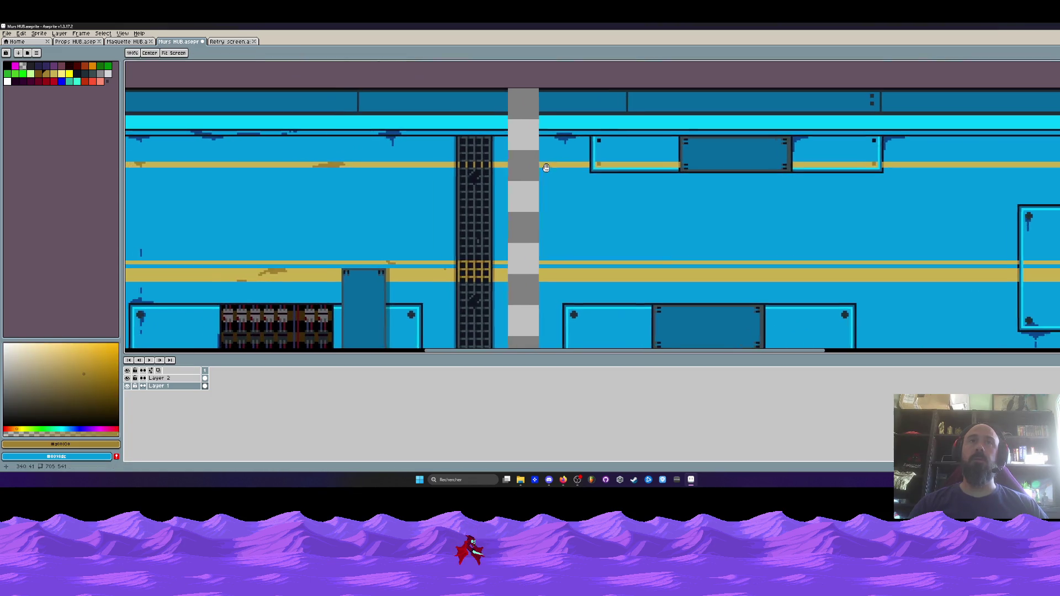
scroll(469, 162, "up", 1)
scroll(469, 162, "up", 1)
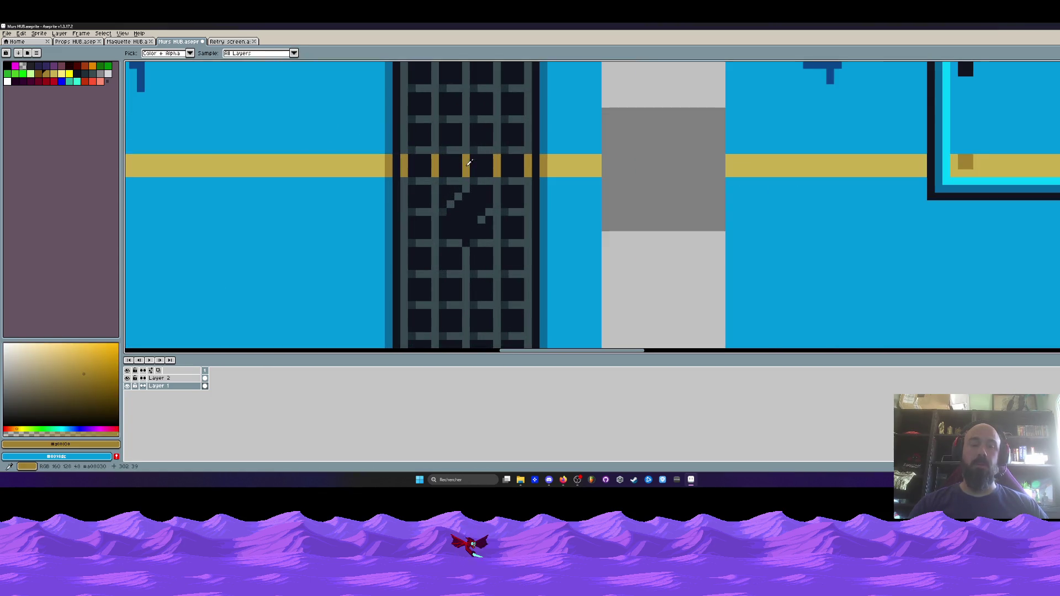
- Pencil a small dark ochre block onto the yellow stripe
key("b")
scroll(780, 138, "up", 1)
left_click(636, 186)
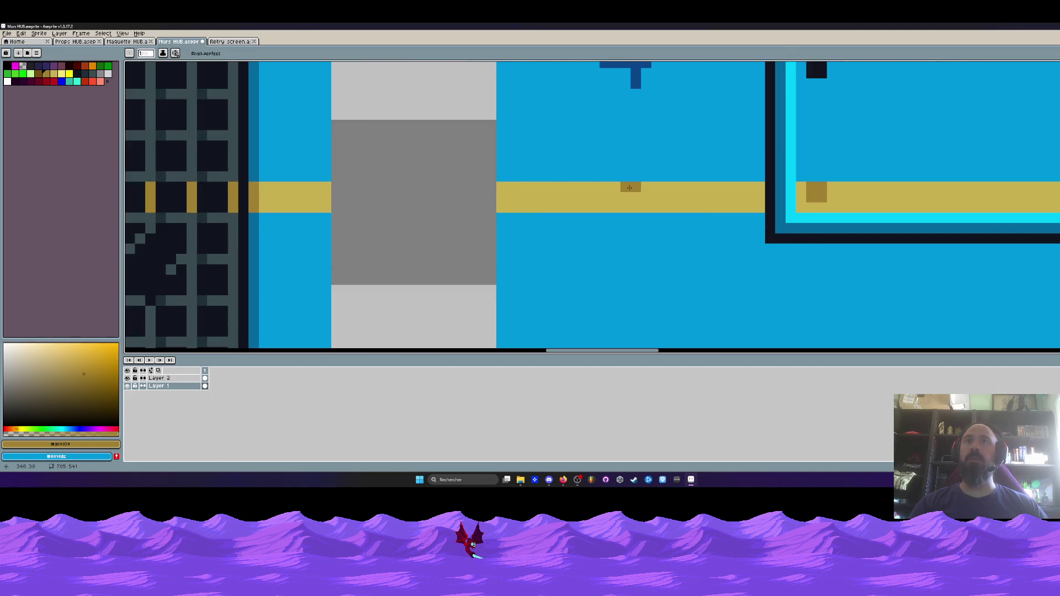
mouse_move(631, 205)
left_mouse_down()
mouse_move(644, 198)
mouse_move(632, 97)
left_mouse_up()
scroll(638, 200, "down", 3)
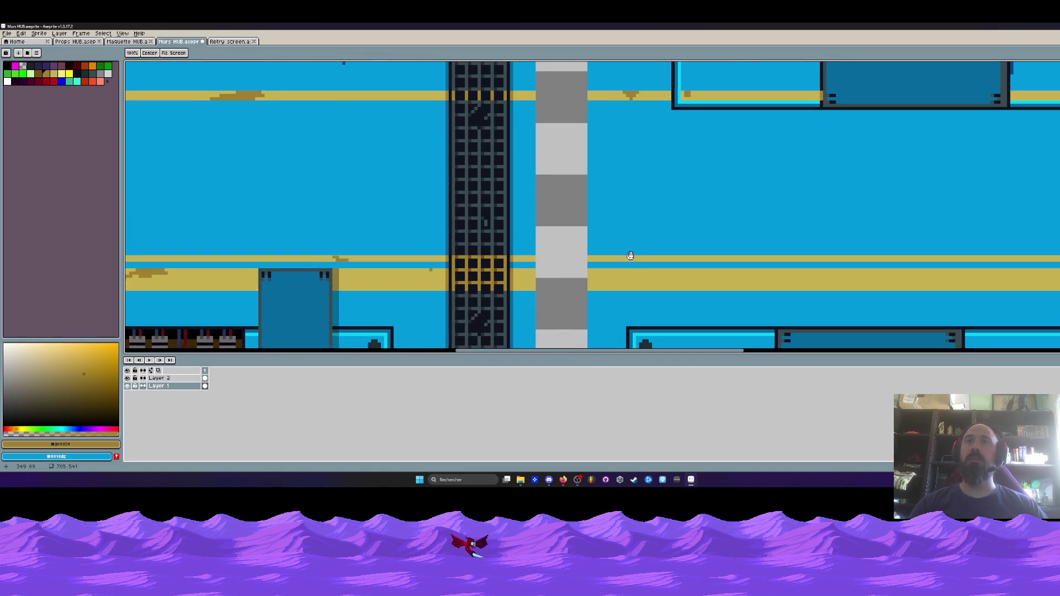
scroll(631, 256, "up", 1)
scroll(633, 256, "down", 2)
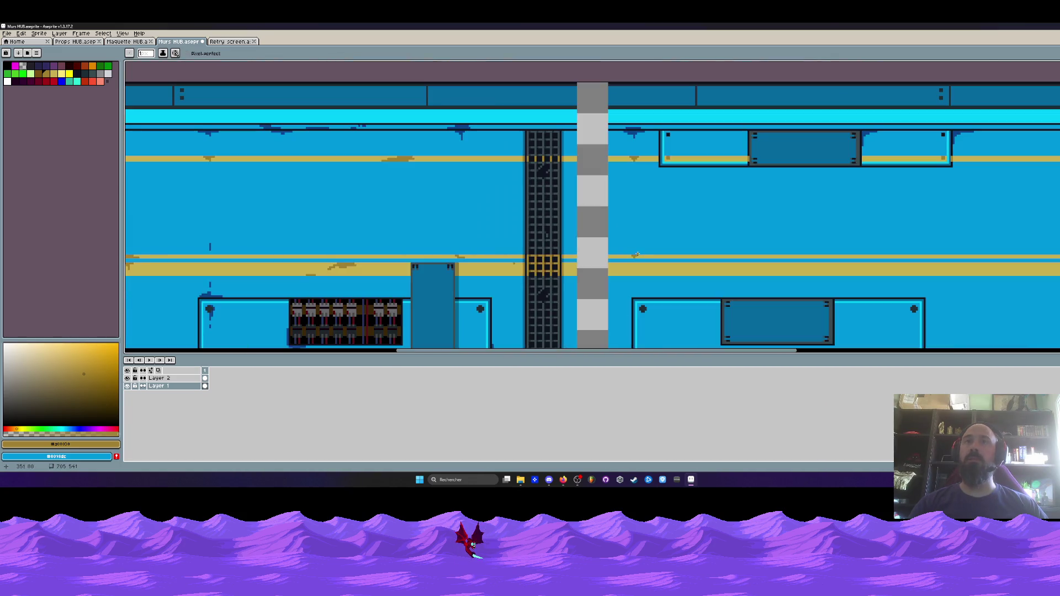
left_click_drag(635, 243, 631, 213)
- Eyedrop the dark drip blue and draw a dashed drip streak down the wall
key("i")
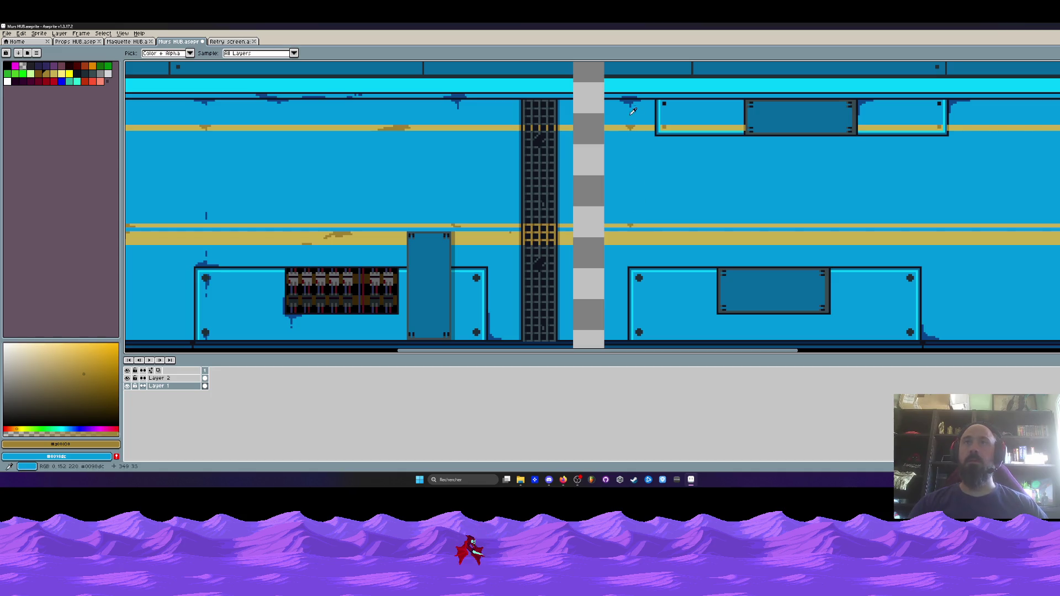
left_click(638, 207)
scroll(639, 193, "up", 1)
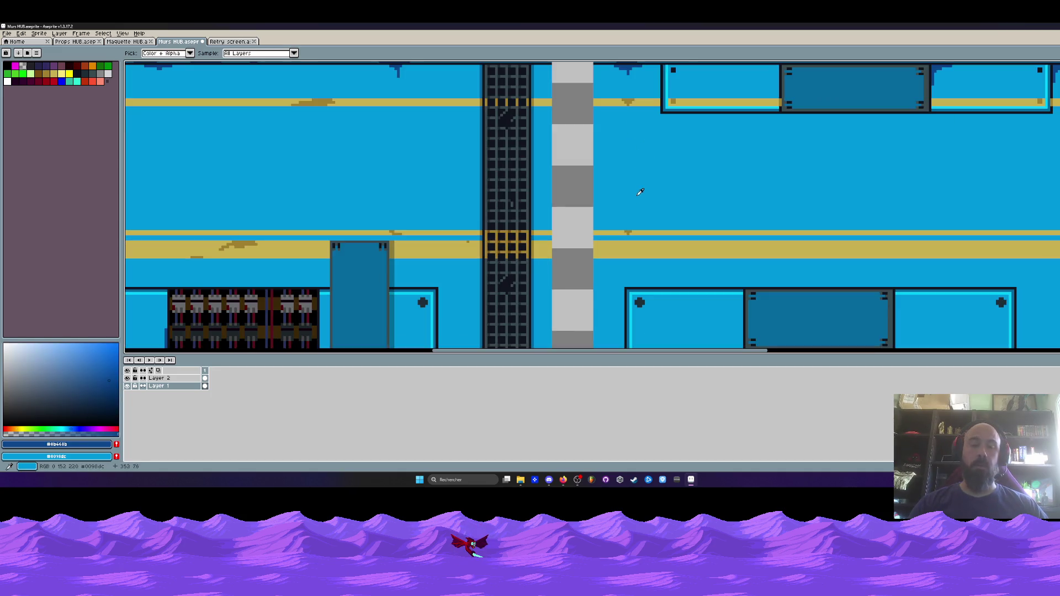
key("b")
scroll(627, 115, "up", 2)
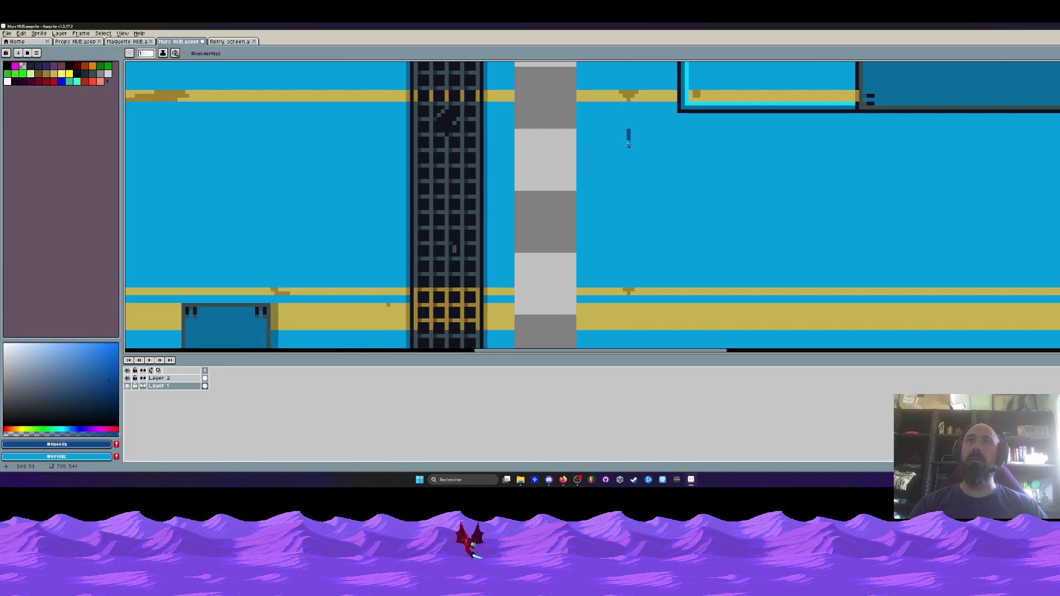
left_click_drag(627, 141, 629, 171)
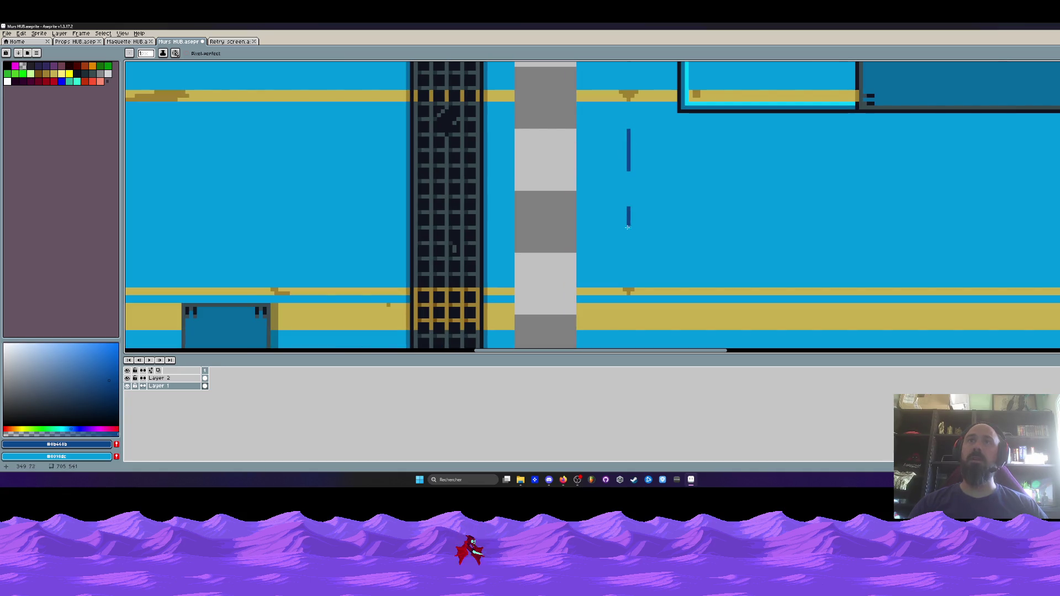
key("ctrl+z")
key("ctrl+z")
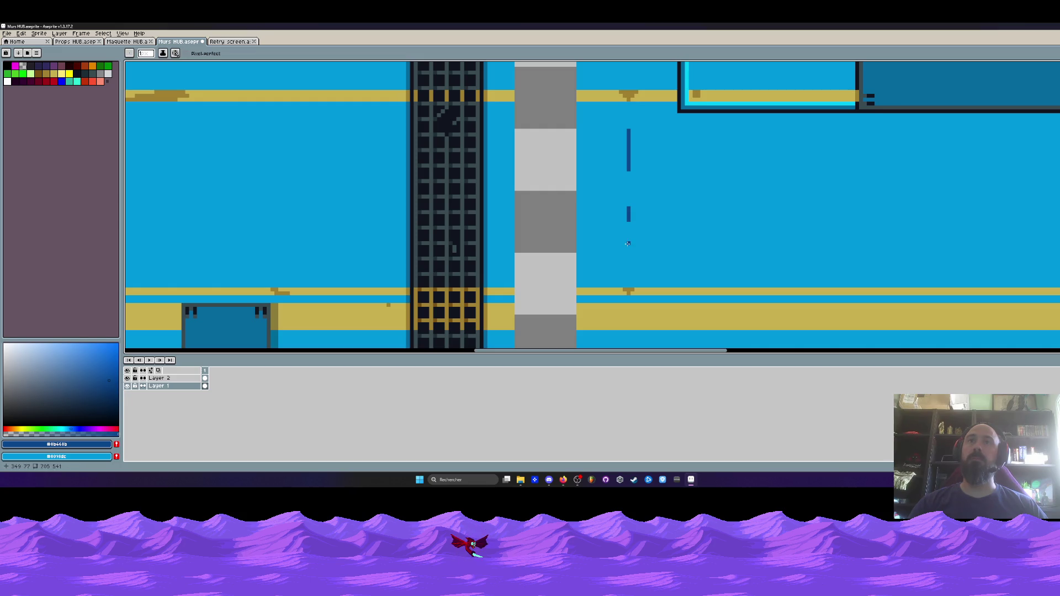
left_click_drag(627, 241, 628, 270)
scroll(627, 182, "down", 3)
scroll(625, 174, "up", 3)
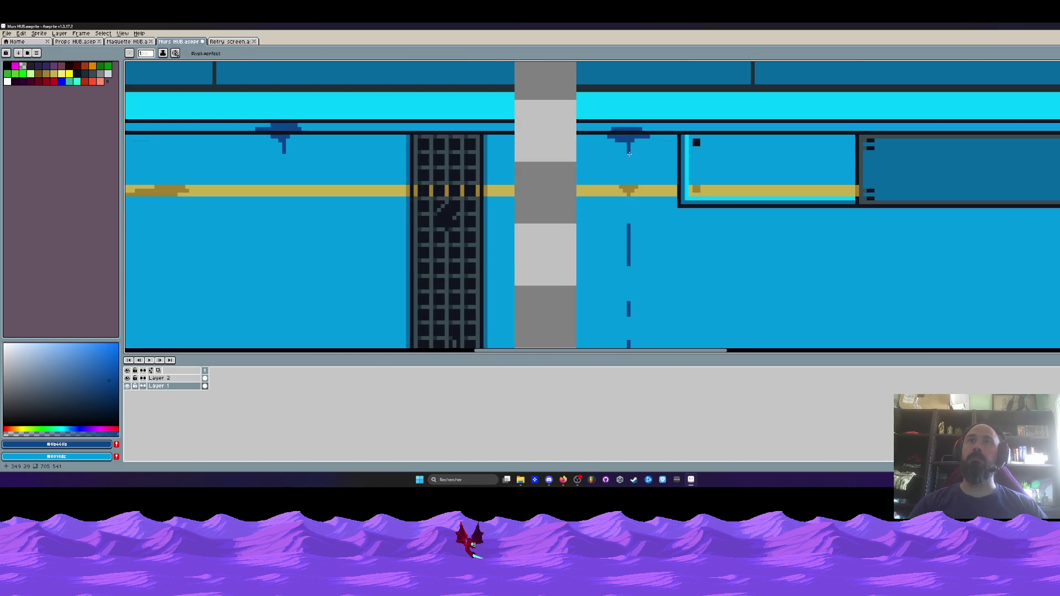
scroll(628, 175, "down", 5)
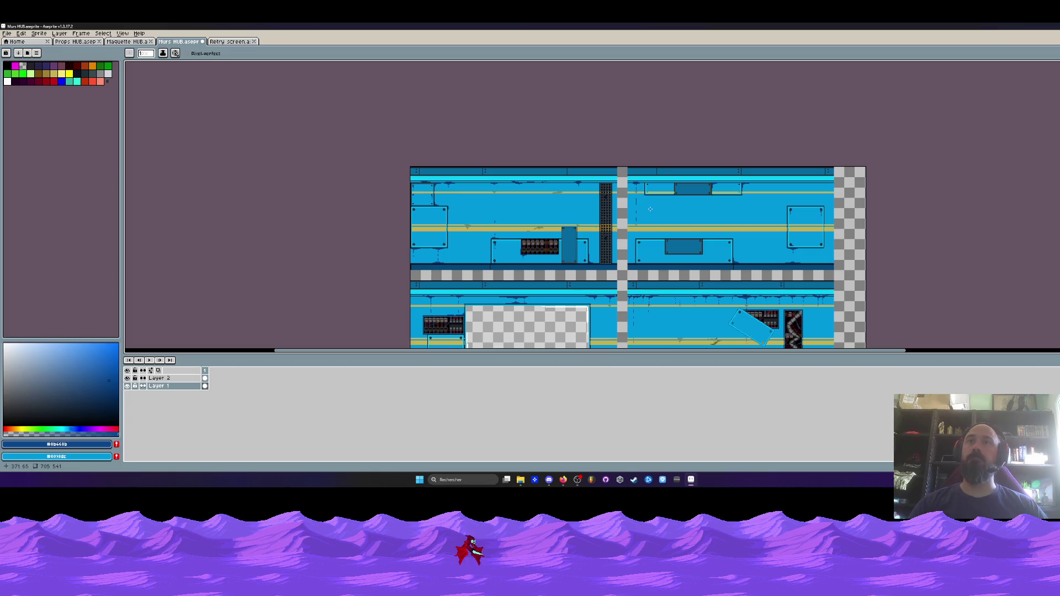
- Paint a dark-blue stain along the dark panel's left and bottom edges with a short drip
scroll(660, 240, "up", 4)
mouse_move(611, 260)
left_mouse_down()
mouse_move(599, 215)
mouse_move(572, 190)
left_mouse_up()
scroll(541, 315, "up", 1)
mouse_move(549, 297)
left_mouse_down()
mouse_move(546, 310)
mouse_move(516, 319)
left_mouse_up()
scroll(554, 309, "down", 4)
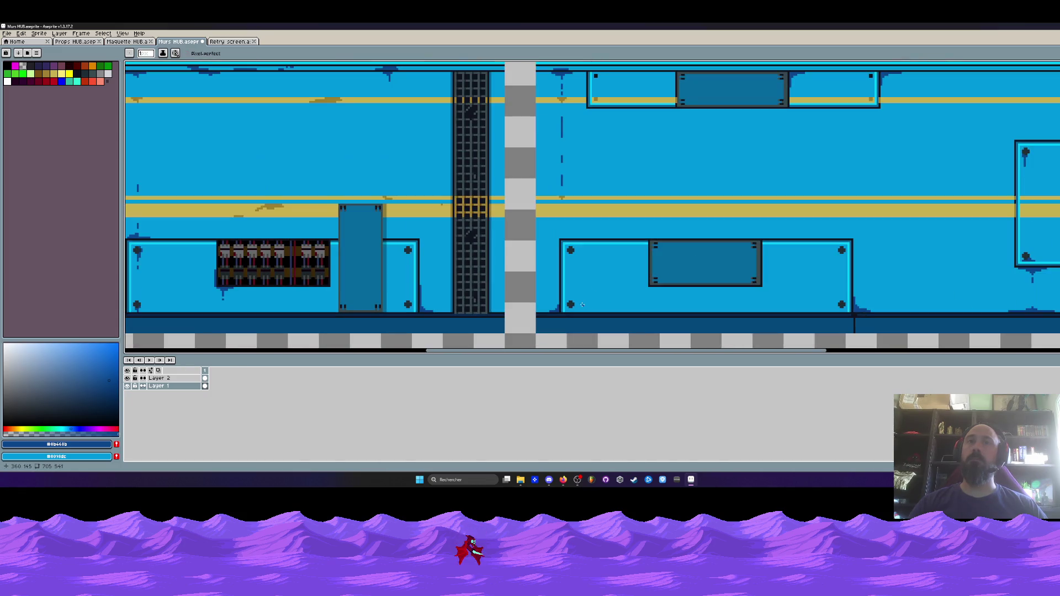
scroll(554, 260, "up", 2)
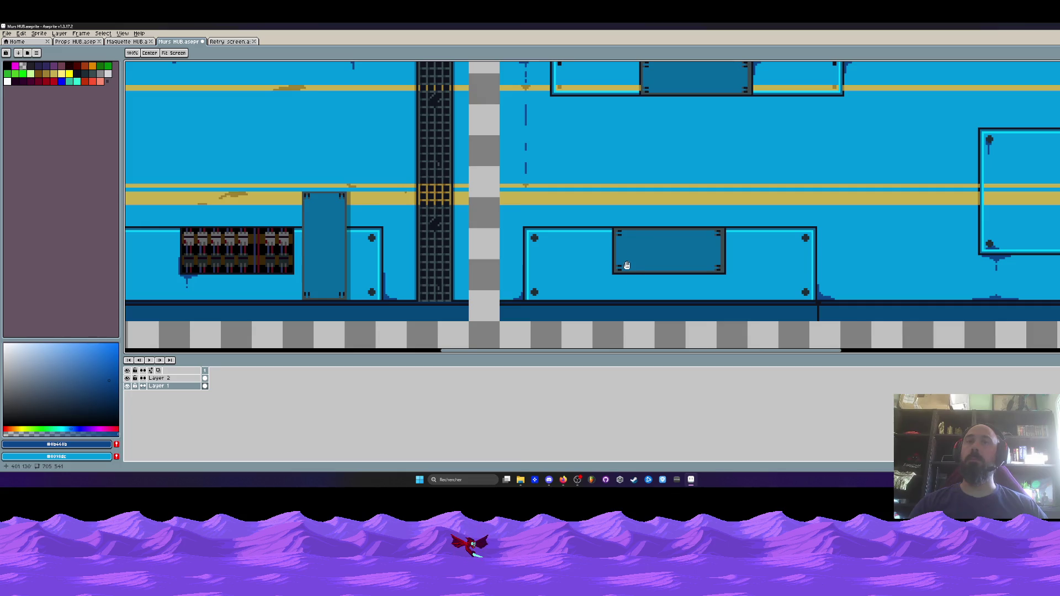
scroll(627, 279, "up", 3)
left_click_drag(564, 263, 736, 262)
mouse_move(599, 274)
left_mouse_down()
mouse_move(627, 279)
mouse_move(624, 320)
left_mouse_up()
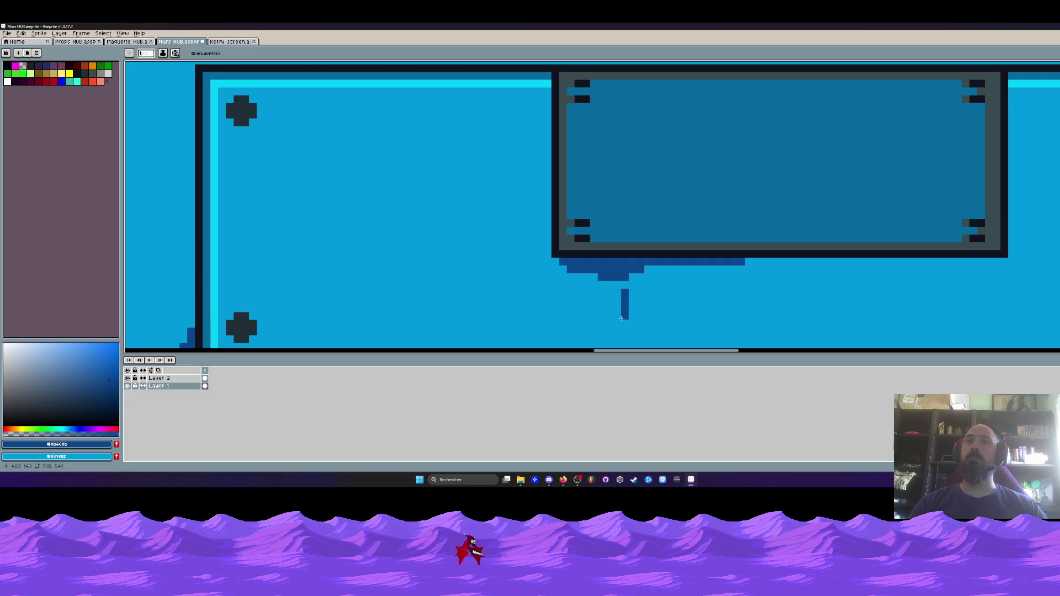
scroll(624, 309, "down", 3)
scroll(612, 277, "up", 2)
mouse_move(616, 264)
left_mouse_down()
mouse_move(694, 259)
mouse_move(606, 264)
left_mouse_up()
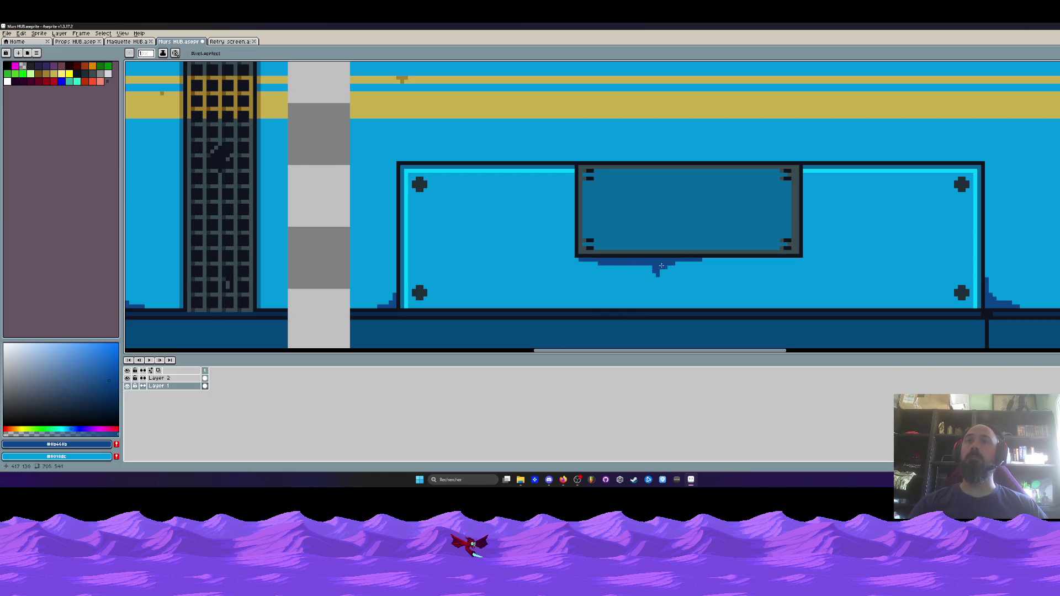
- Paint over the drip under the dark panel with background blue
left_click_drag(652, 268, 658, 275)
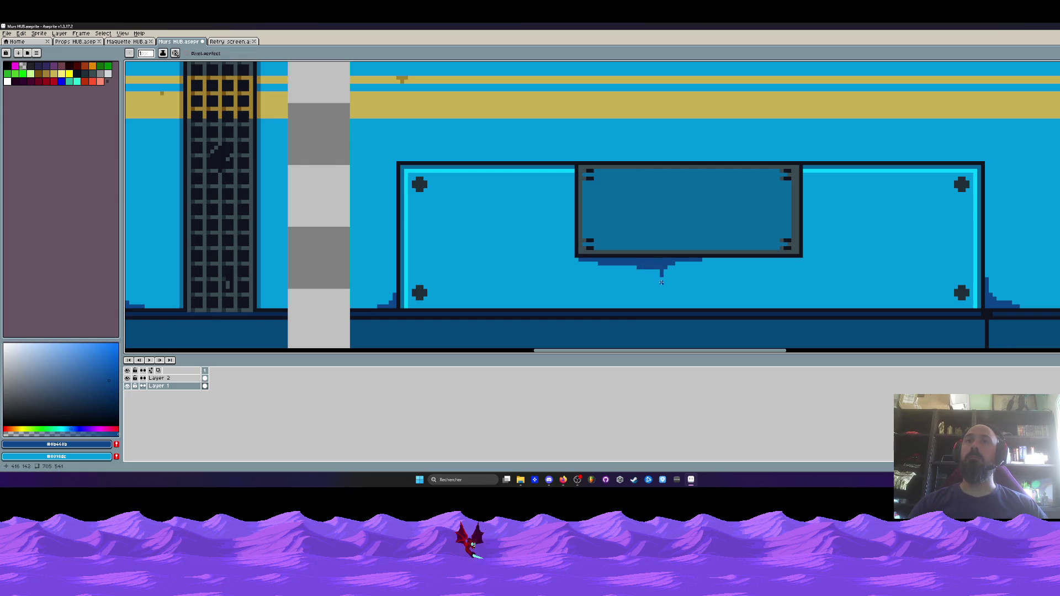
scroll(661, 282, "down", 4)
scroll(669, 300, "up", 3)
mouse_move(660, 287)
left_mouse_down()
mouse_move(635, 282)
mouse_move(679, 274)
left_mouse_up()
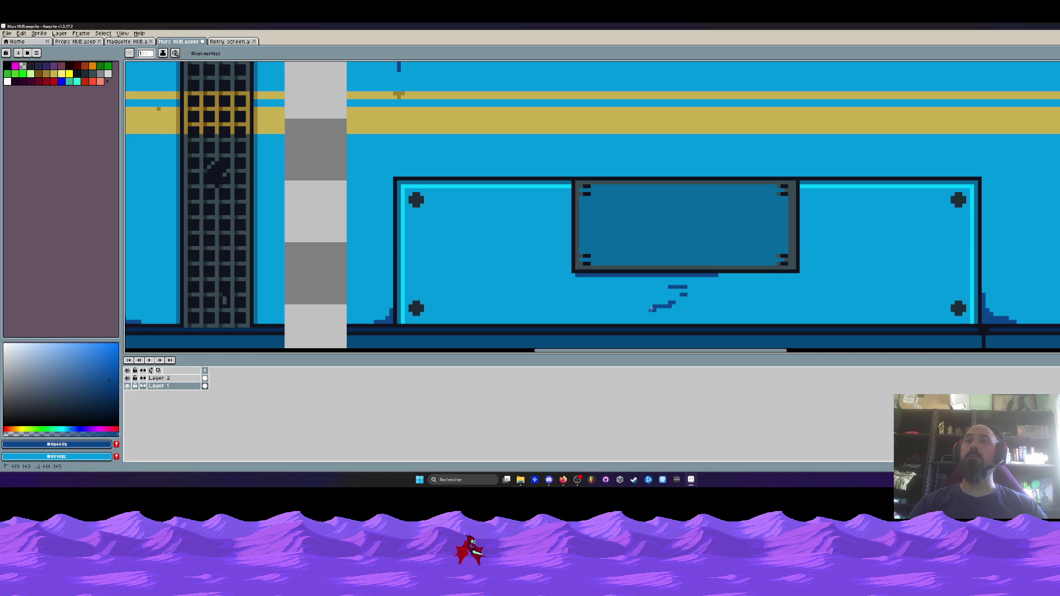
scroll(651, 310, "down", 2)
scroll(686, 308, "up", 2)
scroll(715, 304, "down", 4)
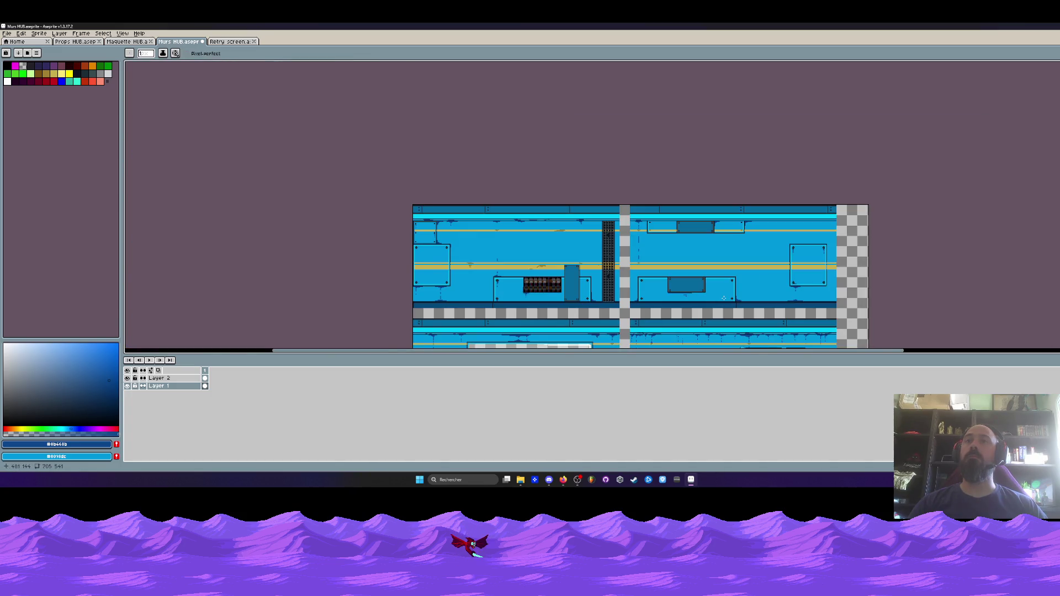
scroll(724, 299, "up", 5)
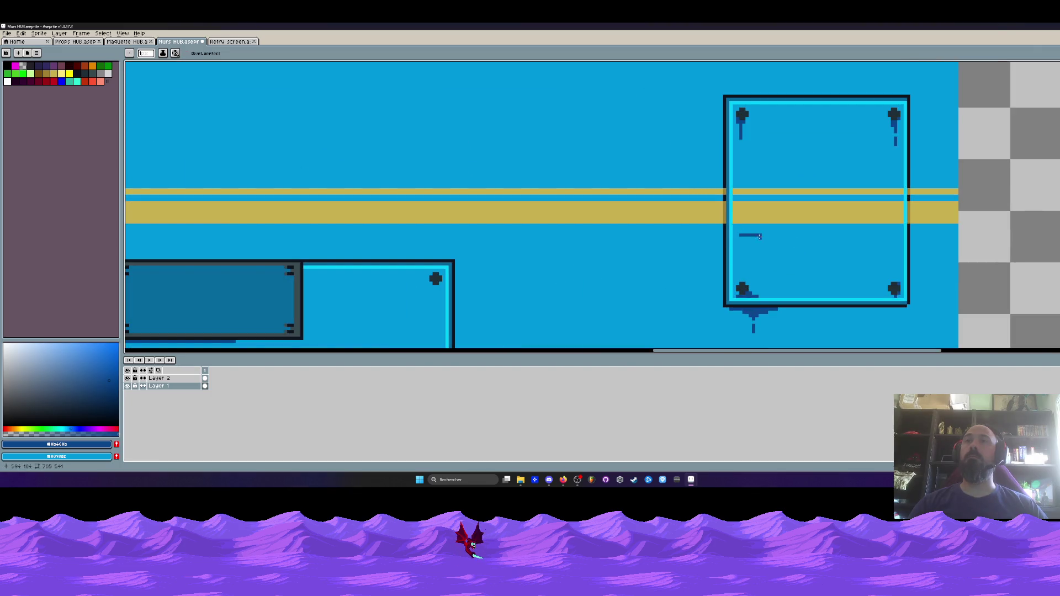
scroll(776, 252, "down", 3)
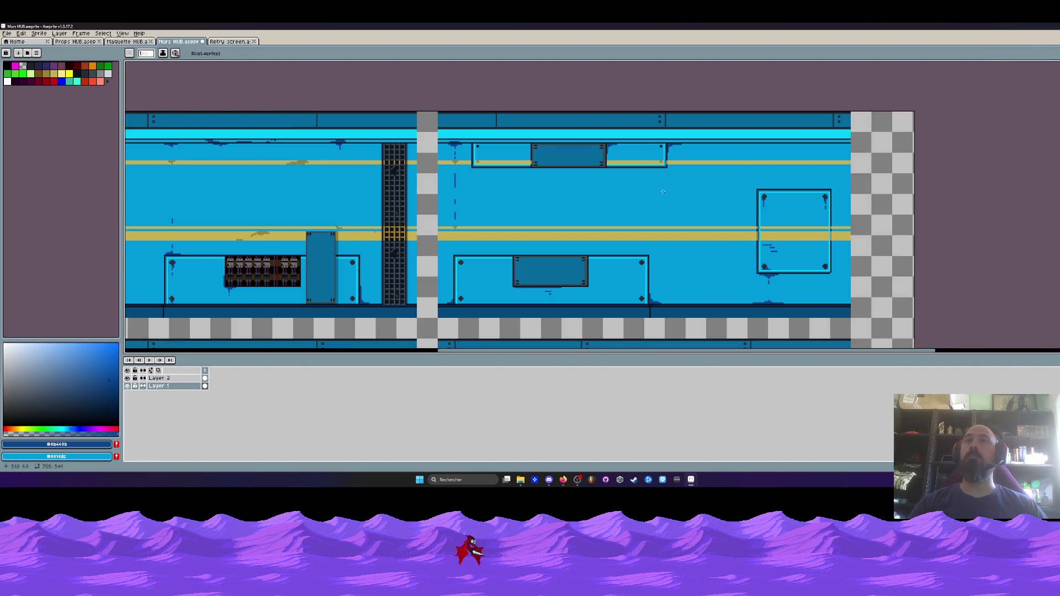
- Draw two short stepped dark-blue scratches inside the right wall panel
left_click_drag(663, 191, 795, 180)
scroll(593, 187, "down", 2)
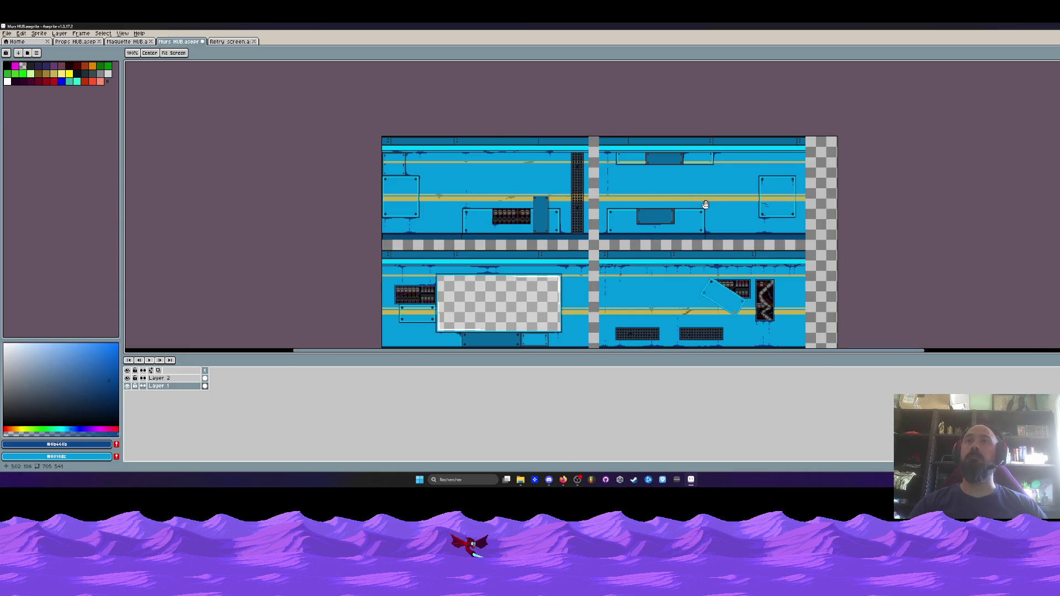
scroll(734, 204, "up", 3)
scroll(734, 225, "down", 2)
left_click_drag(734, 229, 648, 221)
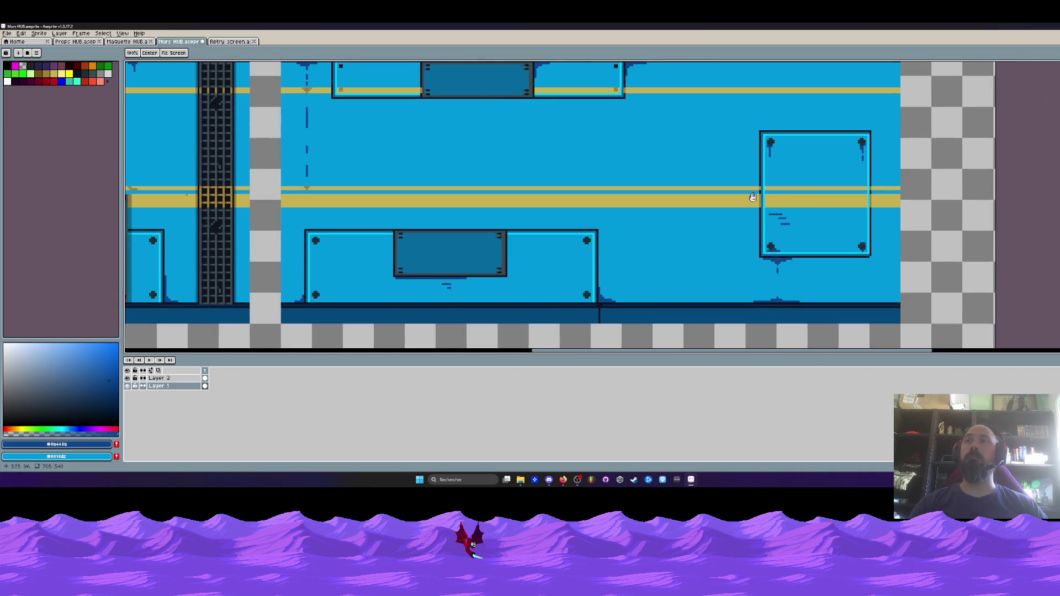
scroll(807, 150, "up", 3)
scroll(806, 151, "up", 1)
left_click_drag(825, 124, 852, 125)
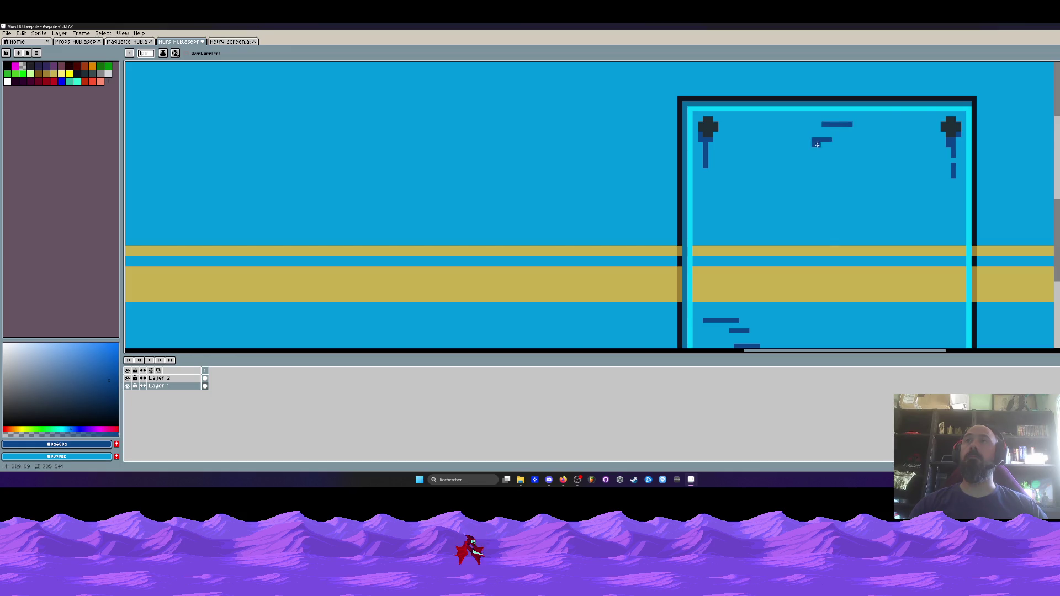
left_click_drag(810, 156, 797, 156)
scroll(788, 160, "down", 2)
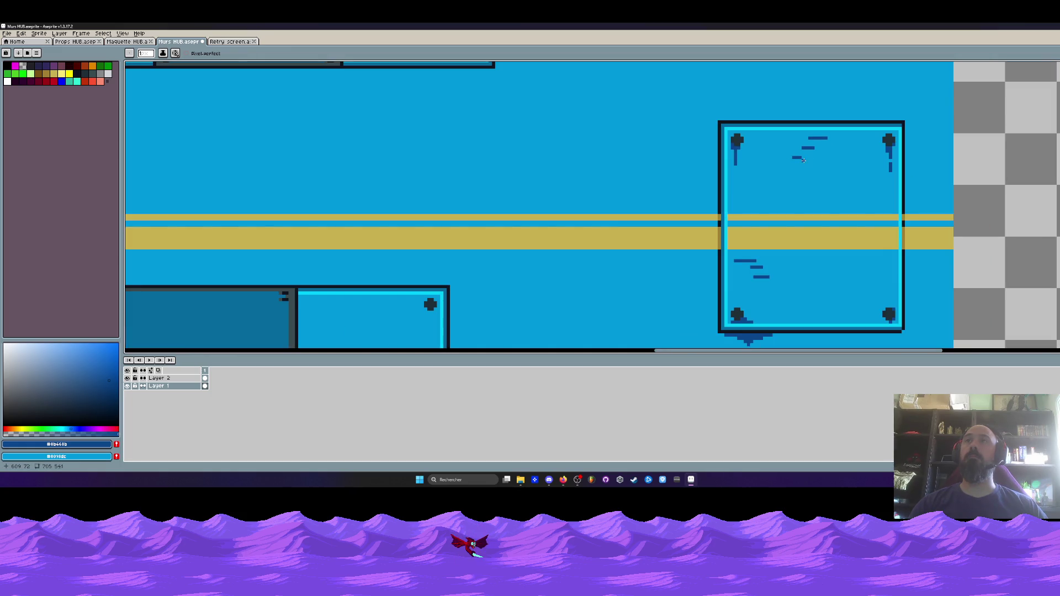
scroll(831, 171, "down", 3)
scroll(769, 142, "down", 2)
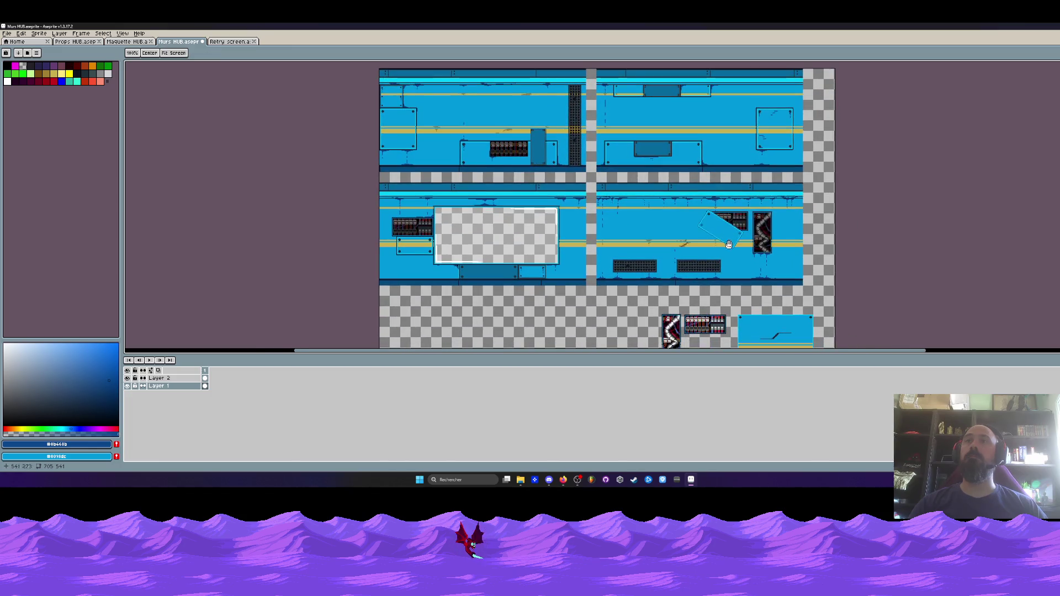
- Replace a misplaced stain pixel with a dark-blue pixel near the tilted panel's corner
scroll(719, 230, "up", 3)
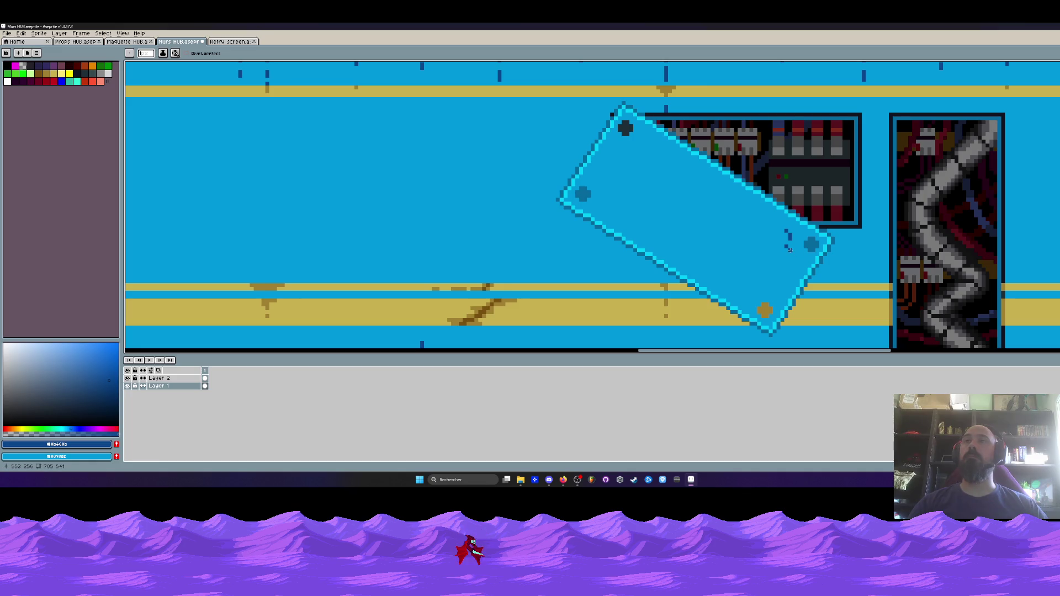
scroll(791, 249, "down", 3)
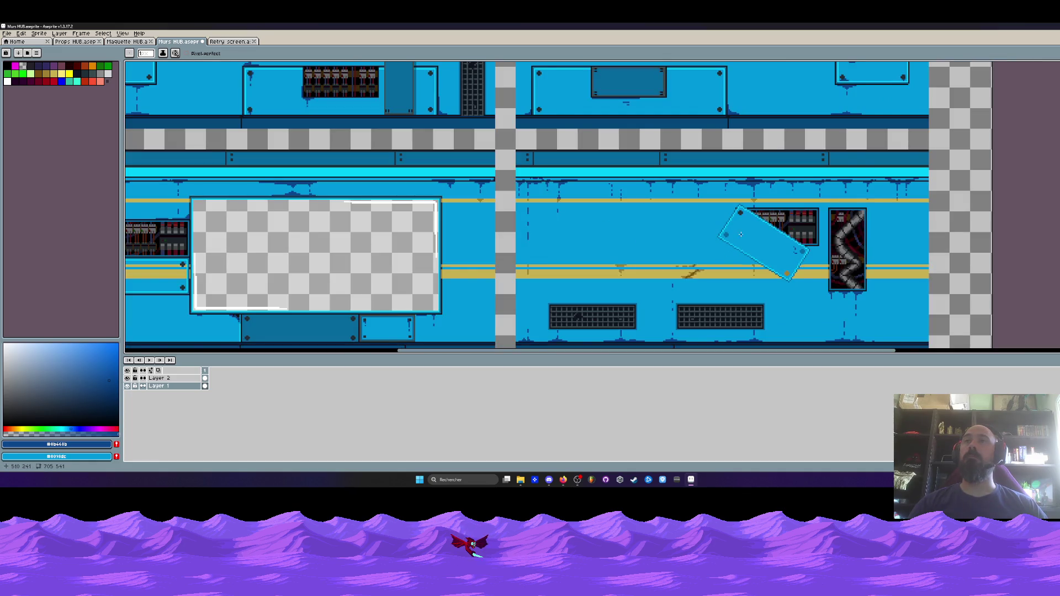
scroll(741, 235, "up", 4)
key("ctrl+z")
left_click(708, 225)
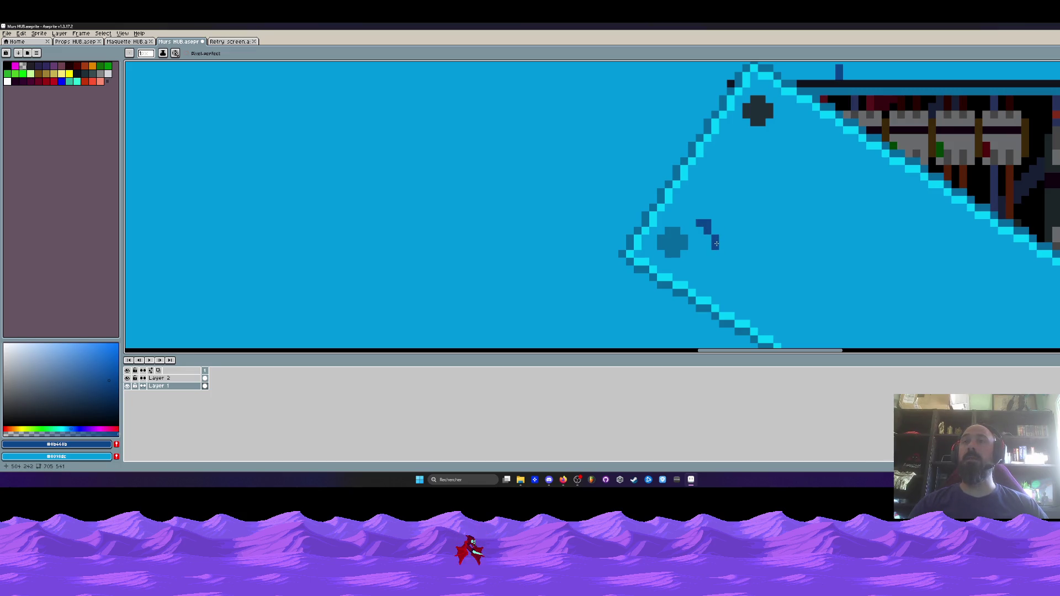
- Paint a dark-blue stain under the vent grille with a drip and foot below it
scroll(716, 243, "down", 4)
scroll(733, 252, "up", 2)
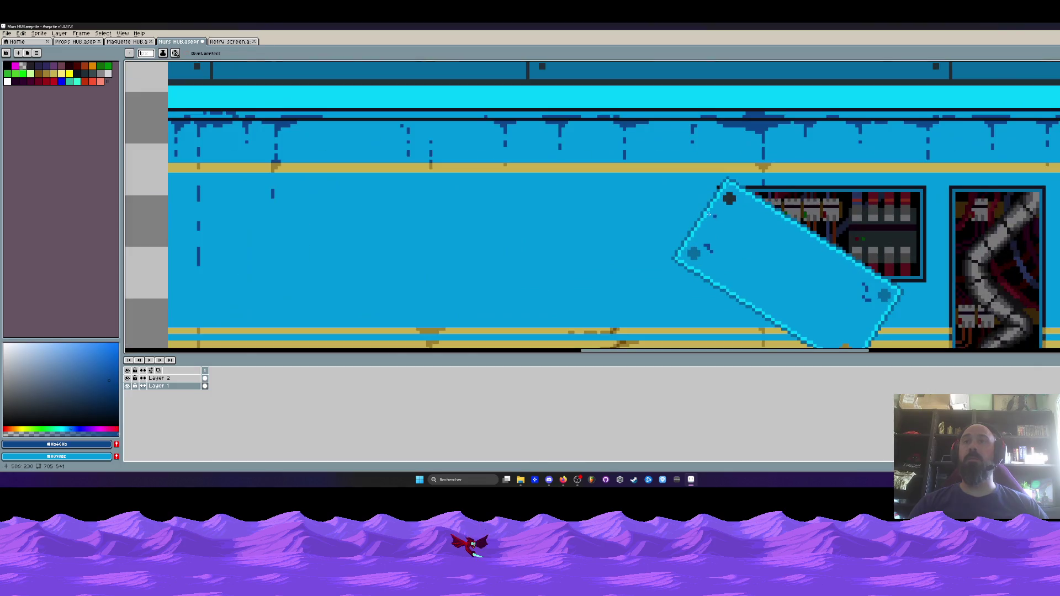
scroll(687, 213, "down", 2)
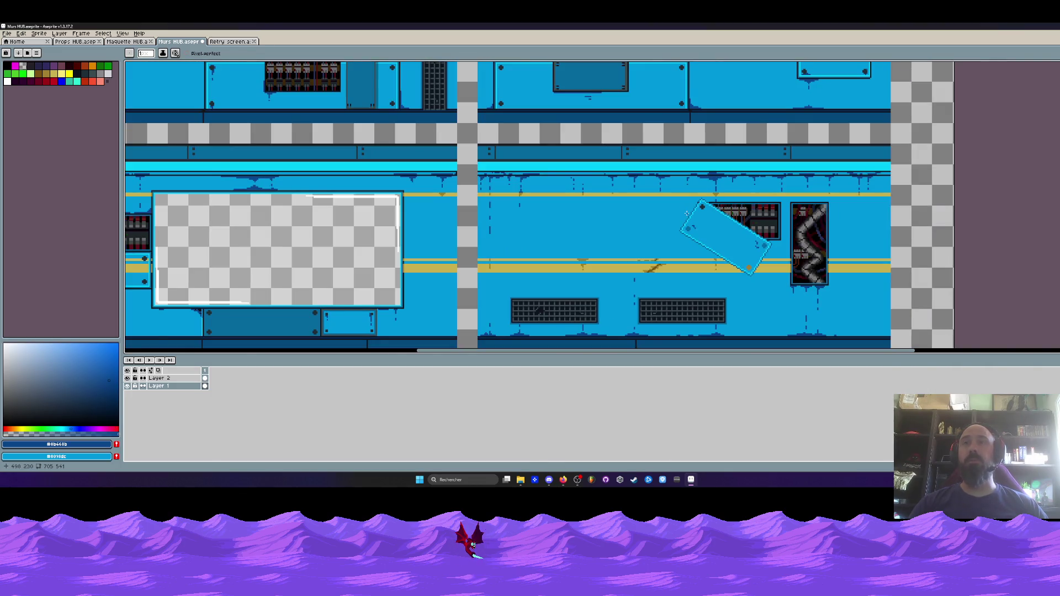
scroll(592, 195, "down", 2)
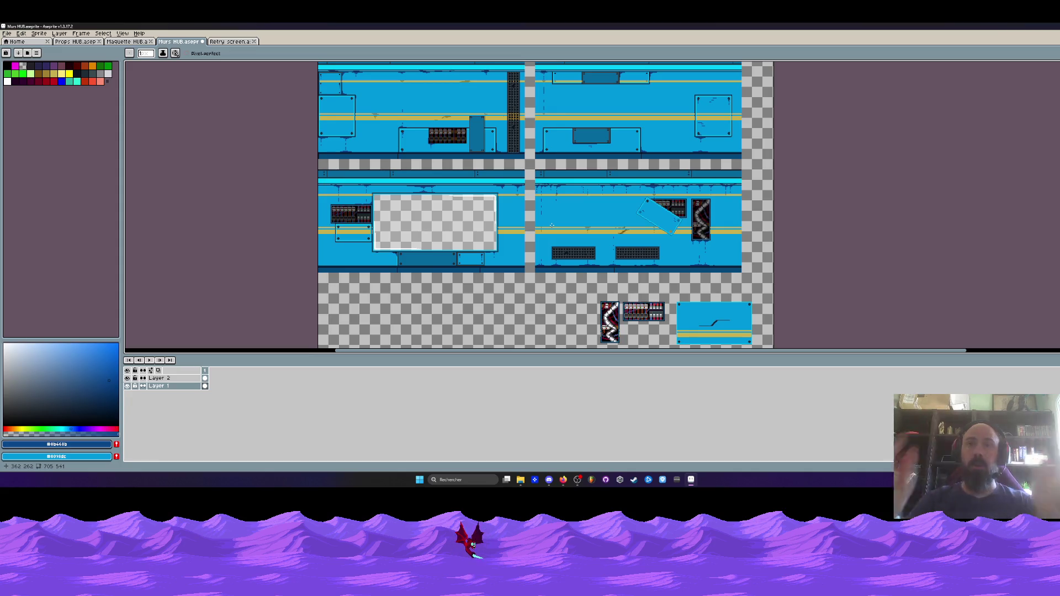
scroll(552, 225, "up", 5)
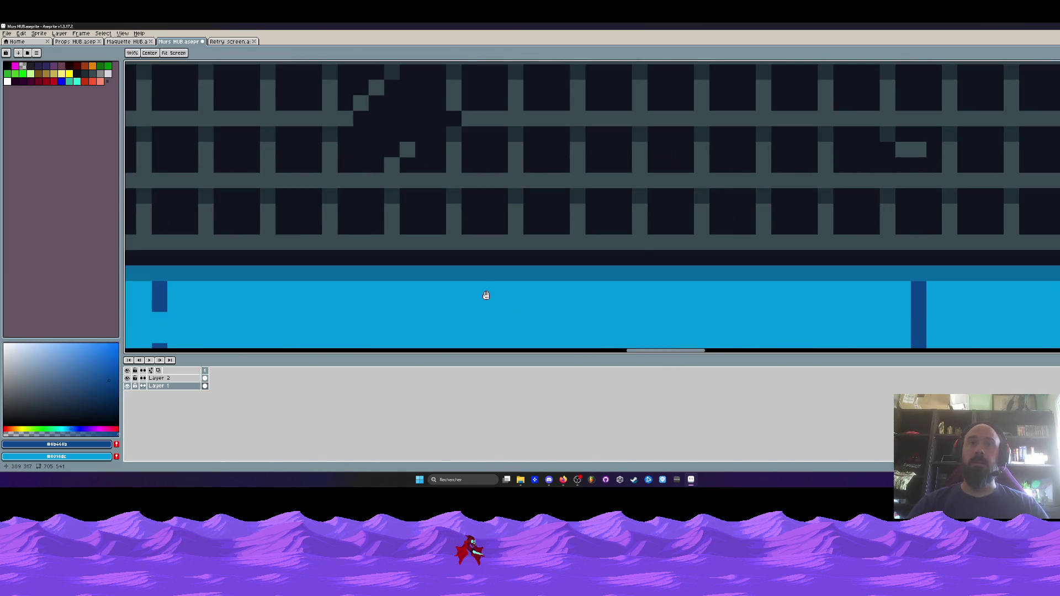
scroll(486, 296, "down", 2)
scroll(514, 220, "up", 2)
mouse_move(491, 219)
left_mouse_down()
mouse_move(586, 219)
mouse_move(543, 234)
mouse_move(544, 282)
left_mouse_up()
key("ctrl+z")
left_click_drag(594, 219, 621, 219)
mouse_move(553, 259)
left_mouse_down()
mouse_move(546, 301)
mouse_move(544, 261)
left_mouse_up()
- Widen the middle drip's foot, lengthen its stem, and repaint part of it light blue
scroll(544, 297, "down", 2)
scroll(551, 280, "down", 2)
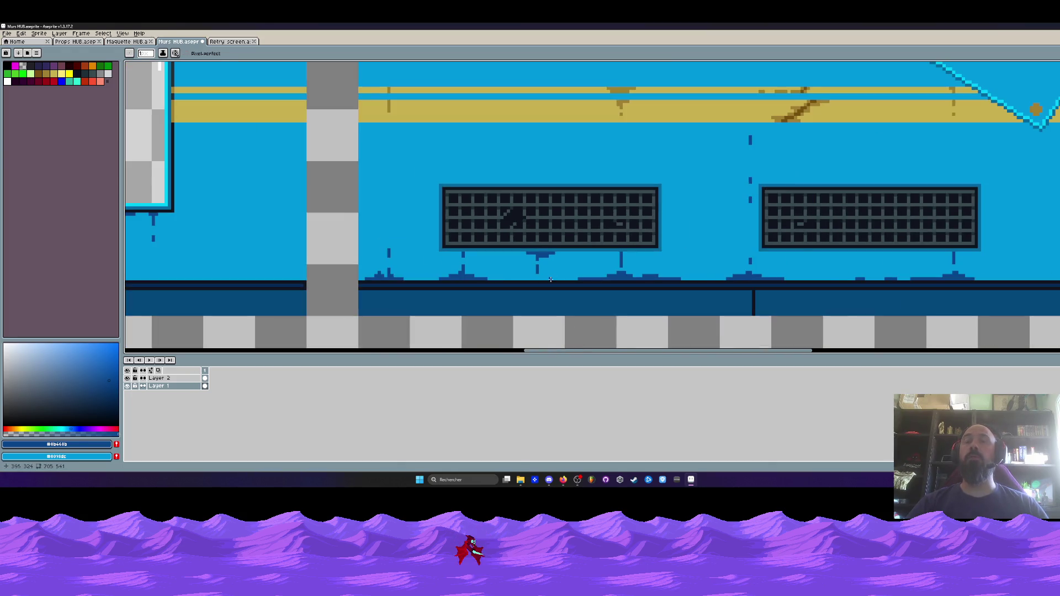
scroll(550, 280, "up", 2)
mouse_move(480, 274)
left_mouse_down()
mouse_move(525, 274)
mouse_move(460, 275)
mouse_move(543, 275)
mouse_move(485, 265)
mouse_move(518, 265)
left_mouse_up()
left_click(507, 263)
right_click(509, 225)
scroll(569, 232, "down", 4)
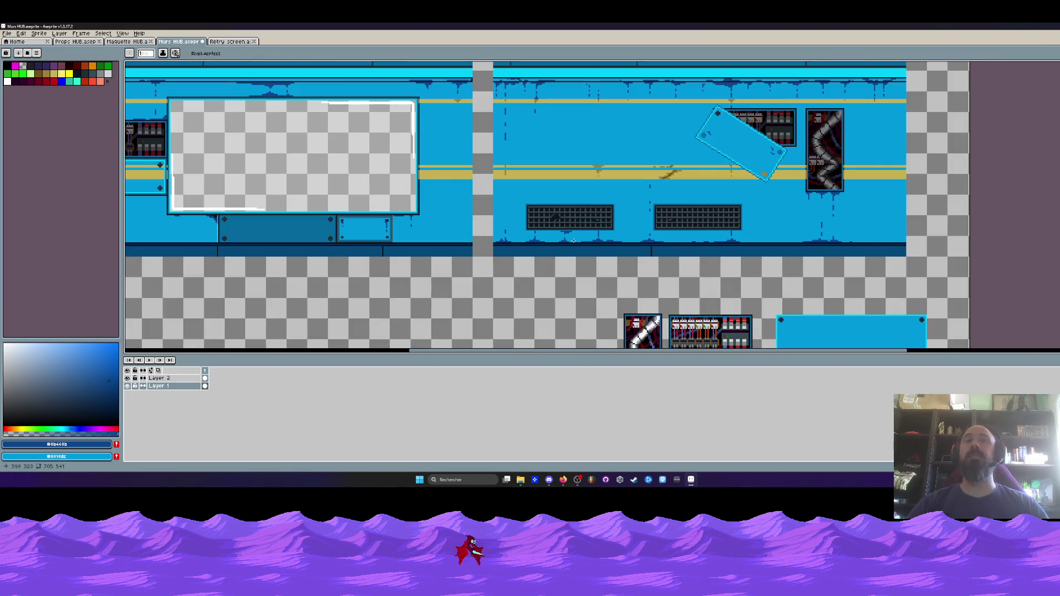
scroll(573, 240, "down", 3)
scroll(574, 241, "up", 3)
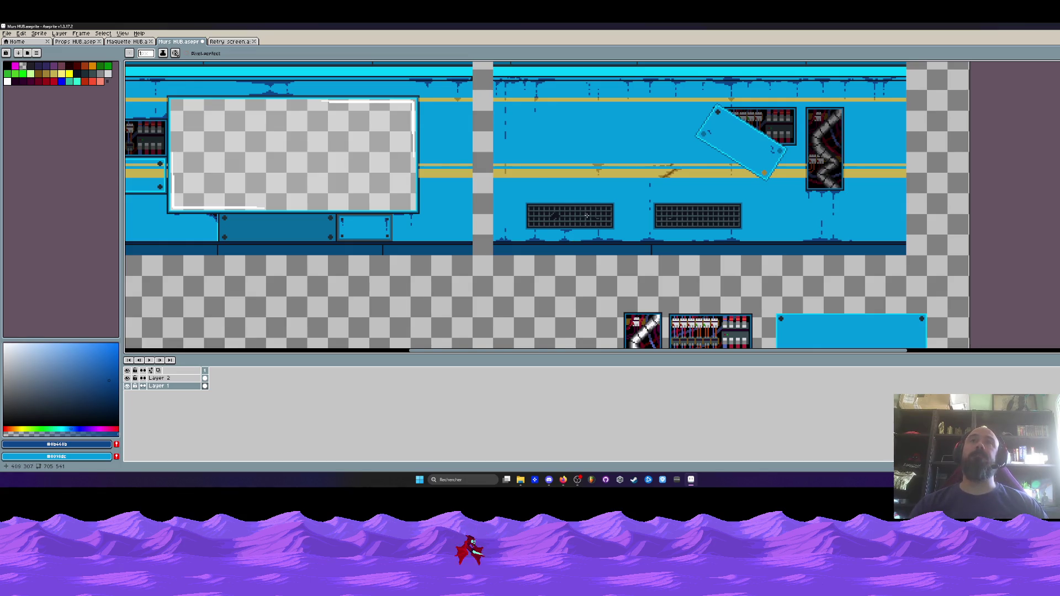
scroll(586, 215, "down", 2)
scroll(575, 182, "down", 1)
scroll(572, 178, "up", 1)
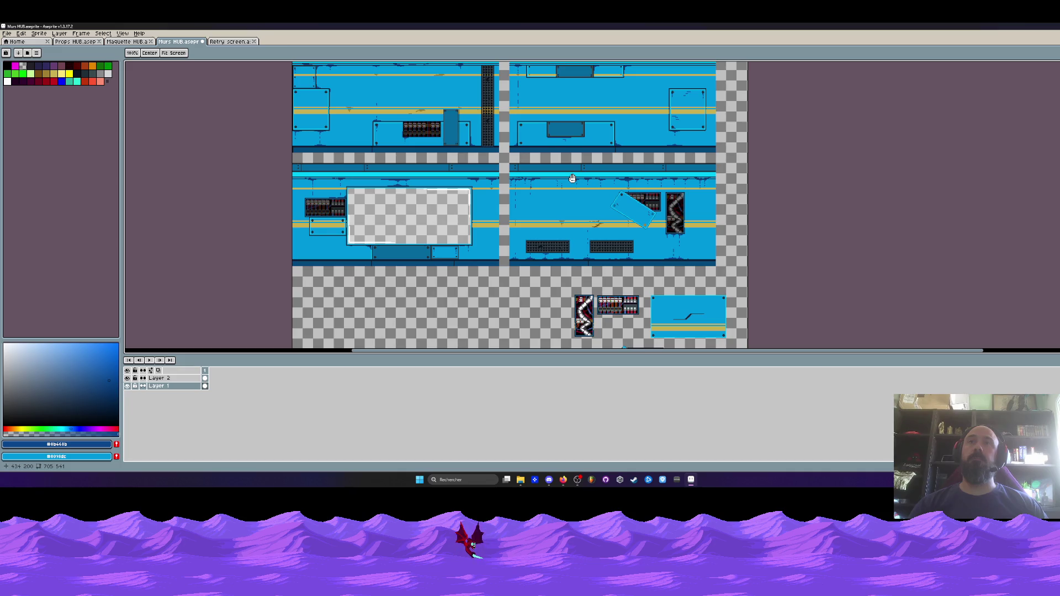
scroll(599, 182, "up", 1)
scroll(601, 166, "up", 1)
scroll(576, 133, "up", 4)
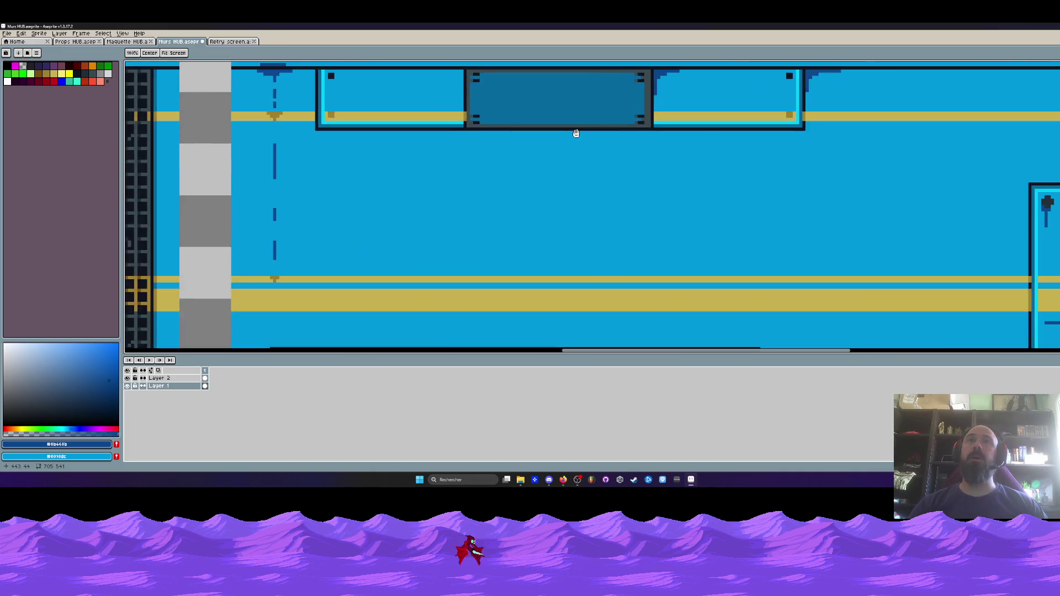
- Draw a dark-blue drip hanging below the top panel's inset
scroll(576, 133, "up", 1)
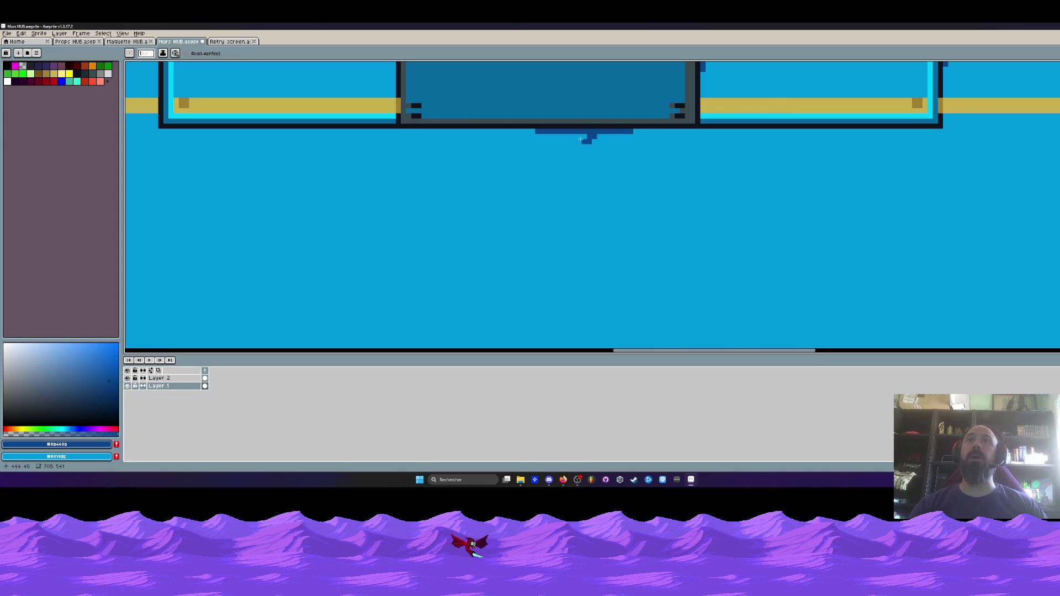
left_click_drag(579, 178, 578, 193)
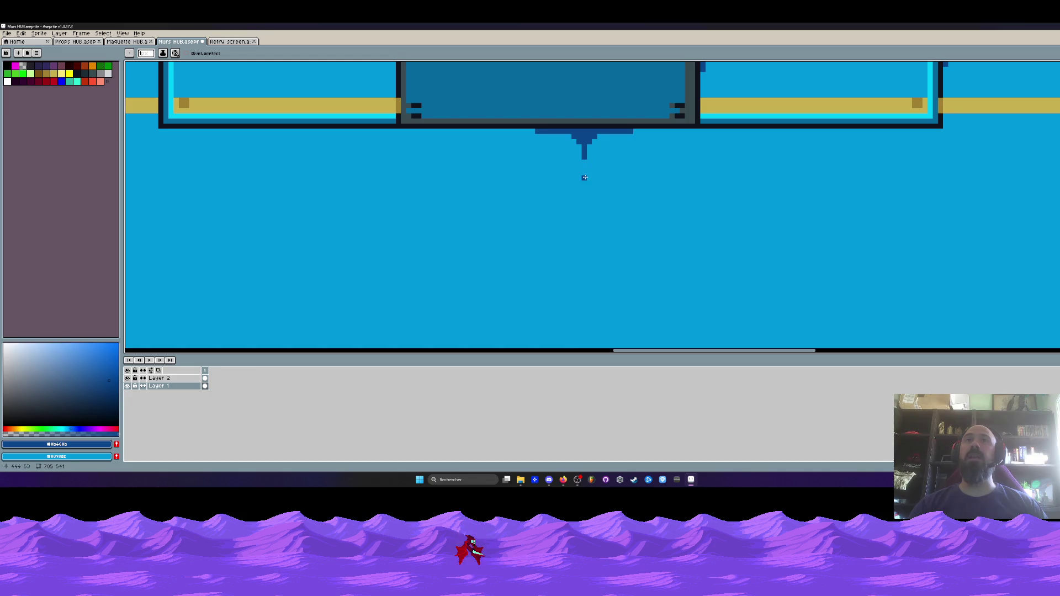
scroll(584, 178, "down", 4)
scroll(586, 187, "up", 1)
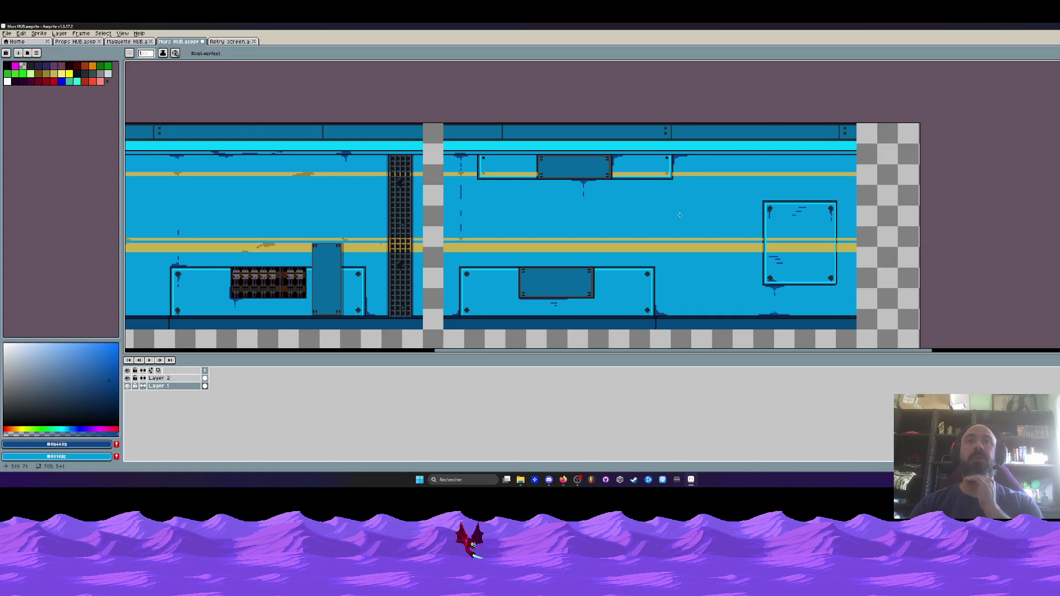
- Draw a stepped dark-blue drip below the lower panel's inset, ending in a staircase stain
scroll(596, 273, "up", 4)
mouse_move(574, 249)
left_mouse_down()
mouse_move(562, 217)
mouse_move(565, 314)
mouse_move(547, 313)
mouse_move(548, 201)
mouse_move(566, 227)
left_mouse_up()
left_click(559, 247)
key("ctrl+z")
left_click(566, 232)
left_click(543, 201)
left_click(551, 209)
mouse_move(566, 245)
left_mouse_down()
mouse_move(560, 273)
mouse_move(572, 285)
mouse_move(519, 294)
mouse_move(613, 294)
left_mouse_up()
scroll(508, 294, "down", 4)
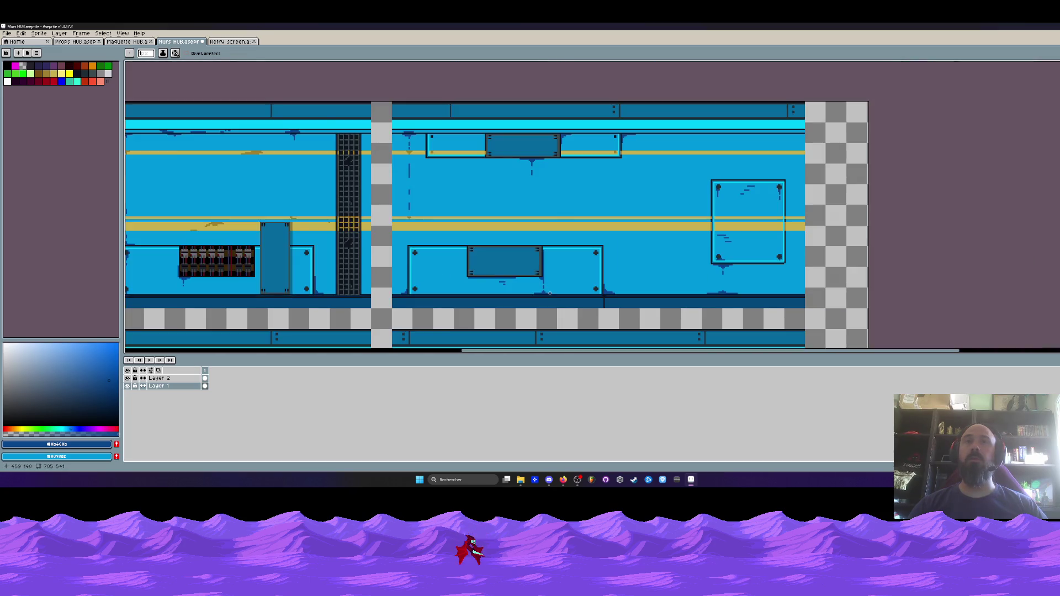
- Paint a dark-blue grime mound along the wall's bottom edge, topped with a raised block
scroll(497, 276, "up", 3)
left_click_drag(466, 277, 654, 258)
scroll(427, 280, "up", 2)
left_click_drag(372, 268, 503, 257)
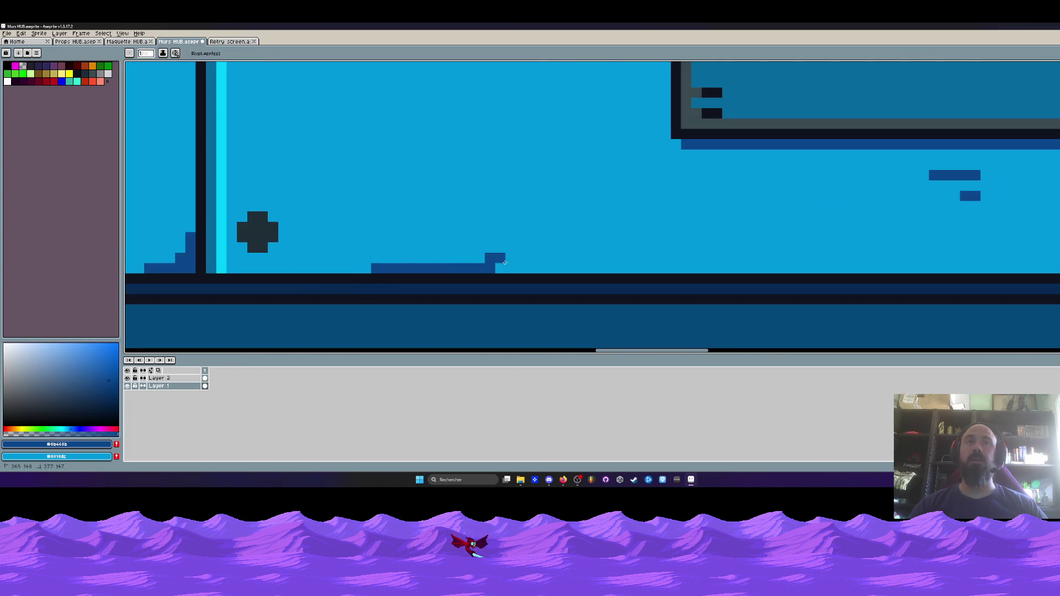
left_click_drag(436, 258, 483, 258)
left_click_drag(563, 269, 522, 265)
left_click_drag(459, 247, 482, 251)
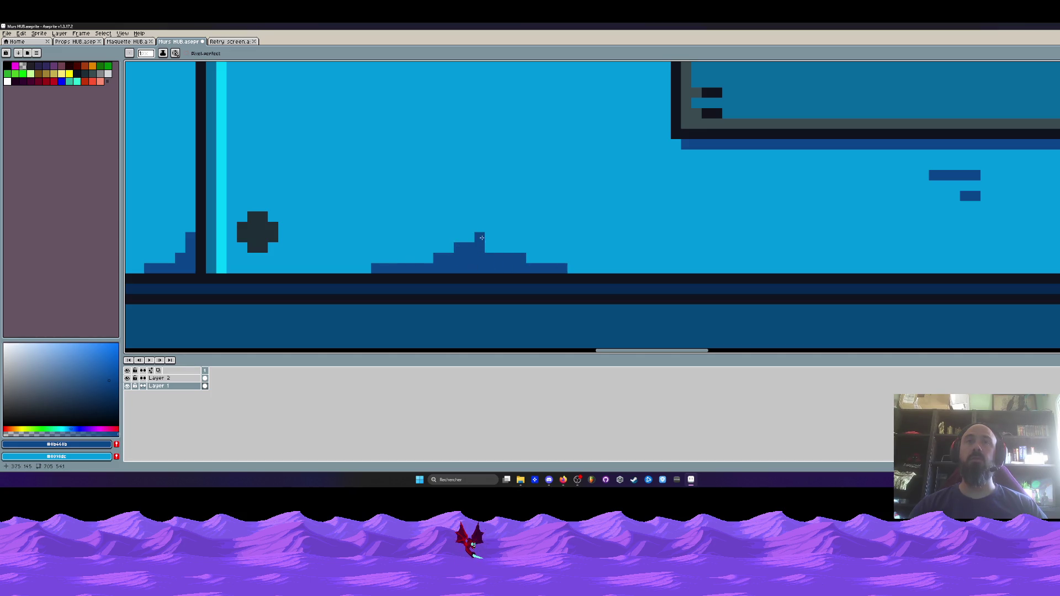
- Trim the grime bump's top row back to light blue
scroll(542, 269, "down", 2)
scroll(497, 254, "down", 1)
scroll(480, 135, "up", 2)
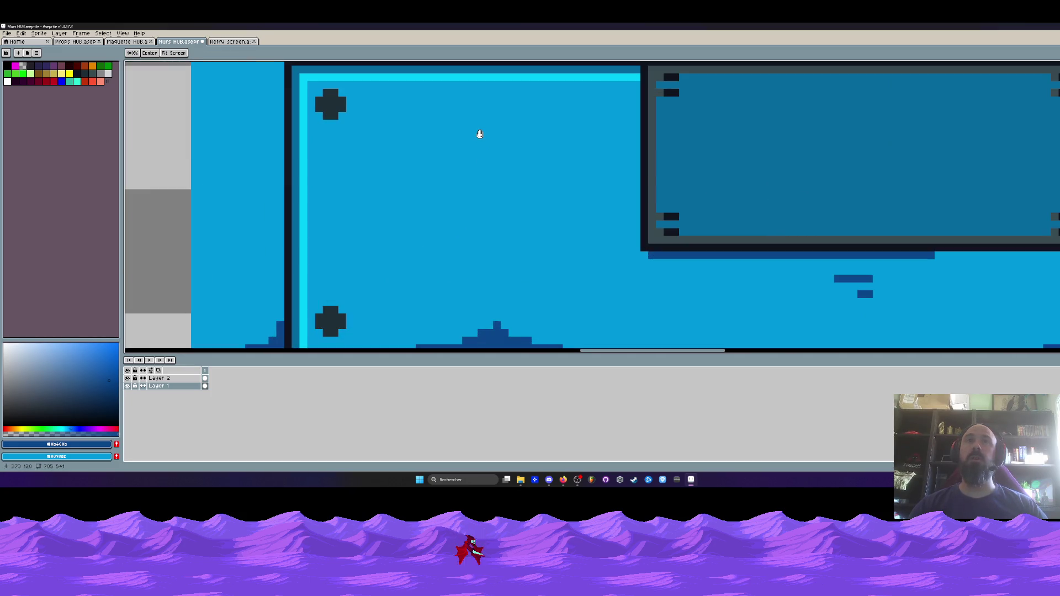
scroll(491, 185, "down", 2)
scroll(491, 185, "up", 3)
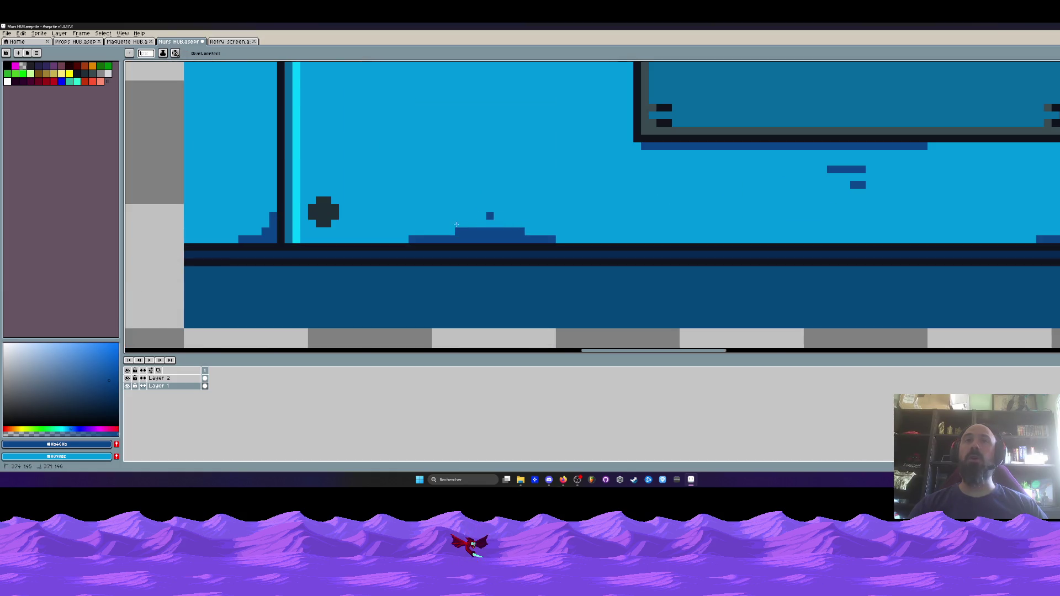
left_click_drag(455, 231, 616, 238)
- Paint a dark-blue bump on the ledge's top edge
scroll(522, 230, "down", 2)
scroll(552, 228, "up", 2)
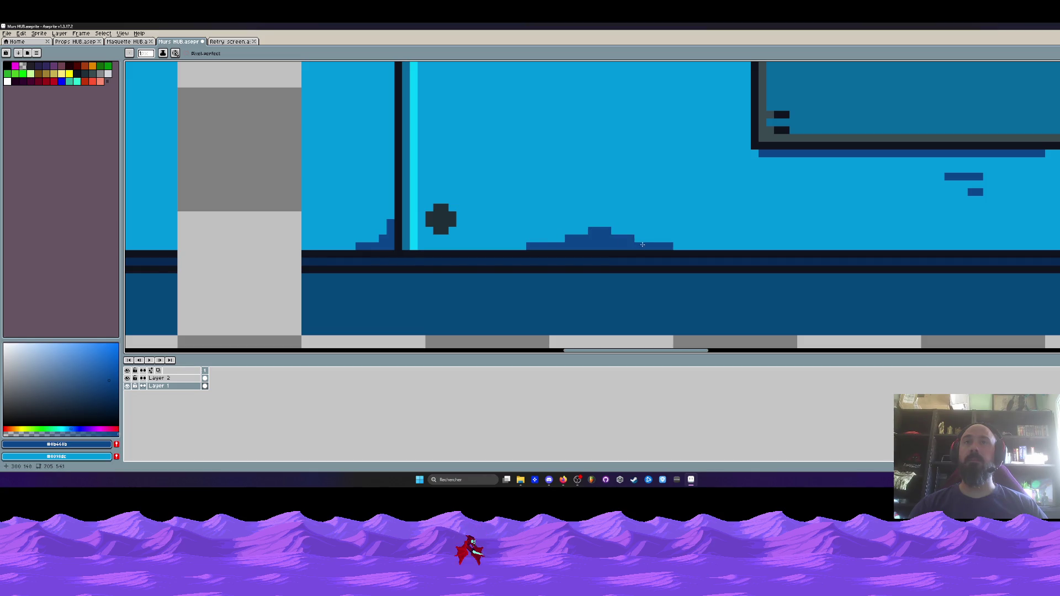
scroll(642, 244, "down", 3)
scroll(621, 212, "up", 3)
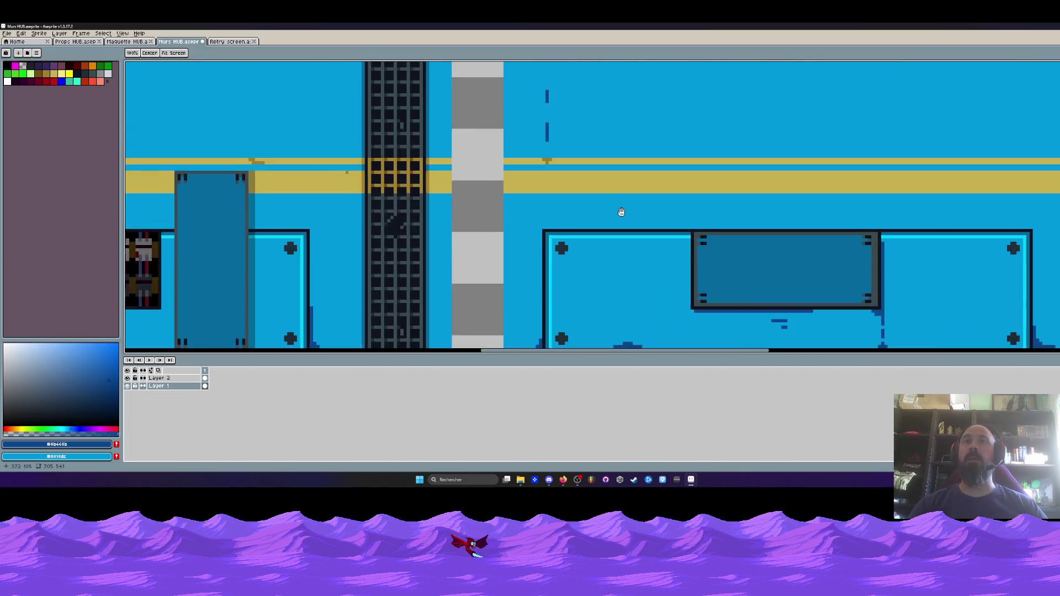
scroll(621, 212, "up", 2)
left_click_drag(568, 236, 644, 237)
scroll(637, 226, "down", 3)
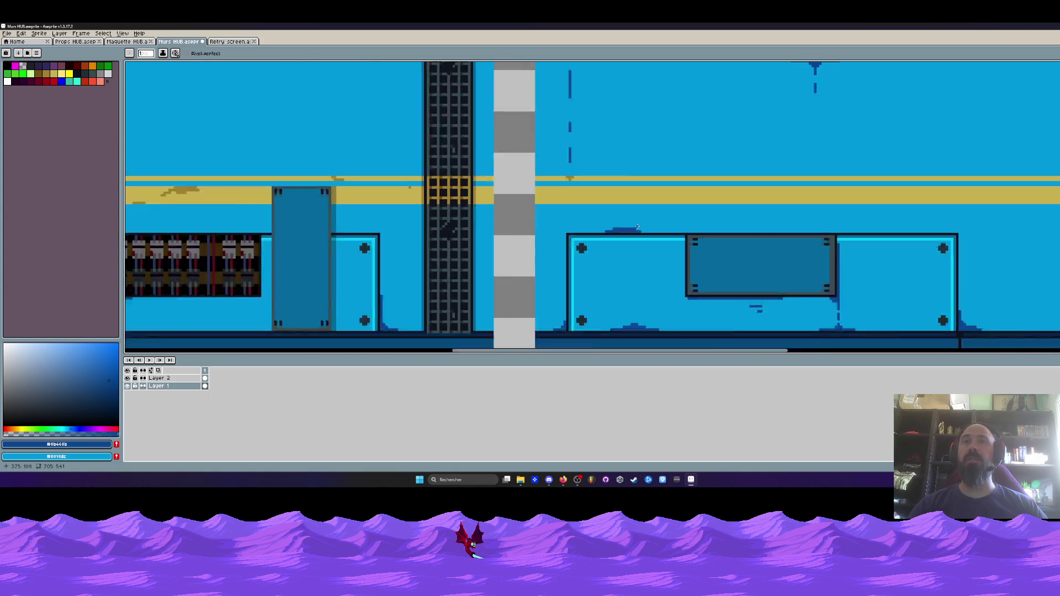
scroll(638, 226, "down", 2)
- Sample the tan from the yellow band and draw a tan drip mark on it
key("i")
scroll(601, 182, "up", 3)
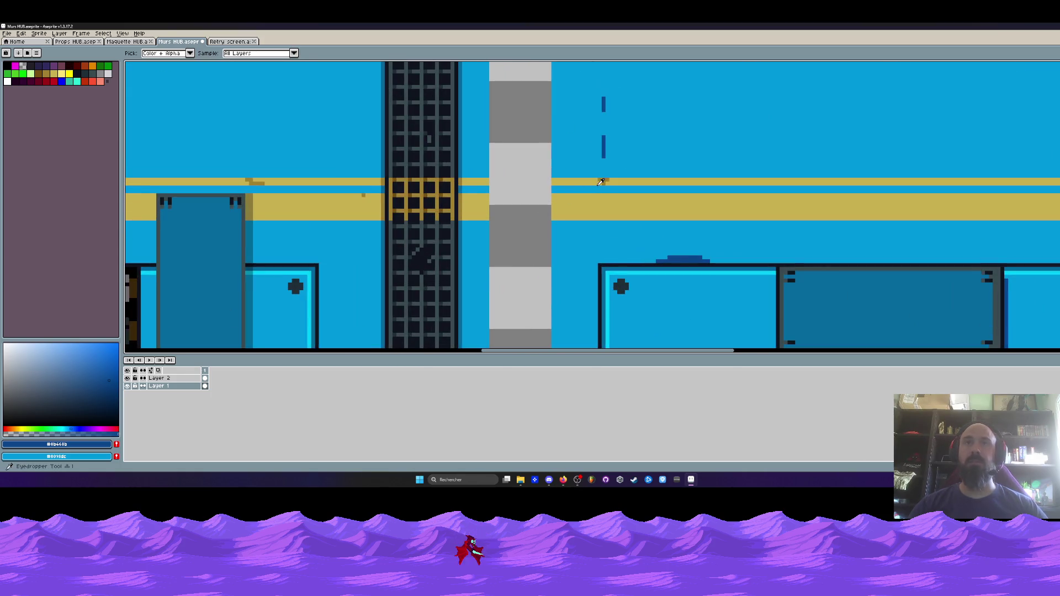
left_click(601, 182)
scroll(604, 179, "up", 2)
key("b")
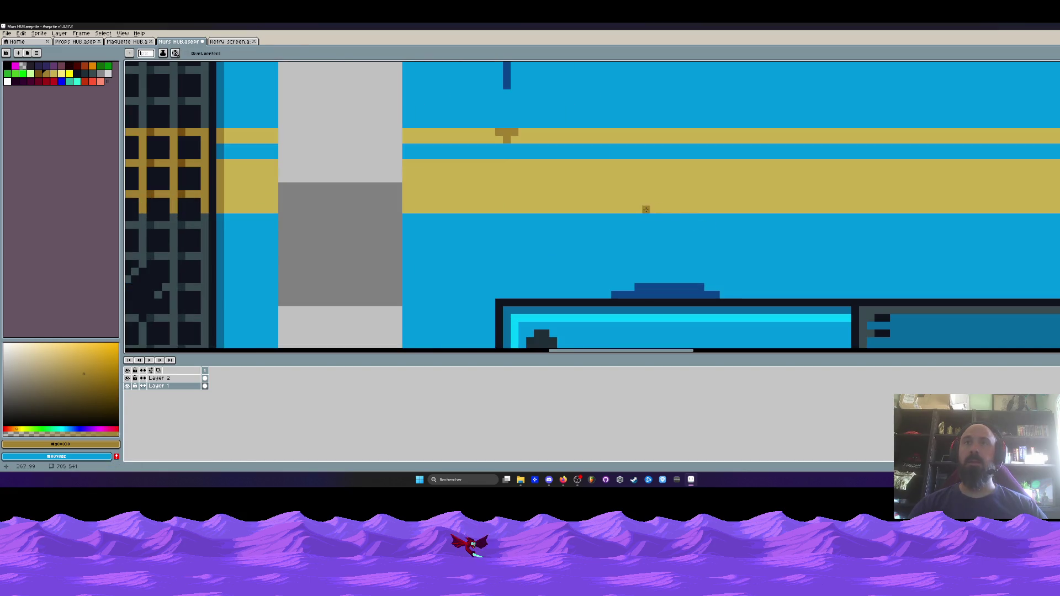
left_click_drag(646, 209, 670, 178)
scroll(690, 211, "down", 3)
scroll(683, 191, "up", 2)
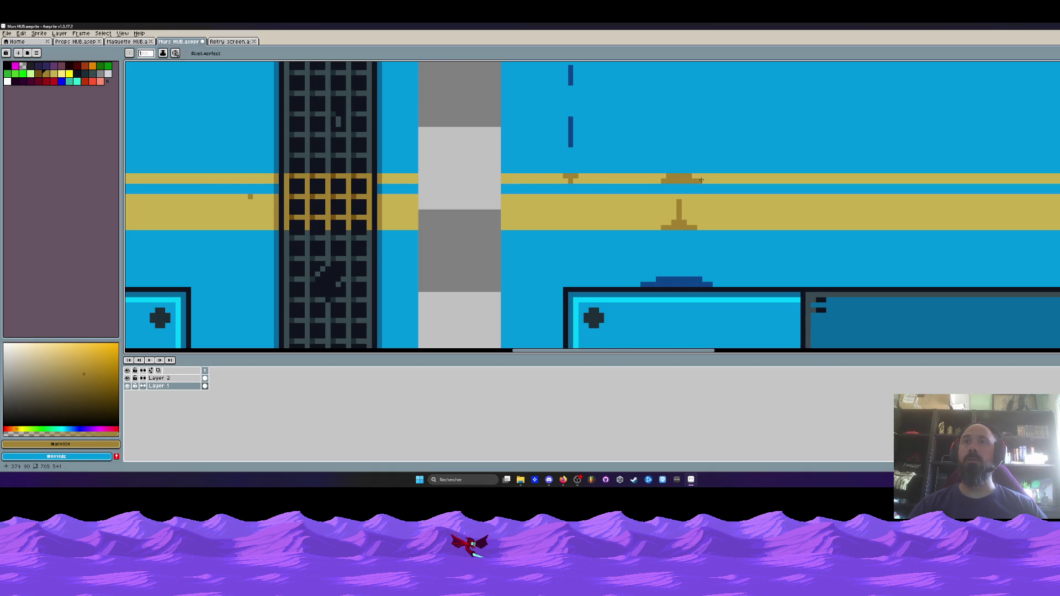
- Draw a dark-blue stain under the panel frame using the dashed line's colour, then set brush size to 1
scroll(701, 179, "down", 4)
scroll(683, 113, "up", 3)
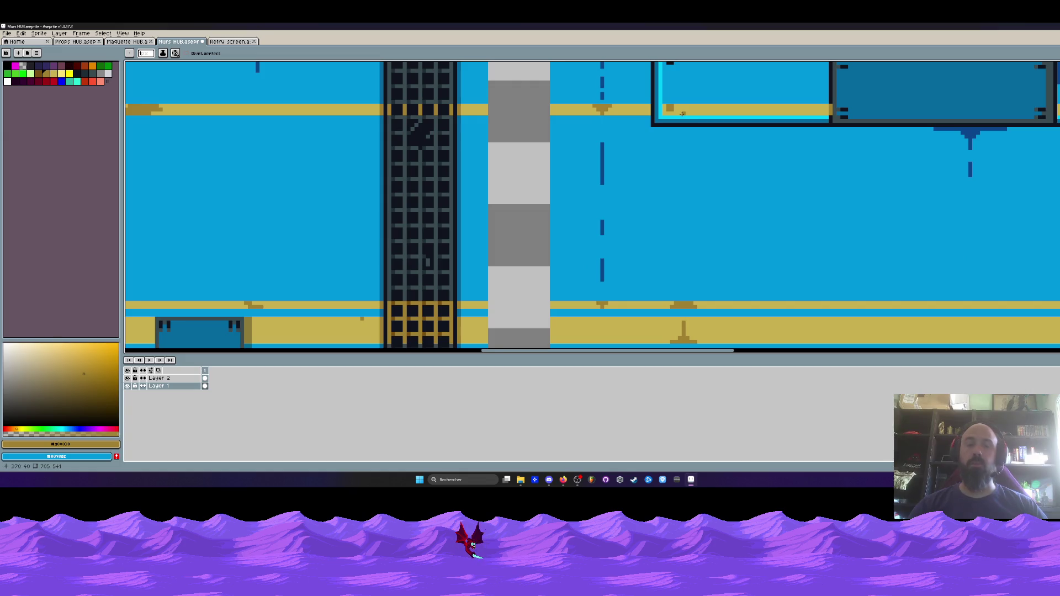
left_click(602, 165, "alt")
scroll(653, 136, "up", 1)
mouse_move(631, 123)
left_mouse_down()
mouse_move(659, 125)
mouse_move(665, 150)
left_mouse_up()
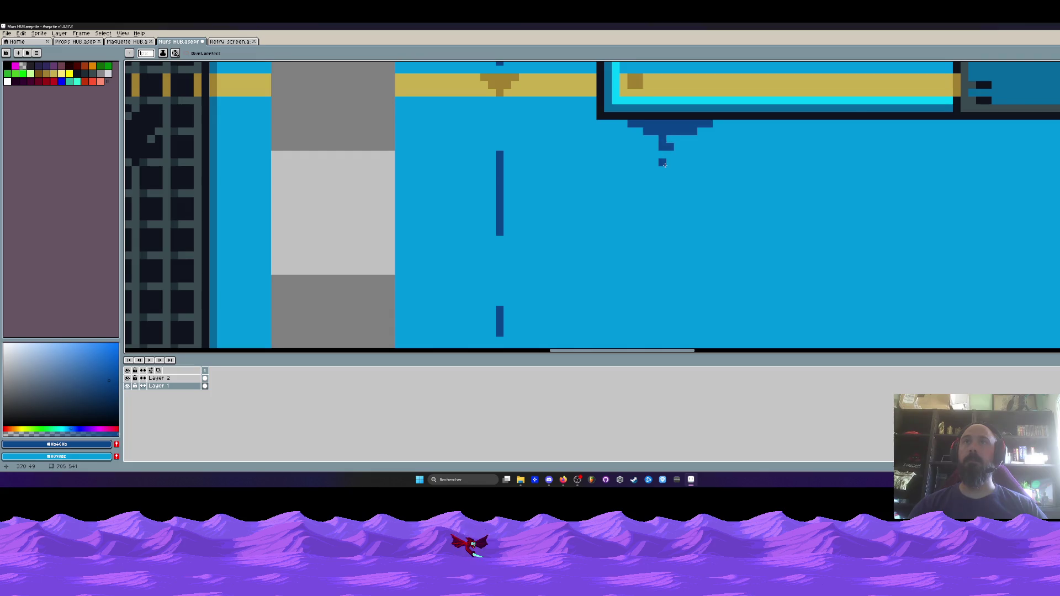
scroll(666, 154, "down", 4)
scroll(667, 145, "up", 1)
key("minus")
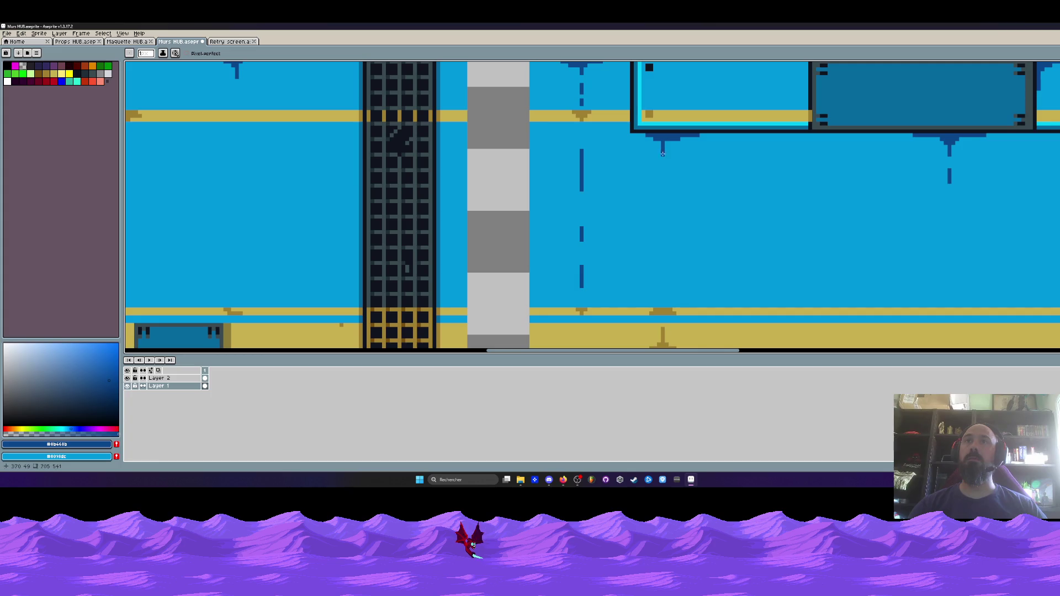
scroll(661, 178, "down", 3)
left_click_drag(695, 215, 633, 204)
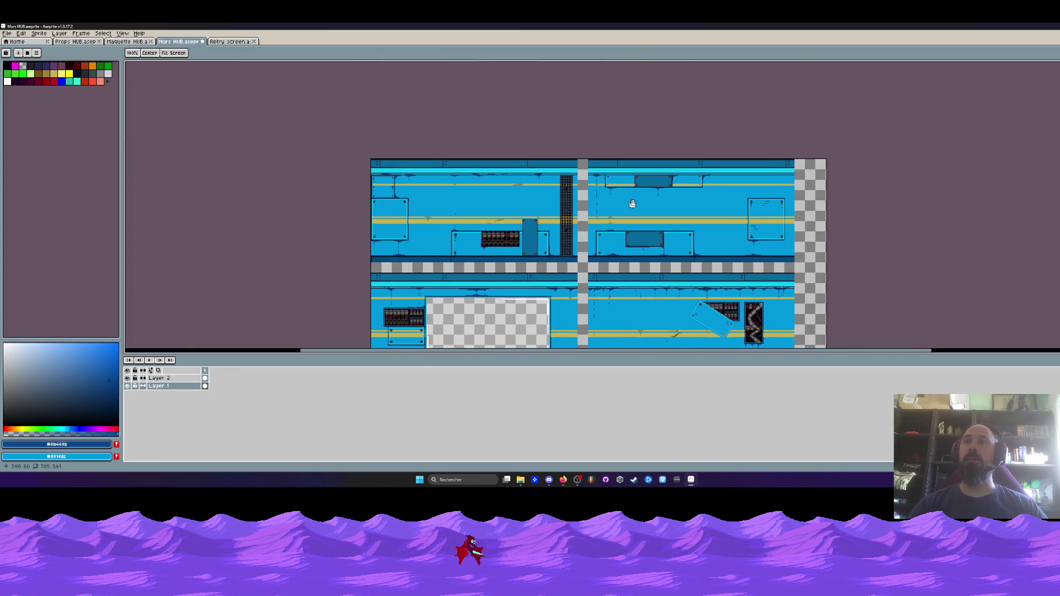
- Select the right vent grate in the lower wall row with the rectangular marquee
scroll(734, 200, "up", 2)
mouse_move(723, 198)
left_mouse_down()
mouse_move(701, 173)
mouse_move(687, 182)
mouse_move(680, 147)
left_mouse_up()
scroll(684, 168, "down", 2)
key("m")
scroll(636, 284, "up", 4)
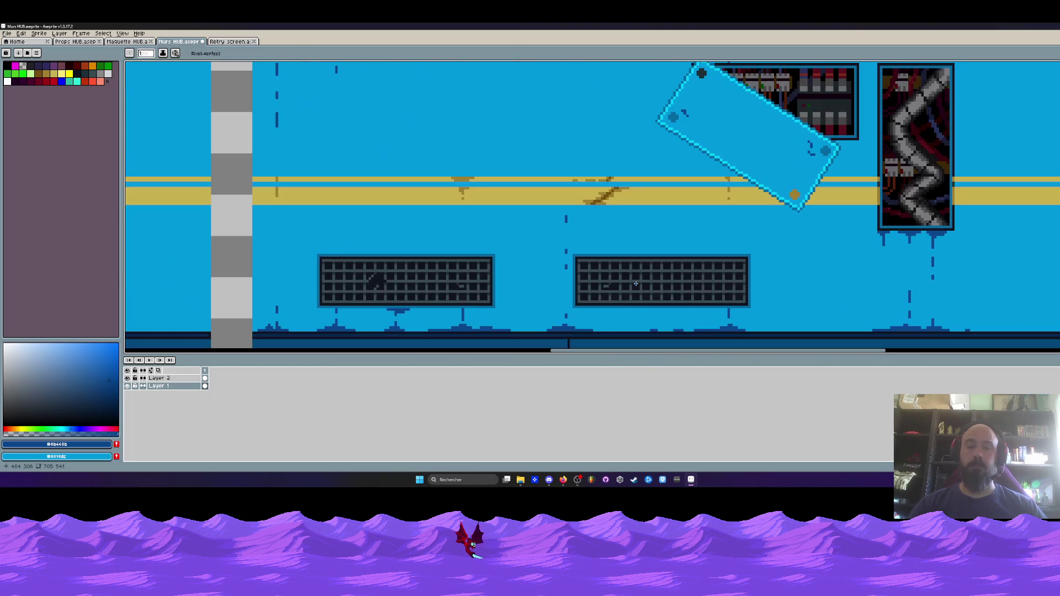
scroll(613, 289, "up", 1)
left_click_drag(565, 247, 786, 312)
- Copy the vent up onto the top row's gold stripe, shift it right, and commit it
scroll(759, 304, "down", 3)
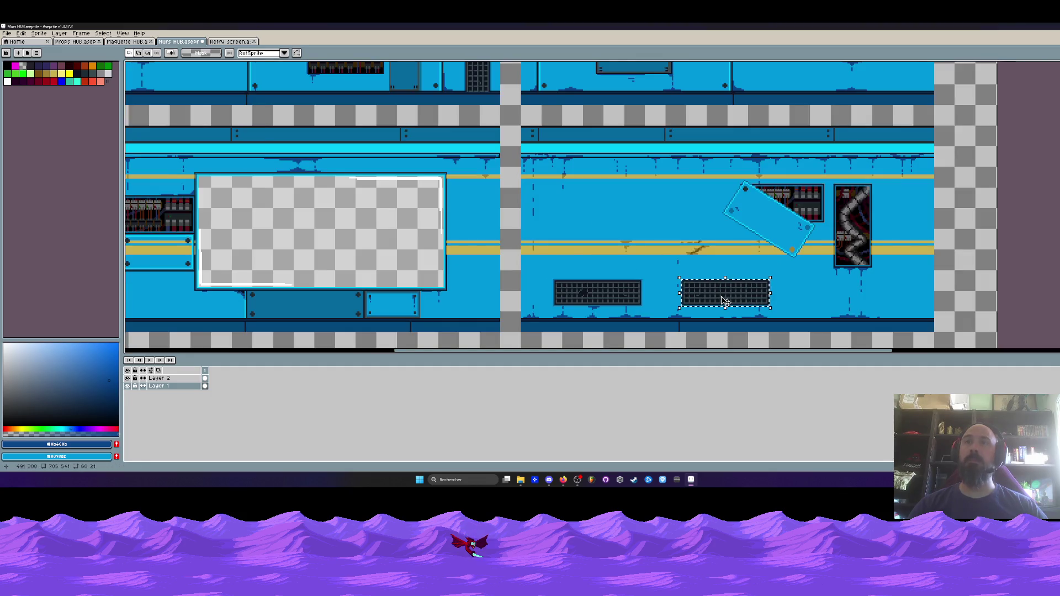
scroll(762, 259, "up", 5)
mouse_move(725, 301)
left_mouse_down()
mouse_move(762, 259)
mouse_move(797, 279)
mouse_move(814, 254)
left_mouse_up()
scroll(809, 260, "up", 3)
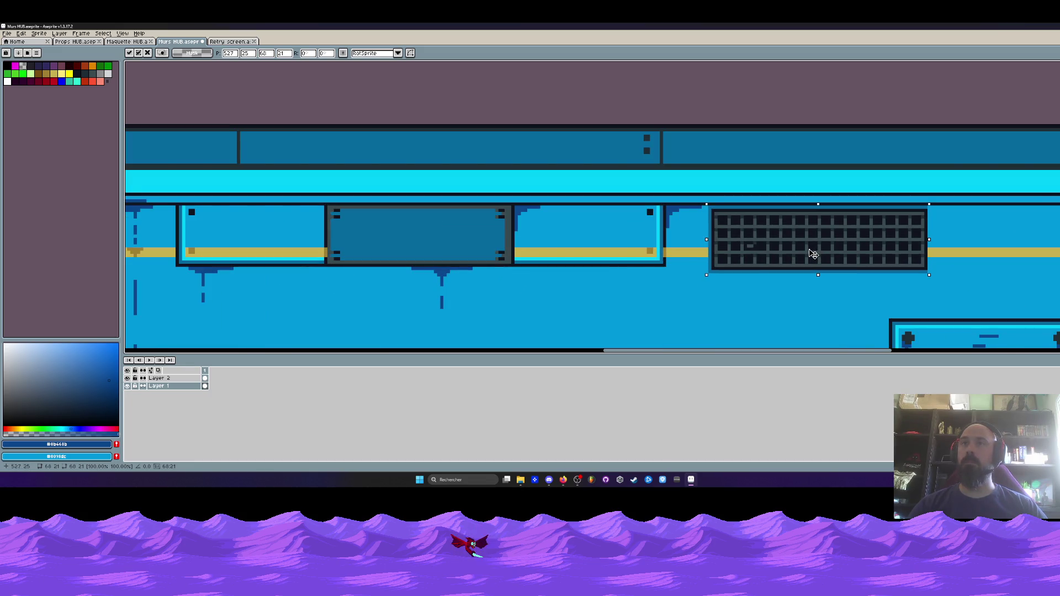
scroll(813, 254, "down", 3)
left_click_drag(813, 254, 858, 253)
scroll(857, 253, "up", 1)
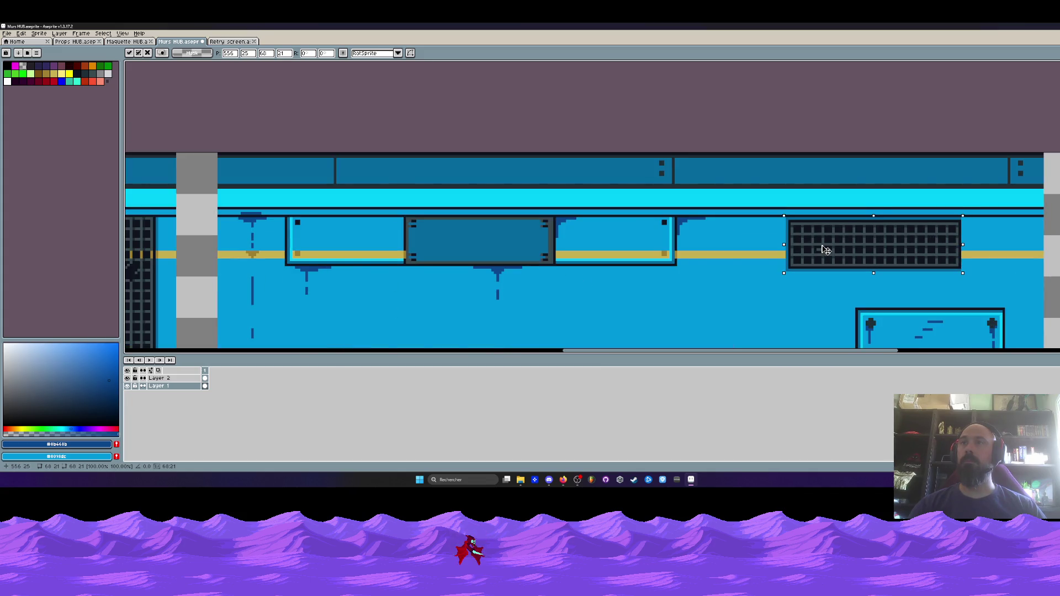
key("h")
scroll(763, 249, "up", 1)
scroll(763, 248, "down", 1)
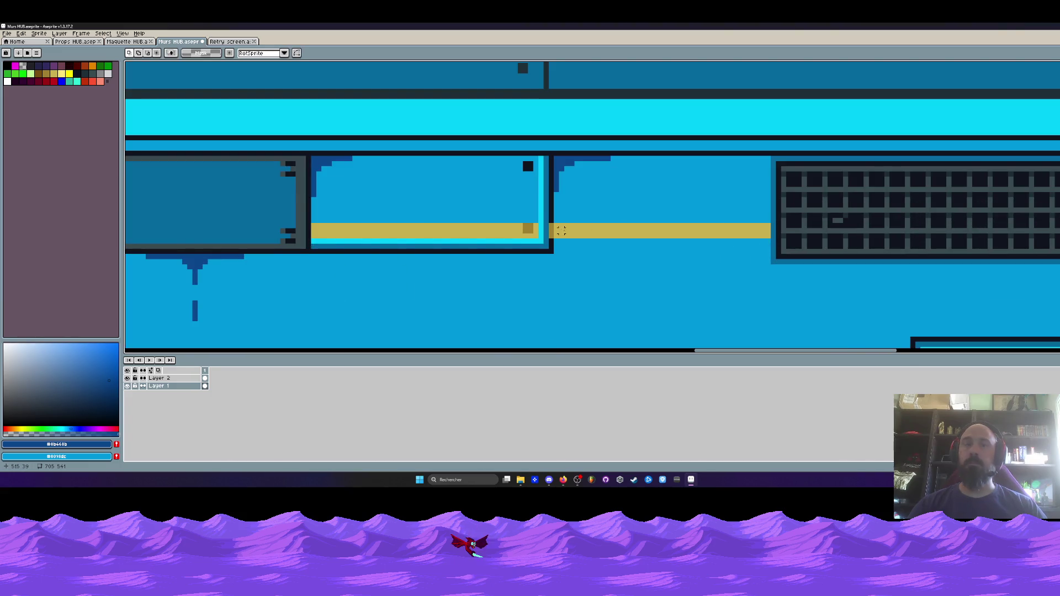
scroll(695, 222, "down", 2)
left_click_drag(695, 222, 686, 188)
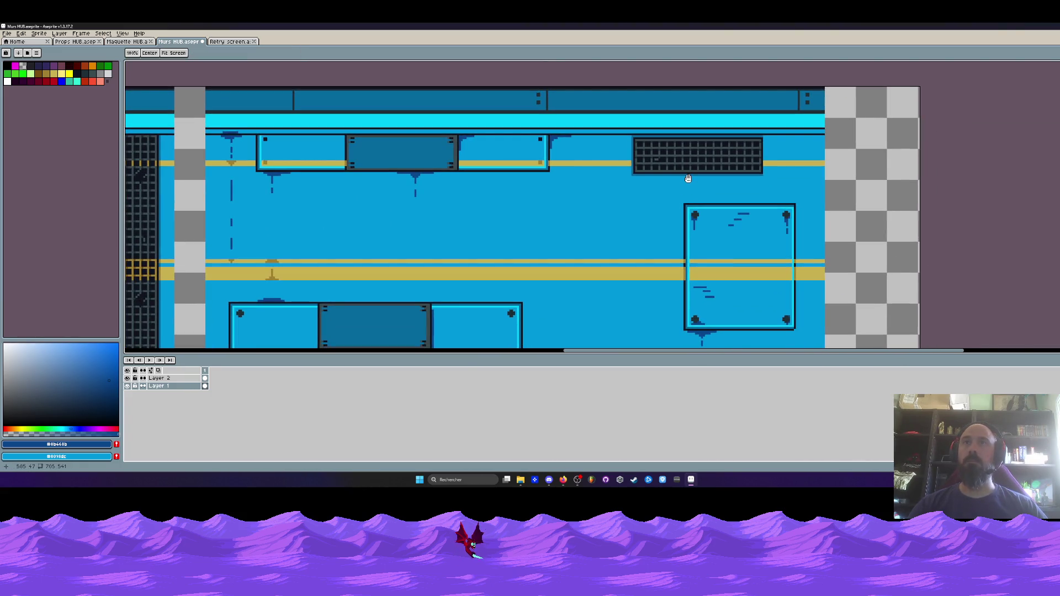
- Draw a mid-blue vertical line down the copied vent's right edge
scroll(676, 166, "up", 1)
key("i")
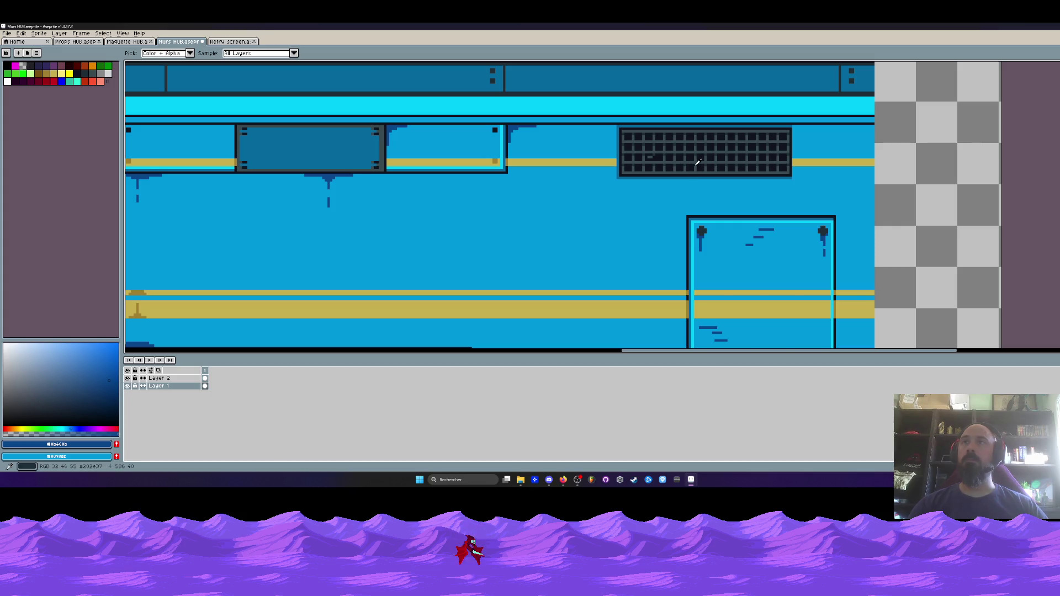
scroll(803, 157, "up", 1)
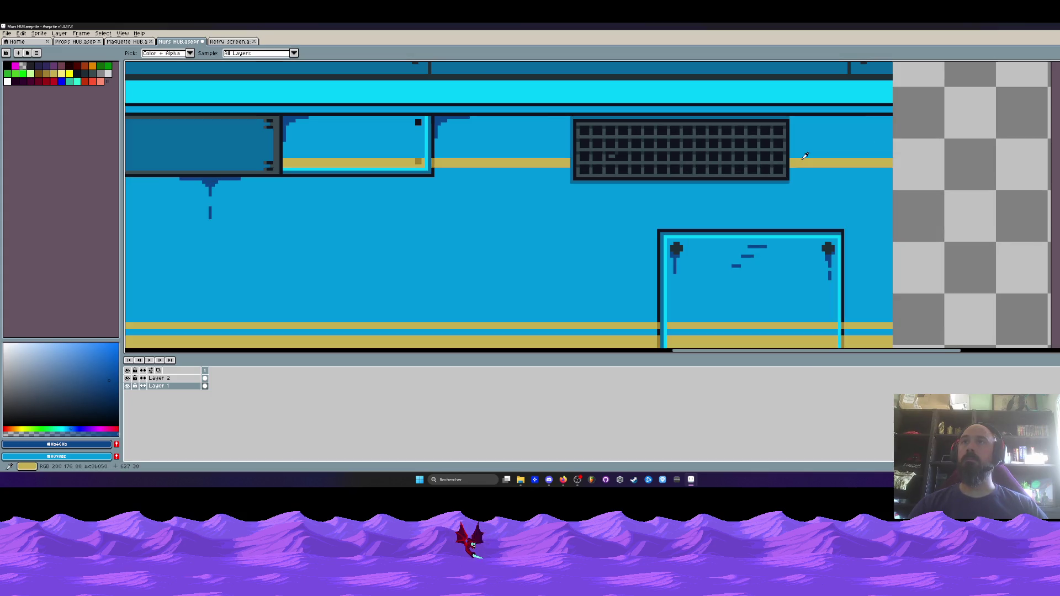
left_click(791, 116)
left_click(1056, 146)
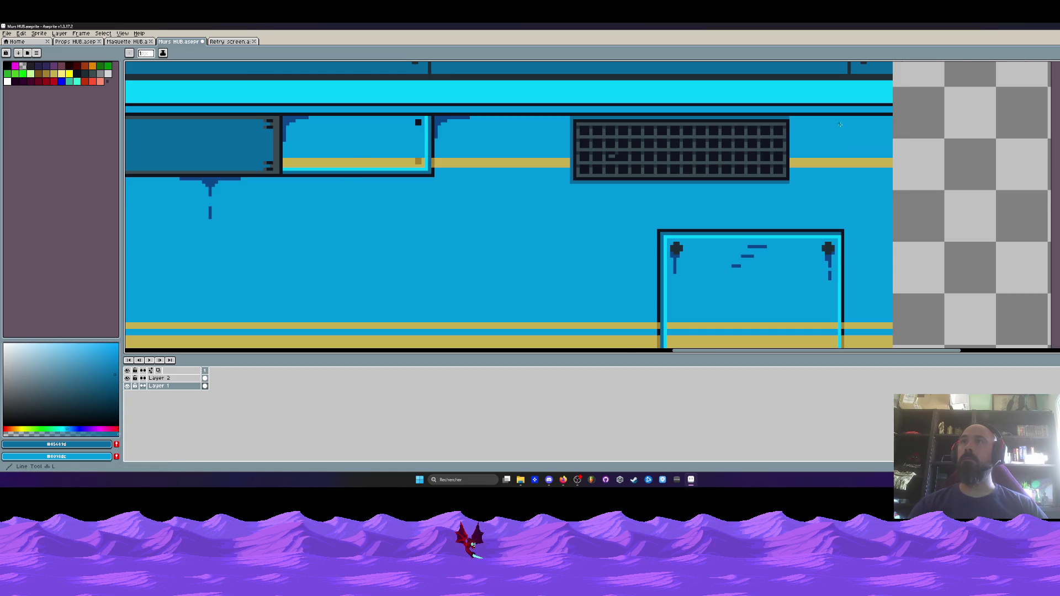
scroll(812, 129, "up", 1)
left_click_drag(780, 114, 779, 193)
scroll(779, 193, "down", 4)
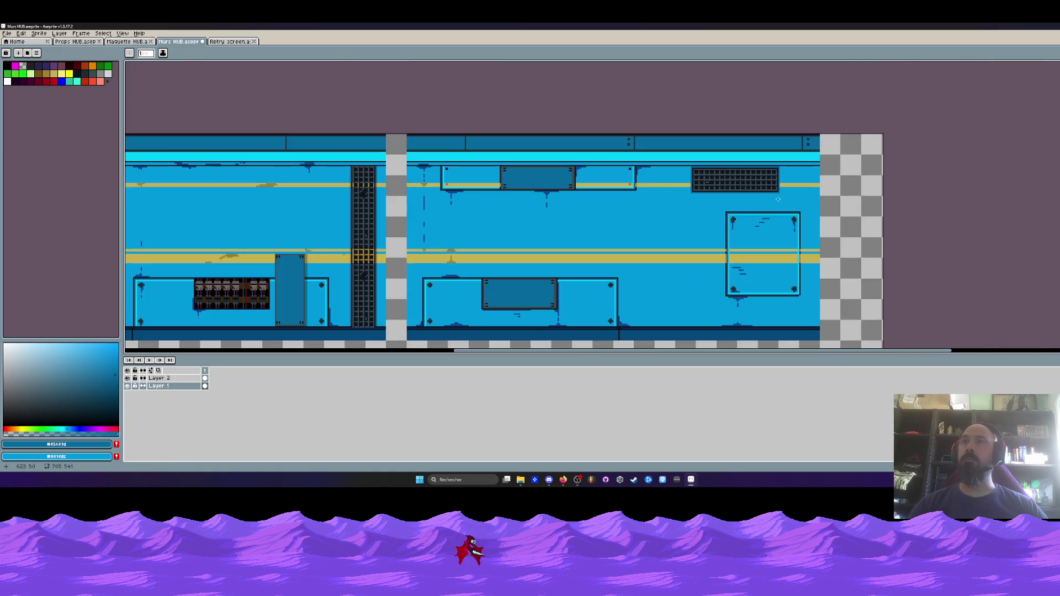
- Sample the gold stripe colour and reposition the view over the top wall row
left_click_drag(549, 259, 548, 228)
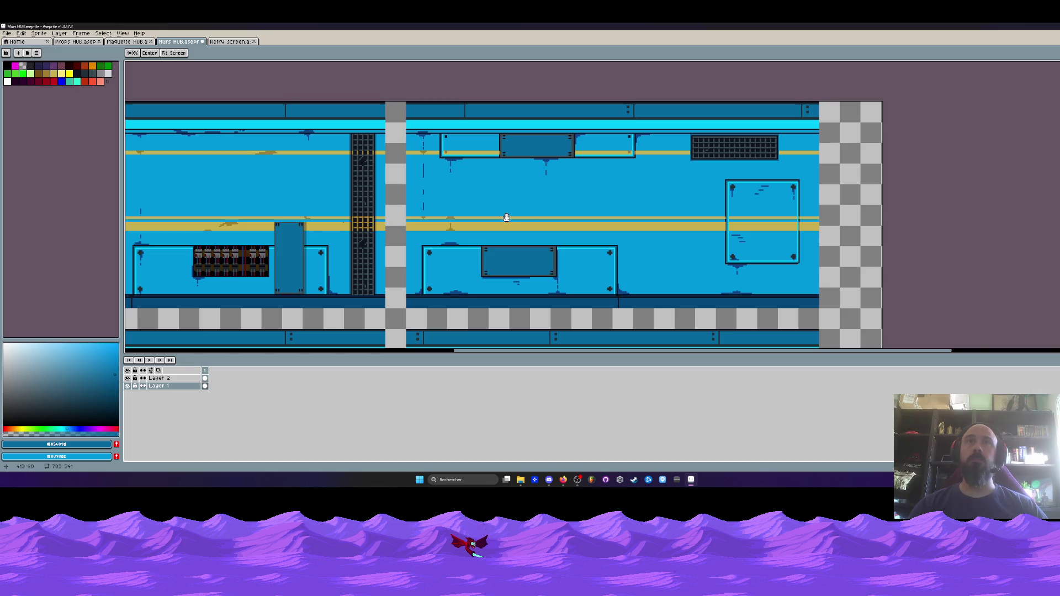
scroll(506, 218, "up", 3)
key("i")
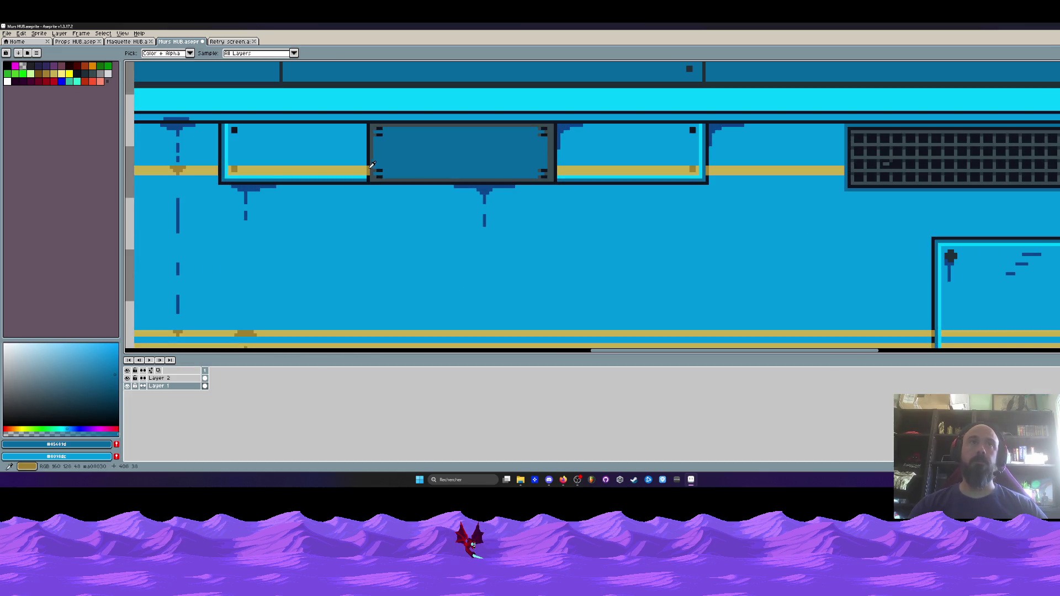
left_click(369, 169)
scroll(552, 168, "up", 2)
key("b")
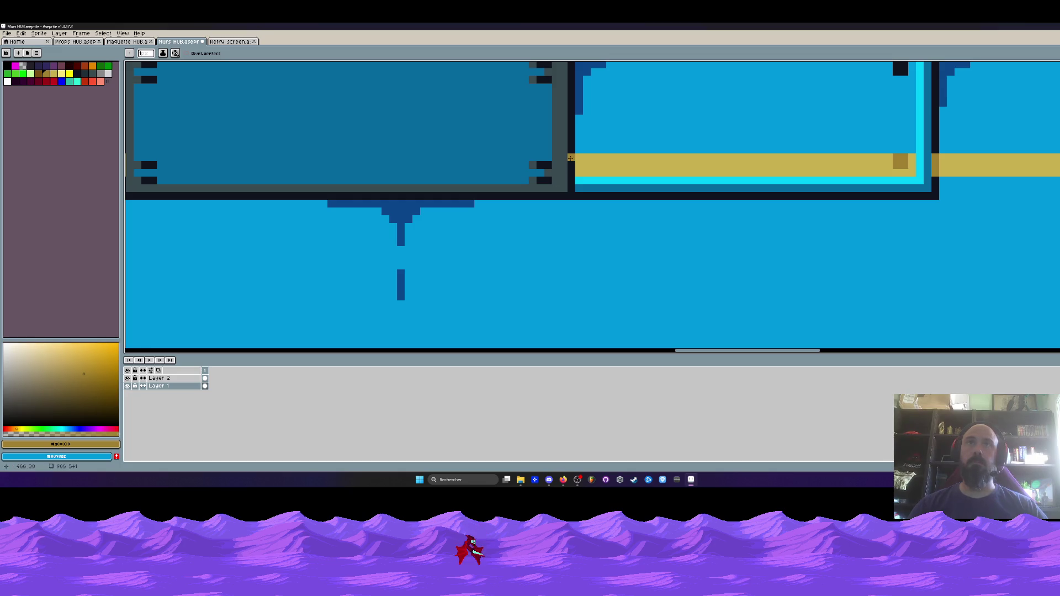
scroll(468, 240, "down", 5)
key("h")
mouse_move(468, 240)
left_mouse_down()
mouse_move(504, 214)
mouse_move(468, 302)
left_mouse_up()
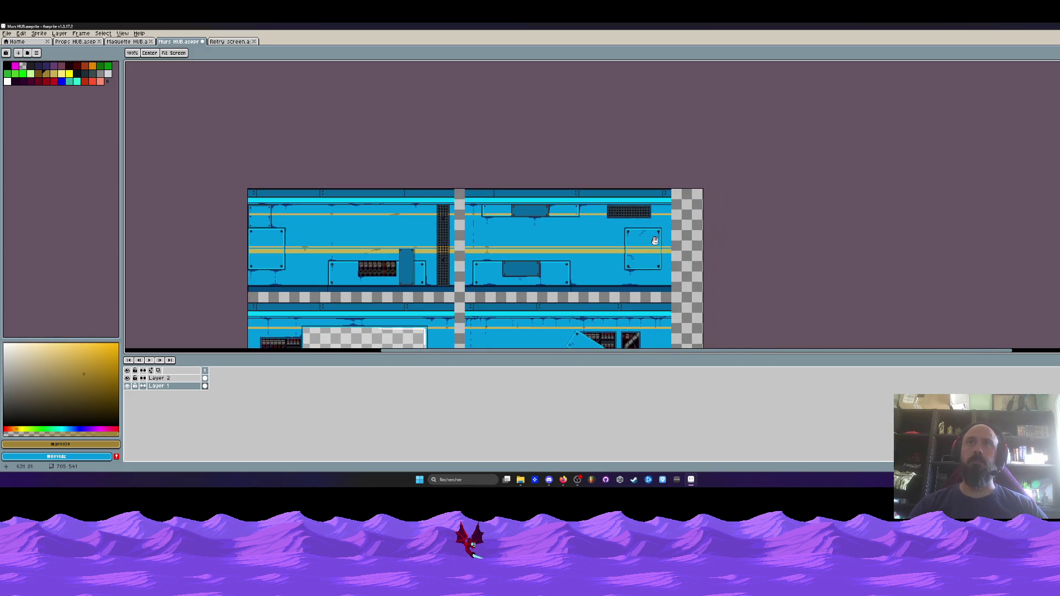
scroll(608, 214, "up", 6)
key("b")
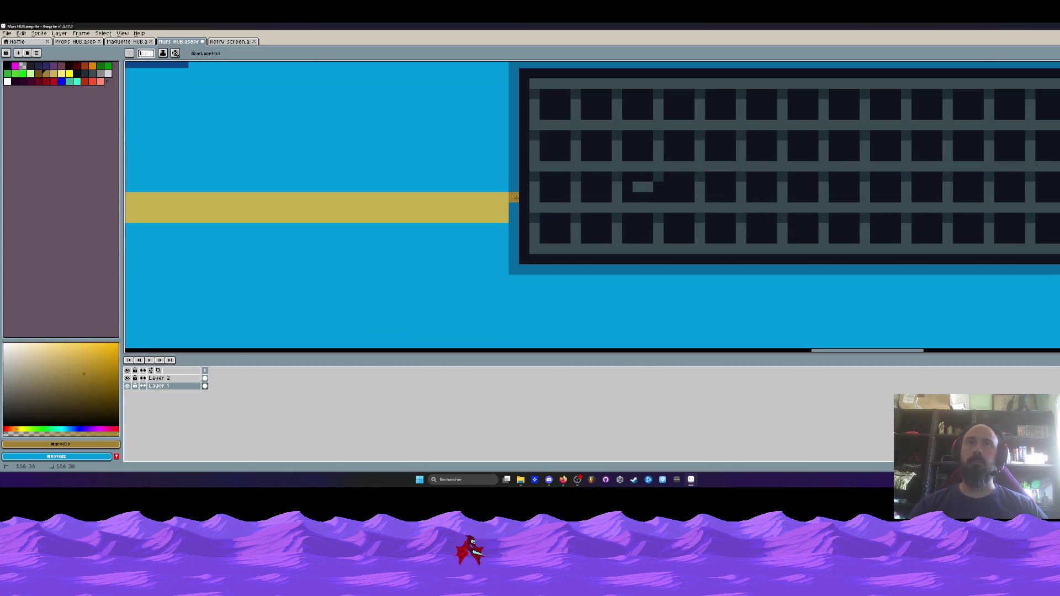
scroll(524, 218, "down", 3)
scroll(558, 218, "up", 2)
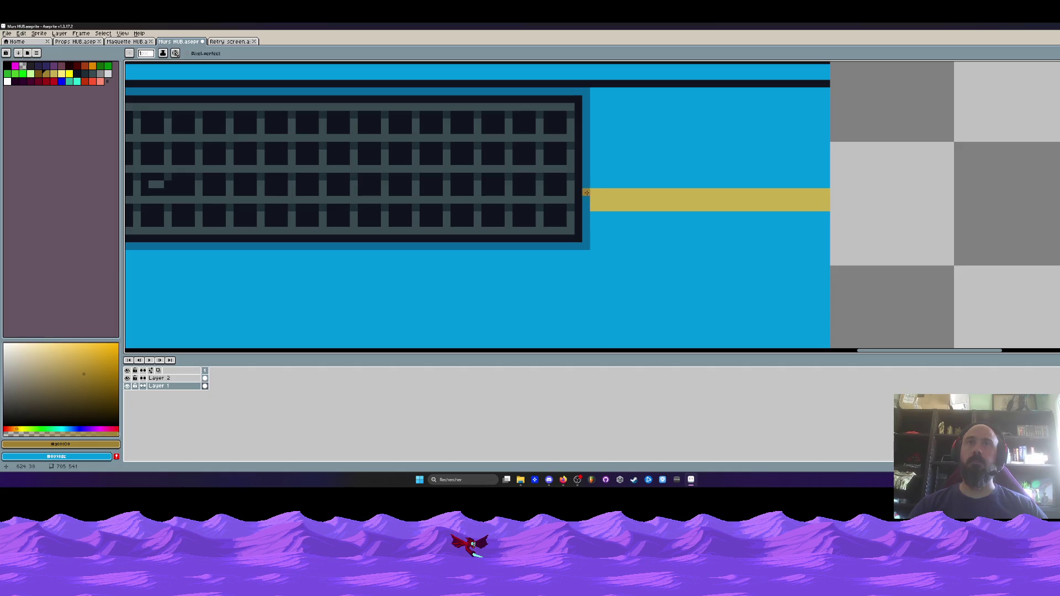
scroll(586, 206, "down", 3)
- Pick the darker gold shade and dot gold pixels on two grille bars
key("i")
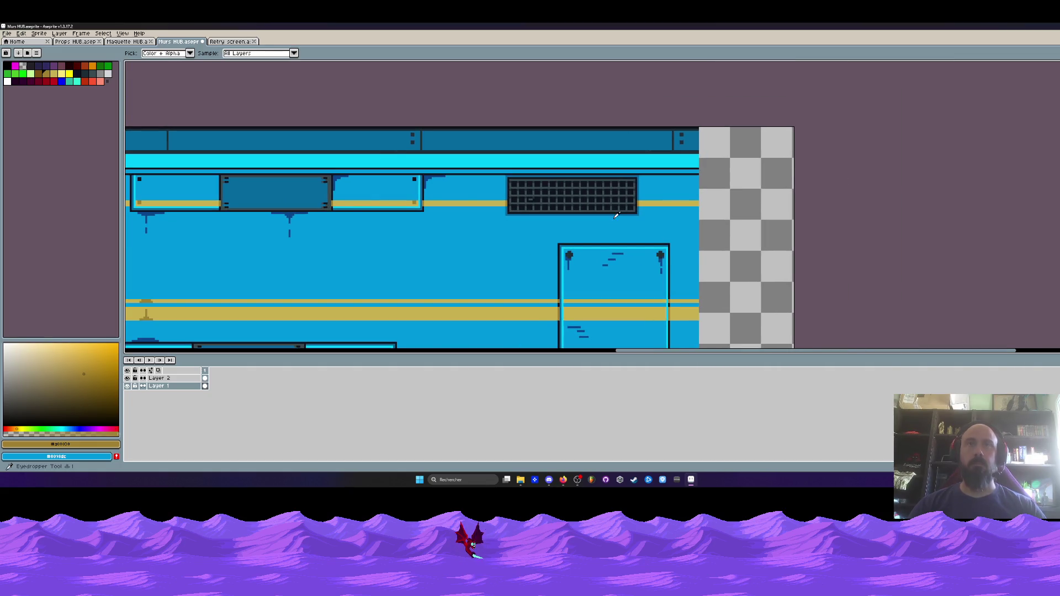
scroll(526, 167, "up", 3)
scroll(526, 167, "down", 2)
left_click(450, 203)
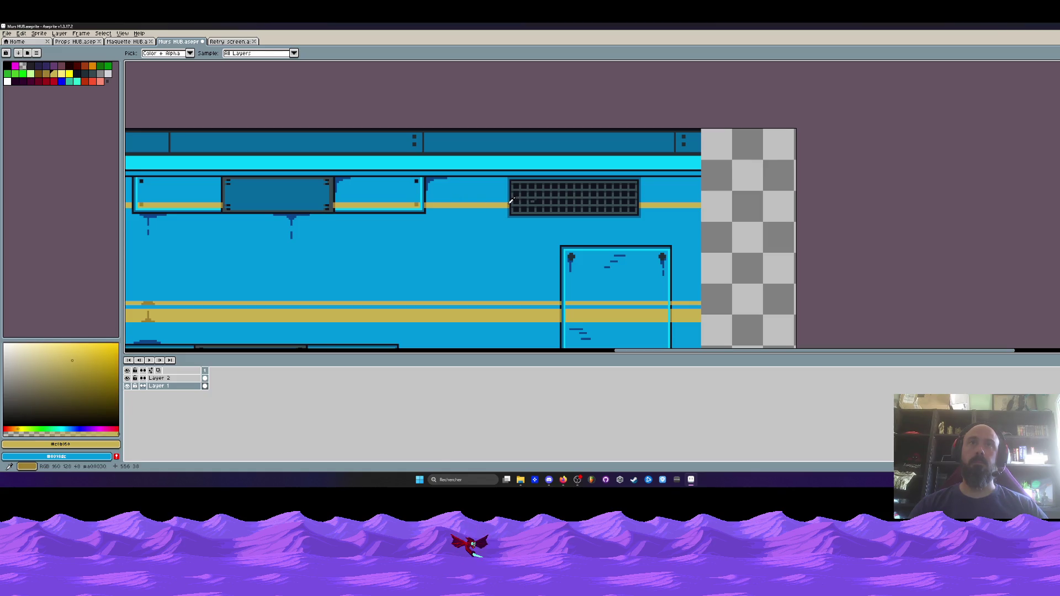
left_click(511, 200)
scroll(509, 203, "up", 4)
key("b")
left_click(549, 199)
left_click(591, 199)
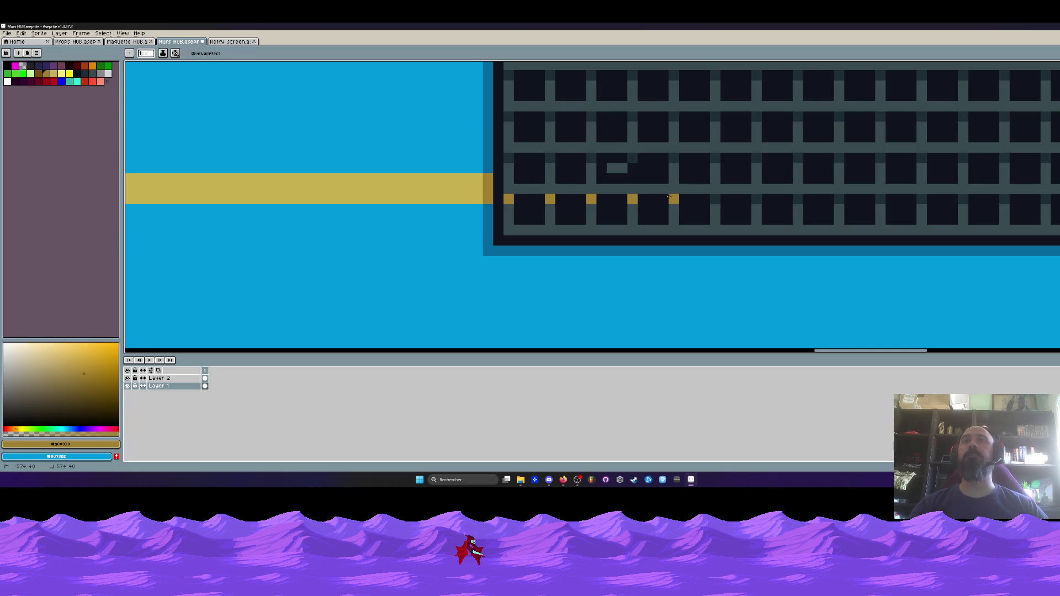
- Draw the gold stripe straight across the whole grille
scroll(884, 201, "right", 3)
scroll(1025, 204, "down", 3)
key("shift+l")
scroll(589, 218, "up", 3)
left_click_drag(299, 248, 966, 250)
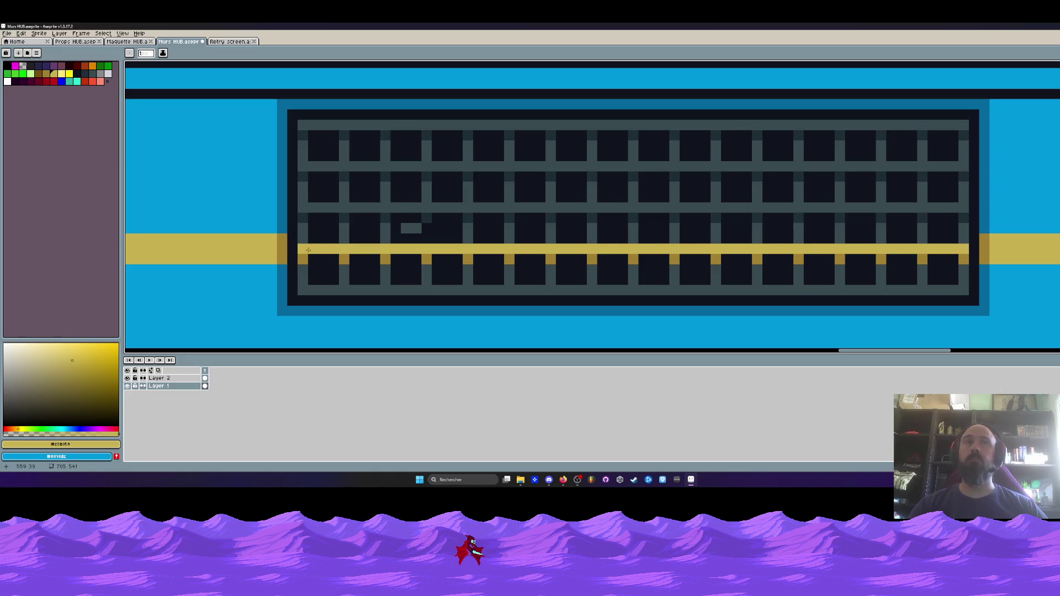
- Add a gold stud on each vertical bar along the grille to its right end
left_click(385, 239)
left_click(509, 239)
left_click(550, 239)
left_click(592, 238)
left_click(633, 239)
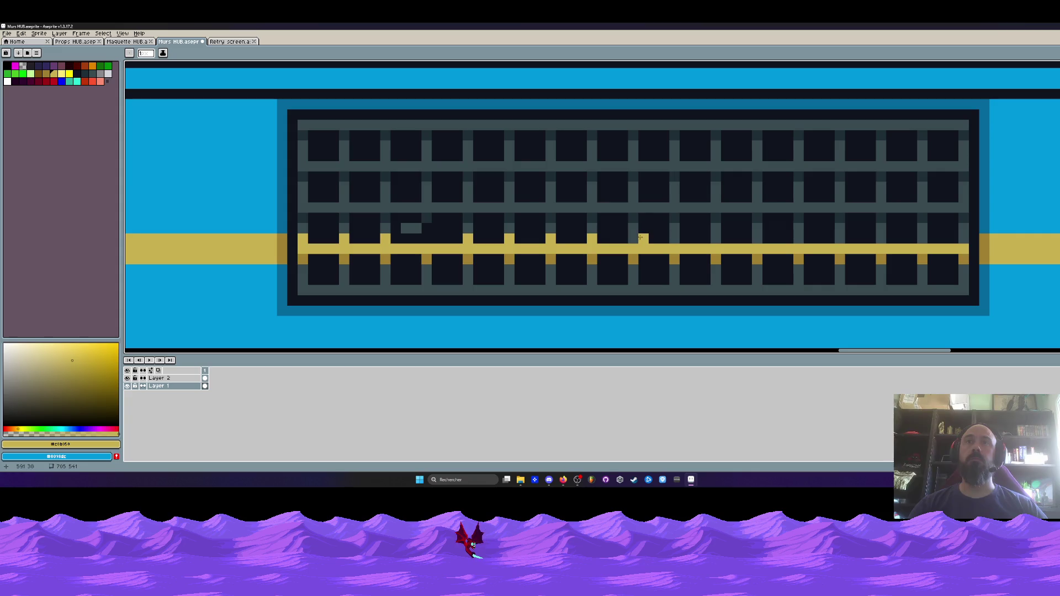
left_click(716, 239)
left_click(757, 239)
left_click(799, 239)
left_click(881, 240)
left_click(923, 239)
left_click(965, 239)
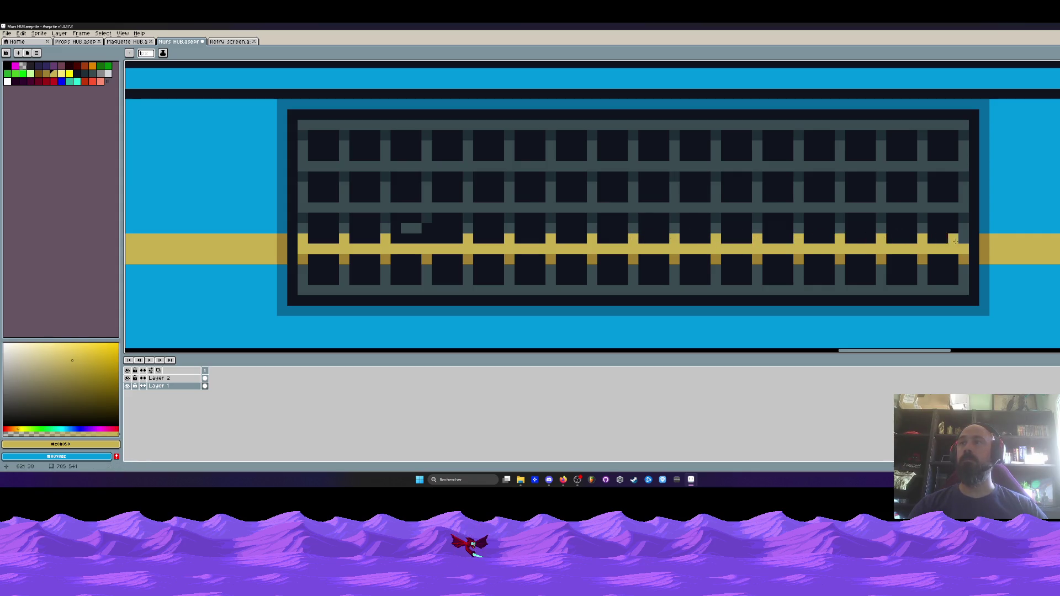
scroll(963, 245, "down", 6)
scroll(961, 253, "down", 4)
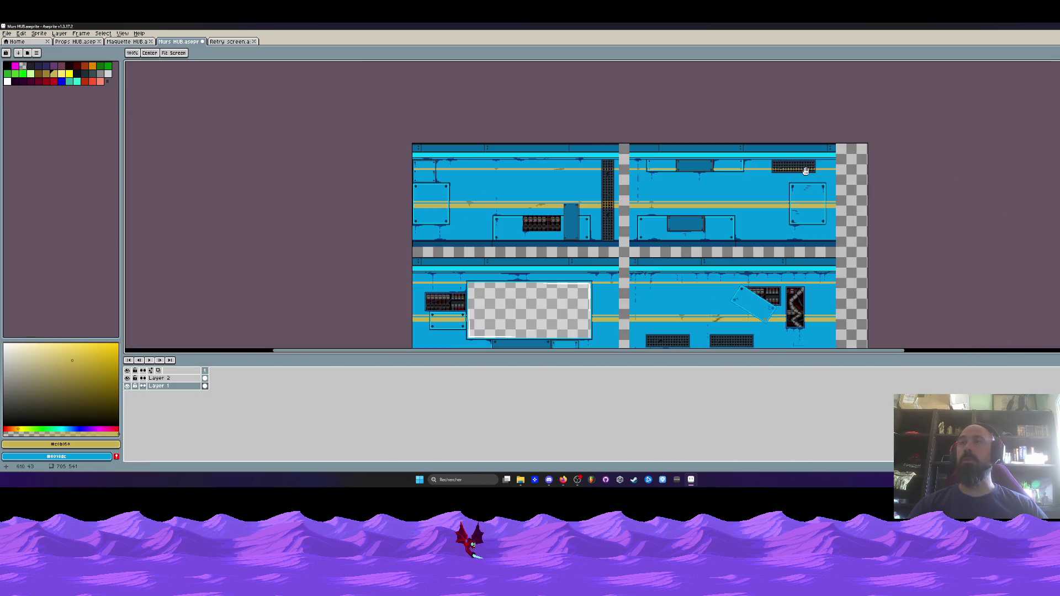
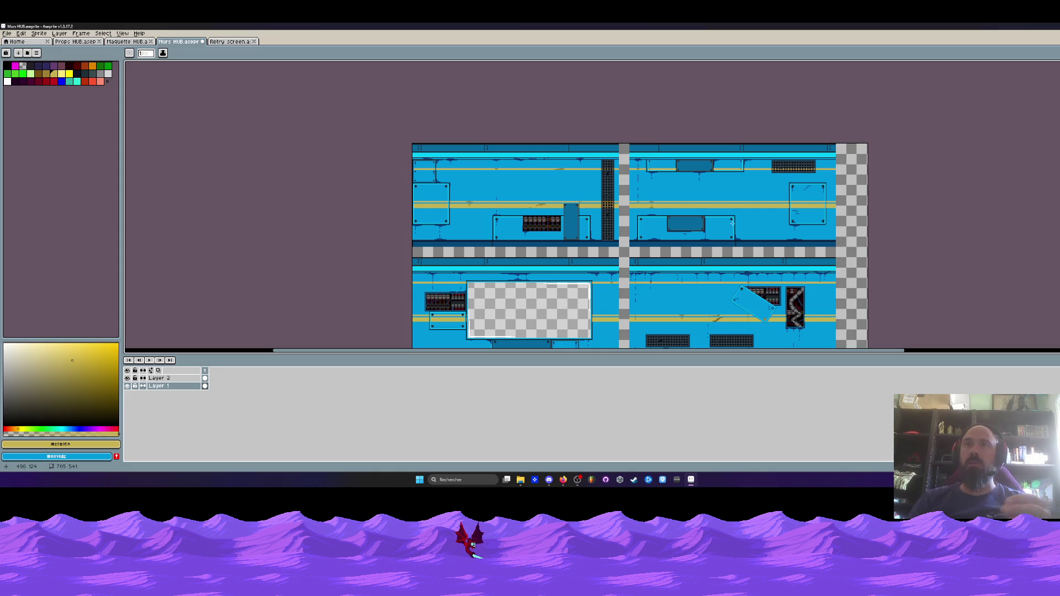
- Zoom to the gold-striped wall, eyedrop the darker gold, and return to the Pencil
scroll(735, 222, "up", 2)
left_click_drag(706, 141, 619, 251)
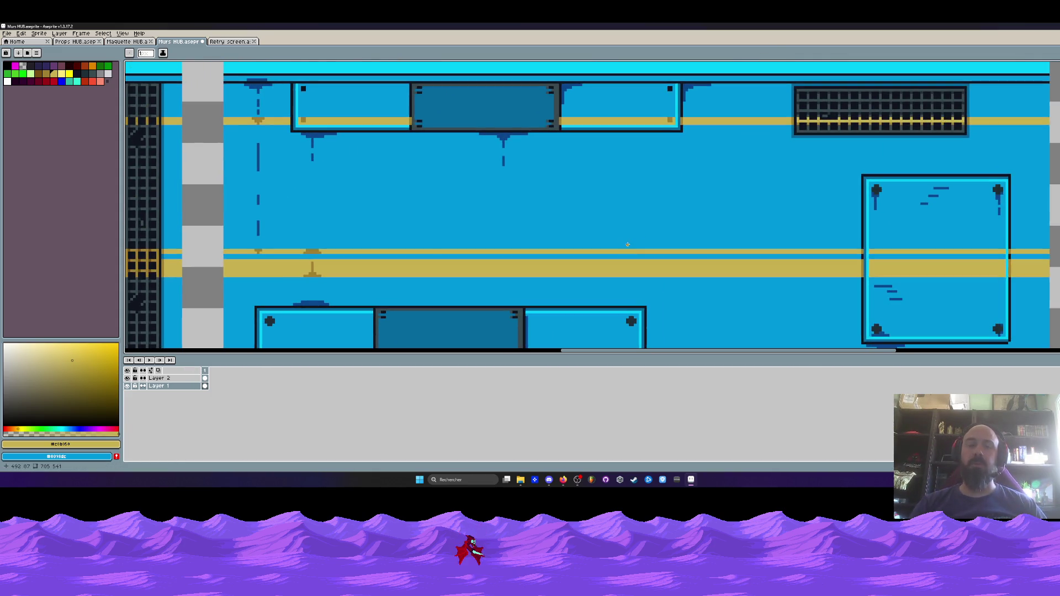
key("i")
left_click(314, 273)
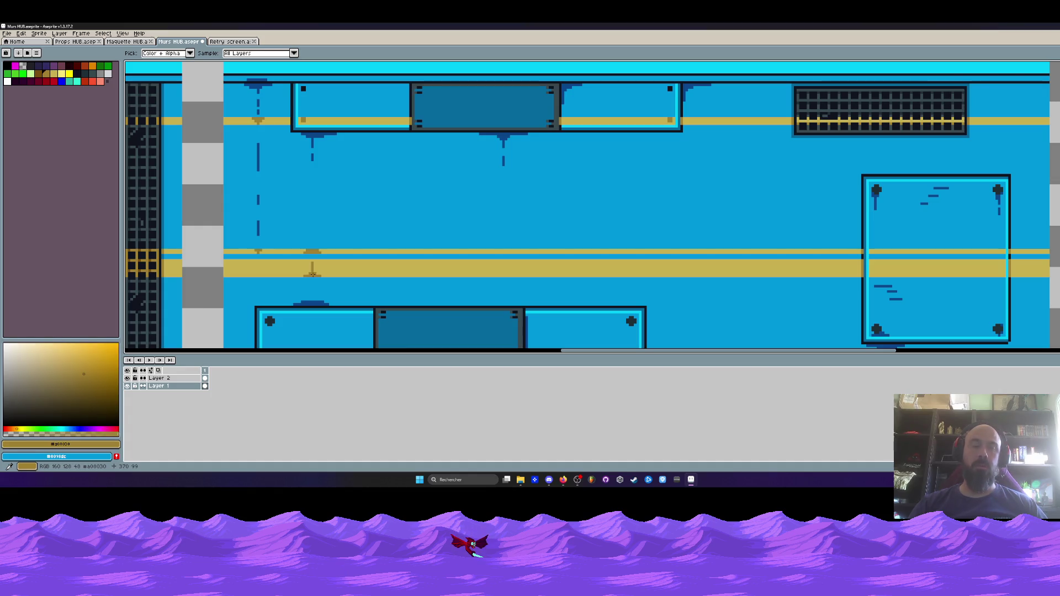
scroll(312, 273, "up", 1)
key("b")
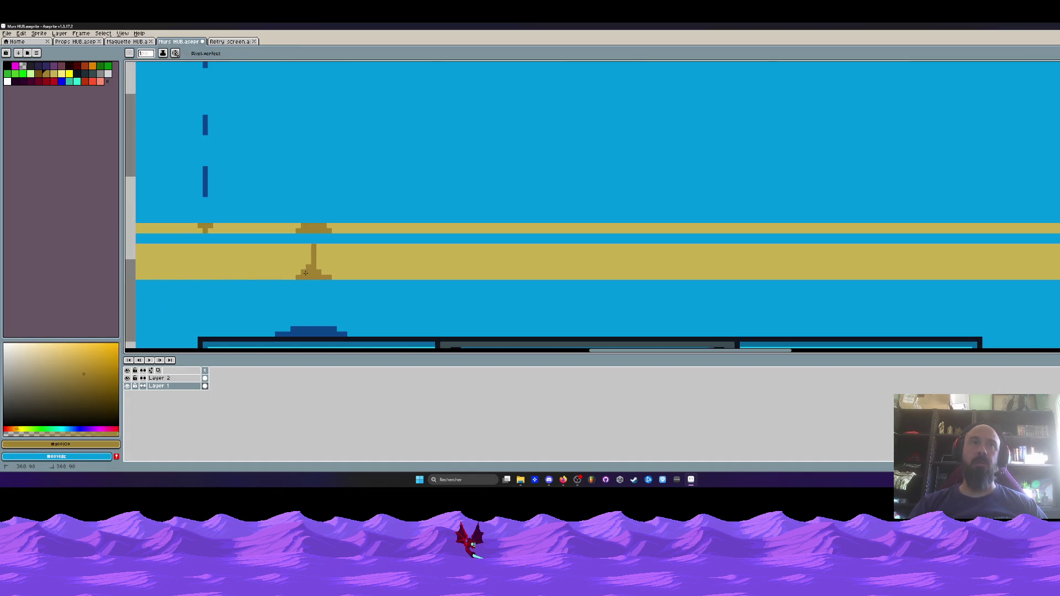
- Draw a dark-gold crack across the yellow stripe, undoing the unwanted extra stroke
scroll(319, 269, "down", 4)
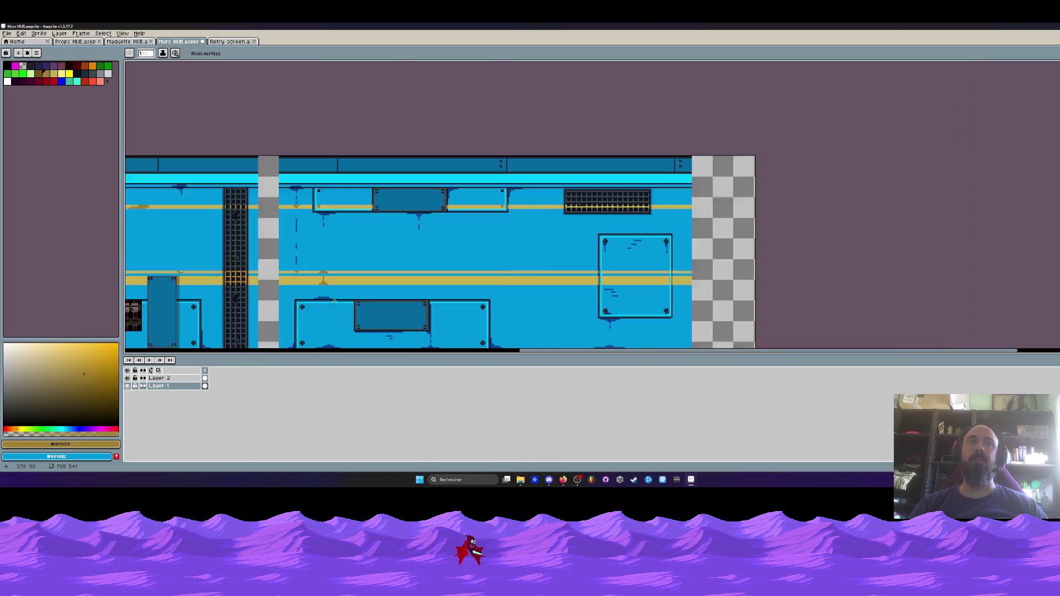
scroll(472, 259, "up", 2)
scroll(477, 275, "up", 2)
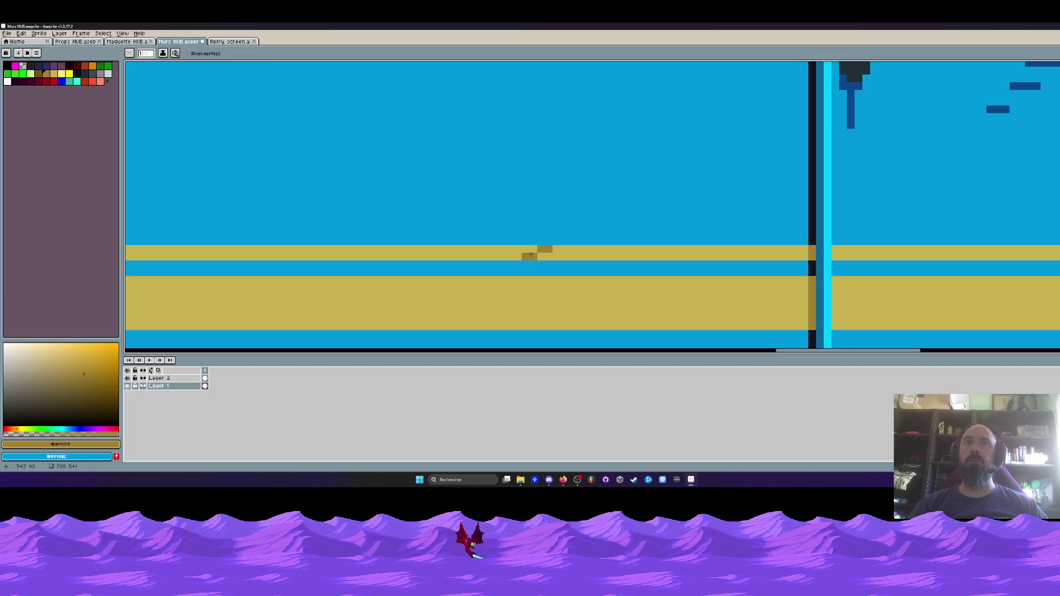
mouse_move(519, 276)
left_mouse_down()
mouse_move(545, 279)
mouse_move(498, 315)
mouse_move(528, 319)
left_mouse_up()
key("ctrl+z")
key("ctrl+z")
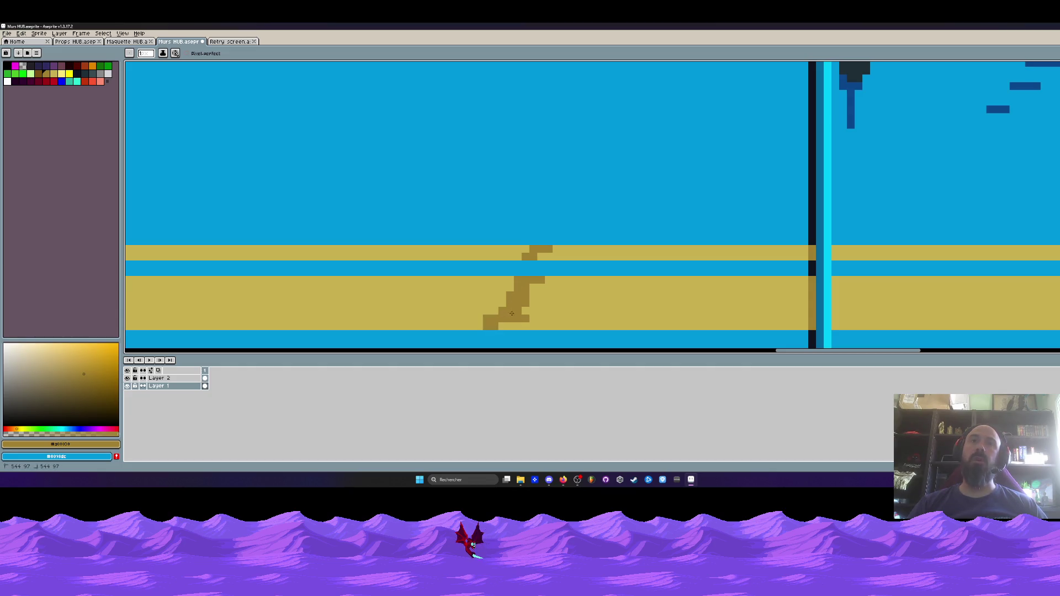
scroll(511, 313, "down", 4)
scroll(537, 258, "up", 4)
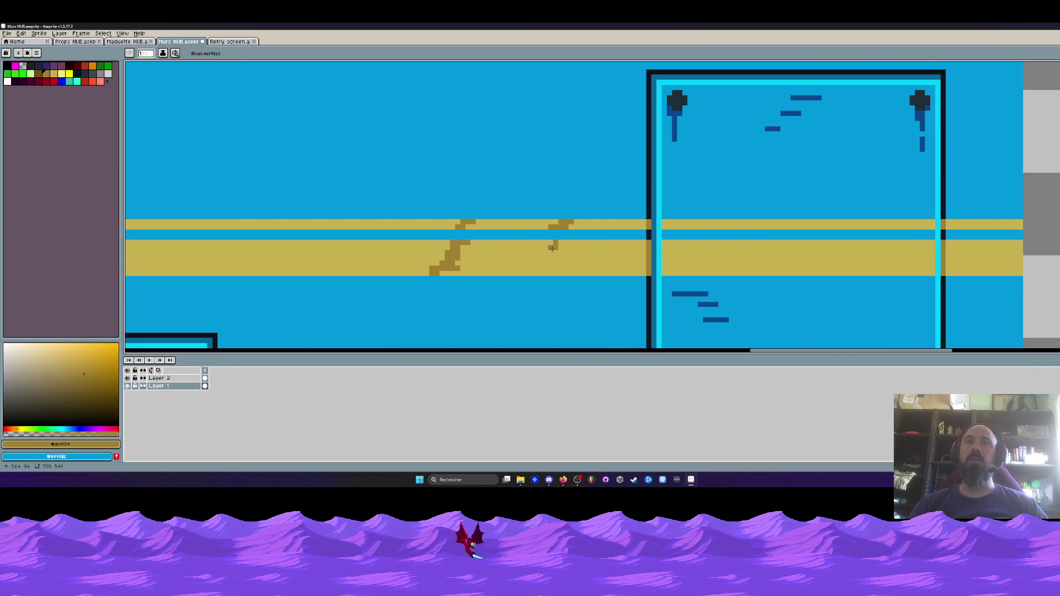
scroll(540, 270, "down", 4)
scroll(534, 261, "up", 1)
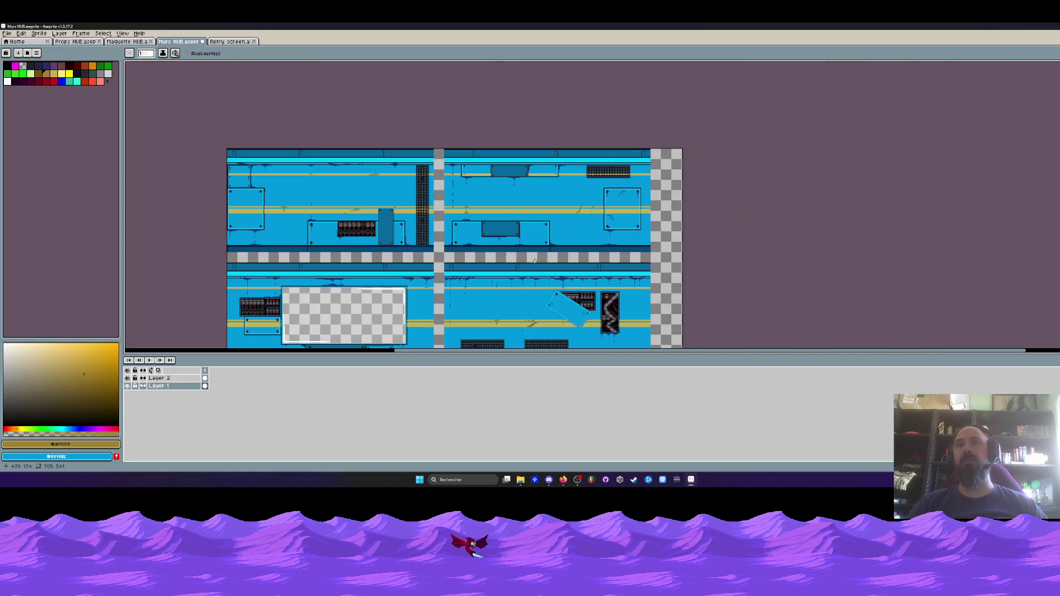
- Zoom out and in over the Murs HUB sheet, then bring up the Maquette HUB mockup
scroll(531, 248, "down", 1)
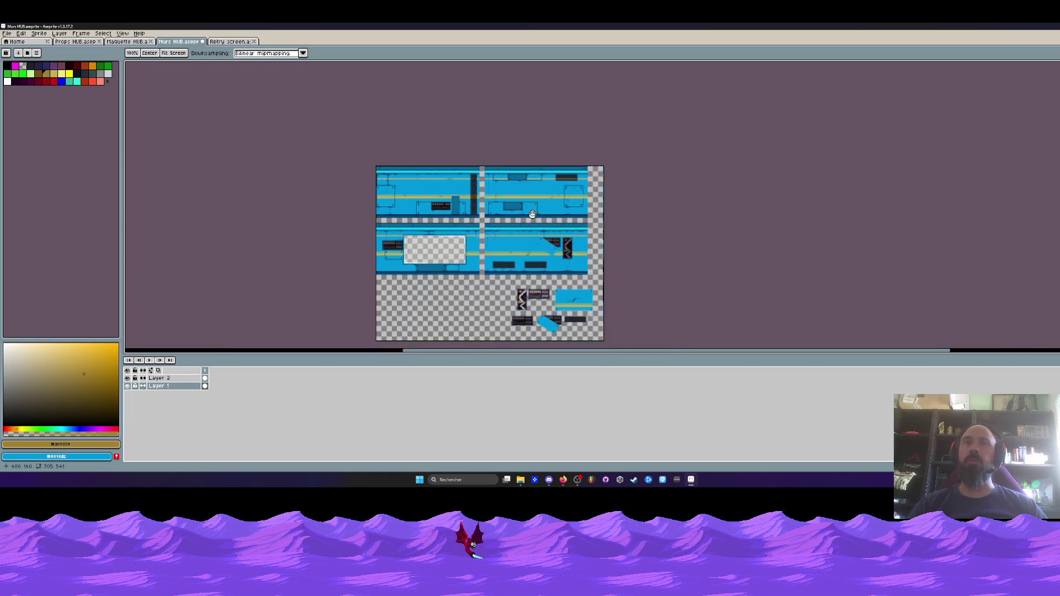
scroll(532, 220, "up", 1)
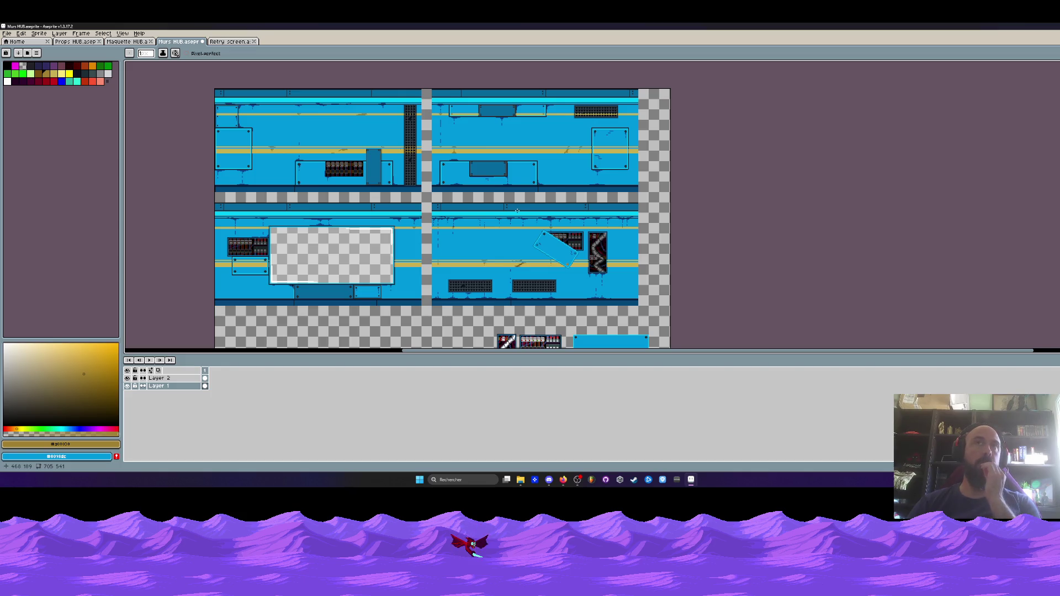
scroll(420, 188, "down", 1)
scroll(374, 202, "up", 1)
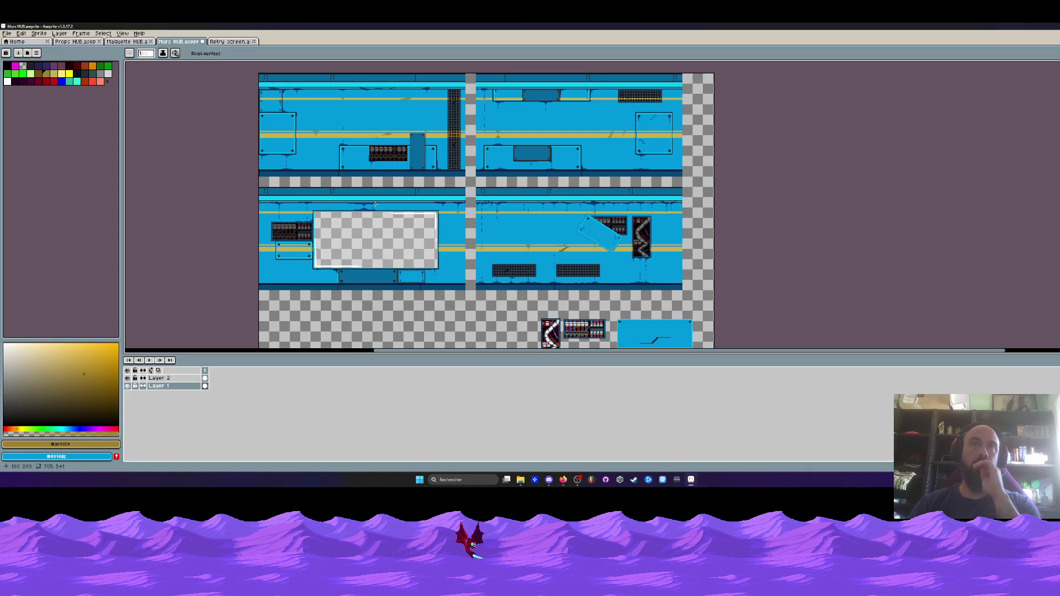
scroll(392, 200, "down", 2)
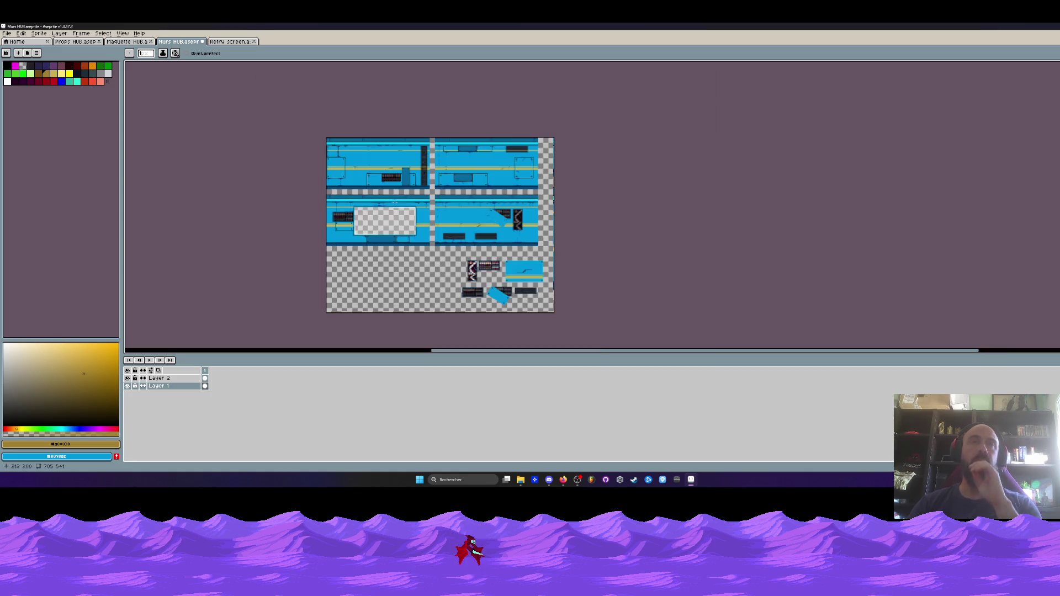
scroll(443, 259, "up", 2)
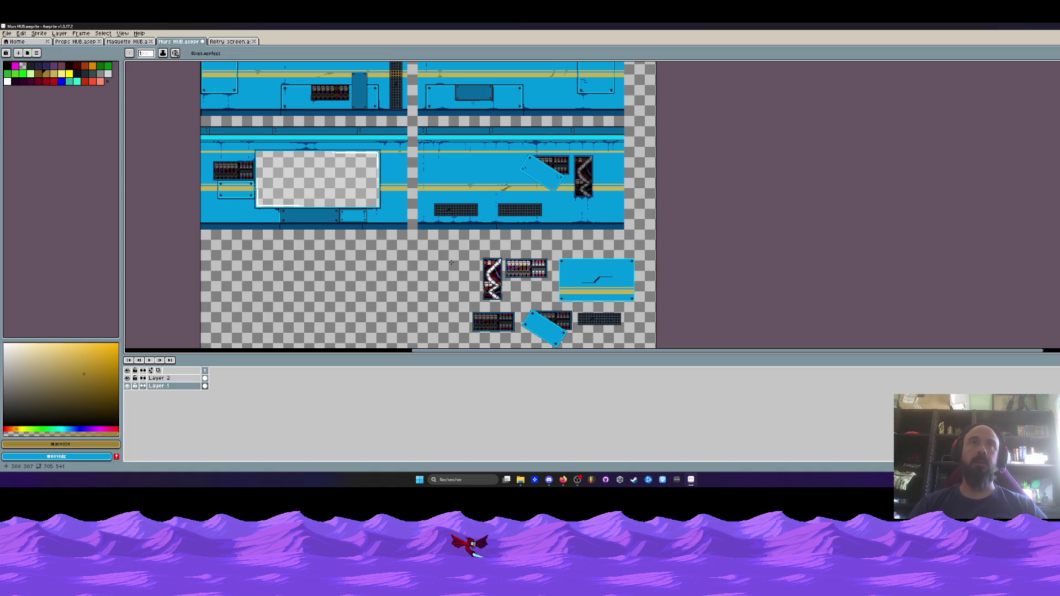
scroll(451, 263, "down", 2)
scroll(410, 159, "up", 2)
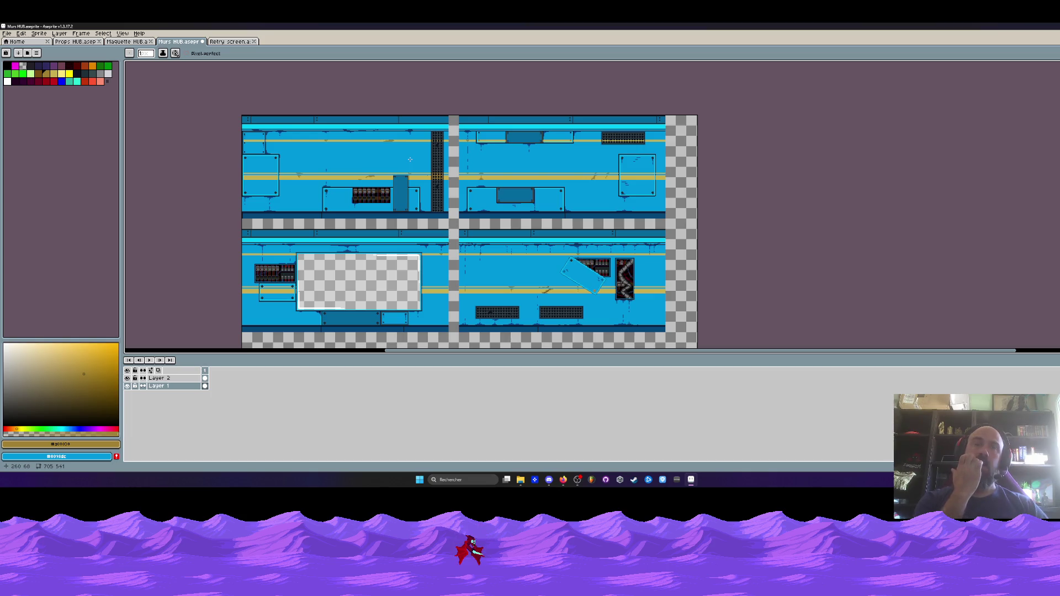
scroll(430, 178, "down", 2)
left_click(127, 41)
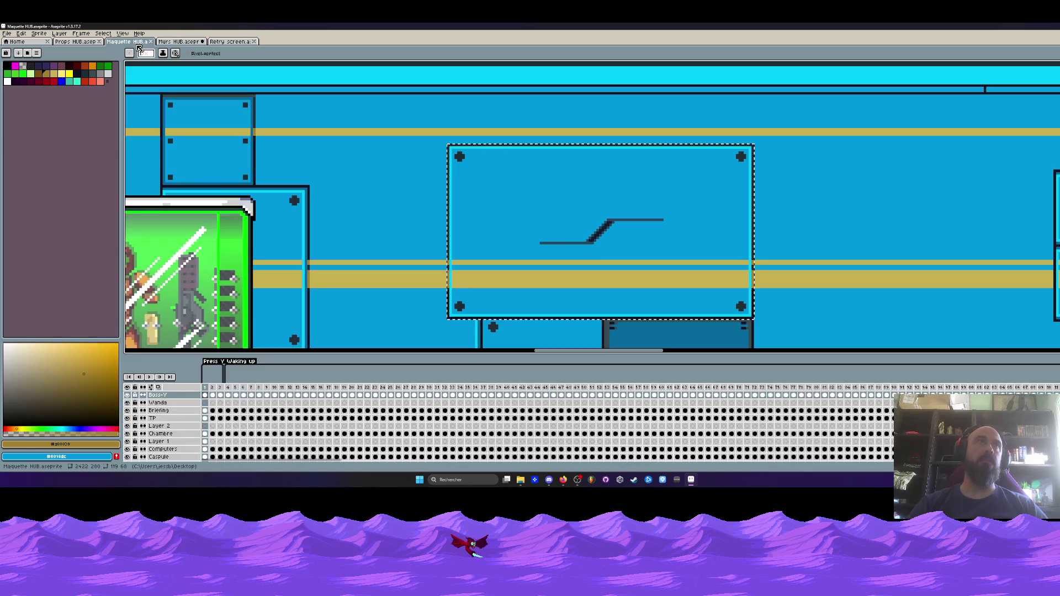
- Make the Murs layer active and marquee-select across the whole corridor mockup
scroll(450, 172, "down", 4)
scroll(450, 172, "down", 1)
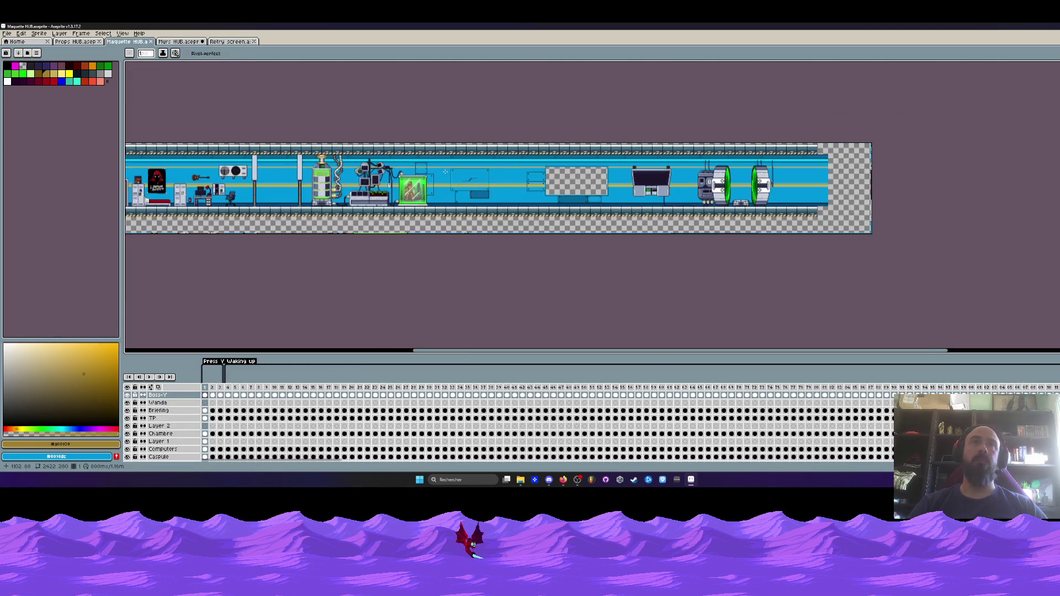
scroll(188, 459, "down", 2)
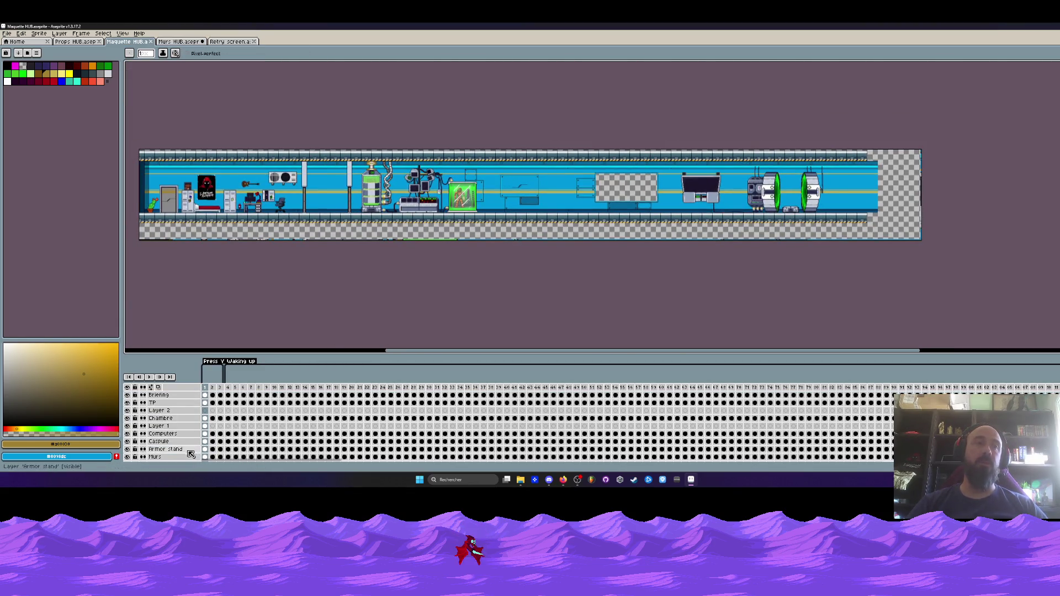
left_click(205, 443)
key("m")
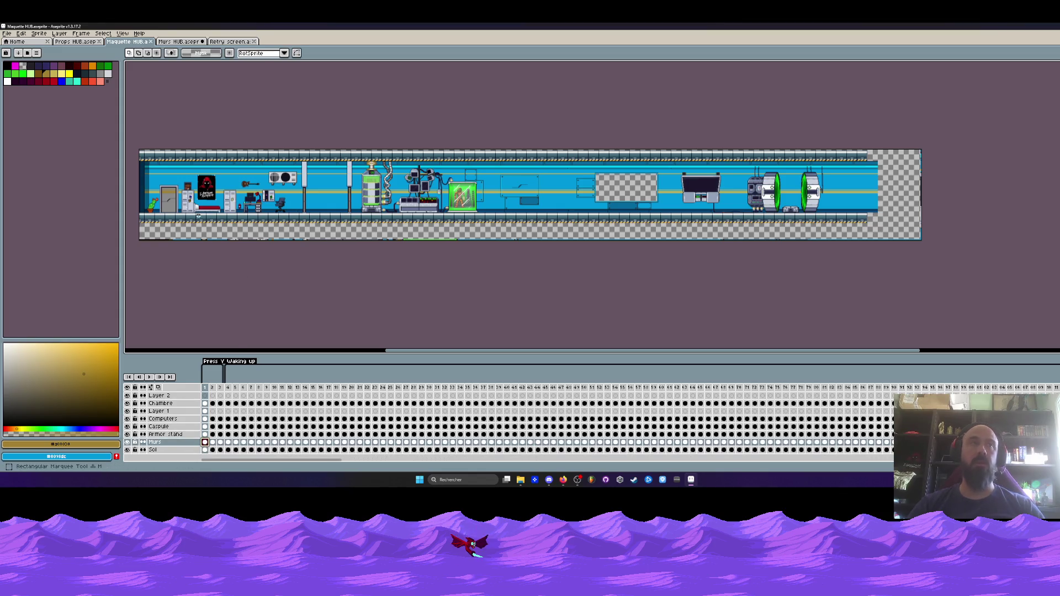
left_click_drag(140, 135, 1003, 271)
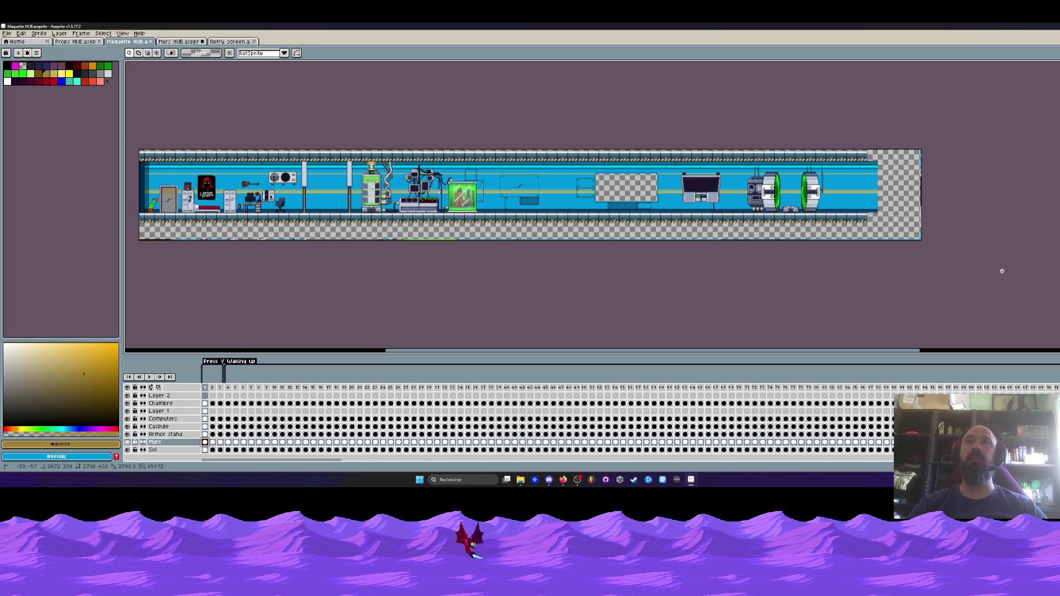
- Reselect the left blue wall area, clear its old fill, and return to the Murs HUB sheet
scroll(234, 171, "up", 1)
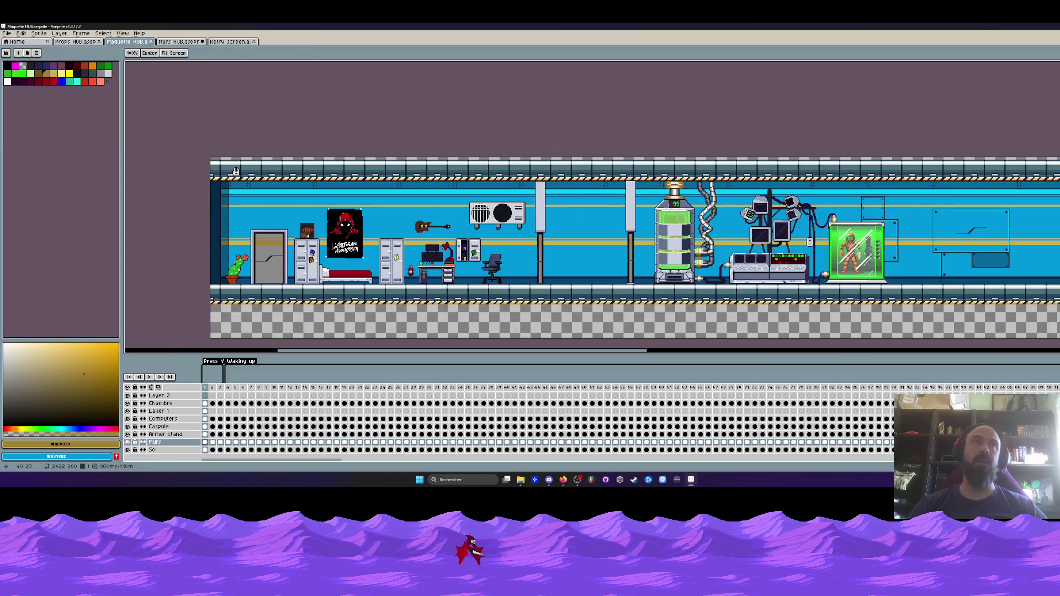
scroll(229, 163, "up", 1)
scroll(230, 163, "up", 1)
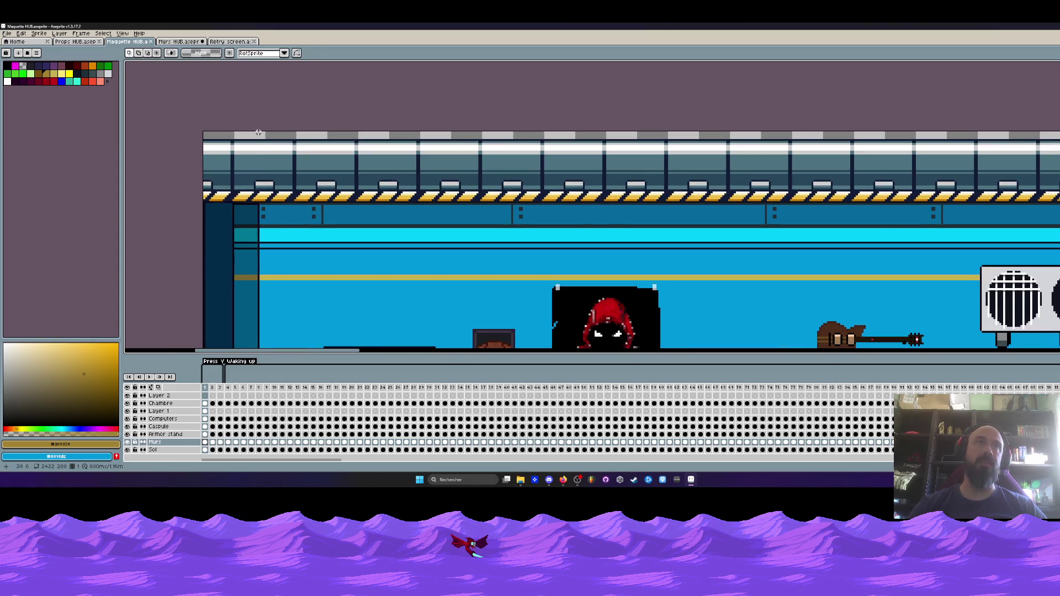
scroll(268, 196, "up", 1)
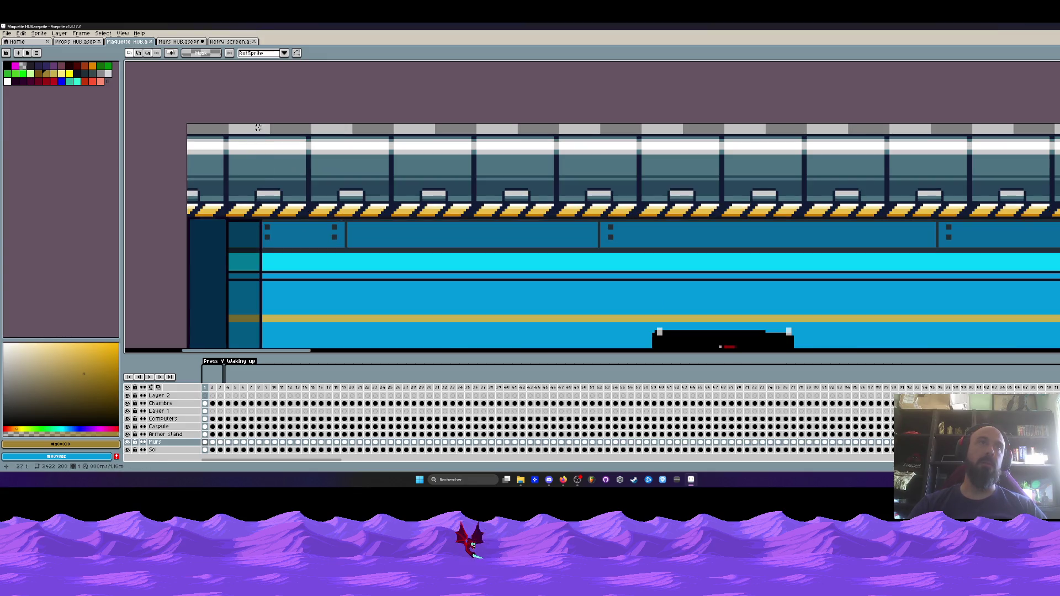
left_click_drag(260, 130, 326, 256)
left_click(255, 153)
left_click_drag(261, 130, 347, 245)
left_click(273, 187)
left_click_drag(263, 130, 386, 291)
scroll(386, 291, "down", 4)
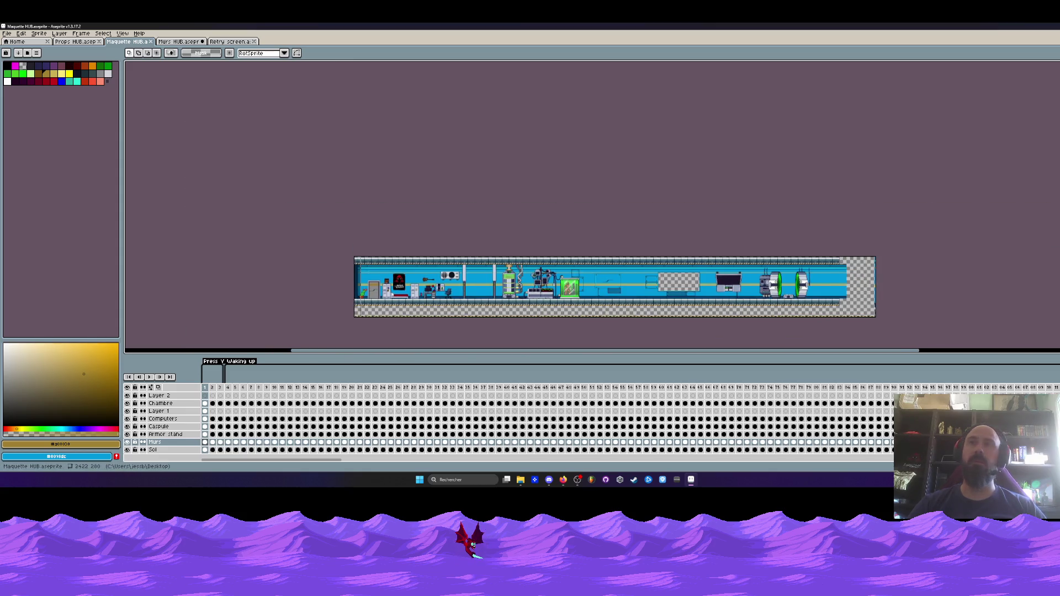
key("ctrl+z")
scroll(478, 293, "up", 1)
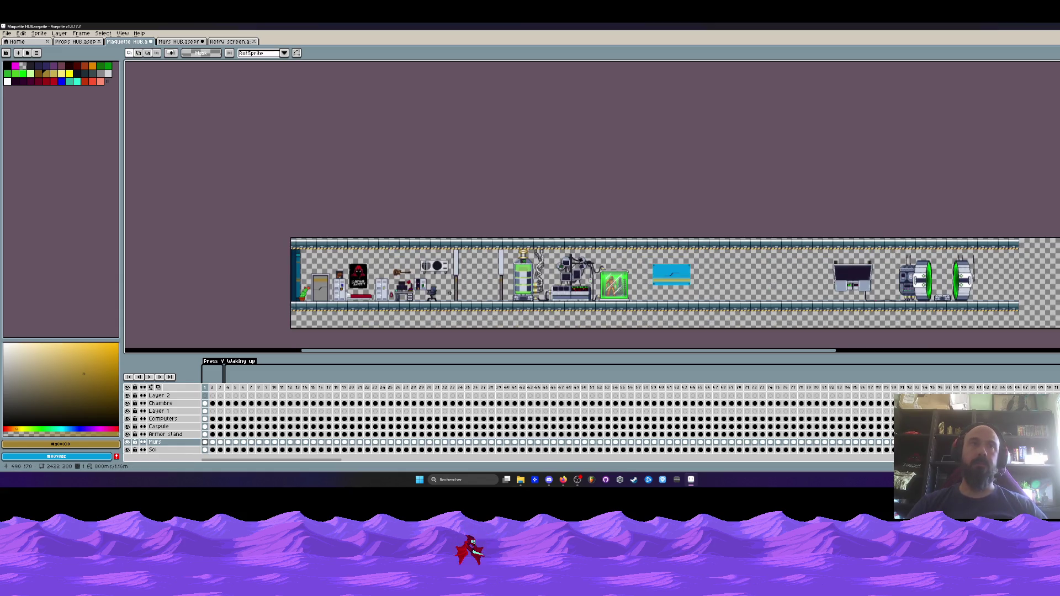
scroll(436, 287, "up", 1)
left_click(174, 42)
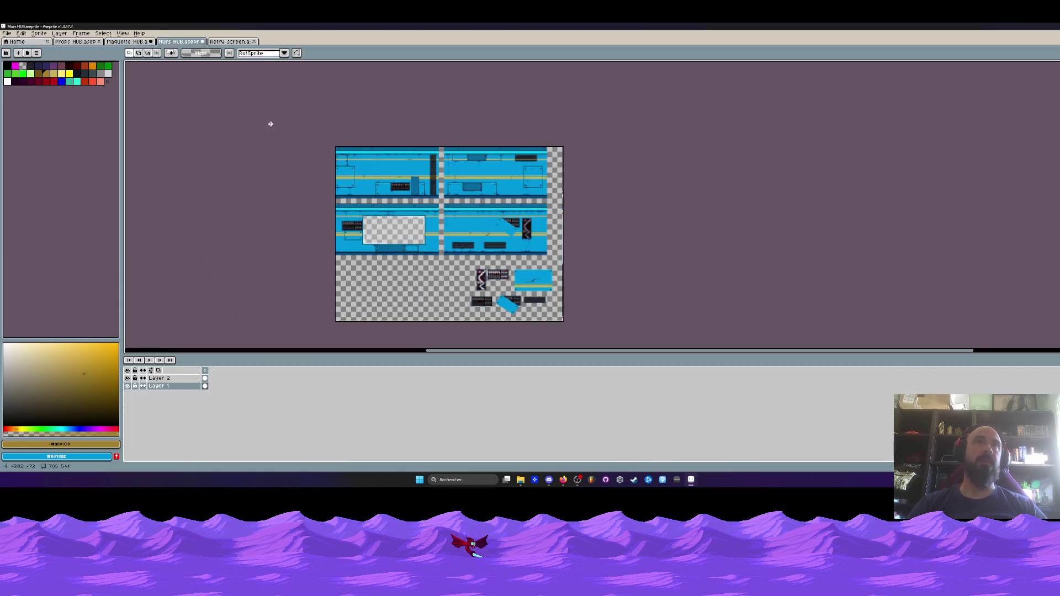
- Select the top-left wall tile on the sheet and bring the mockup's capsule area into view
left_click(516, 189)
left_click_drag(393, 154, 437, 198)
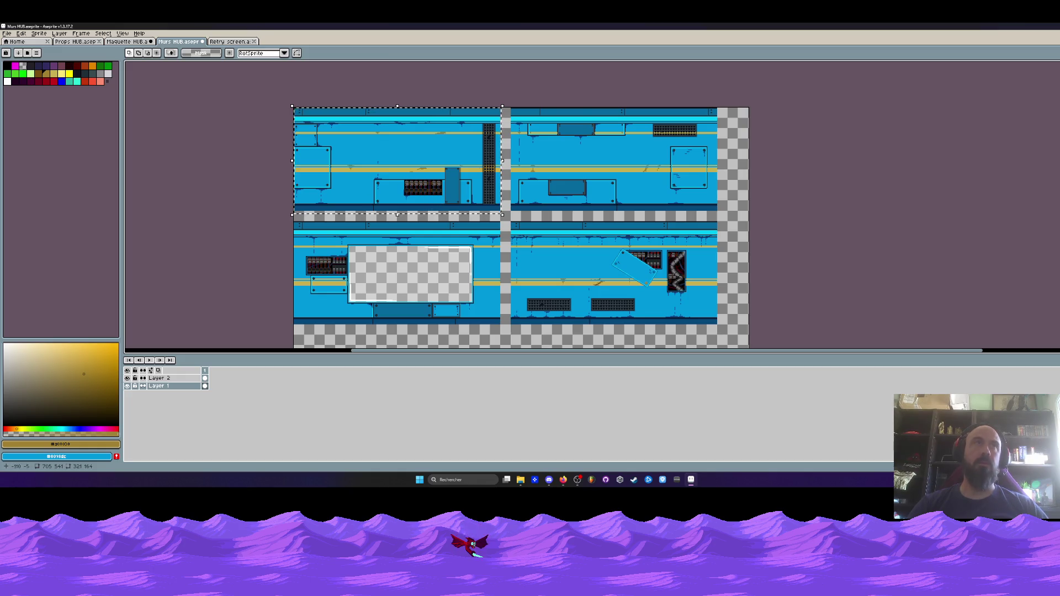
left_click(130, 42)
mouse_move(671, 293)
left_mouse_down()
mouse_move(631, 267)
mouse_move(527, 244)
left_mouse_up()
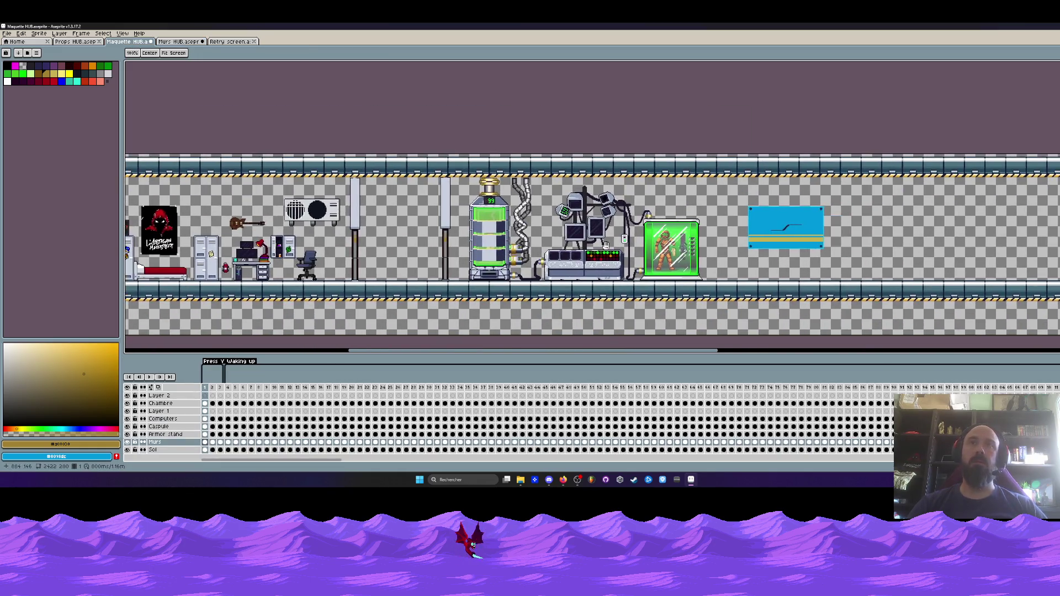
scroll(621, 251, "up", 1)
- Paste the wall tile and commit it just right of the green capsule
key("ctrl+v")
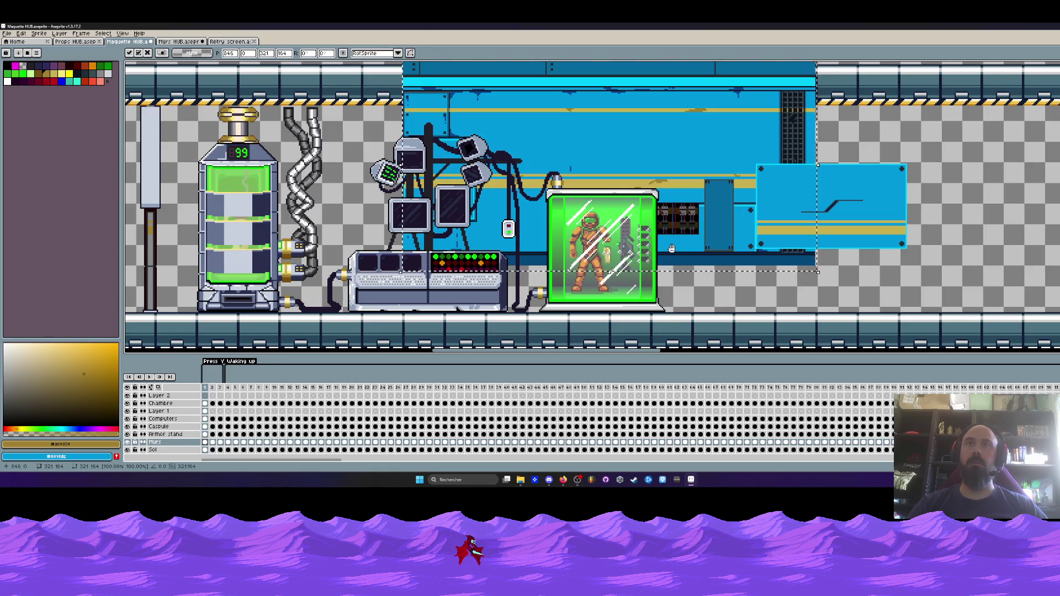
left_click_drag(621, 252, 395, 240)
mouse_move(459, 158)
left_mouse_down()
mouse_move(693, 219)
mouse_move(705, 200)
left_mouse_up()
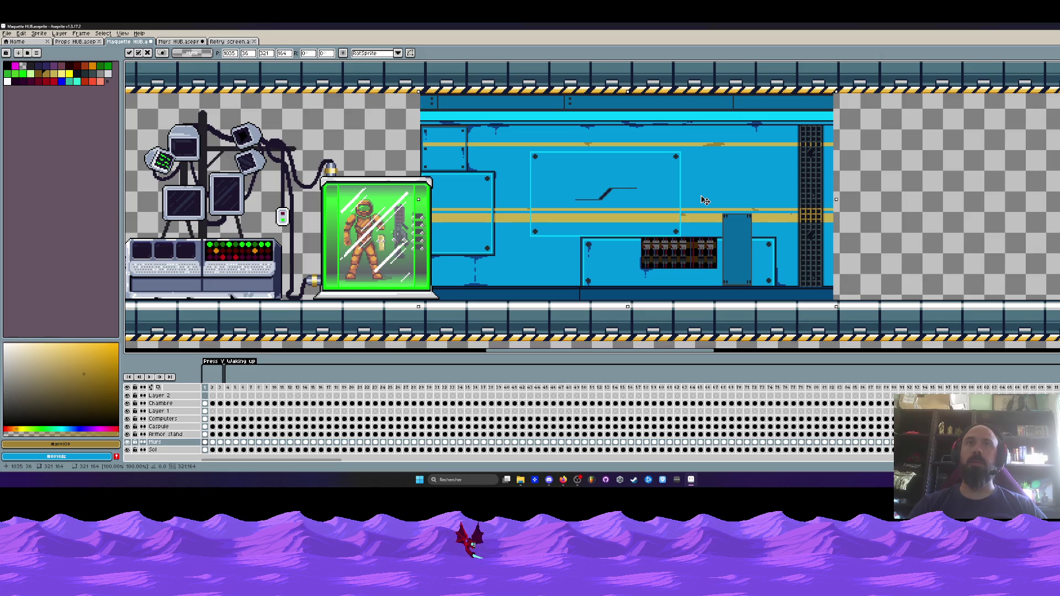
scroll(705, 199, "down", 1)
left_click(533, 176)
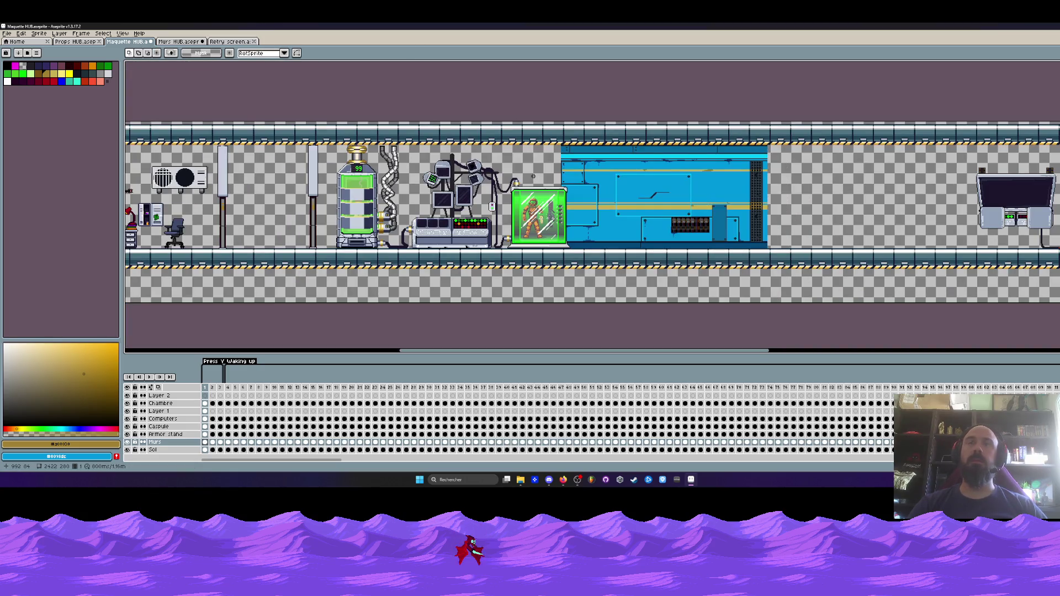
- Back on the wall sheet, select the top-right wall tile
left_click(229, 41)
left_click(178, 41)
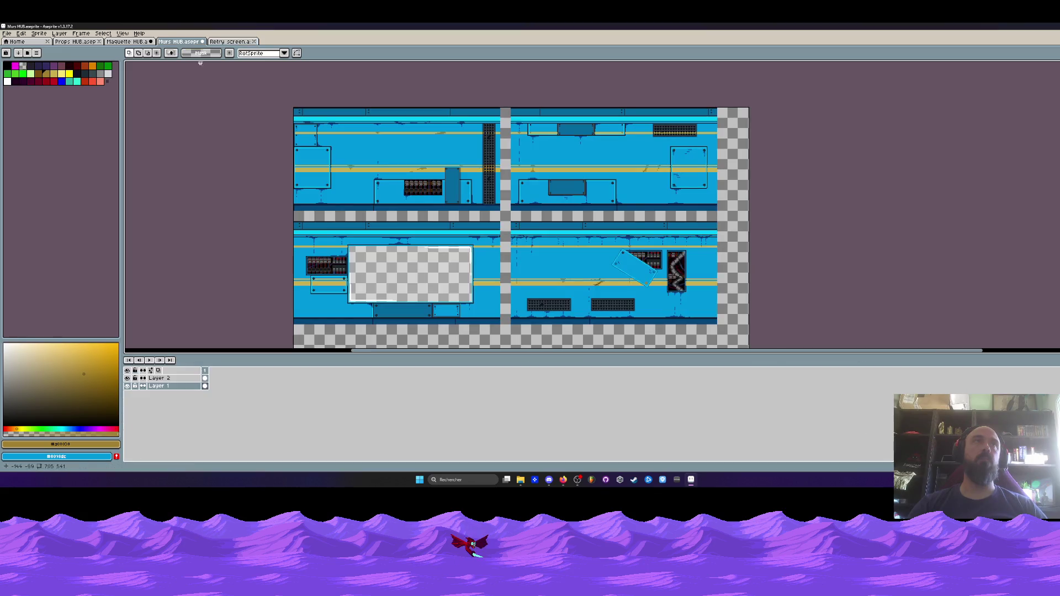
mouse_move(503, 107)
left_mouse_down()
mouse_move(735, 197)
mouse_move(748, 217)
left_mouse_up()
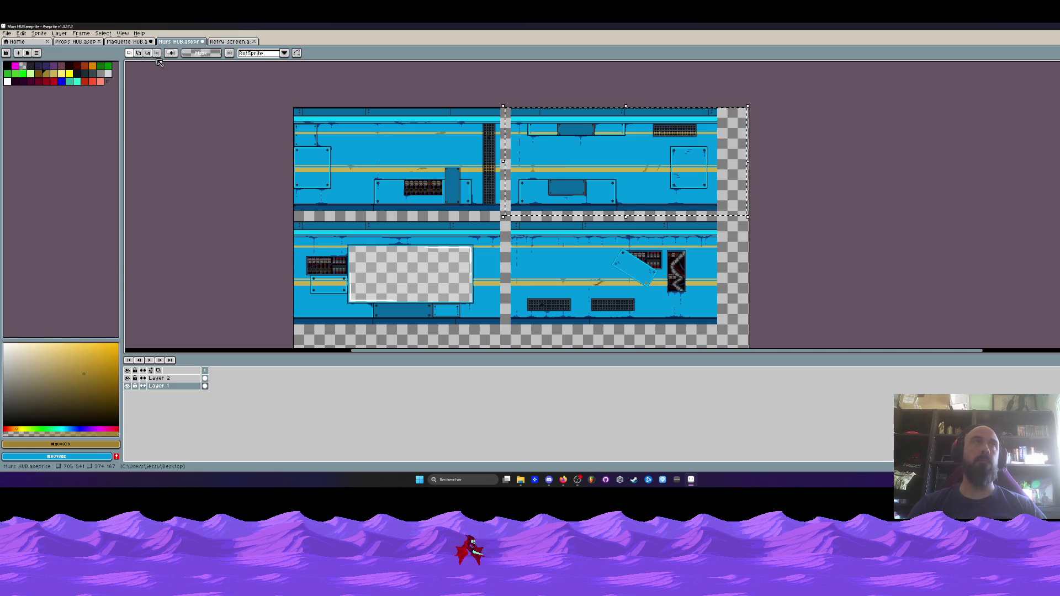
- Paste the copied blue wall panel into the Maquette HUB corridor and commit it
left_click(126, 42)
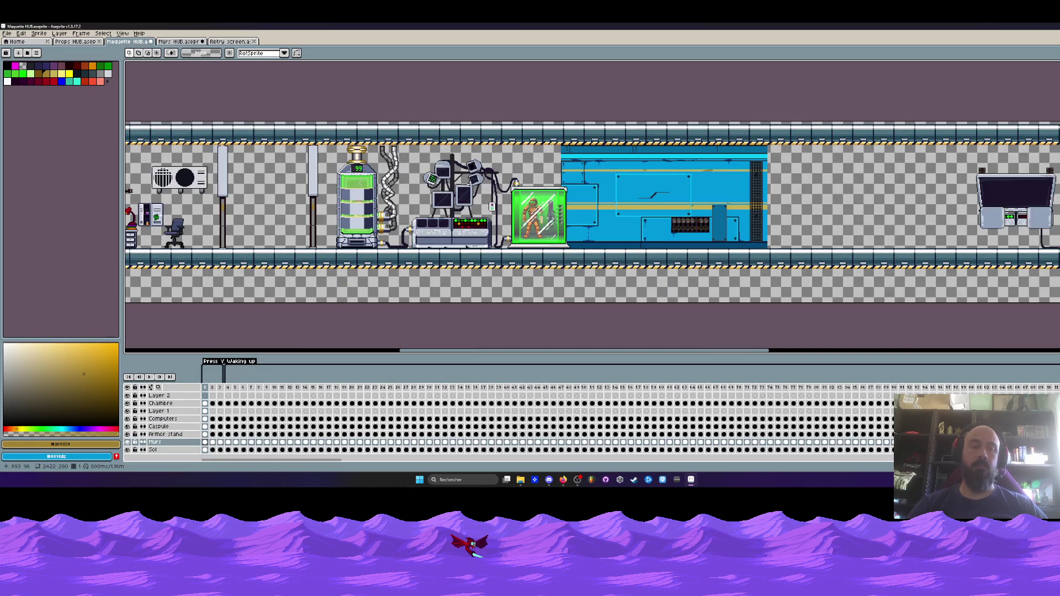
key("ctrl+v")
left_click_drag(213, 178, 442, 183)
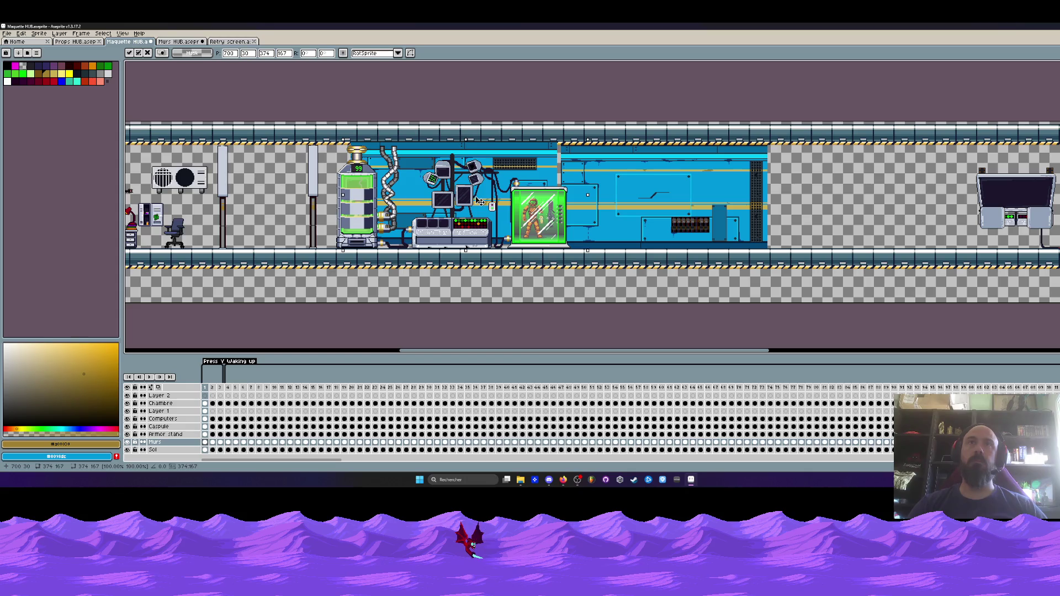
scroll(526, 163, "up", 4)
scroll(588, 142, "down", 2)
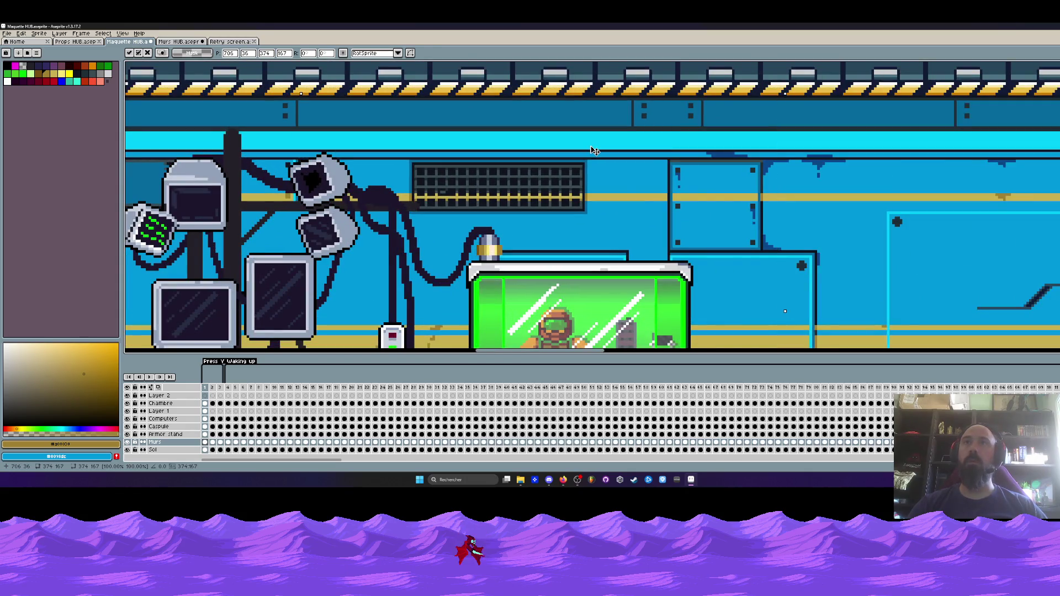
scroll(574, 166, "down", 2)
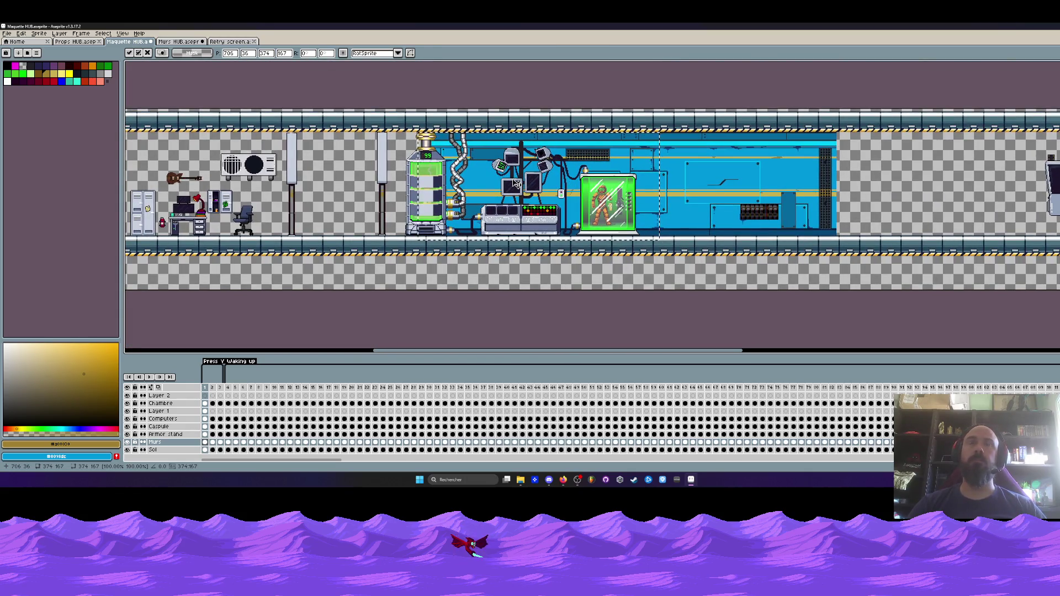
left_click_drag(382, 171, 480, 176)
key("Return")
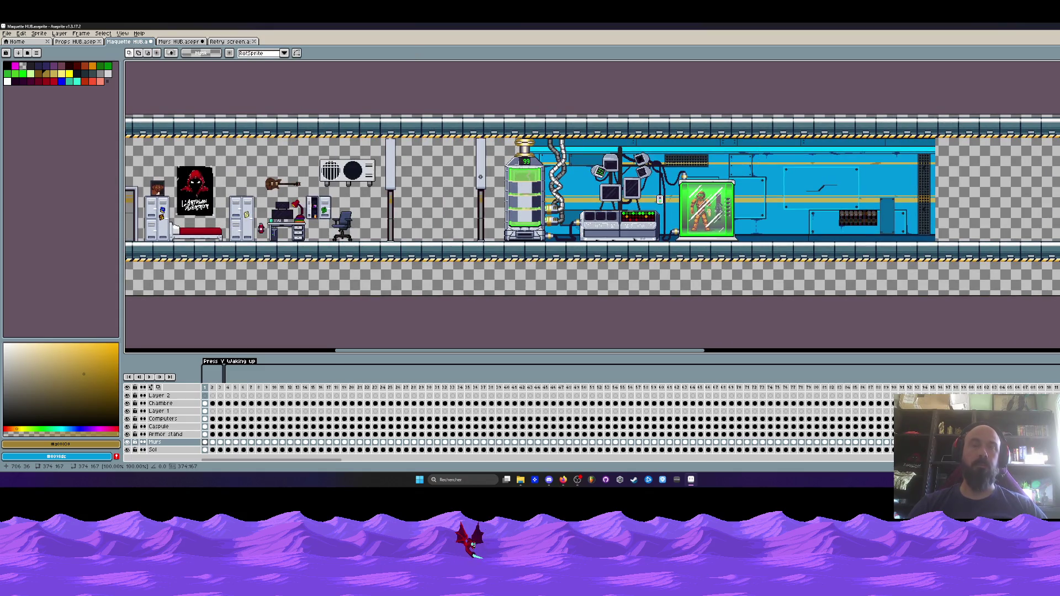
- Paste a second wall panel and line it up beside the tank
key("ctrl+v")
scroll(483, 176, "up", 4)
left_click_drag(491, 173, 469, 170)
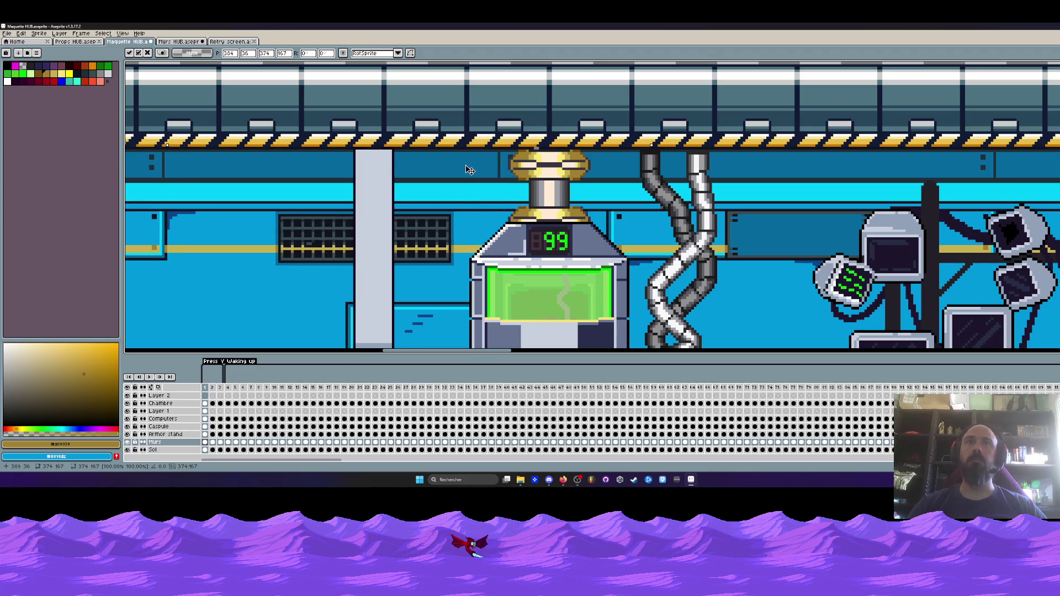
scroll(496, 174, "down", 5)
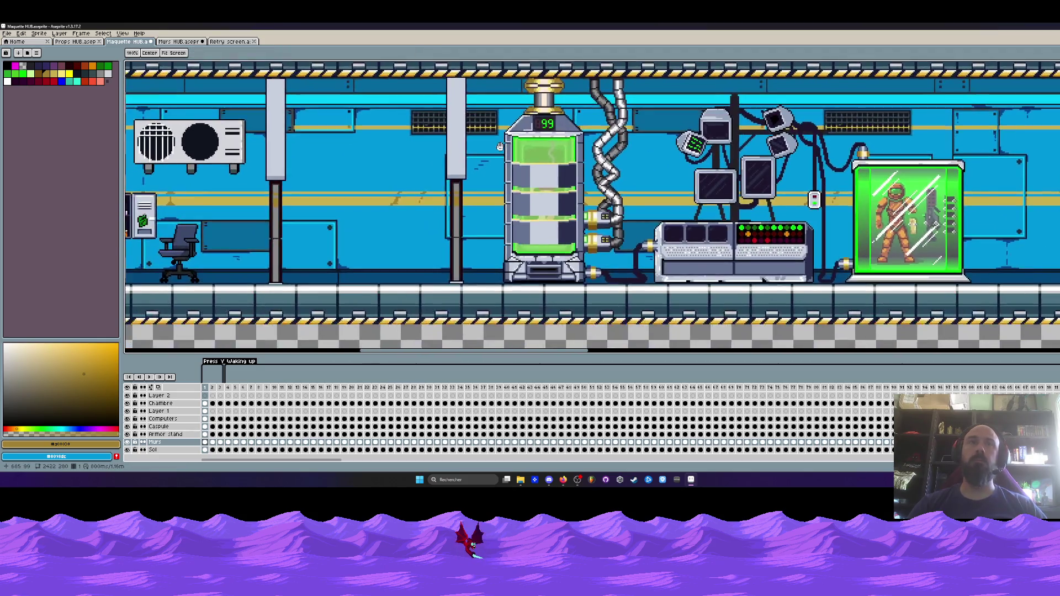
scroll(522, 177, "down", 1)
key("ctrl+Tab")
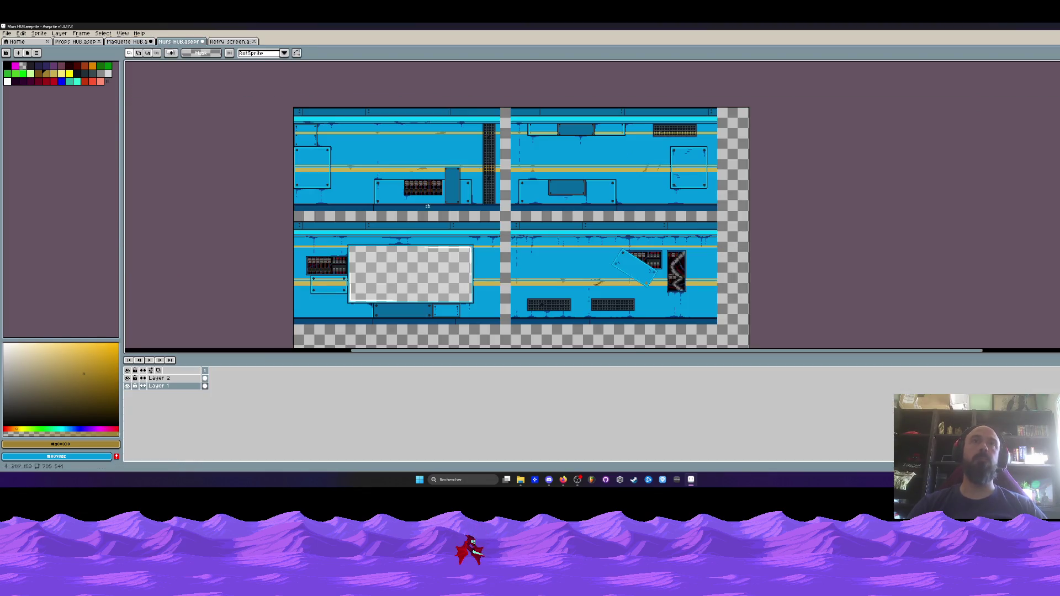
- Copy the lower-right wall section, try it over the bedroom, then cancel the paste
left_click_drag(504, 216, 749, 345)
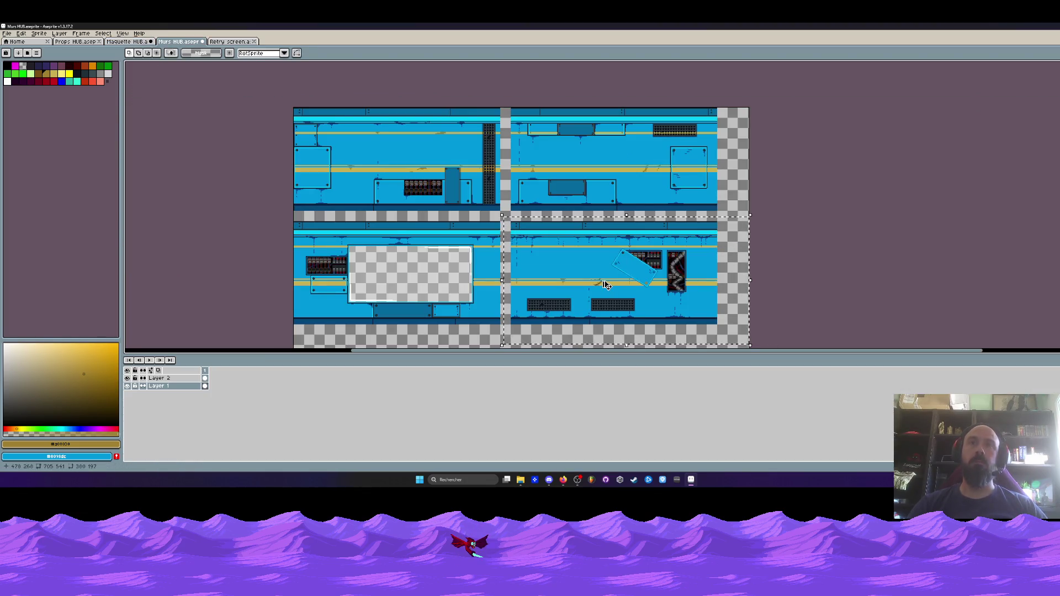
key("ctrl+shift+Tab")
left_click_drag(231, 157, 411, 175)
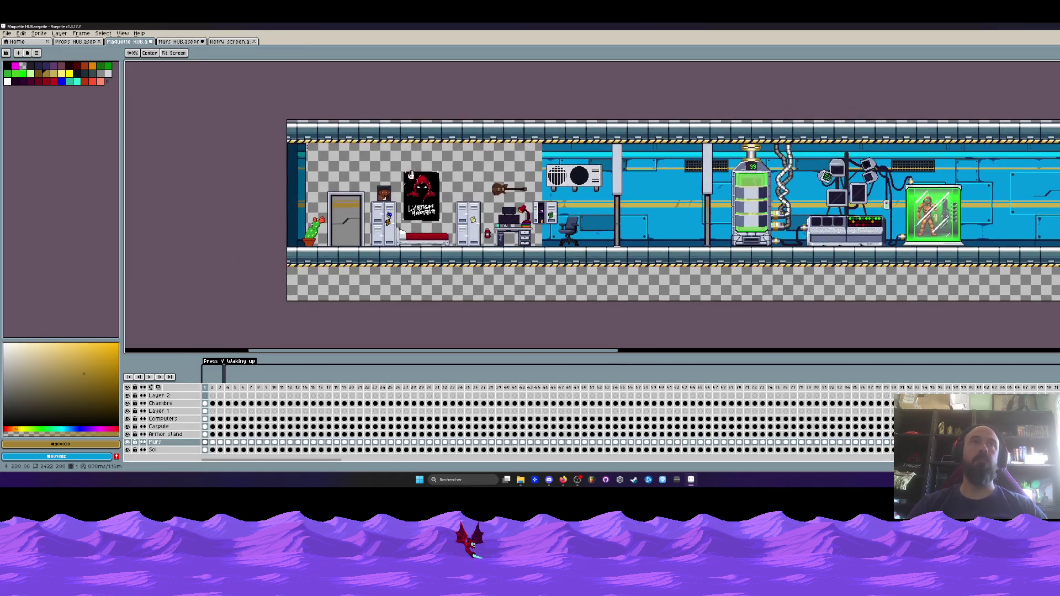
scroll(410, 174, "up", 1)
key("ctrl+v")
mouse_move(701, 185)
left_mouse_down()
mouse_move(325, 185)
mouse_move(367, 186)
left_mouse_up()
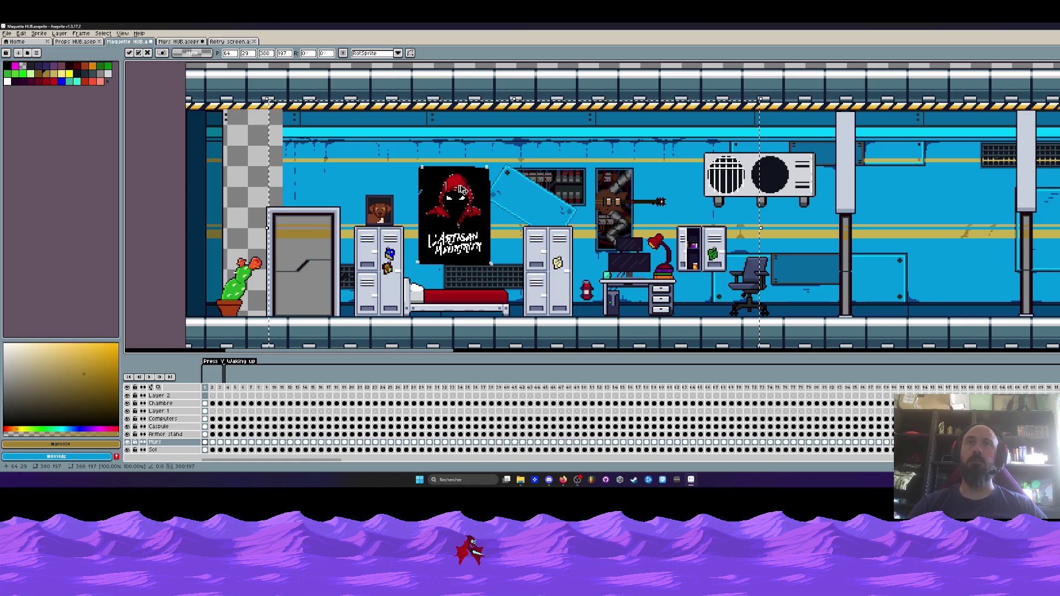
key("Escape")
- Clear the selection on the Murs HUB sheet and go back to the mockup
left_click_drag(481, 184, 330, 171)
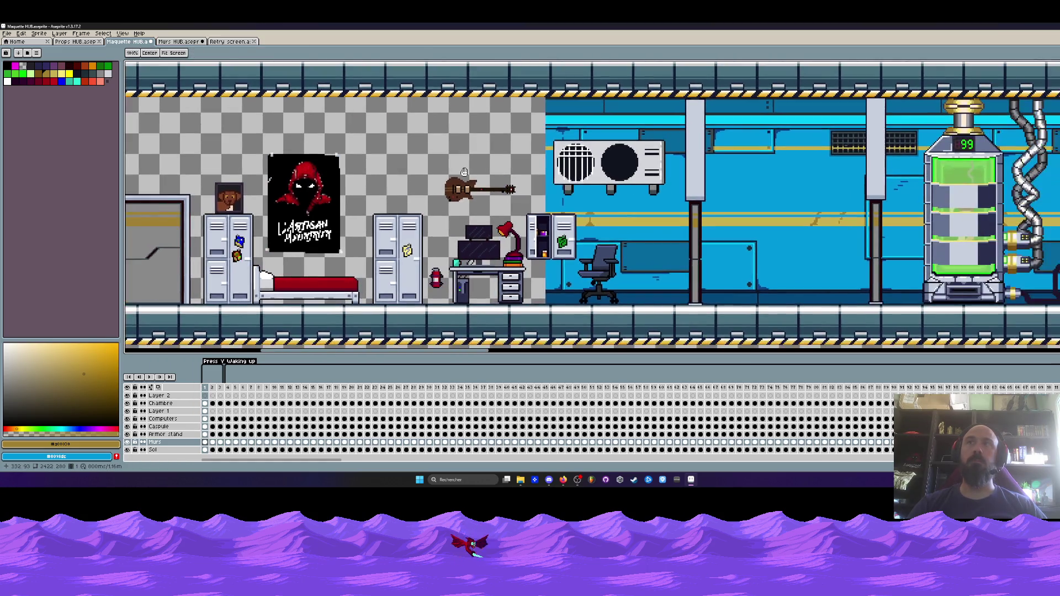
left_click(229, 41)
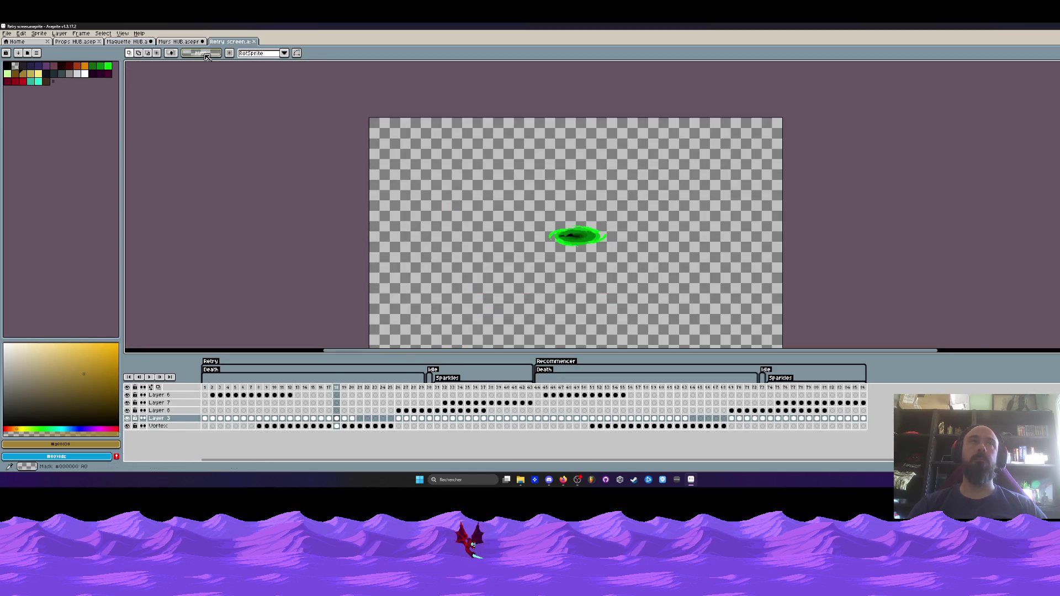
left_click(180, 42)
left_click(722, 199)
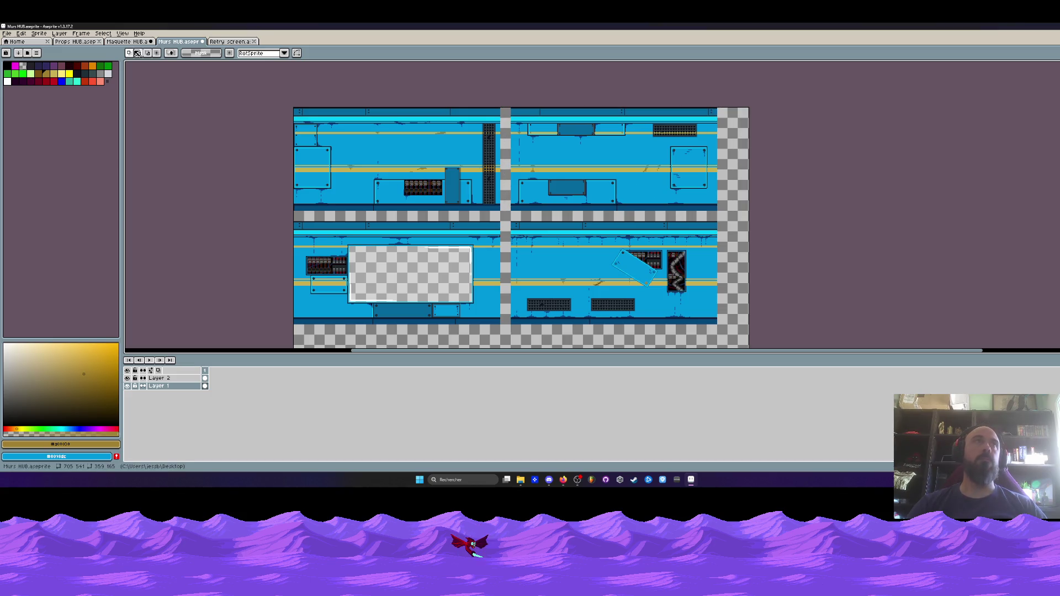
left_click(130, 42)
- Paste the wall section as a blue backdrop behind the bedroom props
left_click_drag(223, 146, 383, 146)
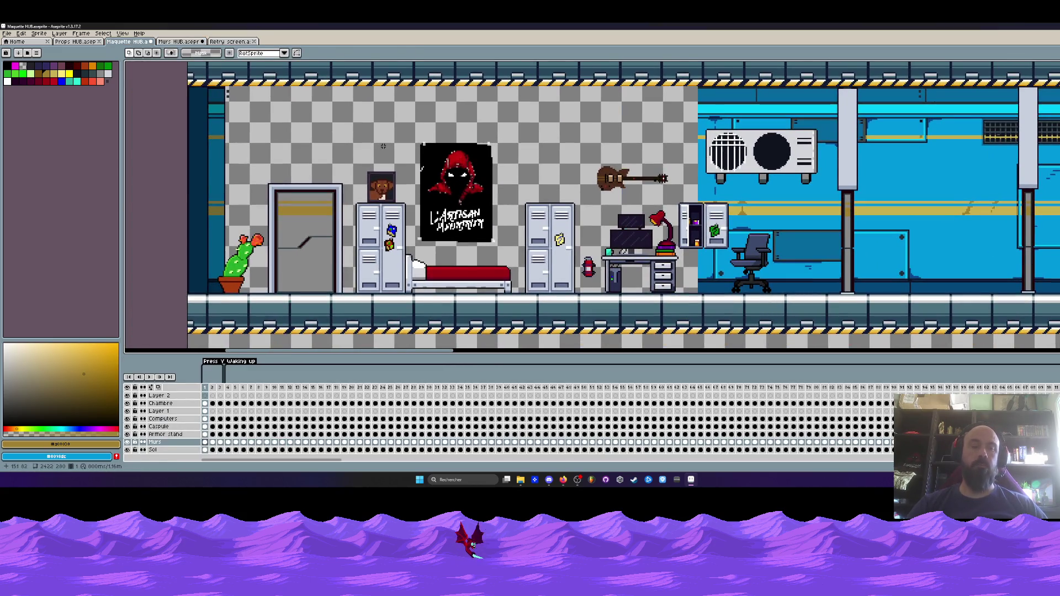
key("ctrl+v")
left_click_drag(994, 94, 687, 93)
scroll(687, 92, "up", 1)
scroll(687, 92, "down", 1)
scroll(687, 93, "down", 3)
left_click_drag(627, 129, 502, 183)
scroll(502, 184, "down", 1)
scroll(448, 182, "up", 3)
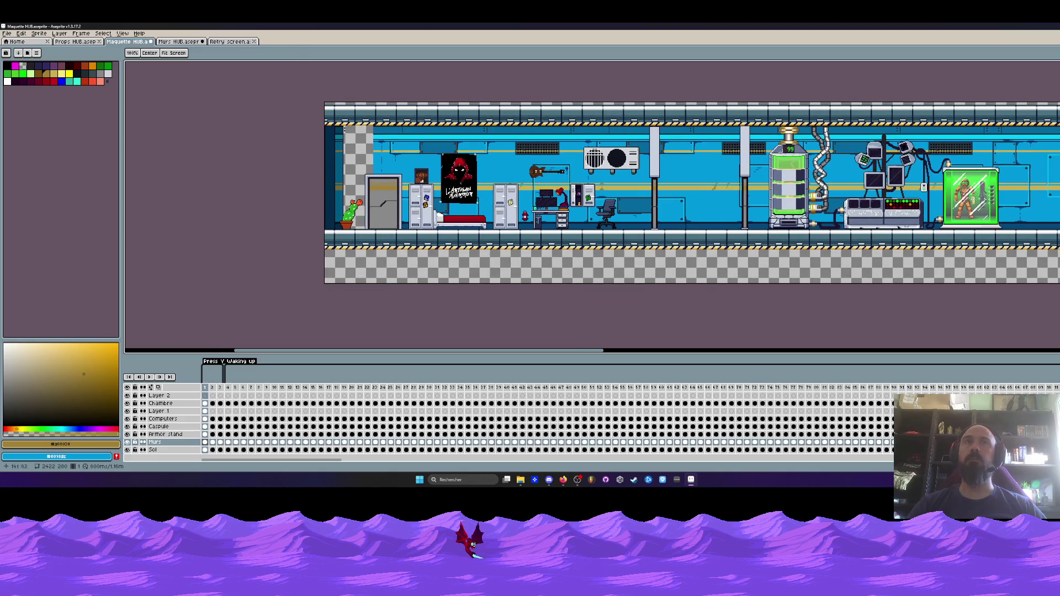
- Pan and zoom along the corridor toward its left end to check the new backdrop
key("space")
scroll(938, 291, "right", 5)
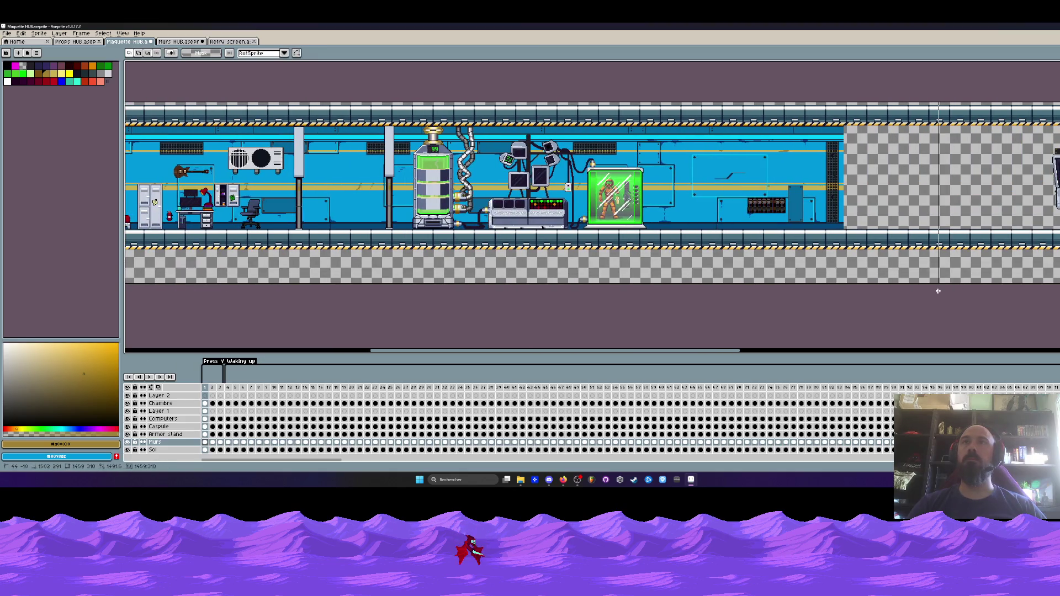
scroll(938, 291, "left", 3)
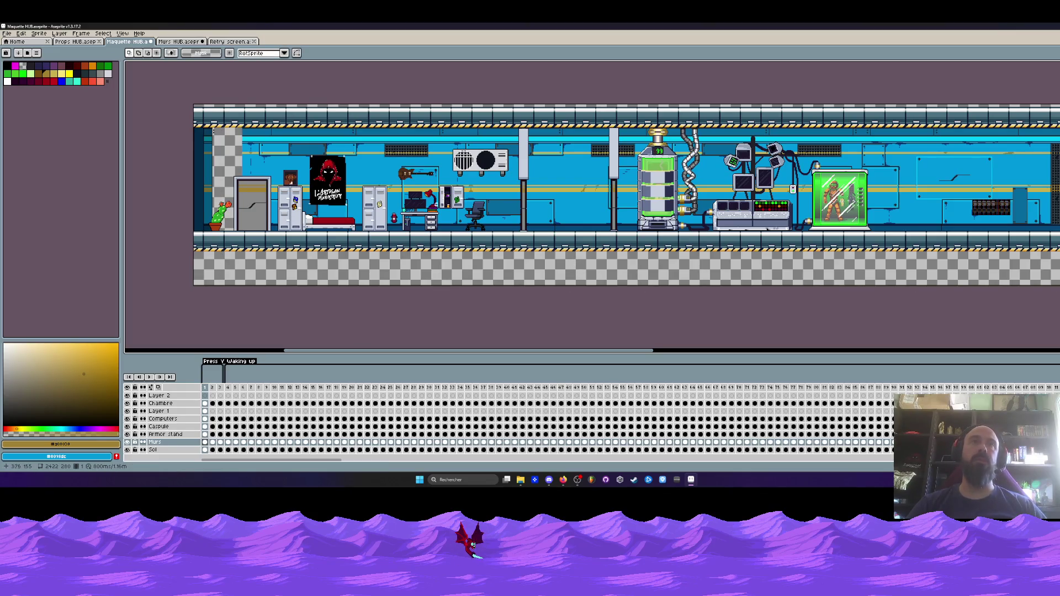
key("space")
left_click_drag(862, 293, 601, 293)
scroll(602, 293, "up", 2)
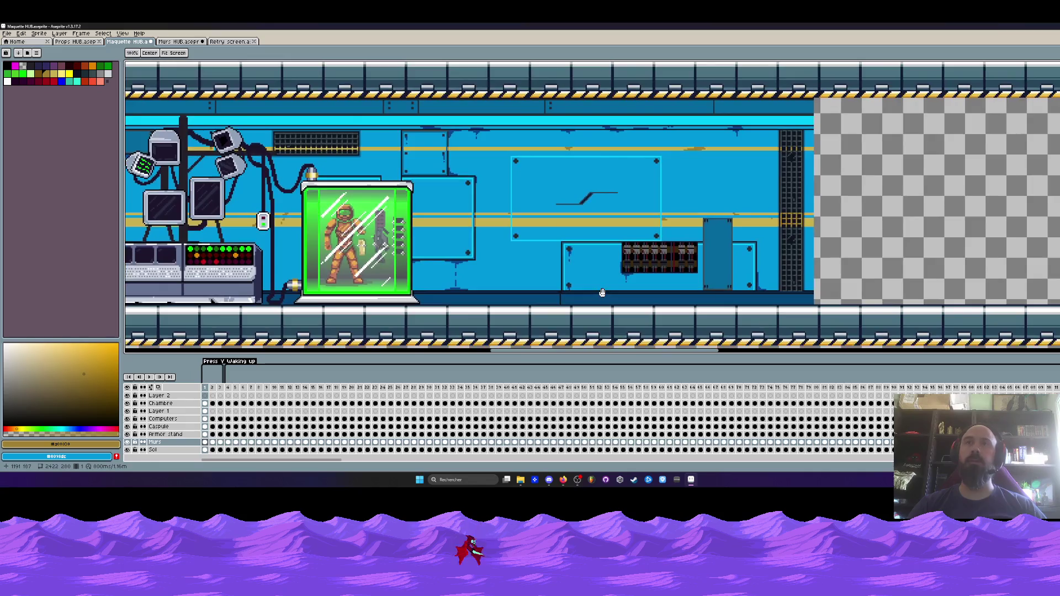
scroll(602, 292, "down", 2)
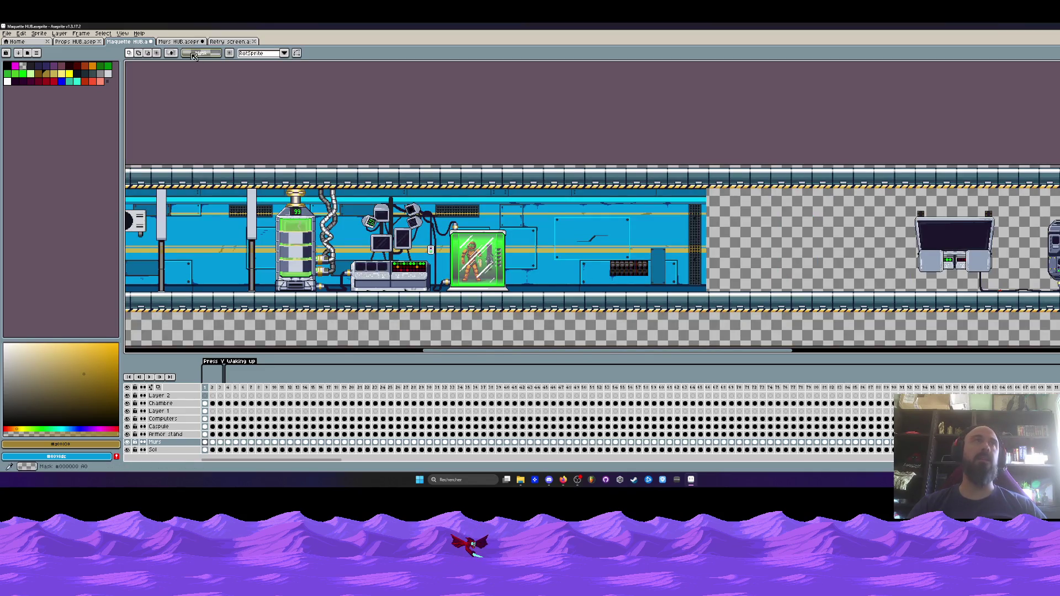
- Copy the lower-left wall section with the empty window frame and place it in the corridor gap
key("ctrl+Tab")
mouse_move(279, 216)
left_mouse_down()
mouse_move(506, 323)
mouse_move(509, 339)
left_mouse_up()
left_click(222, 39)
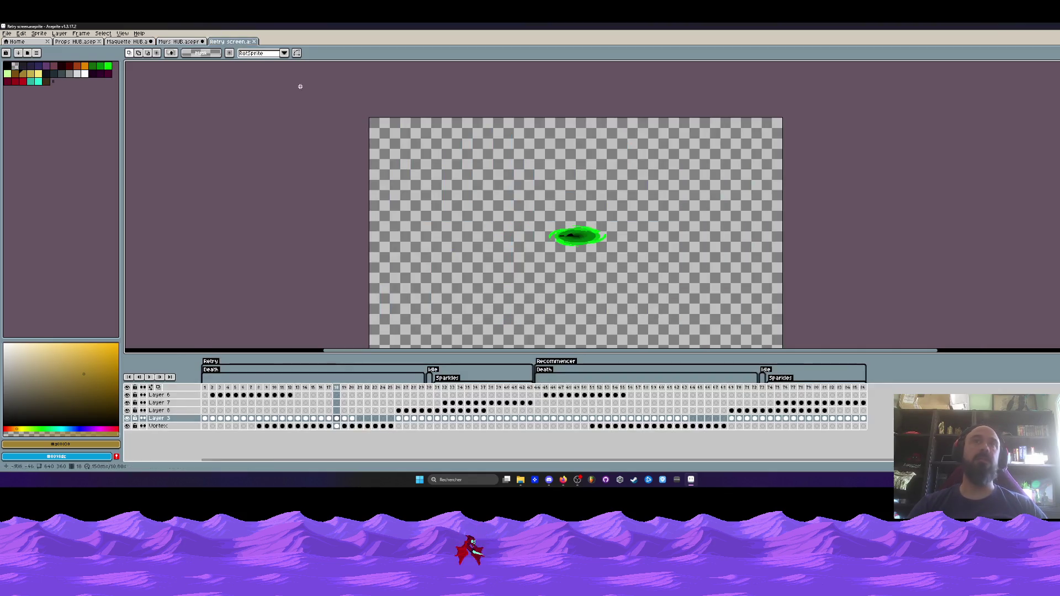
left_click(182, 42)
left_click(135, 42)
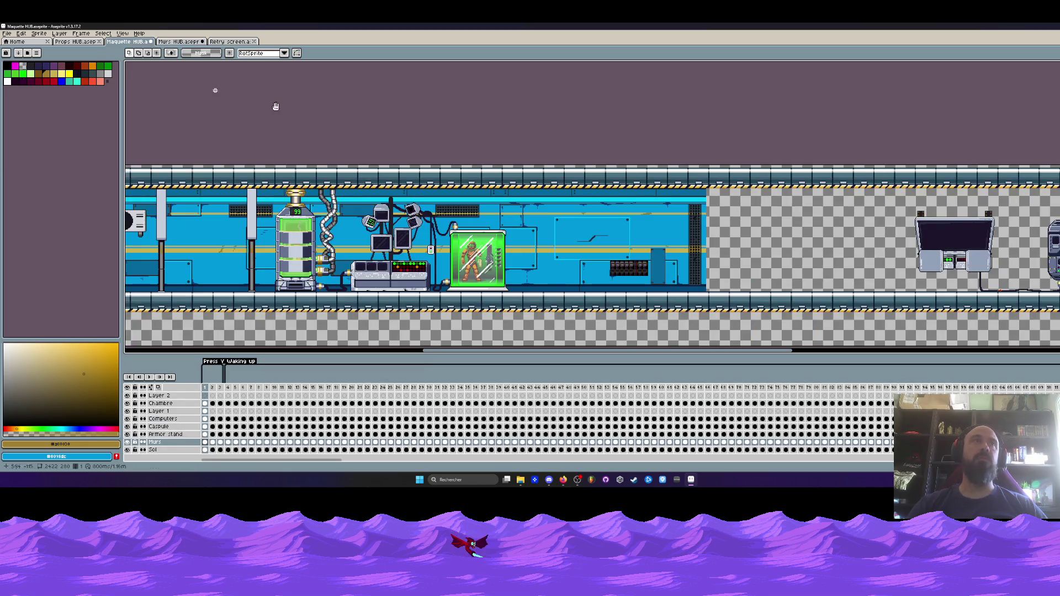
left_click_drag(276, 106, 5, 75)
key("ctrl+v")
left_click_drag(591, 290, 492, 198)
scroll(433, 160, "up", 2)
left_click_drag(433, 160, 409, 165)
- Commit the windowed wall panel in place beside the open console
key("Return")
scroll(409, 165, "up", 2)
scroll(402, 170, "down", 2)
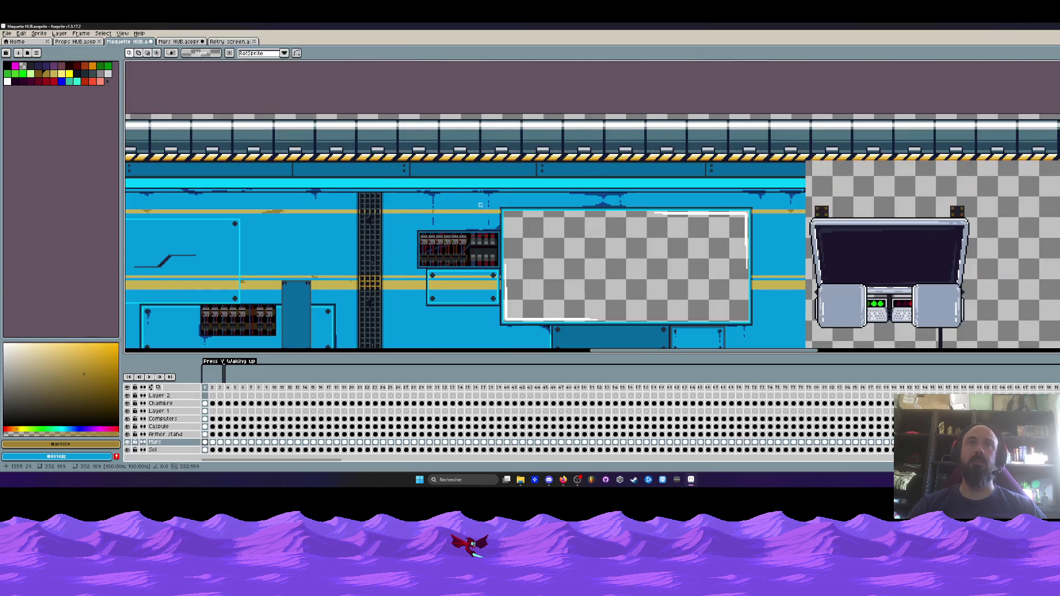
scroll(480, 205, "down", 2)
scroll(478, 205, "up", 8)
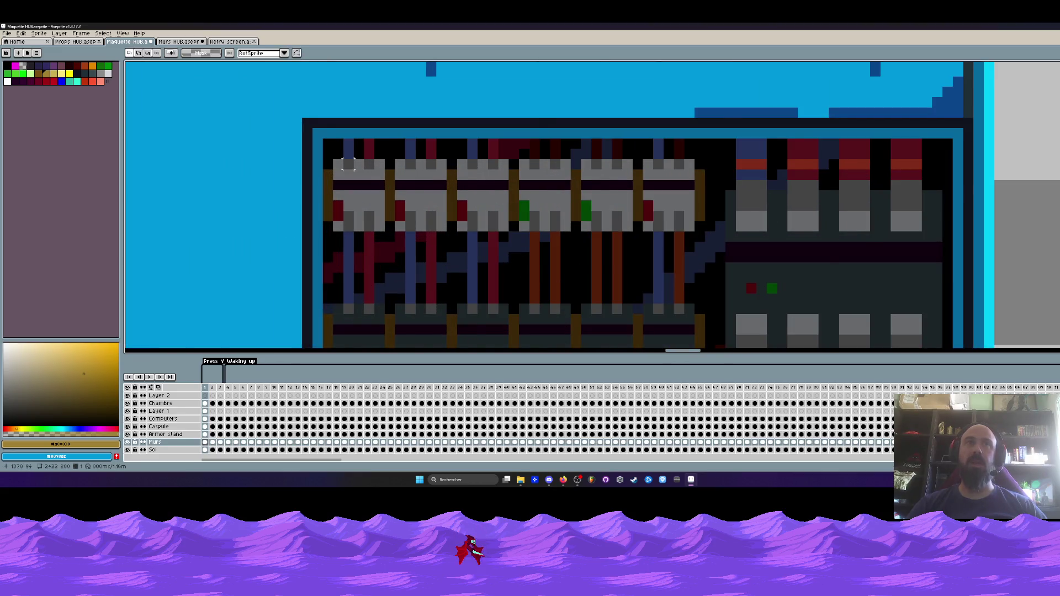
scroll(347, 165, "up", 1)
- Zoom in and marquee-select the electrical panel's switch modules and right section to study them
mouse_move(354, 171)
left_mouse_down()
mouse_move(847, 240)
mouse_move(865, 262)
left_mouse_up()
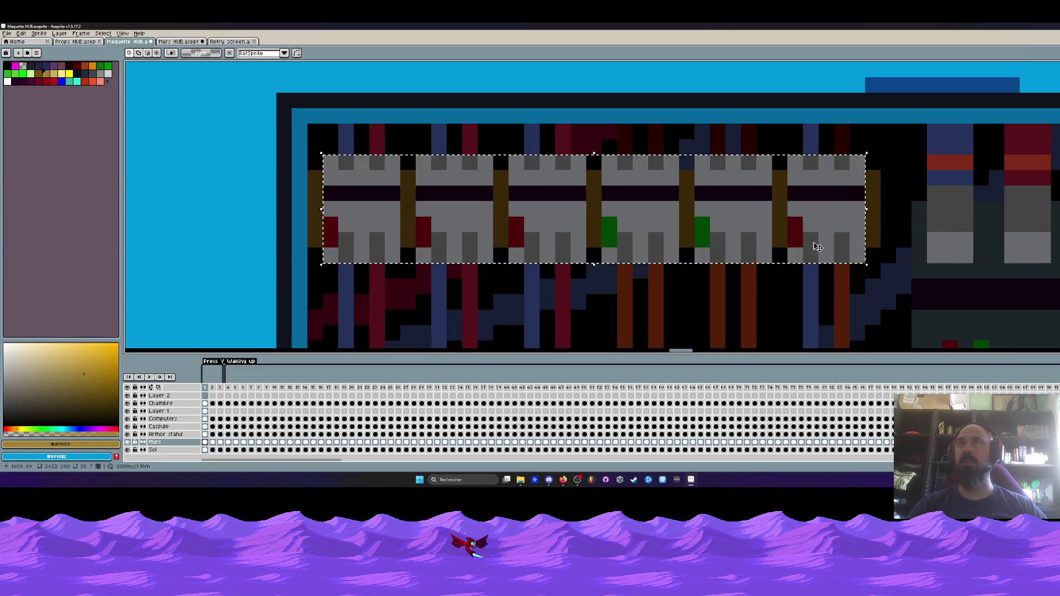
scroll(717, 238, "down", 1)
scroll(717, 237, "up", 1)
scroll(716, 237, "down", 3)
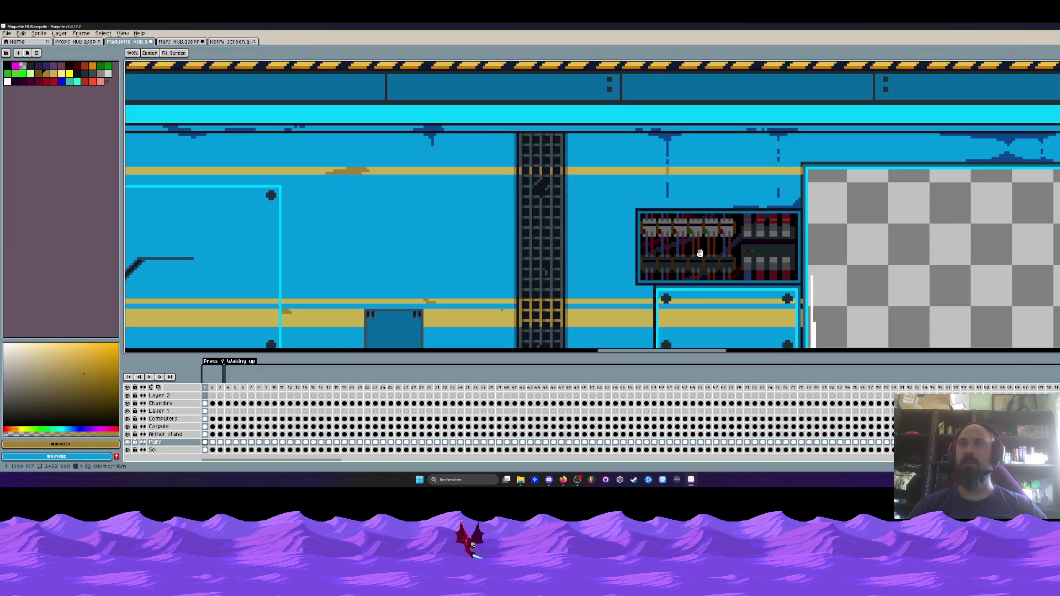
scroll(668, 185, "up", 2)
scroll(668, 186, "down", 2)
scroll(668, 185, "up", 3)
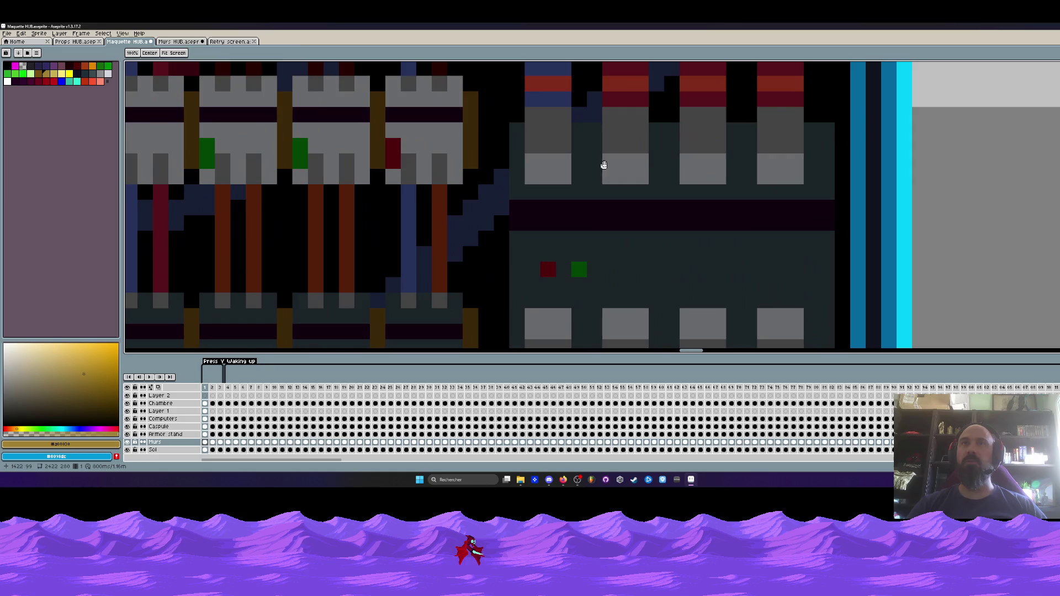
left_click_drag(509, 115, 834, 348)
scroll(722, 243, "down", 3)
scroll(718, 243, "up", 3)
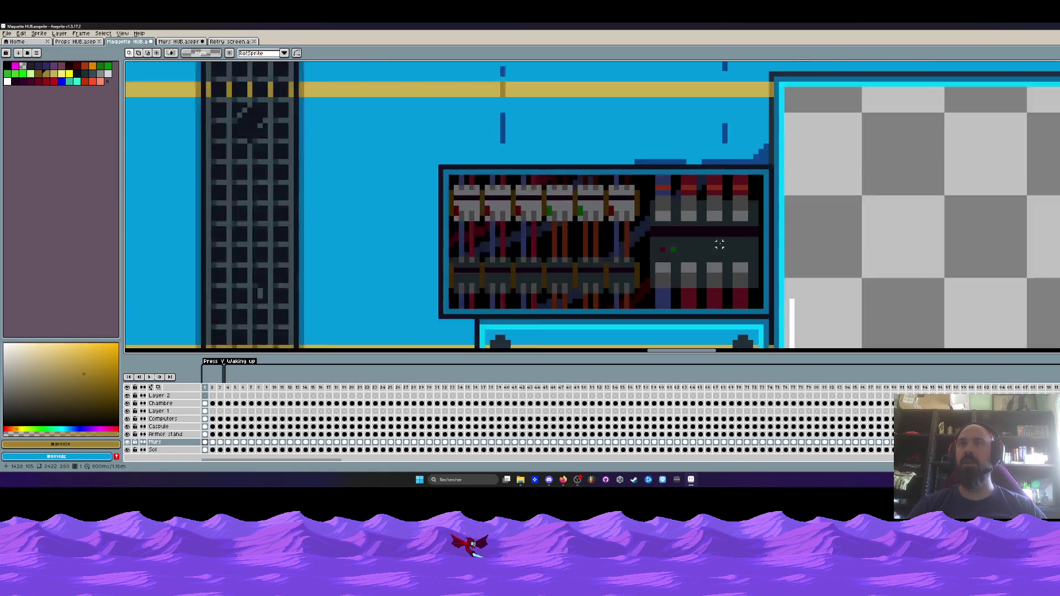
scroll(607, 178, "down", 5)
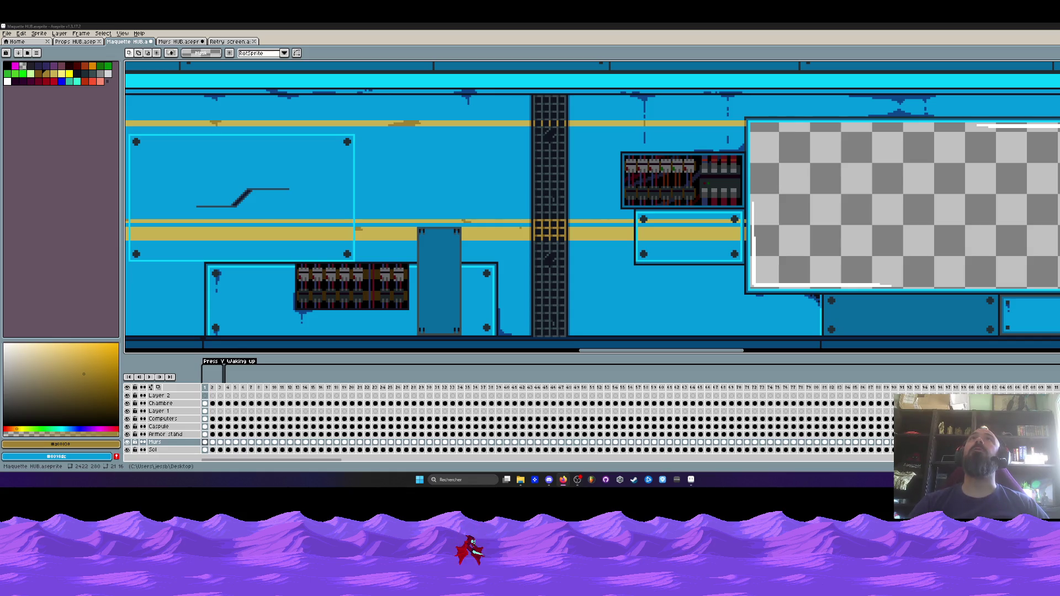
key("alt+Tab")
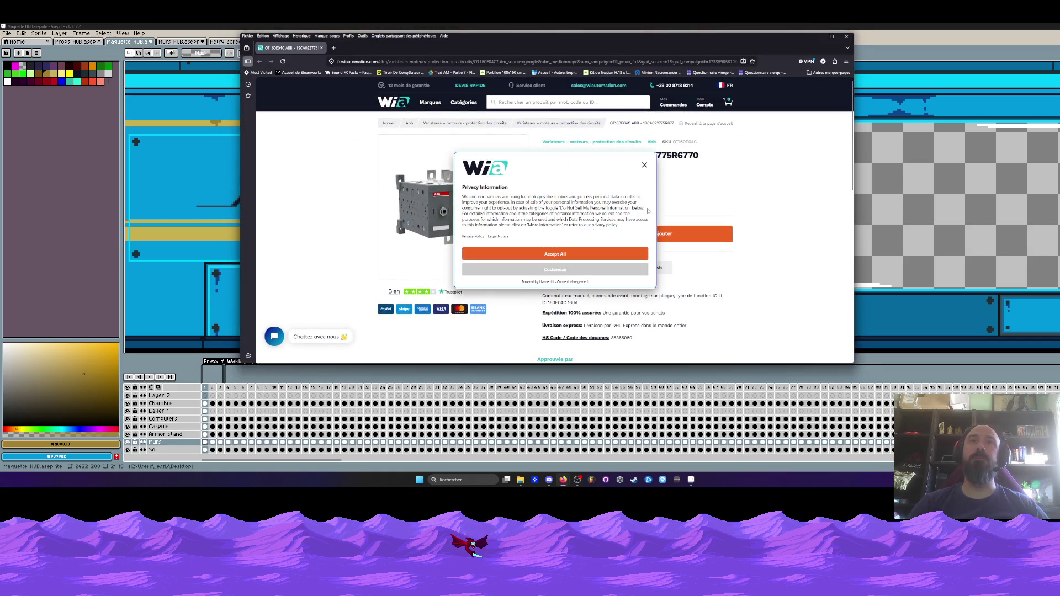
- Dismiss the privacy notice on the ABB OT160E04C switch page, move the browser left, then close it
left_click(644, 166)
mouse_move(625, 46)
left_mouse_down()
mouse_move(964, 77)
mouse_move(771, 80)
mouse_move(359, 56)
mouse_move(377, 57)
left_mouse_up()
mouse_move(213, 204)
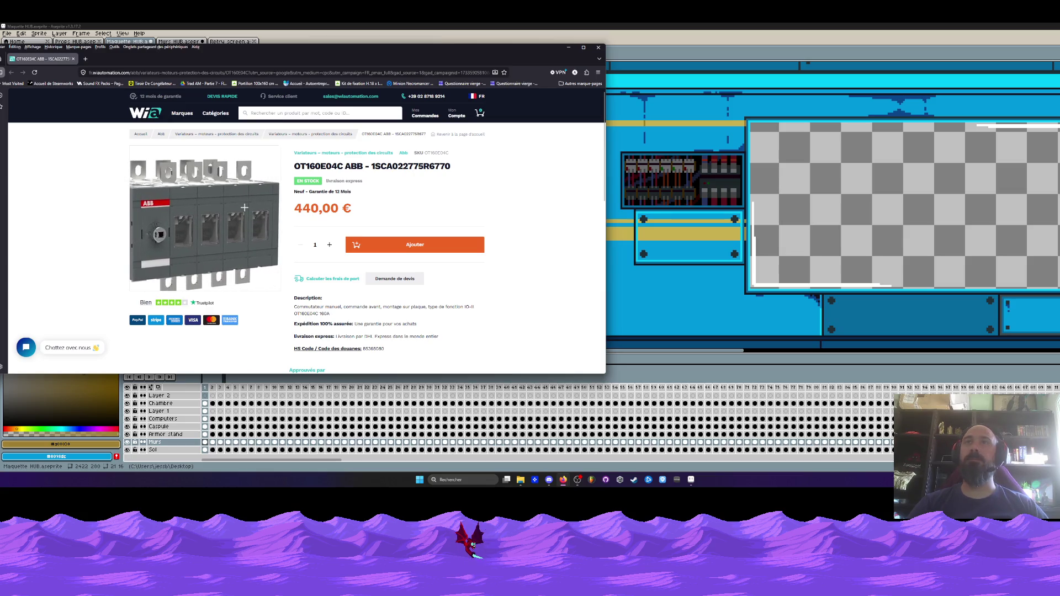
left_click(598, 48)
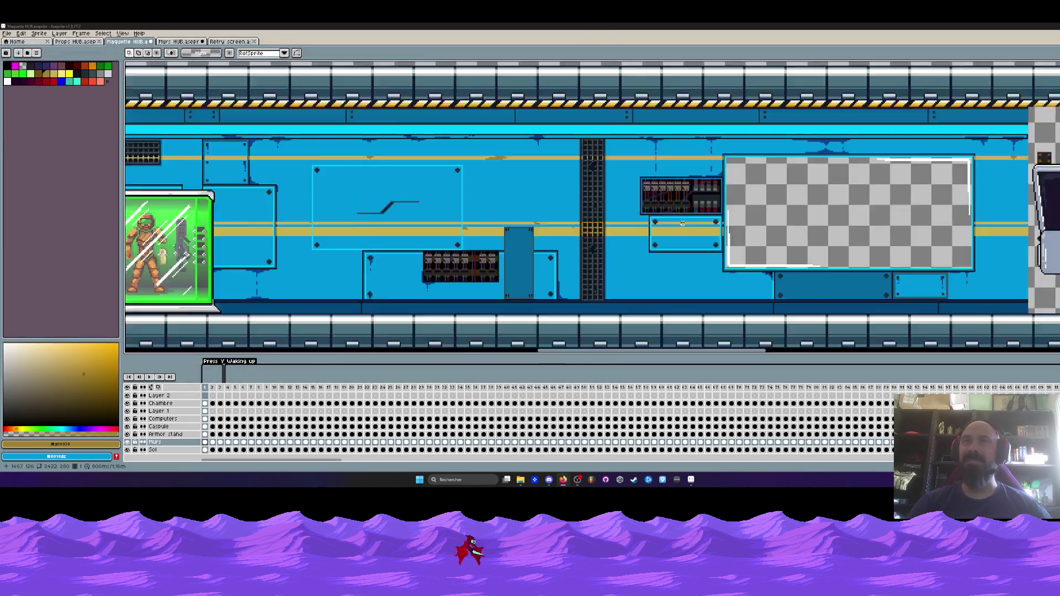
- Select and copy the lower-right wall tile from the Murs HUB sheet
scroll(753, 166, "down", 1)
scroll(325, 135, "down", 3)
scroll(325, 135, "up", 5)
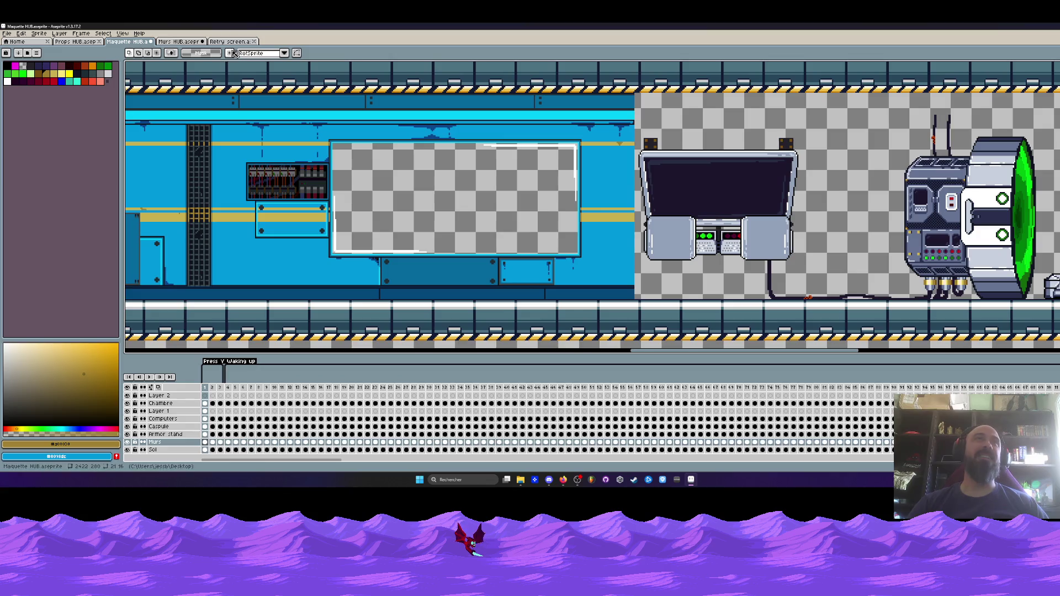
left_click(234, 42)
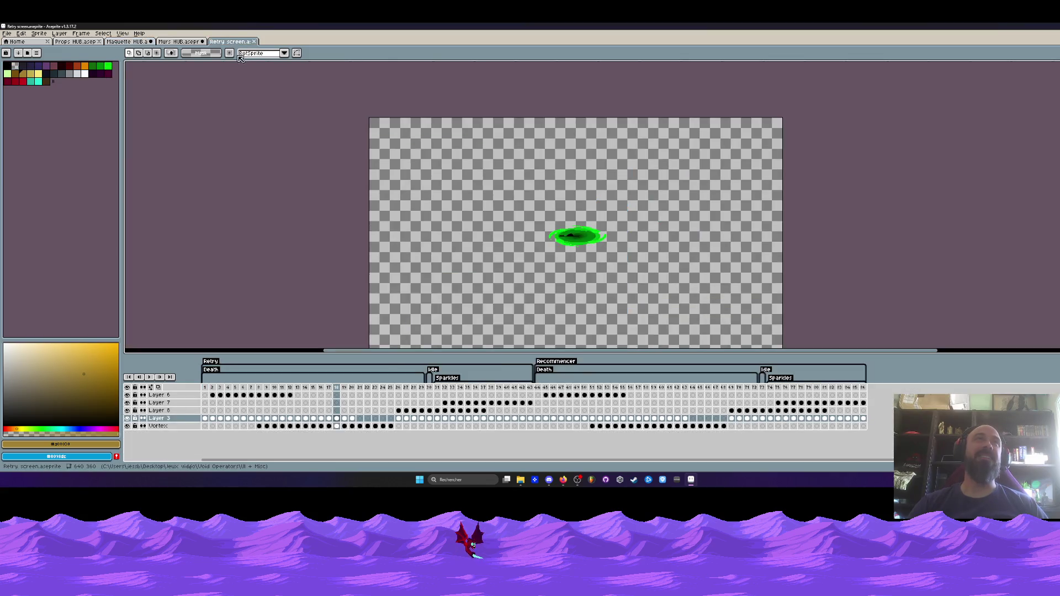
left_click(180, 42)
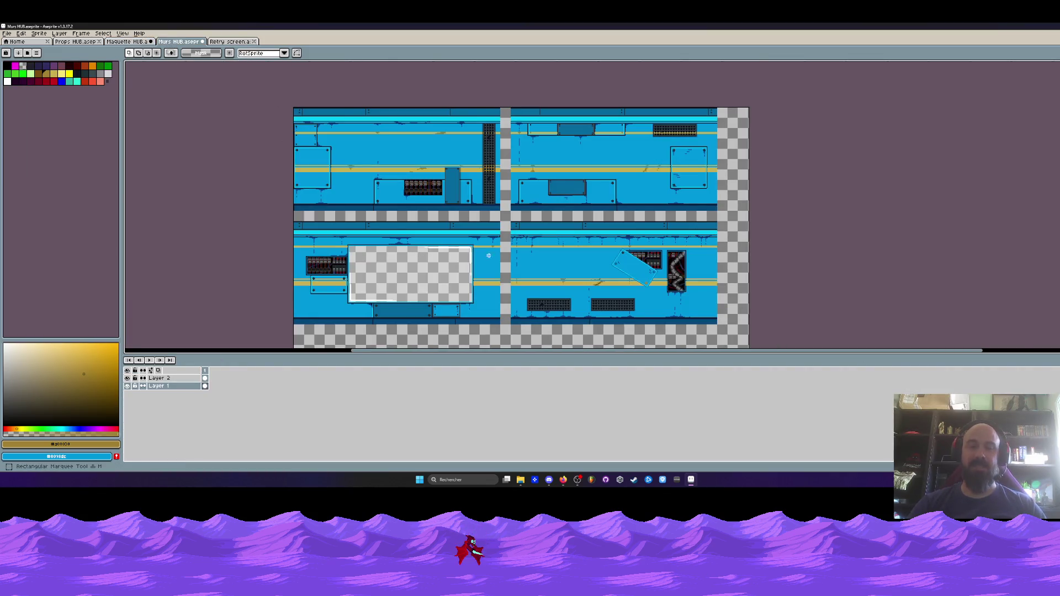
left_click_drag(508, 214, 750, 352)
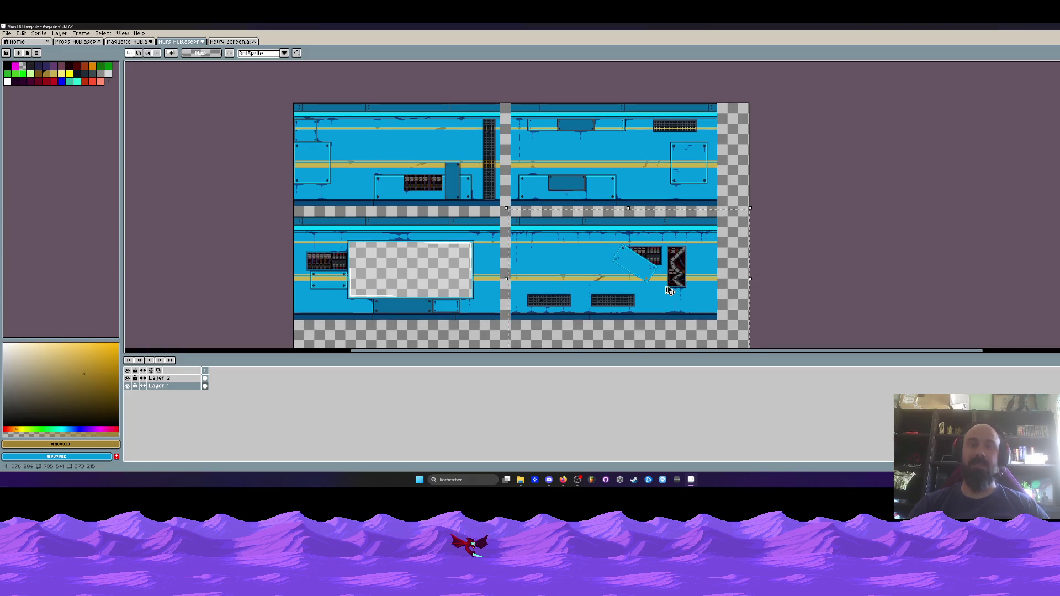
key("ctrl+Tab")
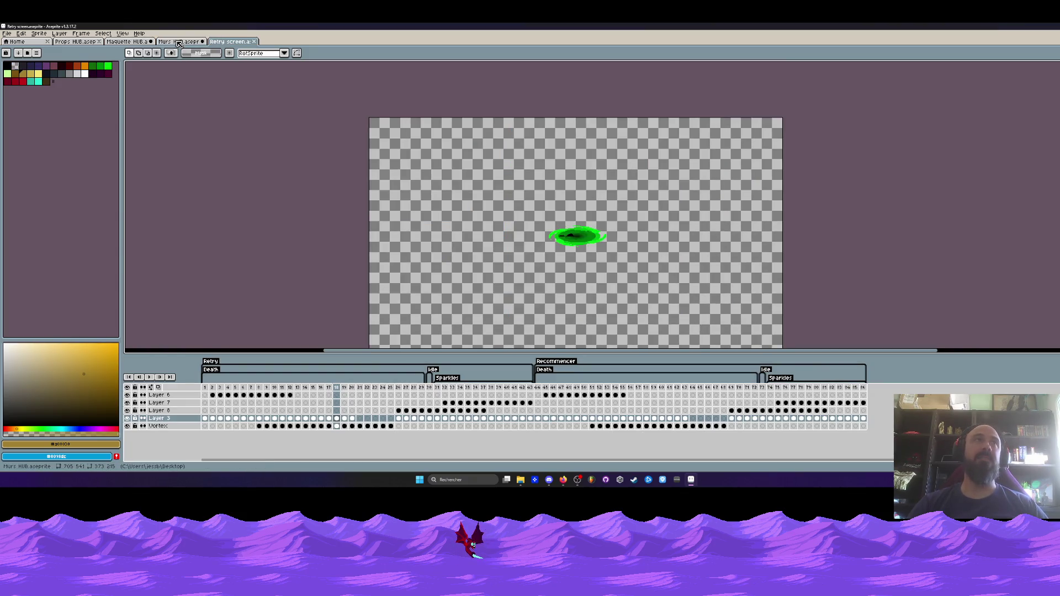
- Paste the wall tile into Maquette HUB, right of the existing blue wall, and commit it
left_click(180, 42)
key("ctrl+shift+Tab")
key("m")
key("ctrl+v")
left_click_drag(381, 91, 537, 100)
scroll(538, 103, "up", 3)
scroll(574, 143, "down", 5)
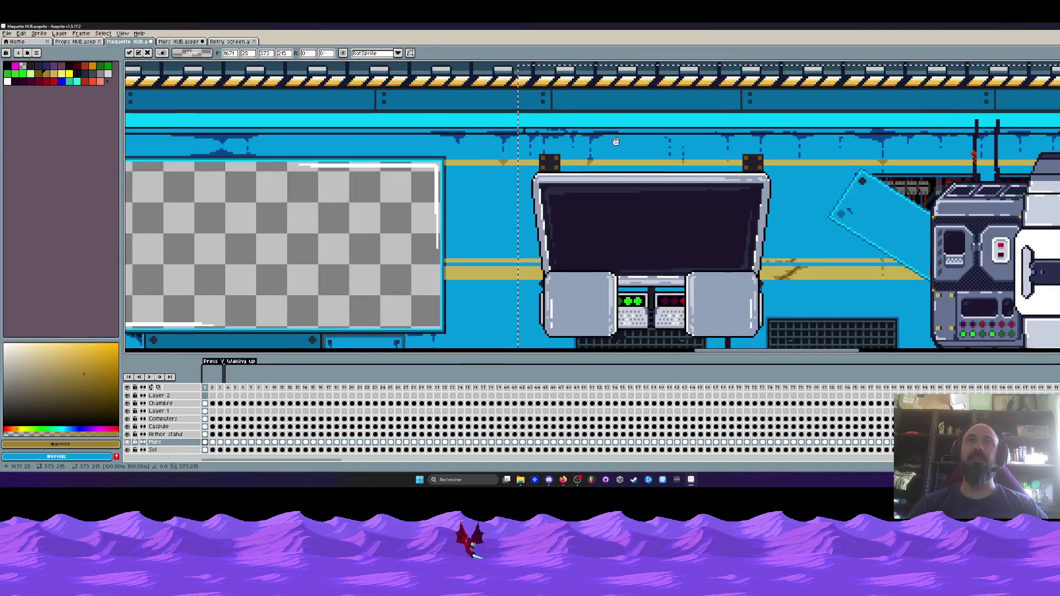
key("ctrl+d")
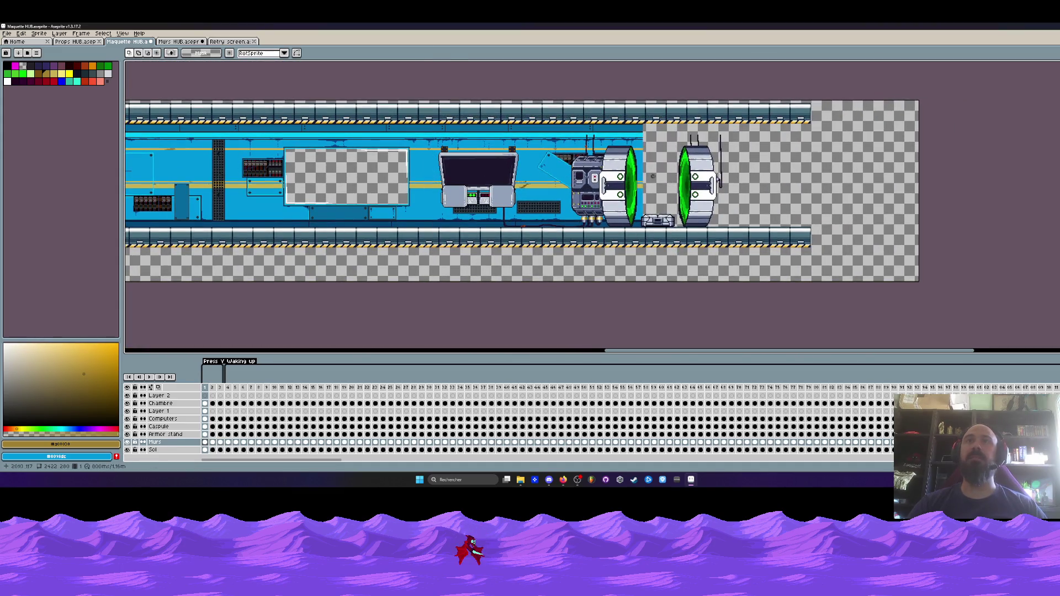
- Copy the top-left wall tile and paste it behind the green portals
left_click(180, 41)
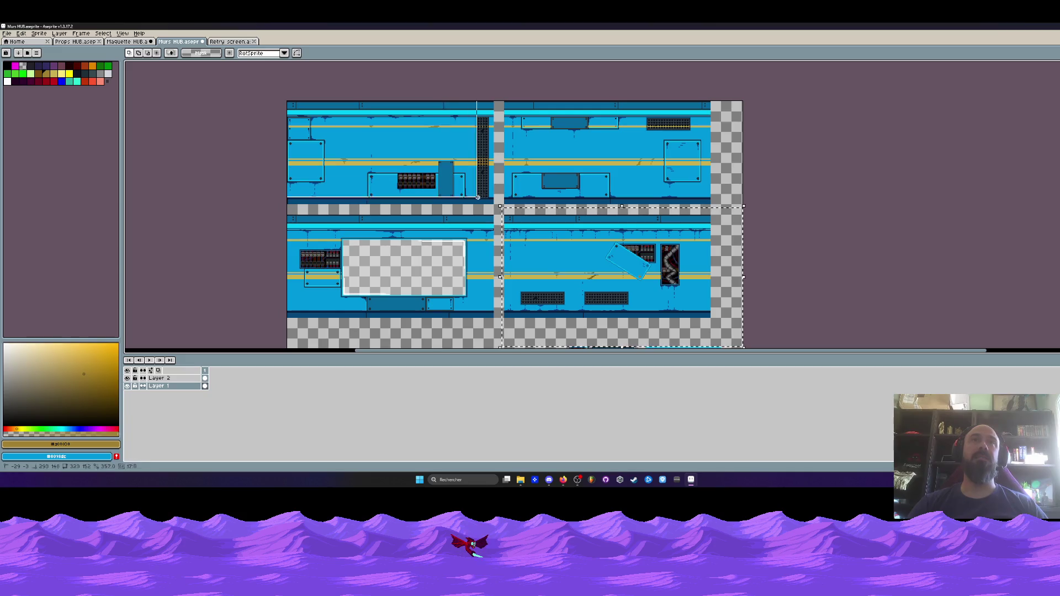
left_click_drag(498, 207, 286, 100)
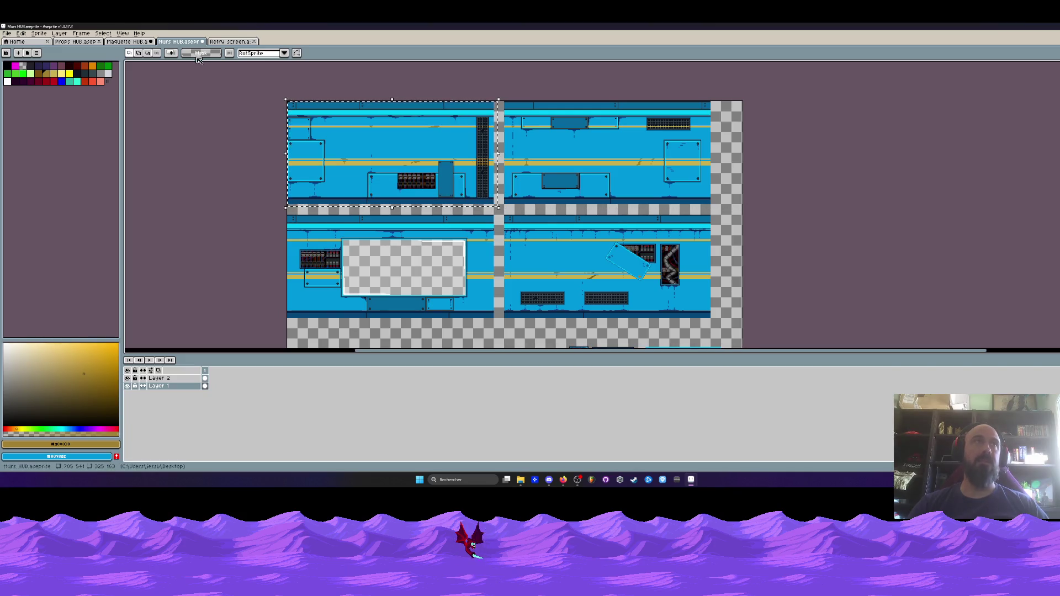
left_click(138, 43)
scroll(612, 177, "up", 2)
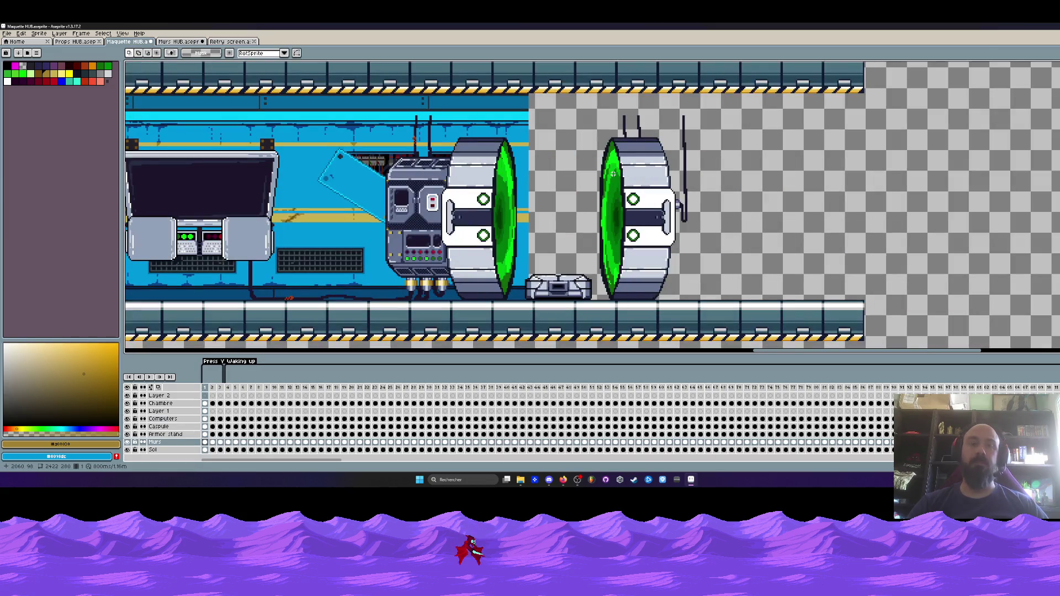
key("ctrl+v")
mouse_move(612, 176)
left_mouse_down()
mouse_move(640, 218)
mouse_move(800, 232)
left_mouse_up()
scroll(636, 215, "down", 5)
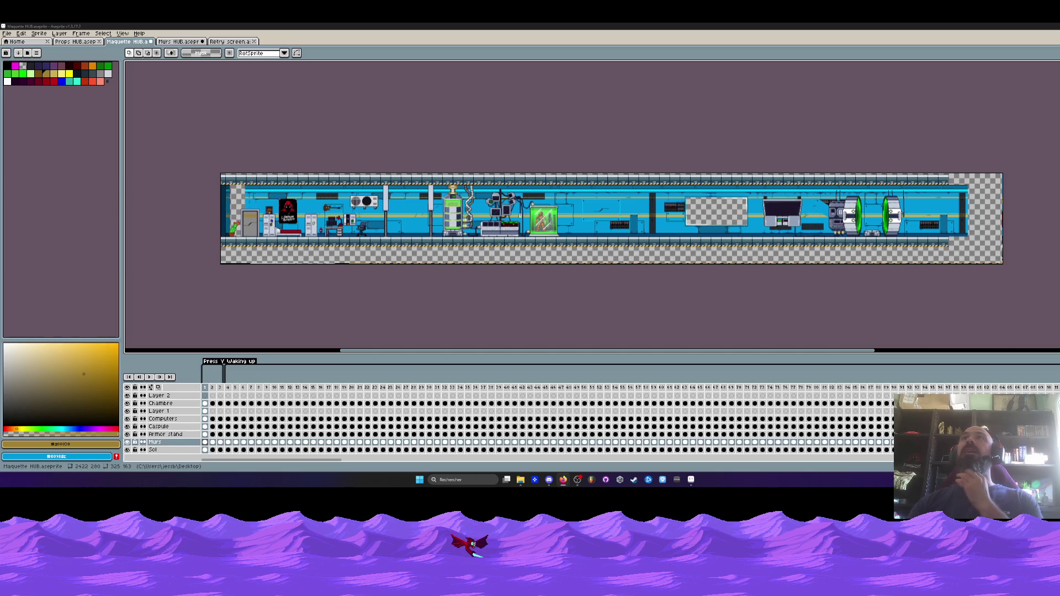
scroll(316, 232, "up", 1)
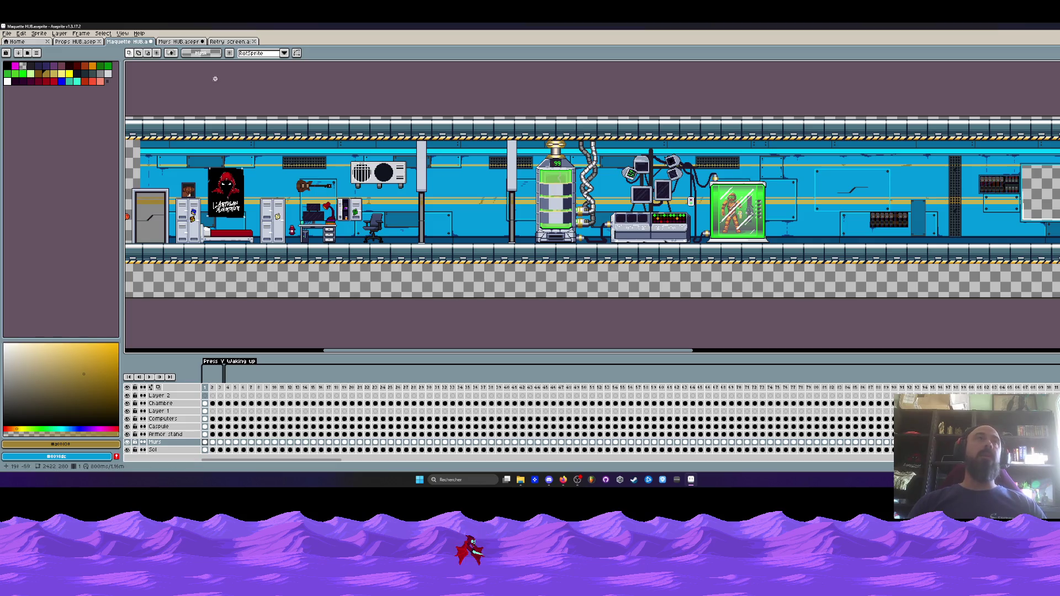
- Bring the Murs HUB sheet forward and pan over its wall tiles and loose props
left_click(178, 42)
scroll(365, 147, "down", 1)
scroll(458, 199, "up", 1)
left_click_drag(342, 187, 398, 234)
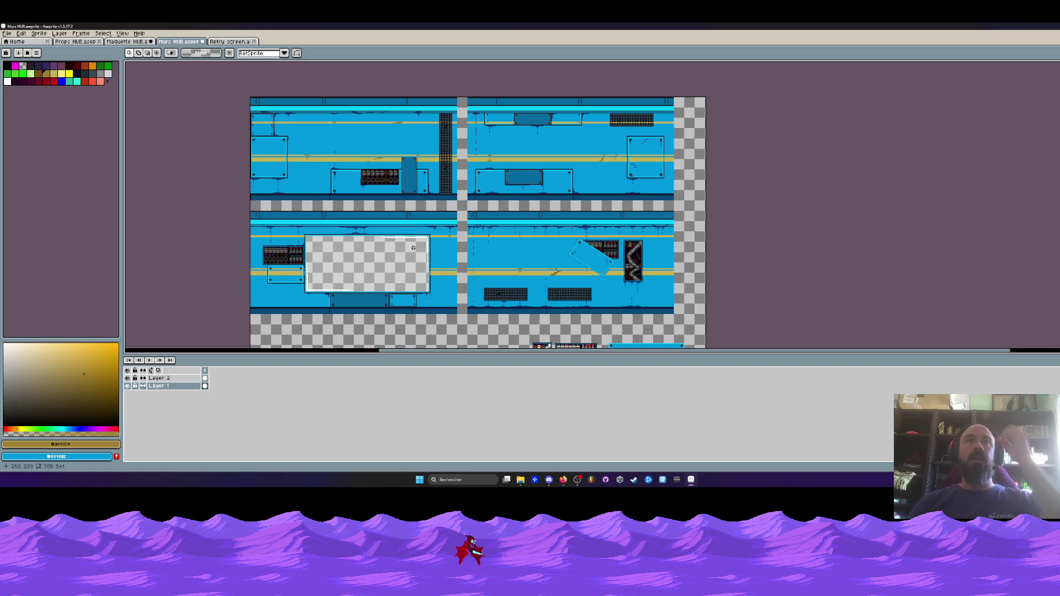
mouse_move(495, 297)
left_mouse_down()
mouse_move(491, 170)
mouse_move(475, 195)
left_mouse_up()
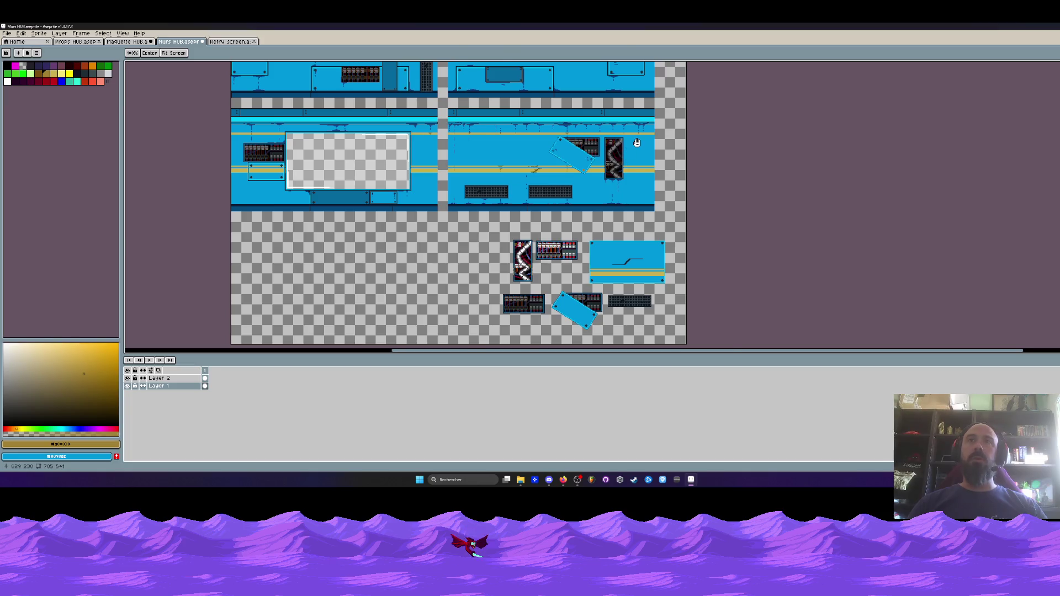
scroll(636, 144, "up", 1)
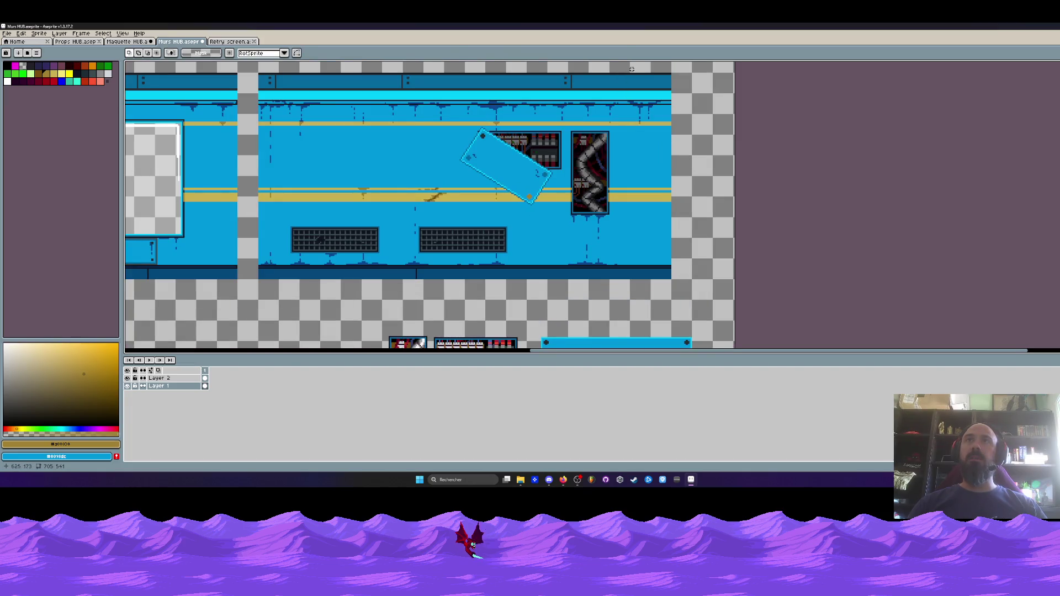
- Mark the right edge of the lower-right wall tile, then view the whole sheet
mouse_move(630, 68)
left_mouse_down()
mouse_move(666, 123)
mouse_move(709, 305)
left_mouse_up()
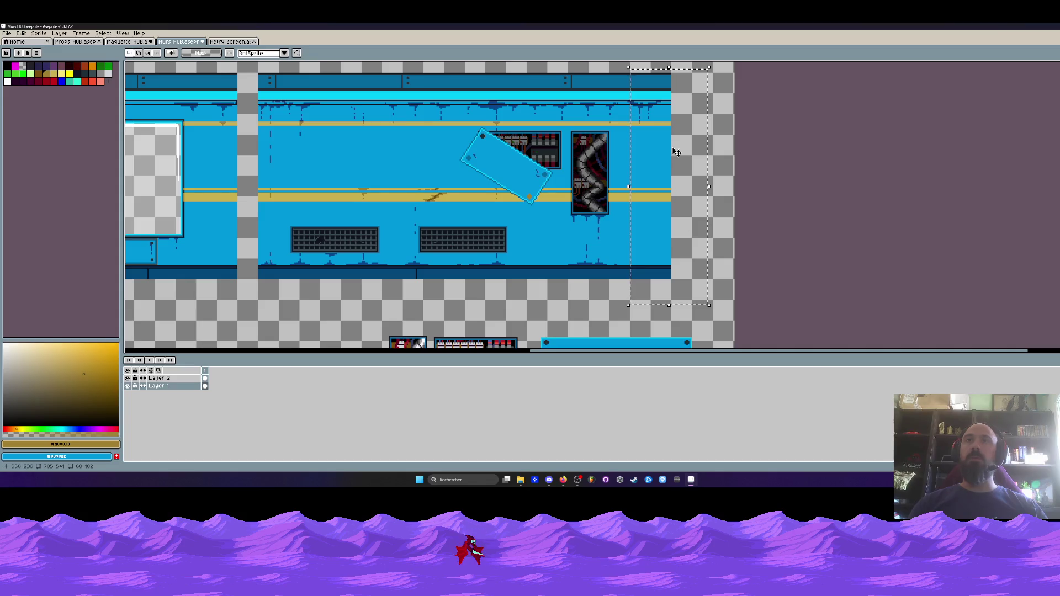
scroll(660, 121, "down", 2)
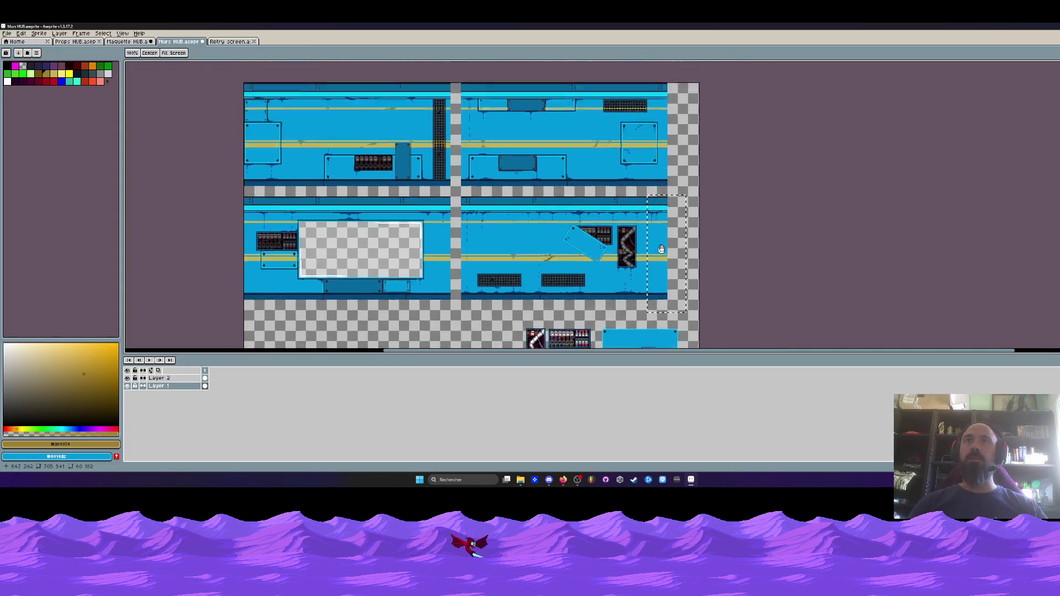
left_click_drag(582, 125, 582, 152)
mouse_move(545, 230)
left_mouse_down()
mouse_move(531, 179)
mouse_move(574, 231)
left_mouse_up()
scroll(446, 111, "up", 3)
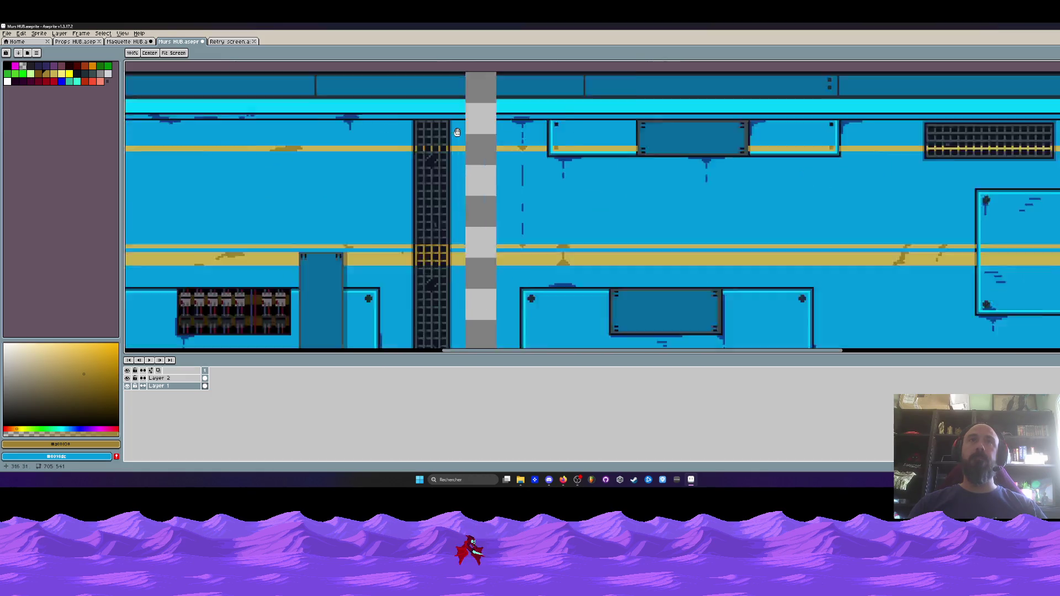
scroll(461, 102, "down", 2)
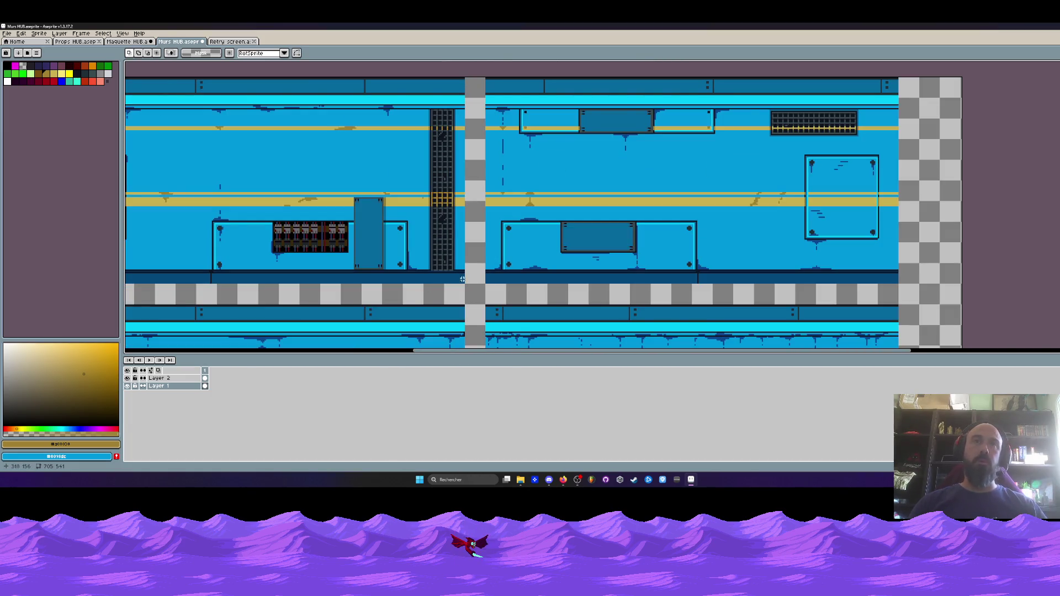
- Select a region of the upper tiles and zoom in on the lower-right wall tile
mouse_move(463, 283)
left_mouse_down()
mouse_move(436, 257)
mouse_move(422, 75)
left_mouse_up()
scroll(423, 75, "down", 2)
mouse_move(457, 164)
left_mouse_down()
mouse_move(490, 151)
mouse_move(506, 218)
mouse_move(554, 177)
left_mouse_up()
scroll(452, 171, "up", 2)
scroll(516, 217, "down", 2)
scroll(674, 228, "up", 1)
scroll(674, 228, "up", 2)
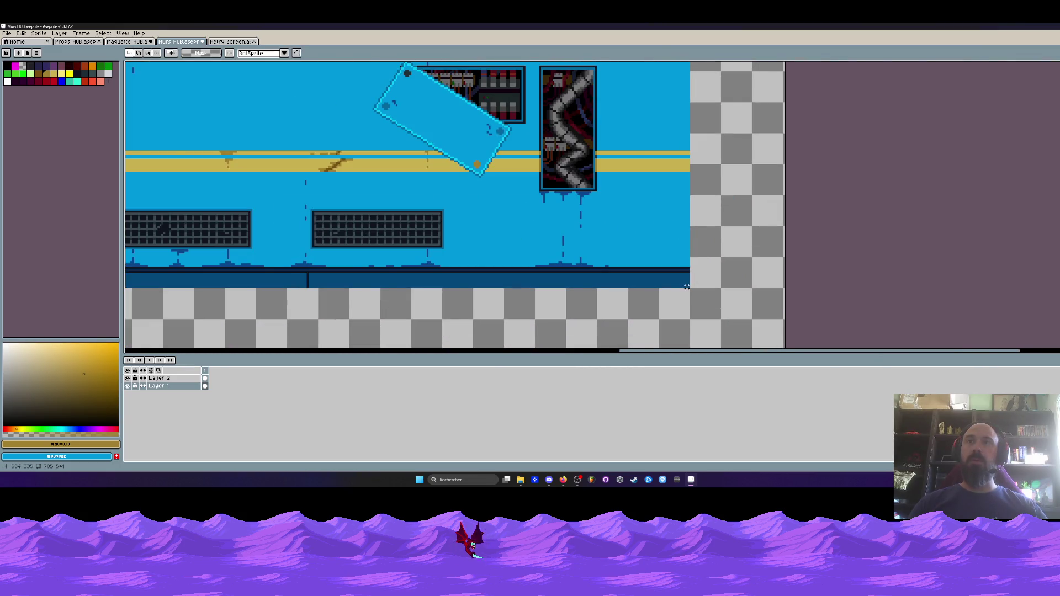
scroll(686, 287, "up", 3)
scroll(630, 238, "up", 2)
- Shift the top-right drips and yellow stripe two pixels to the right
left_click_drag(566, 173, 693, 265)
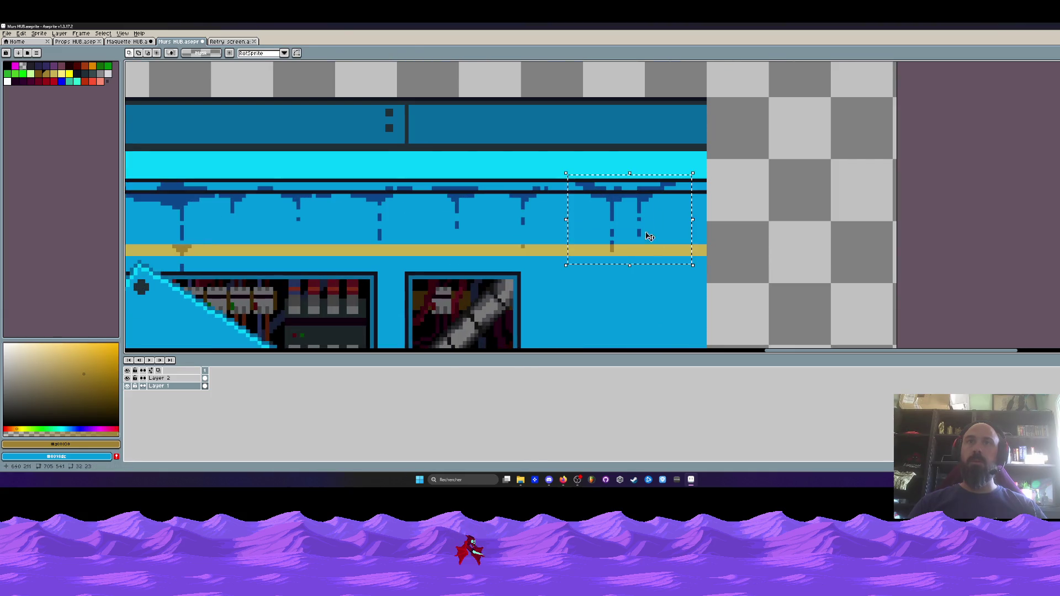
key("Right")
key("Right")
key("Return")
scroll(647, 225, "down", 3)
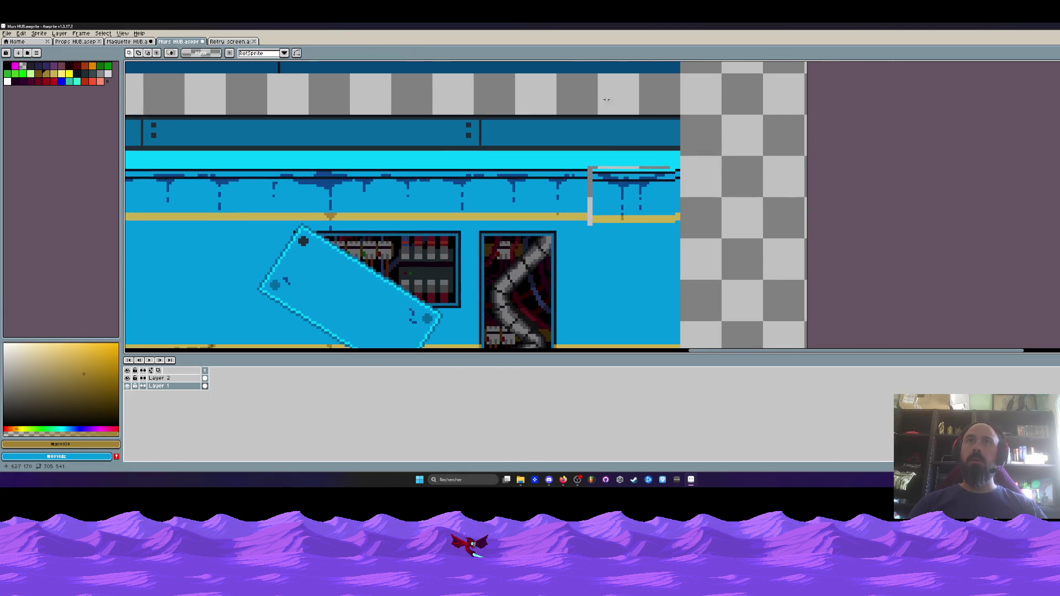
scroll(604, 188, "up", 1)
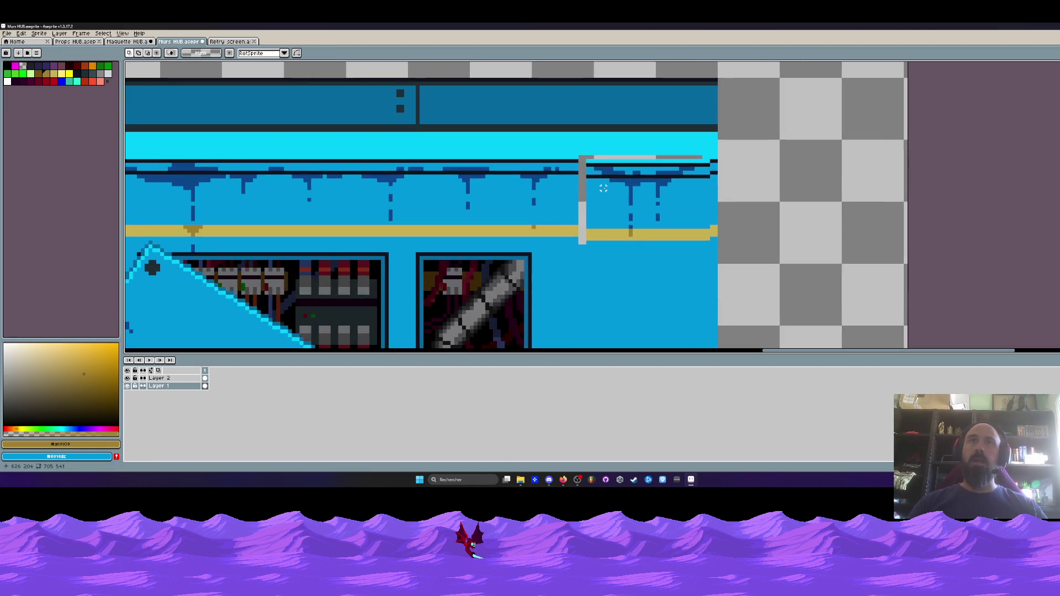
scroll(603, 188, "up", 1)
scroll(637, 168, "down", 2)
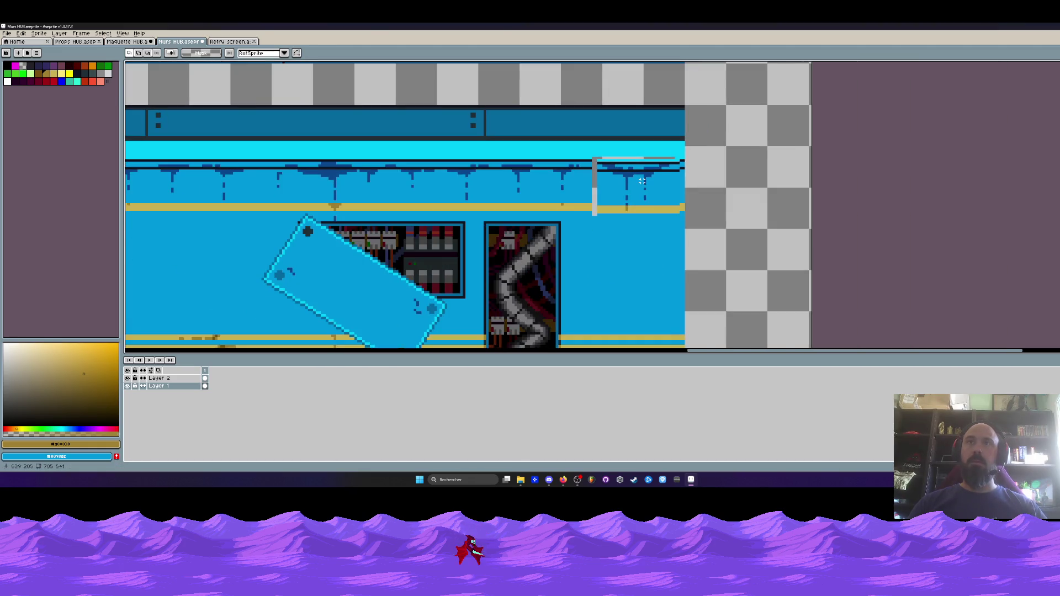
scroll(613, 168, "up", 2)
left_click(607, 169)
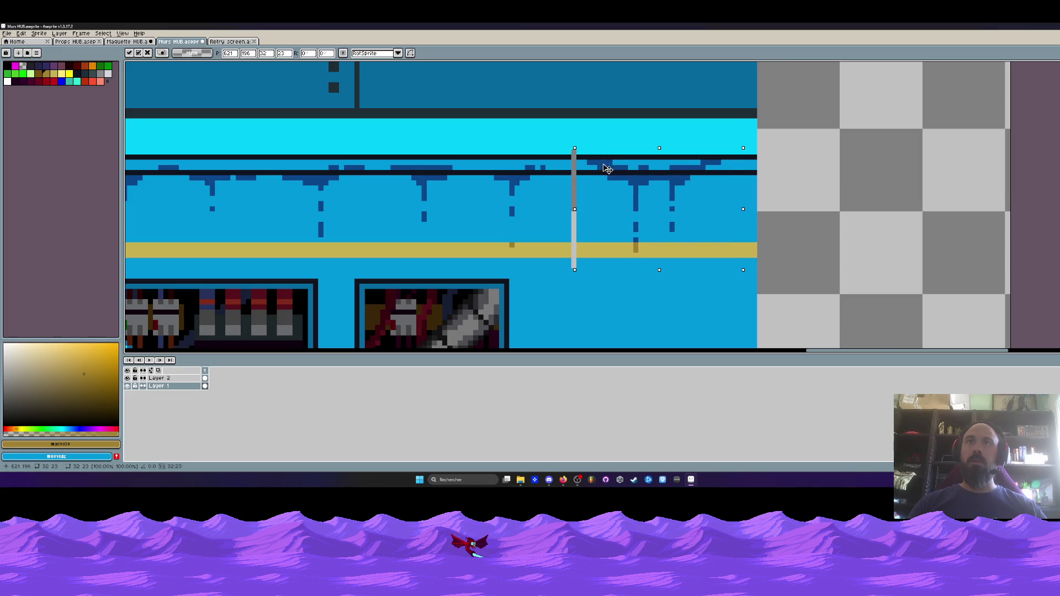
left_click_drag(607, 169, 618, 168)
key("Return")
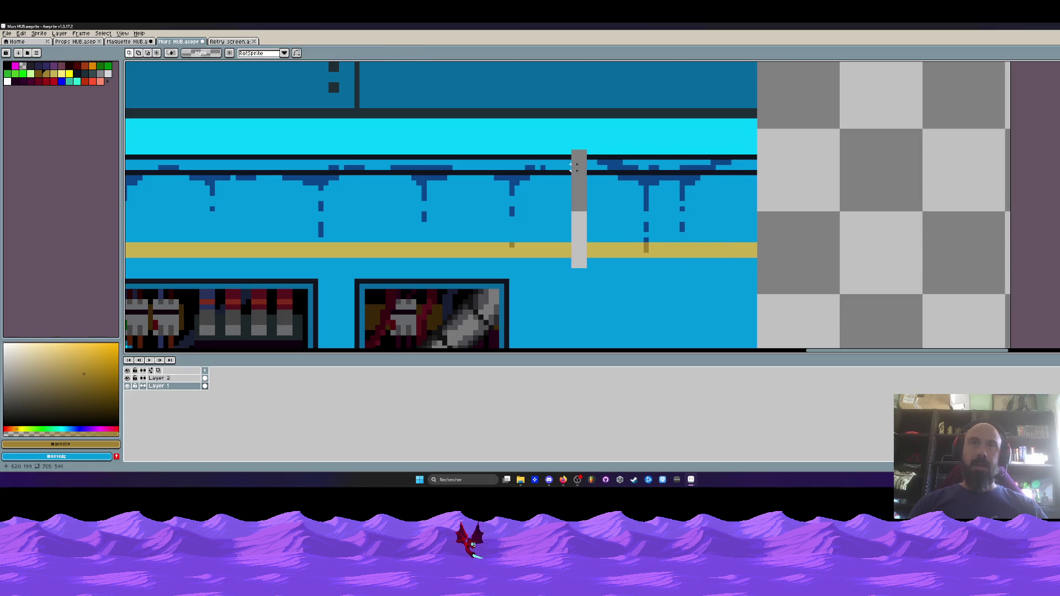
- Move a thin 4x22 pixel column one pixel right and one pixel down
left_click_drag(552, 157, 584, 270)
left_click(571, 217)
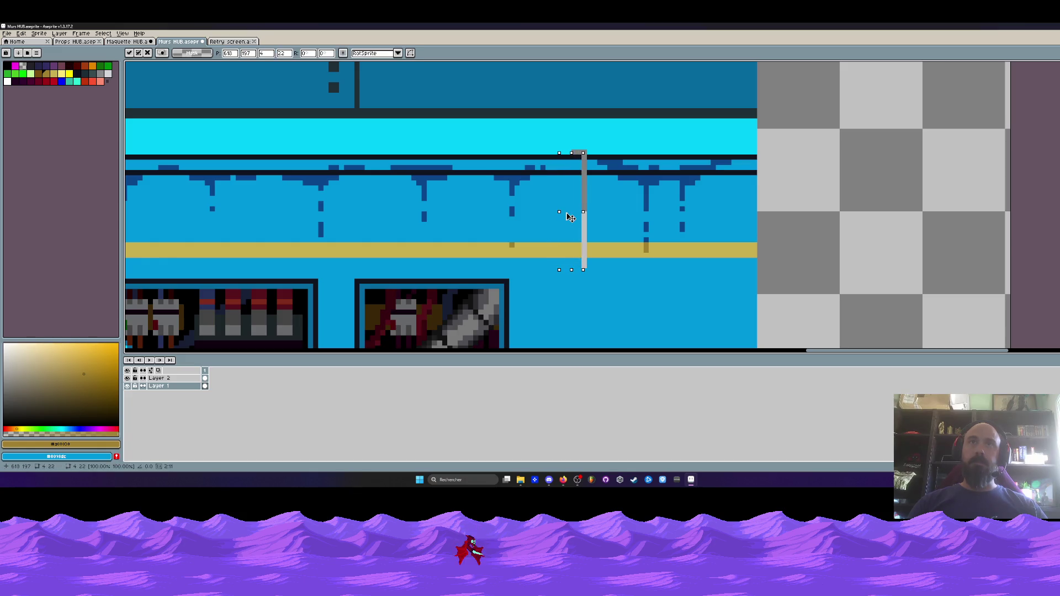
key("Right")
key("Down")
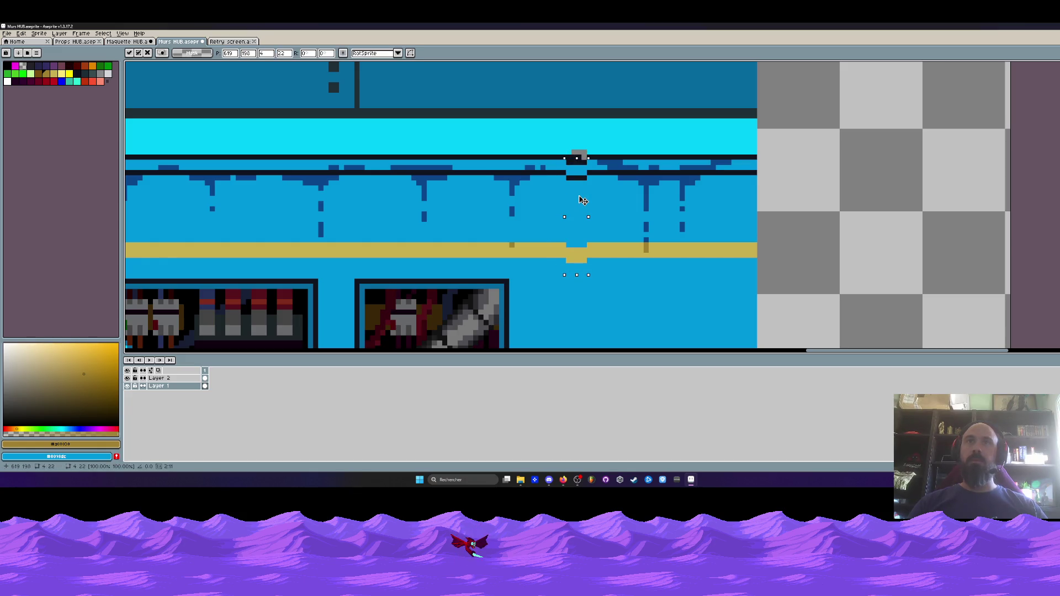
key("Return")
- Select a small 7x2 patch near the top edge and zoom back out
scroll(580, 152, "up", 1)
left_click_drag(532, 133, 589, 150)
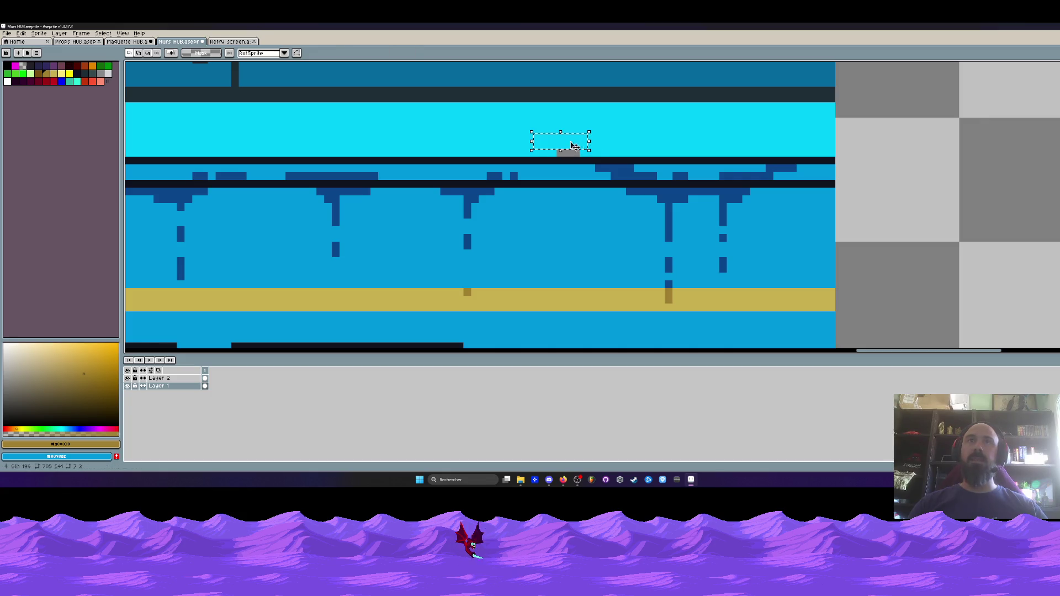
scroll(573, 190, "down", 4)
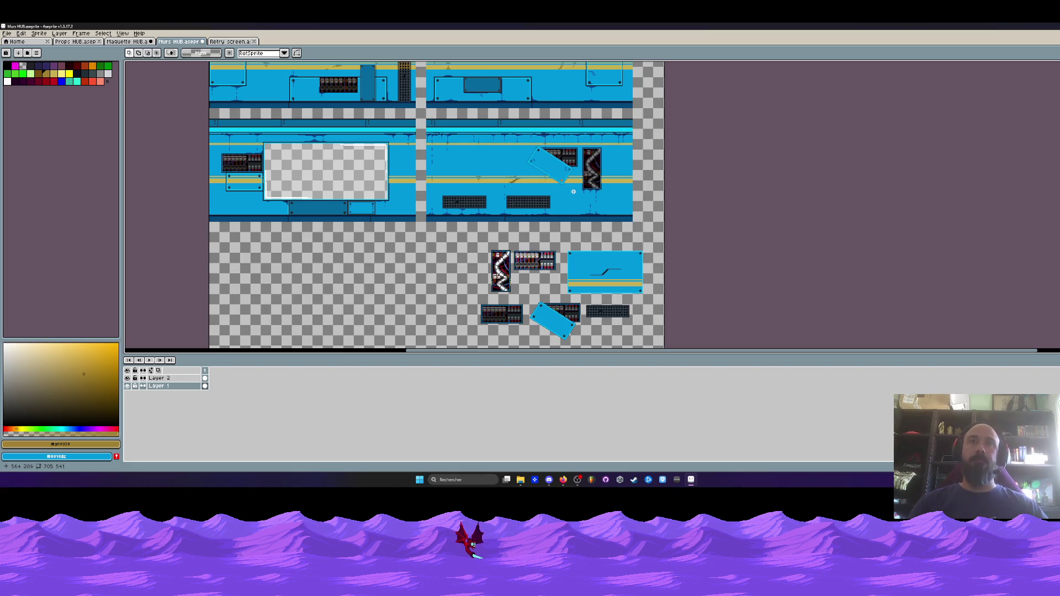
scroll(574, 190, "down", 2)
scroll(519, 189, "up", 5)
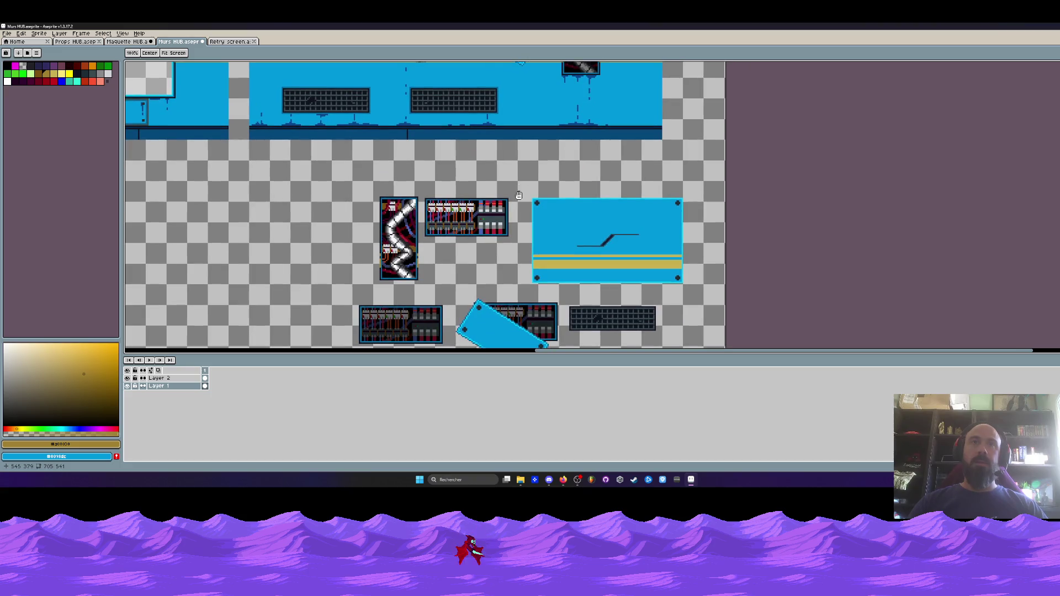
scroll(519, 195, "down", 2)
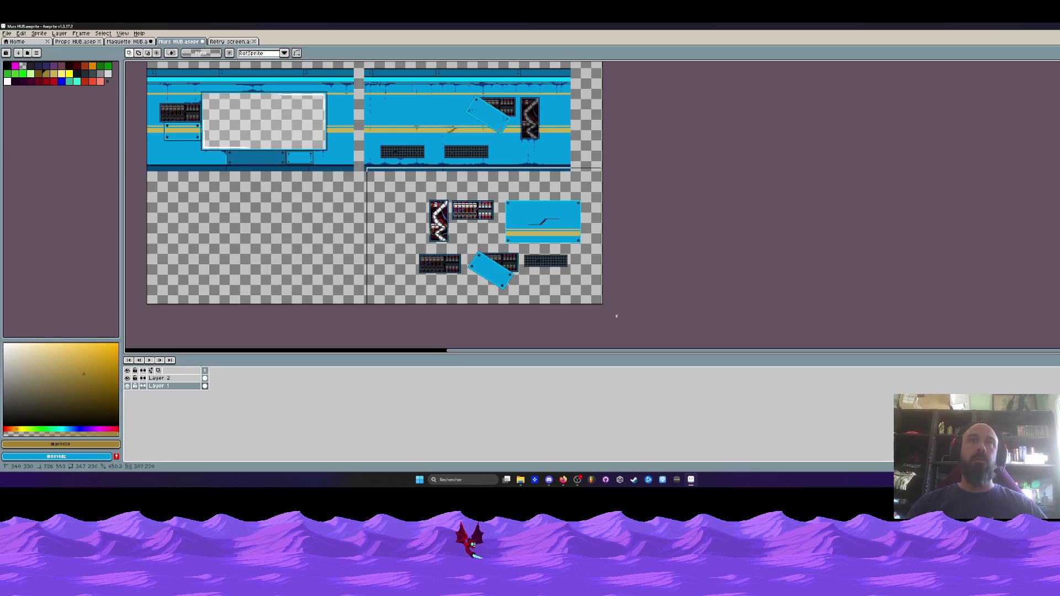
- Create a new blank transparent sprite
key("alt+f")
key("n")
left_click(551, 313)
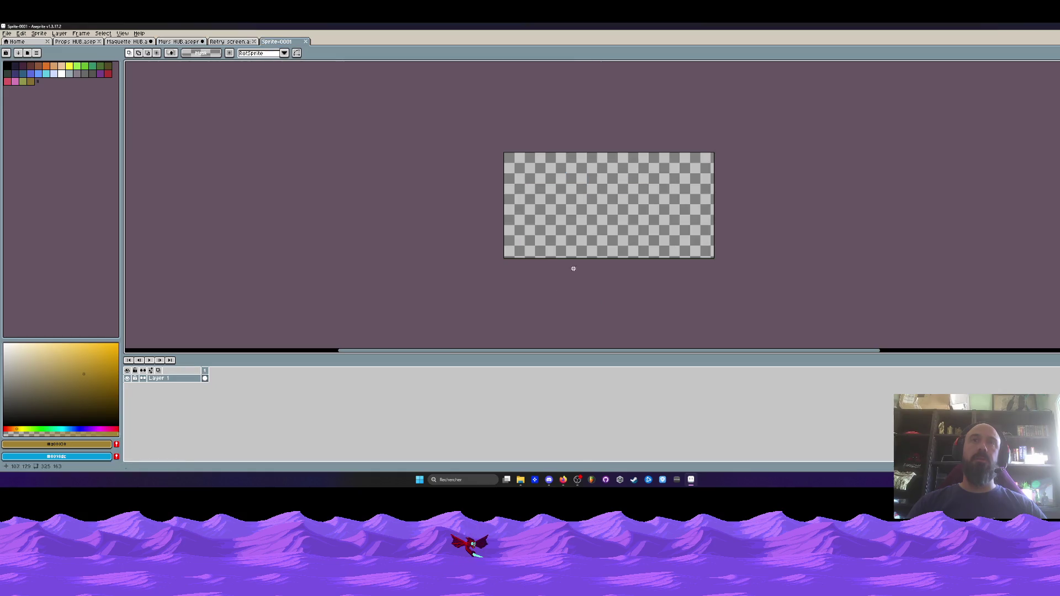
- Cut the selected props from Murs HUB and paste them into Sprite-0001
left_click(245, 42)
key("ctrl+shift+Tab")
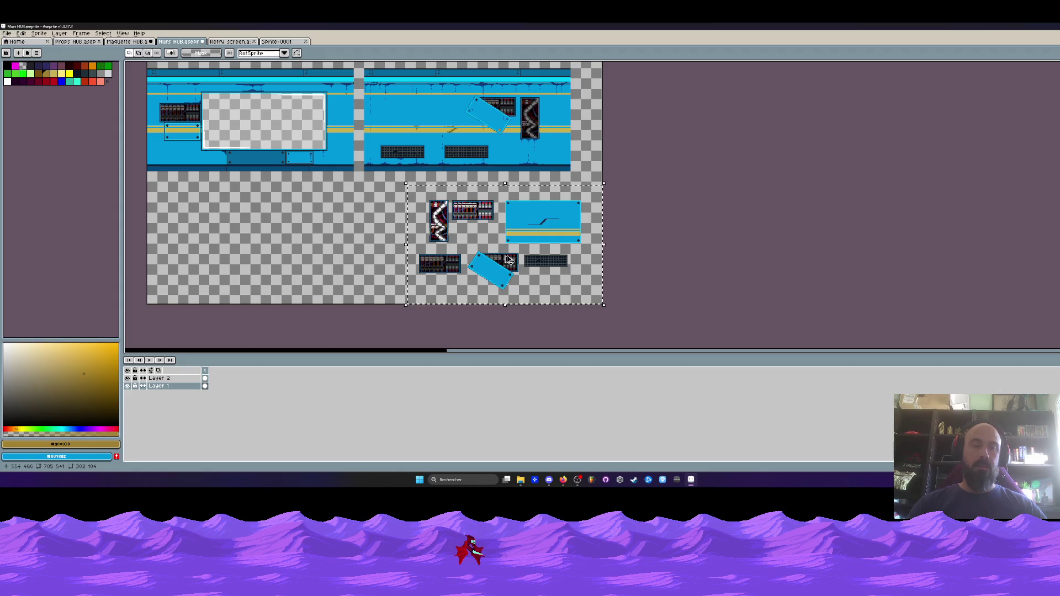
key("ctrl+x")
left_click(286, 42)
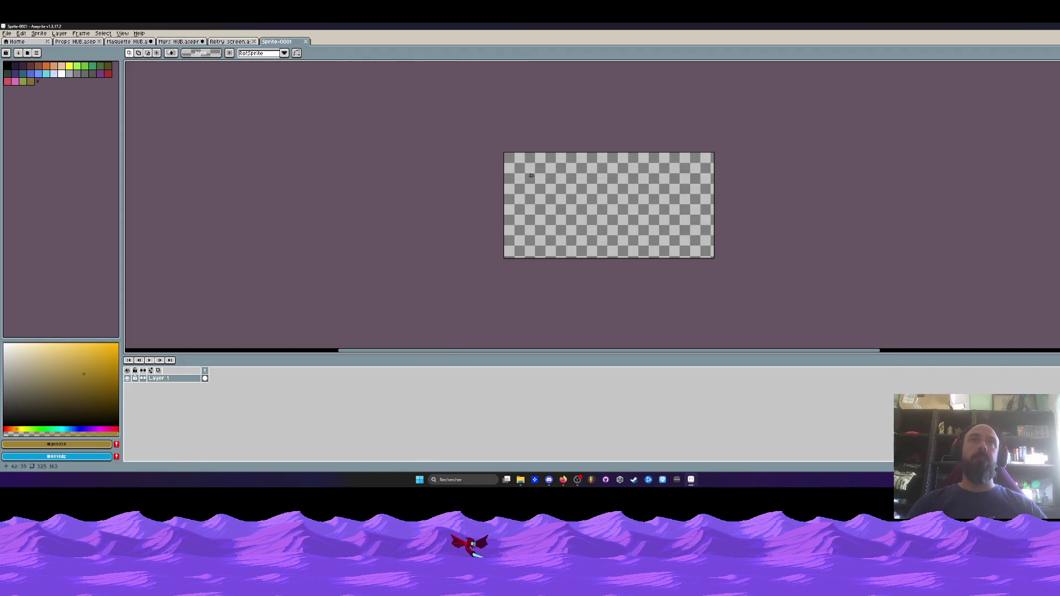
key("ctrl+v")
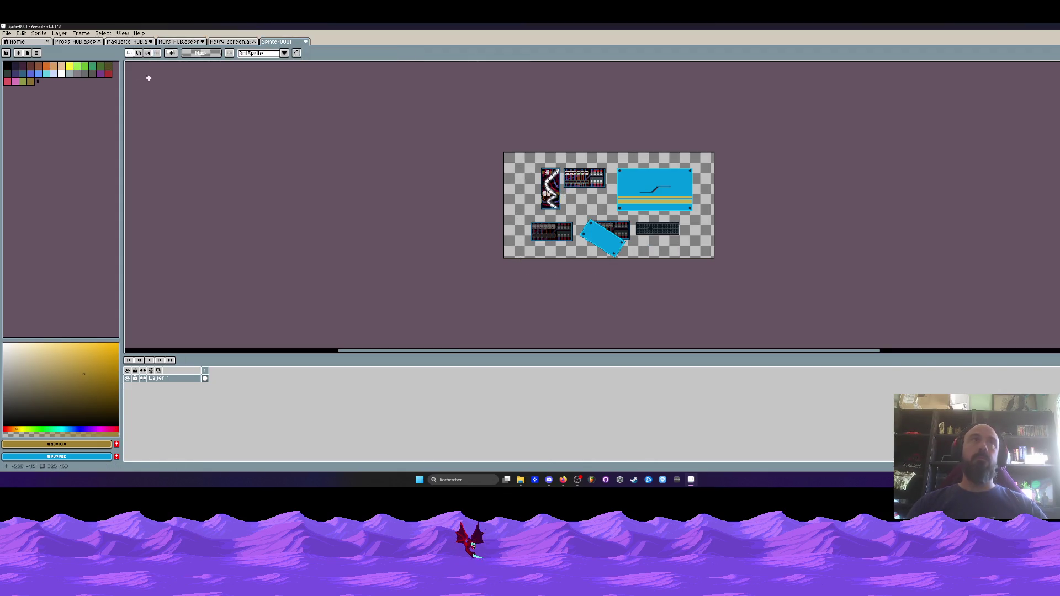
left_click(6, 34)
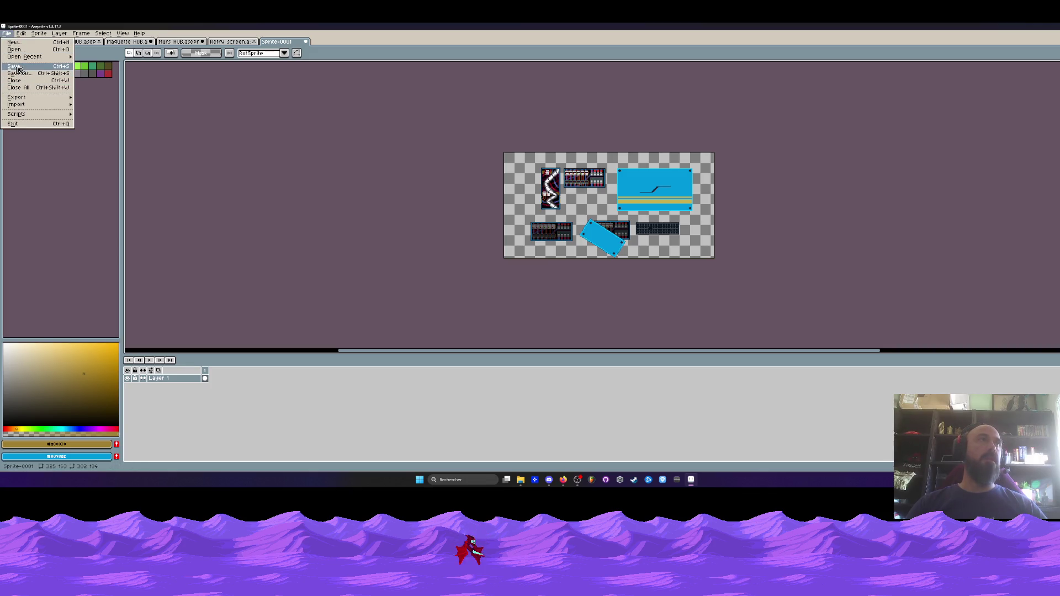
- Save the props sprite as Props HUB in .aseprite format on the desktop
type("P")
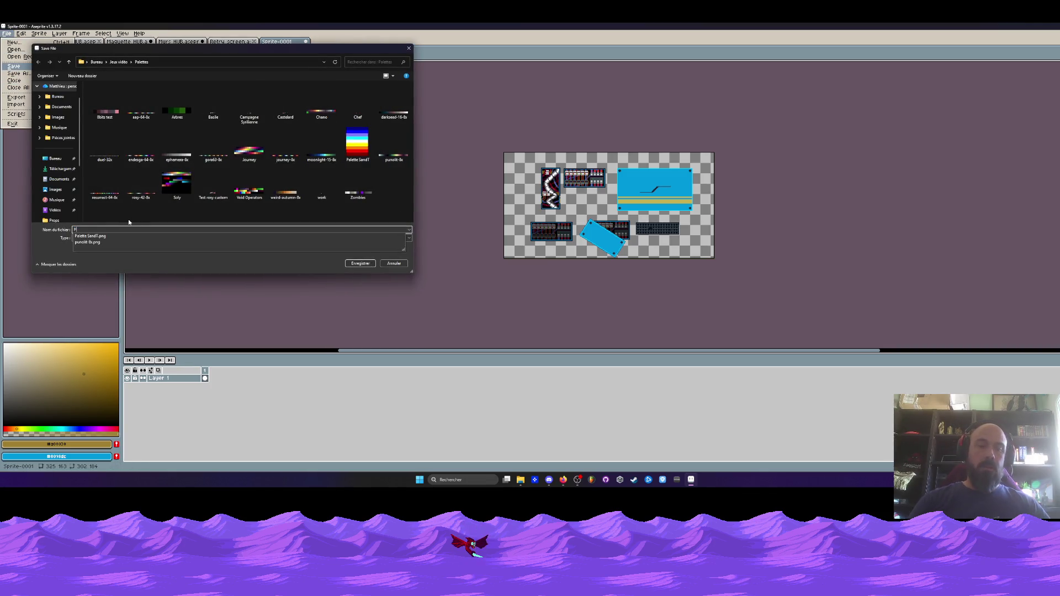
type("riB")
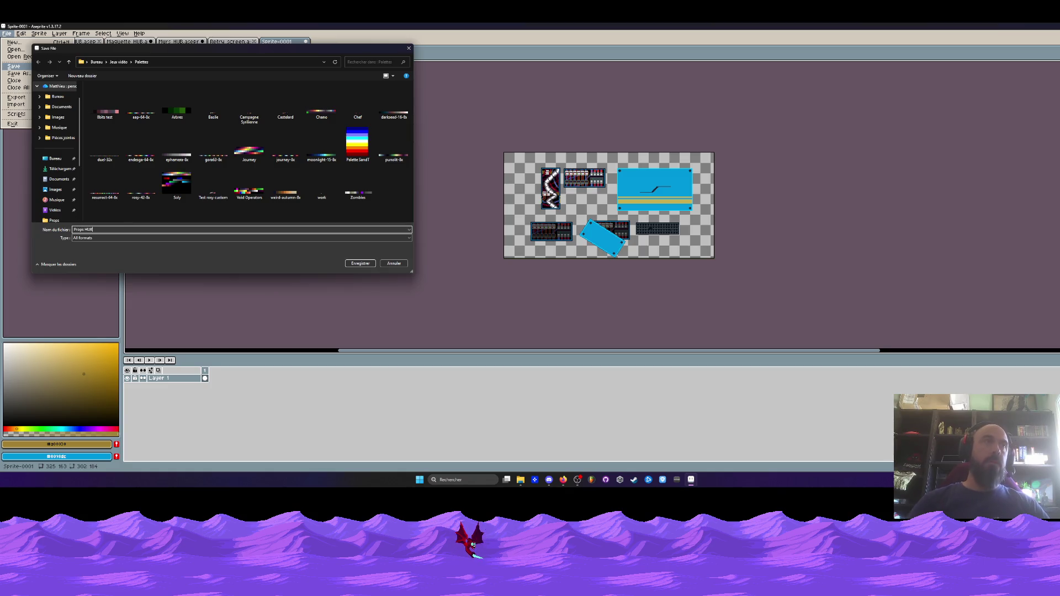
left_click(56, 158)
left_click(148, 249)
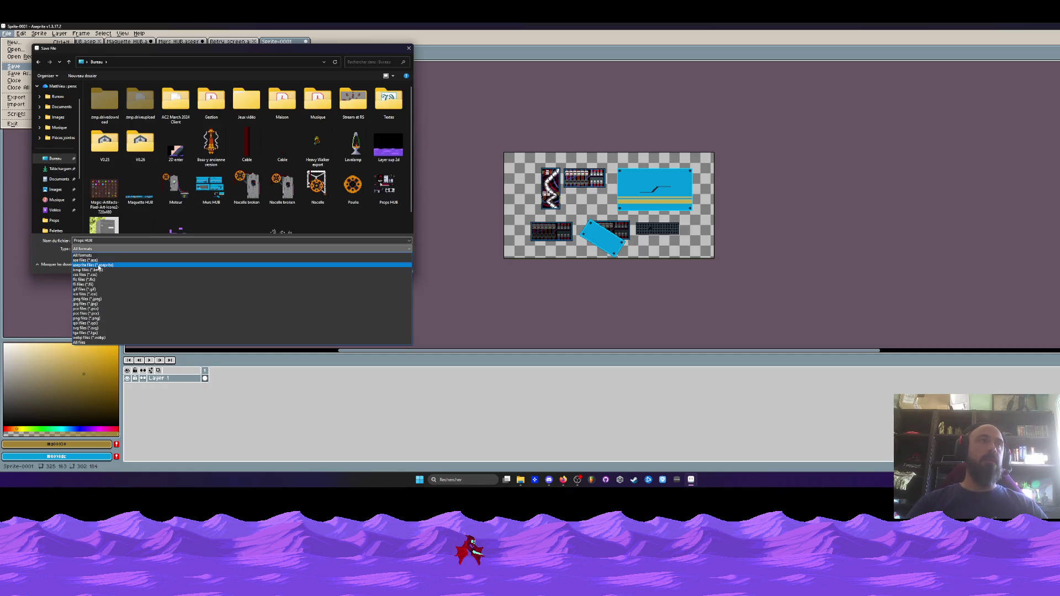
left_click(148, 265)
left_click(356, 264)
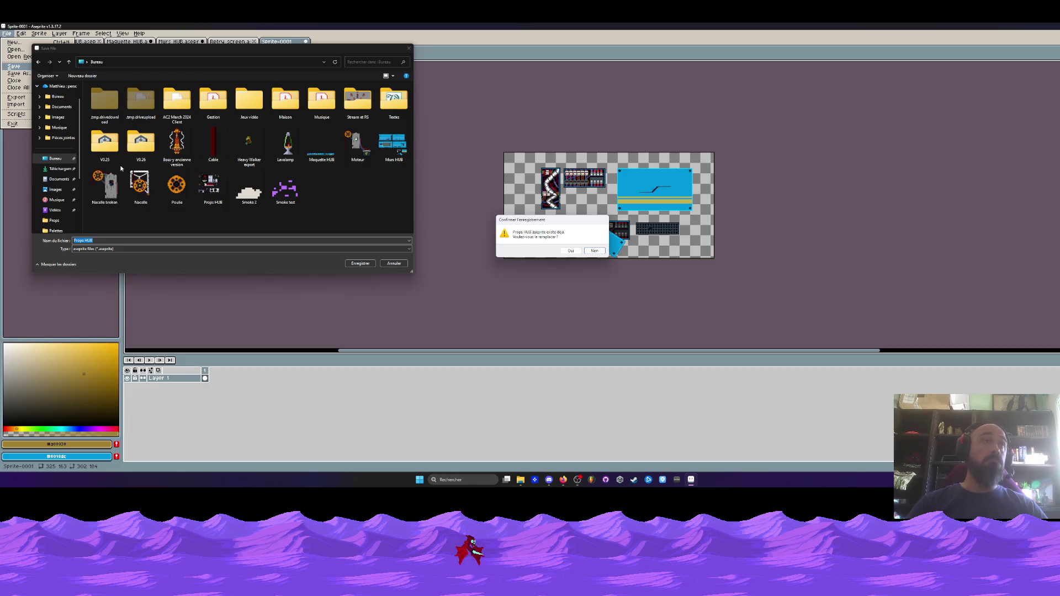
- Decline replacing the existing Props HUB file, cancel the save, and select all
left_click(393, 265)
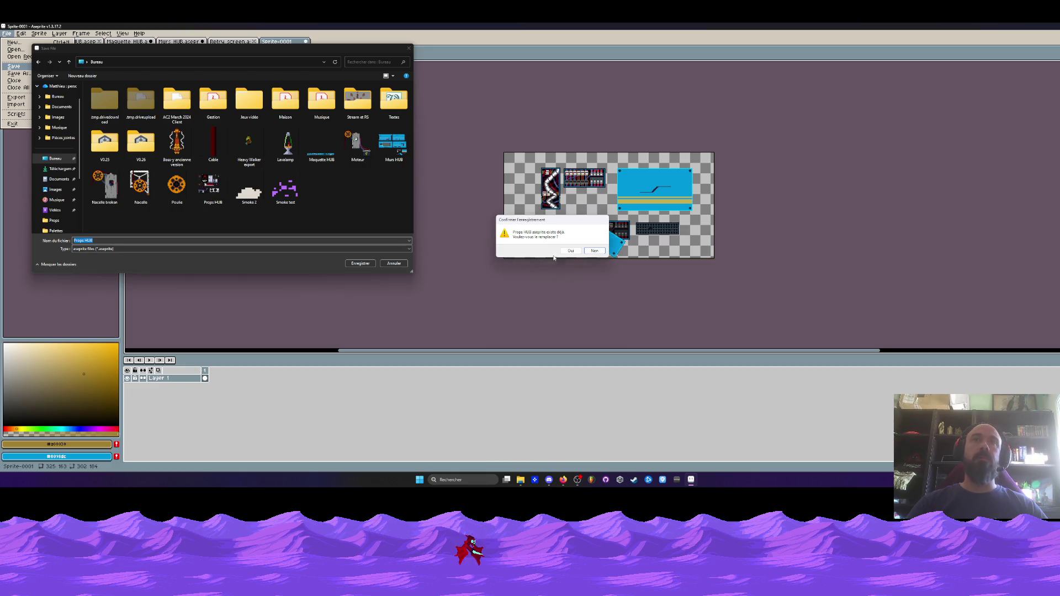
left_click(593, 251)
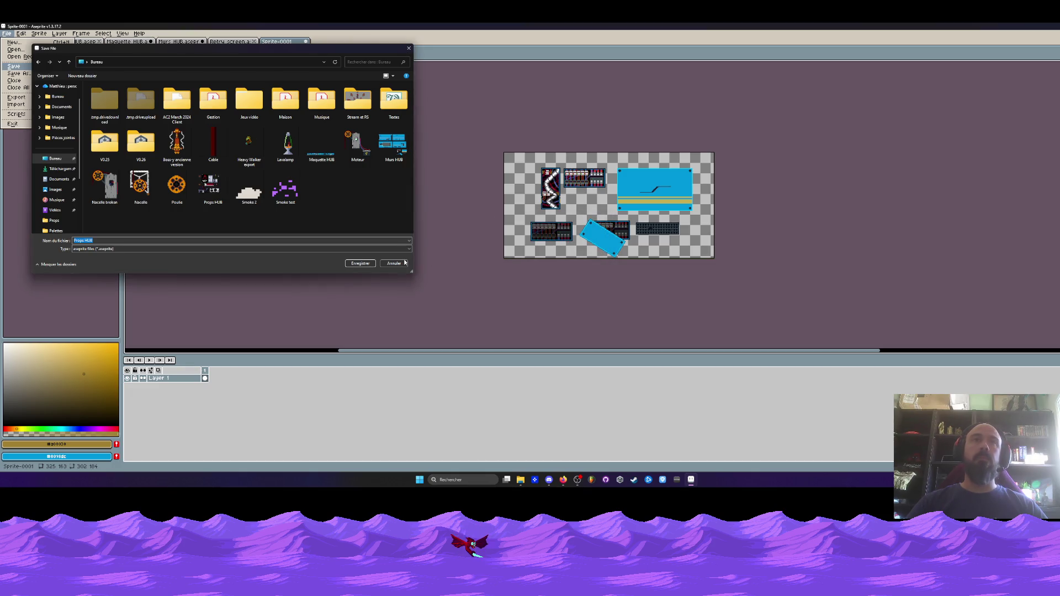
left_click(394, 264)
key("ctrl+a")
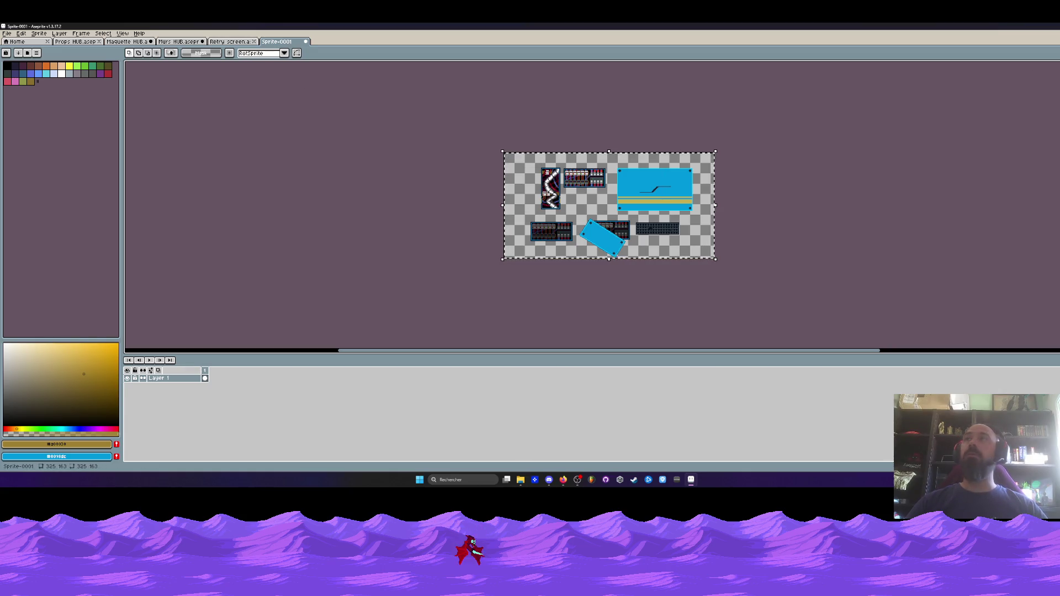
key("super+Down")
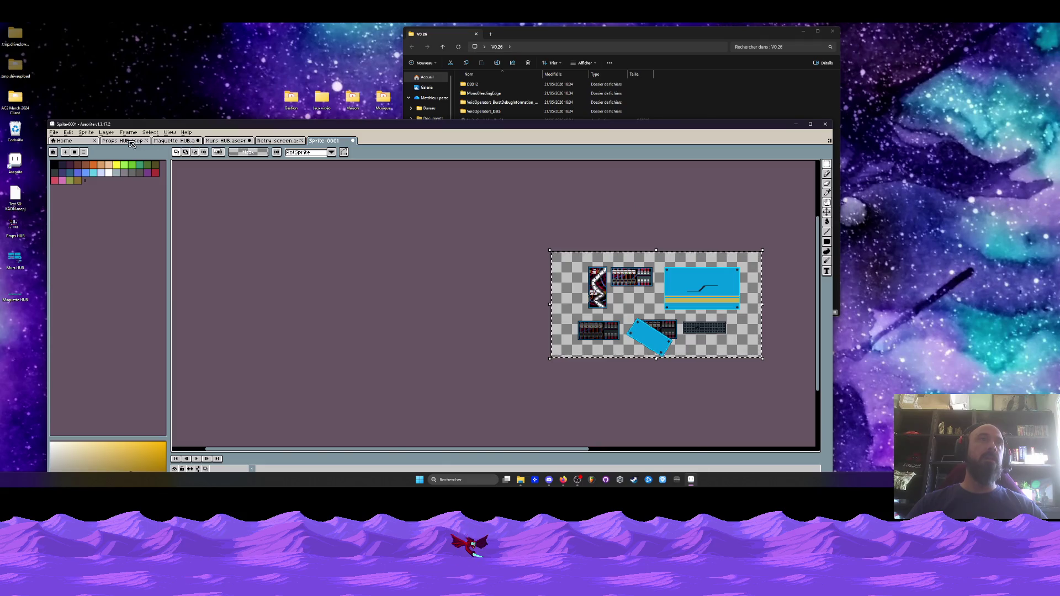
- Enlarge the Props HUB canvas to 588x270
left_click(124, 141)
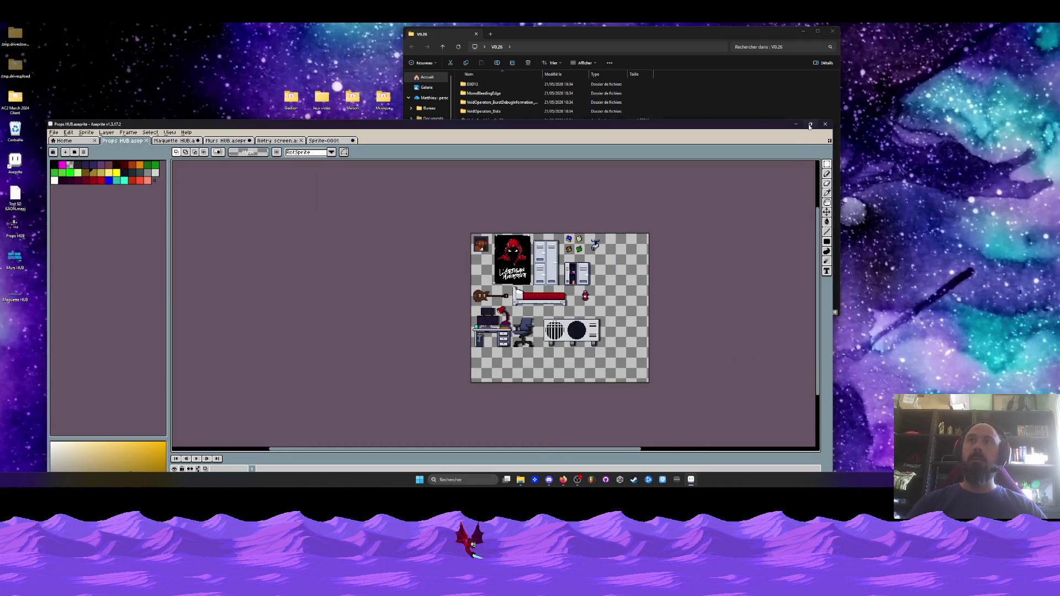
key("super+Up")
scroll(485, 206, "up", 1)
scroll(485, 206, "down", 1)
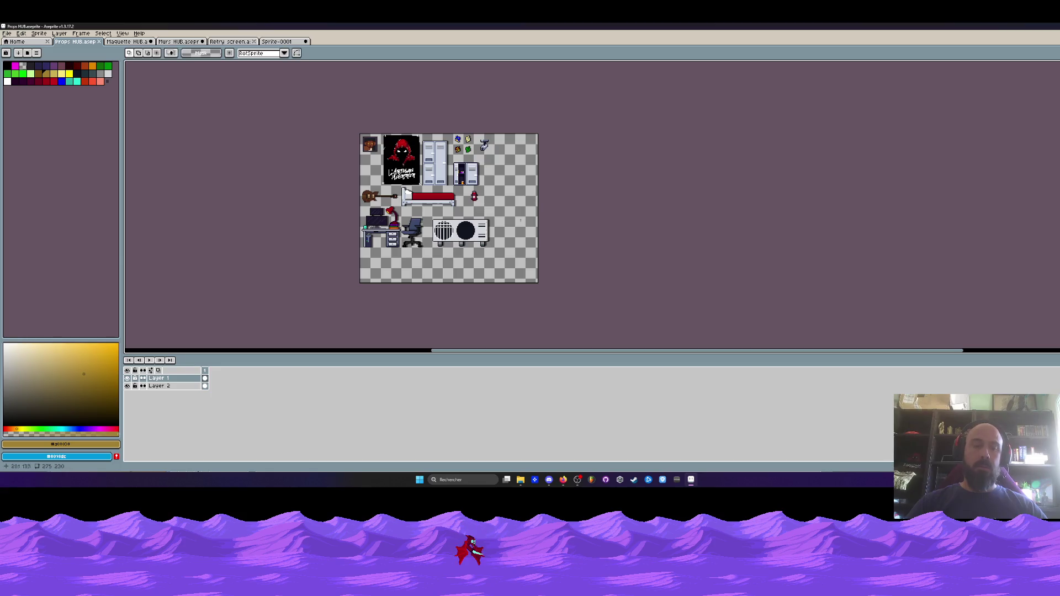
key("ctrl+alt+c")
left_click_drag(538, 283, 740, 308)
left_click(128, 246)
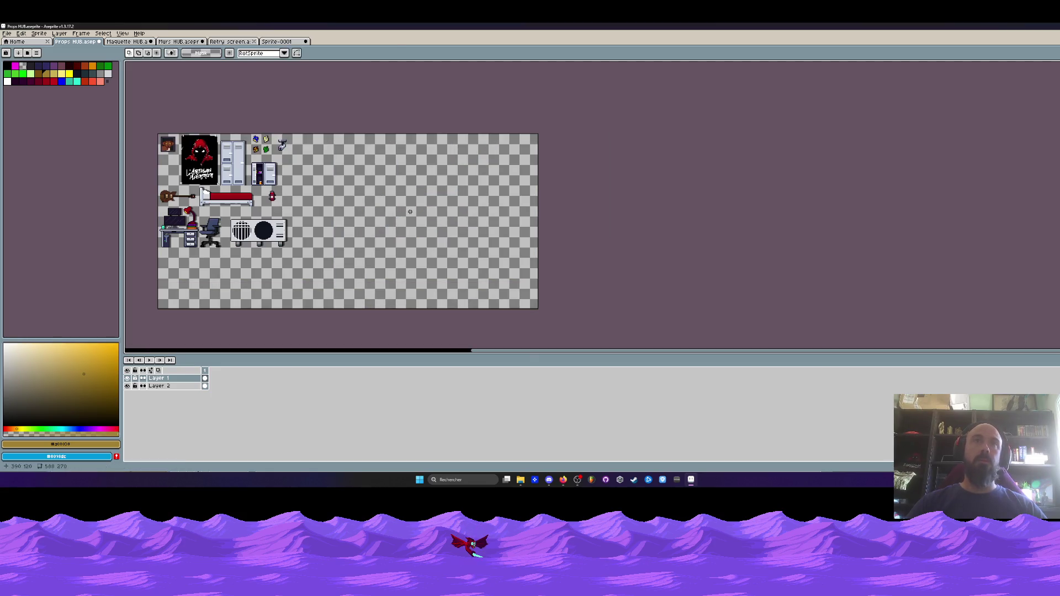
- Paste the wall props into the empty right area of the sheet
key("ctrl+v")
mouse_move(237, 172)
left_mouse_down()
mouse_move(378, 172)
mouse_move(355, 160)
mouse_move(472, 264)
left_mouse_up()
scroll(355, 159, "up", 3)
key("Return")
scroll(357, 161, "down", 2)
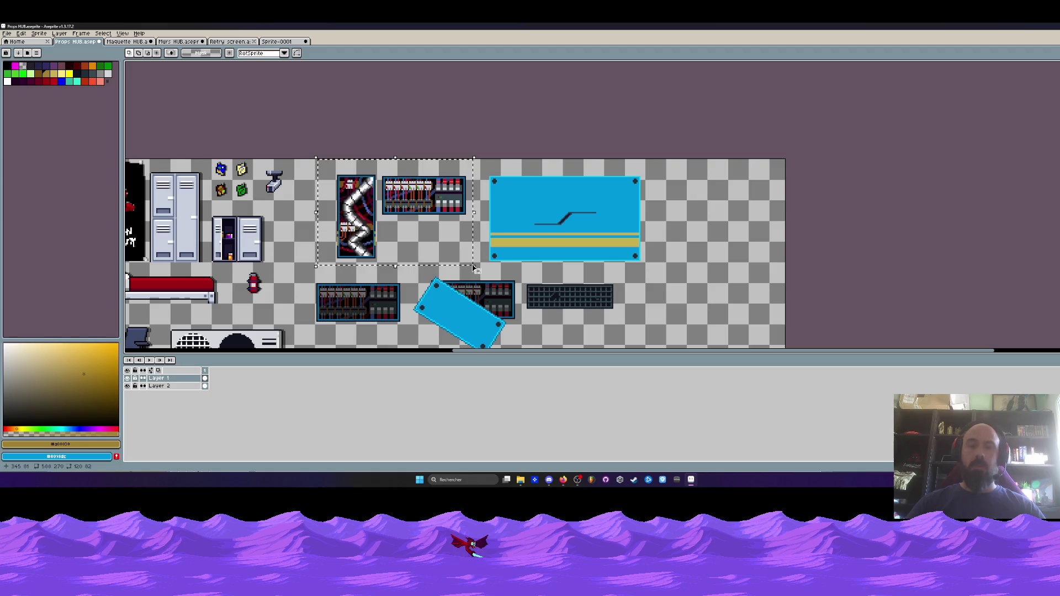
- Delete two selected panels, then undo to bring them back
key("Delete")
left_click_drag(470, 161, 667, 273)
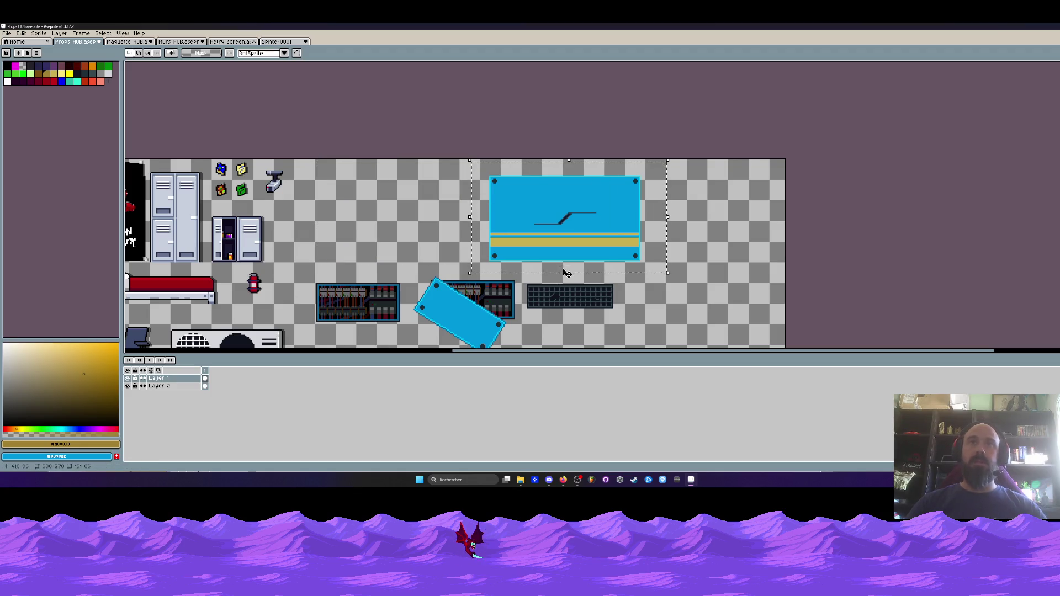
key("ctrl+z")
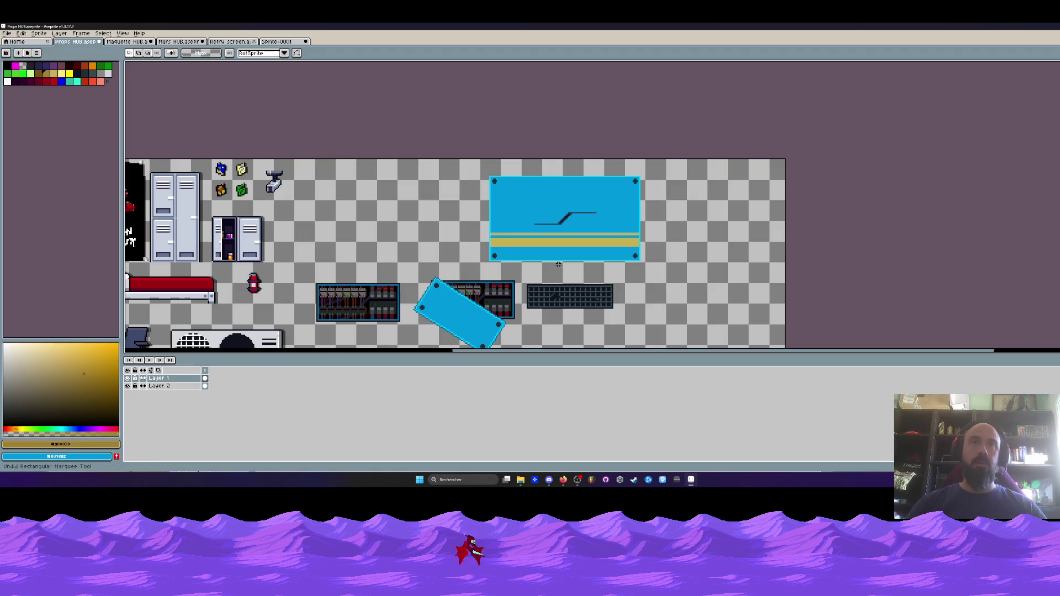
scroll(558, 264, "down", 2)
key("ctrl+z")
scroll(458, 210, "up", 3)
- Delete the wire and blue panels, keeping and repositioning the tall cable panel
left_click_drag(394, 142, 472, 261)
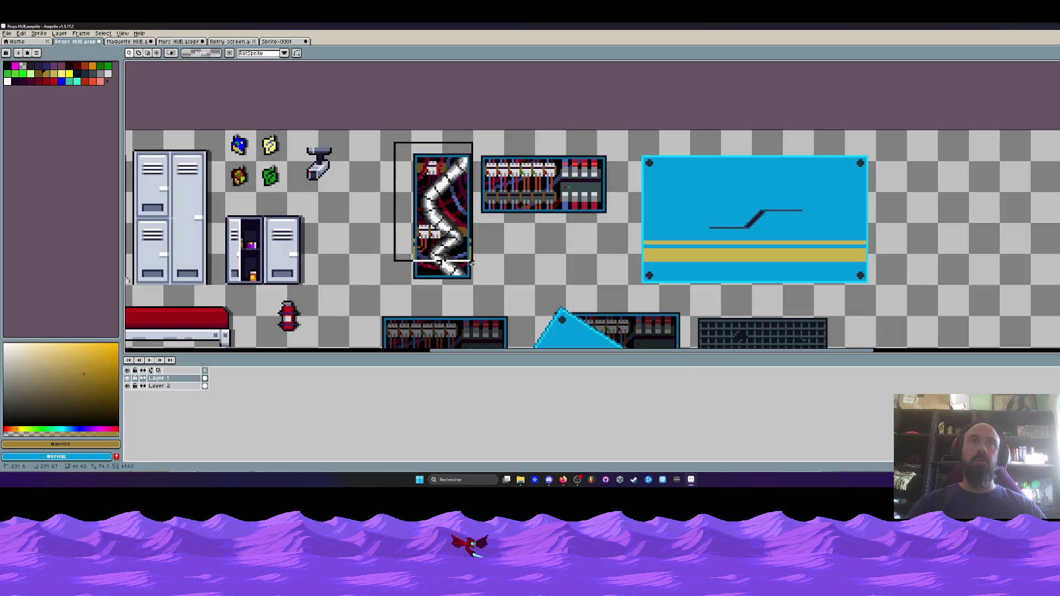
left_click_drag(478, 142, 909, 296)
key("Delete")
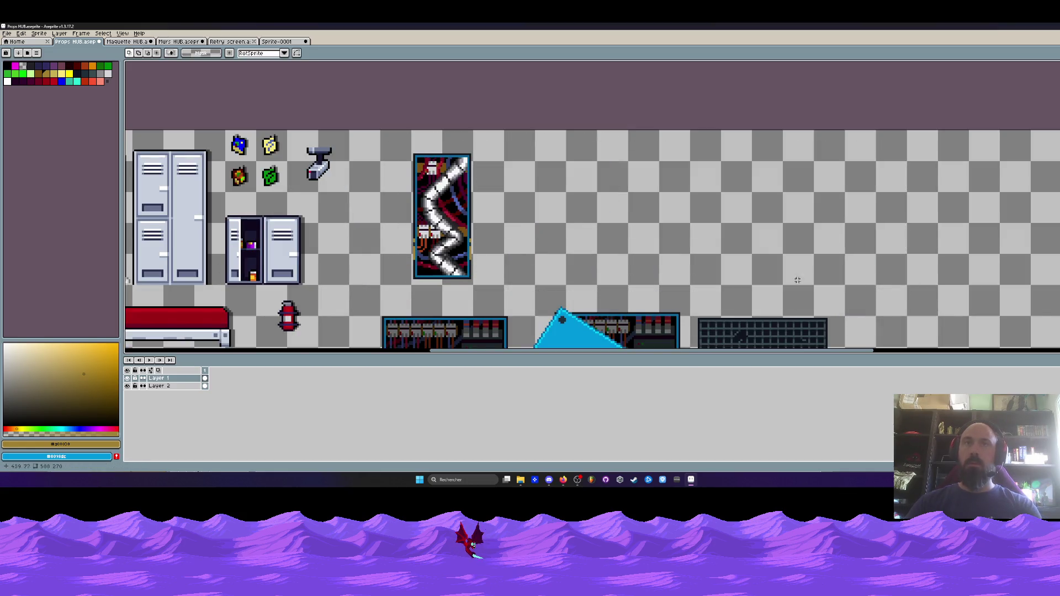
left_click_drag(407, 136, 521, 296)
scroll(497, 248, "down", 3)
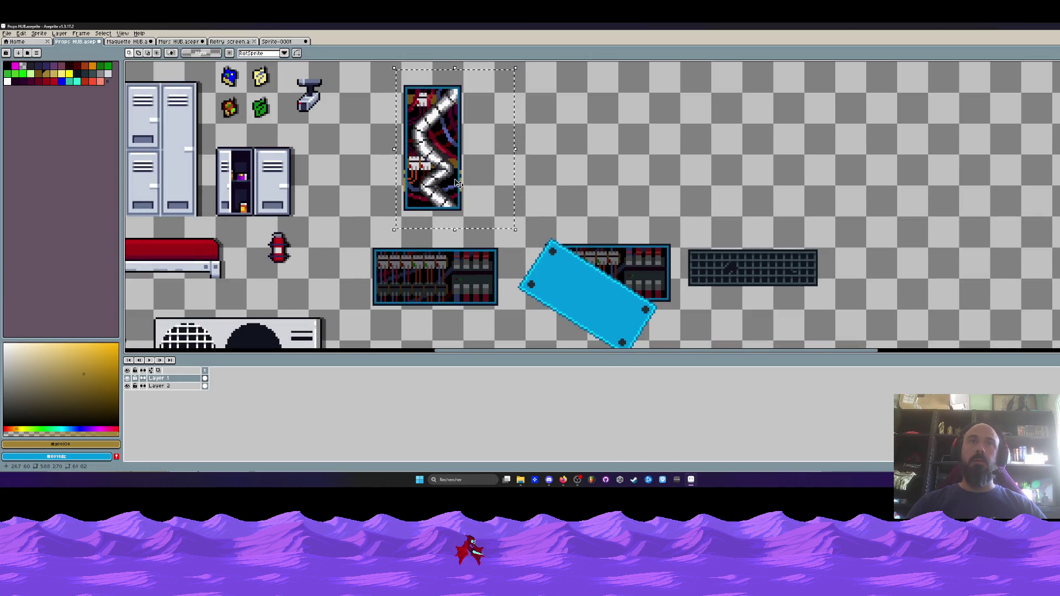
mouse_move(458, 183)
left_mouse_down()
mouse_move(448, 182)
mouse_move(457, 188)
left_mouse_up()
scroll(409, 95, "up", 2)
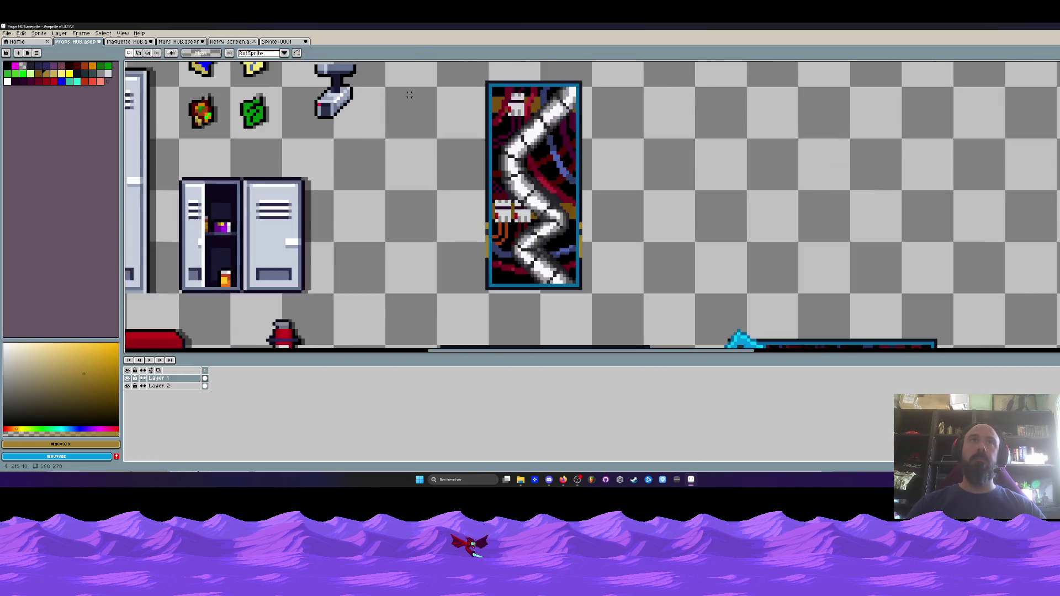
scroll(409, 95, "up", 1)
scroll(548, 88, "down", 3)
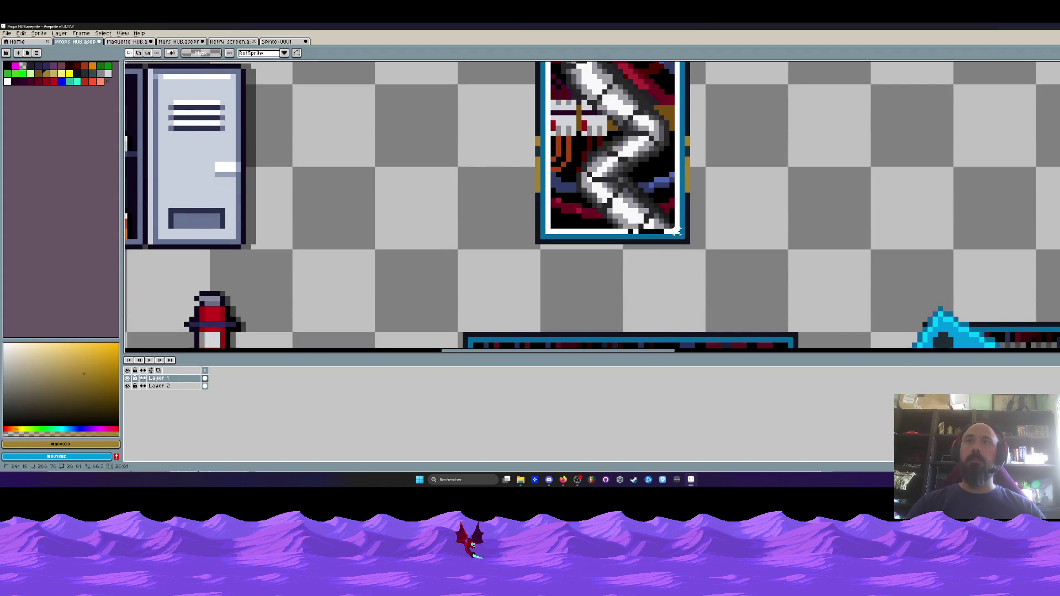
left_click_drag(677, 231, 682, 236)
left_click(21, 33)
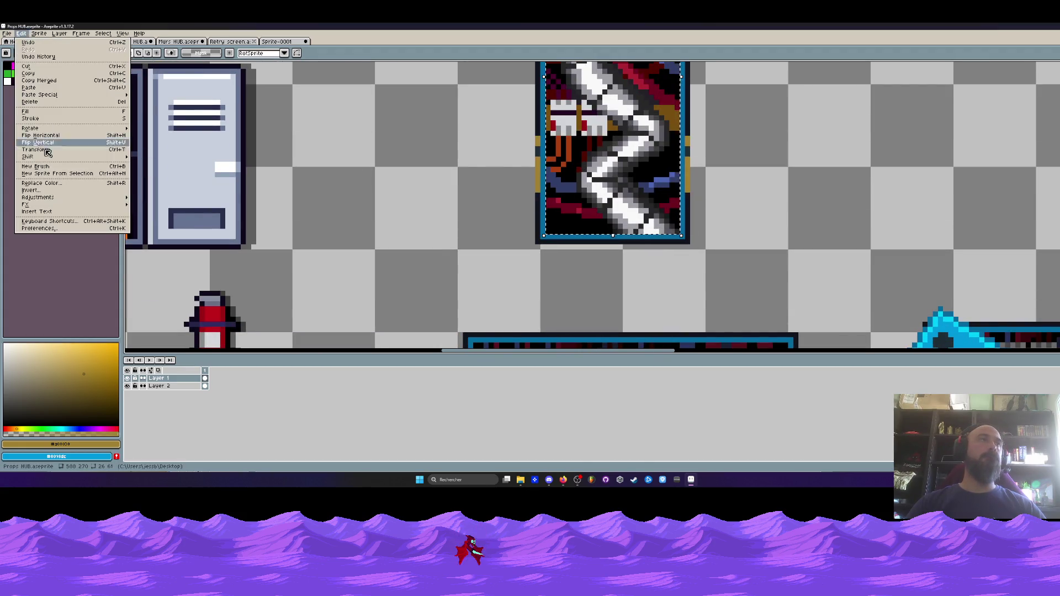
- Lower the tall cable panel's brightness to -51 with Brightness/Contrast
mouse_move(38, 197)
left_click(160, 199)
left_click_drag(99, 181, 78, 185)
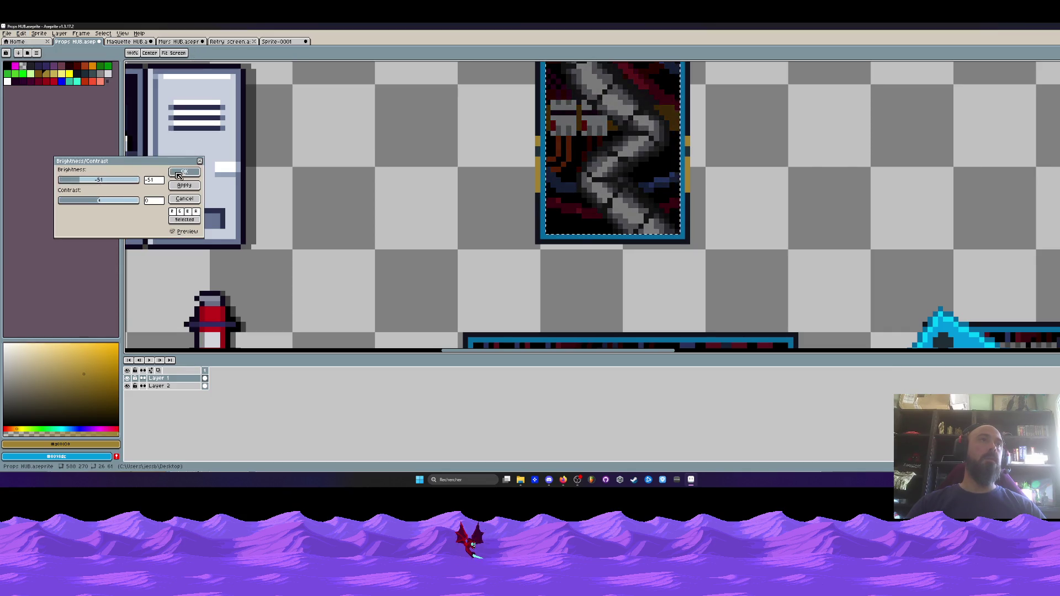
left_click(178, 175)
scroll(521, 163, "down", 4)
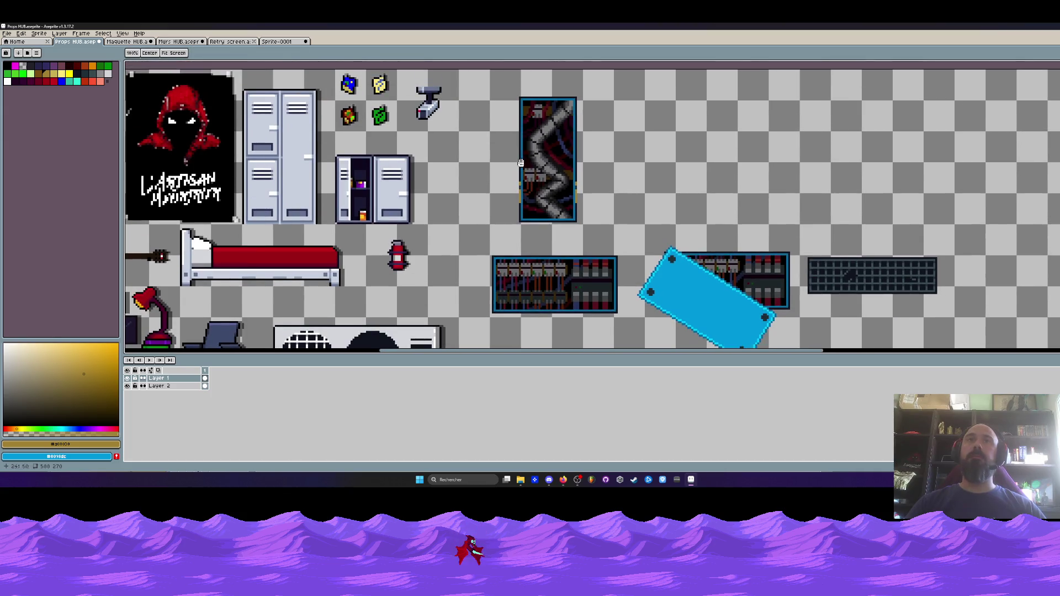
scroll(574, 171, "up", 5)
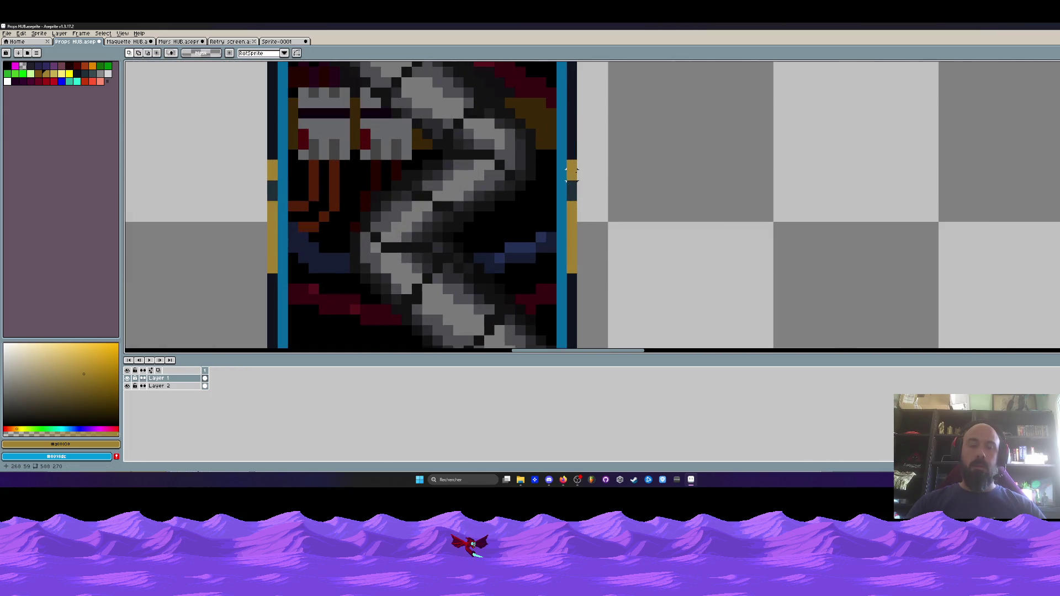
- Pick the dark outline colour with the Pencil and undo the stray dark pixels
key("b")
left_click(572, 148, "alt")
key("ctrl+z")
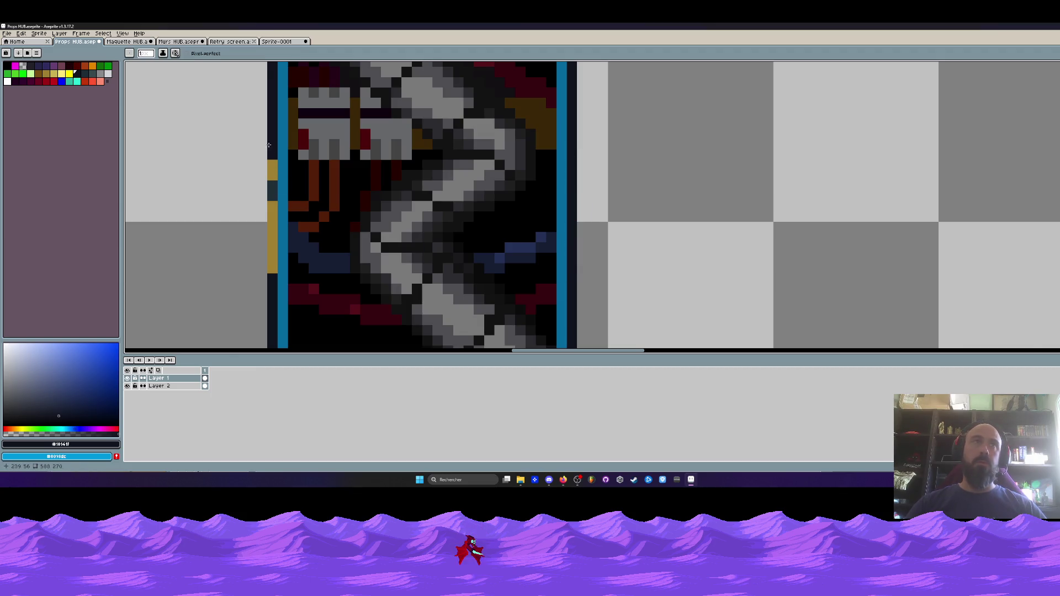
scroll(274, 265, "down", 3)
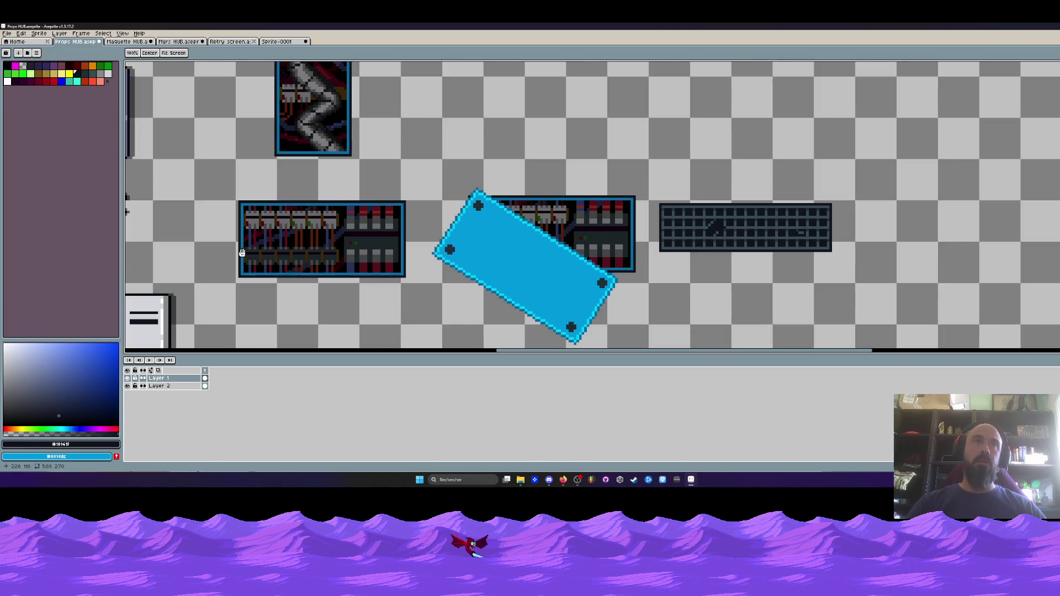
- Select the electrical panel and nudge it slightly up and left on the props sheet
scroll(426, 237, "down", 1)
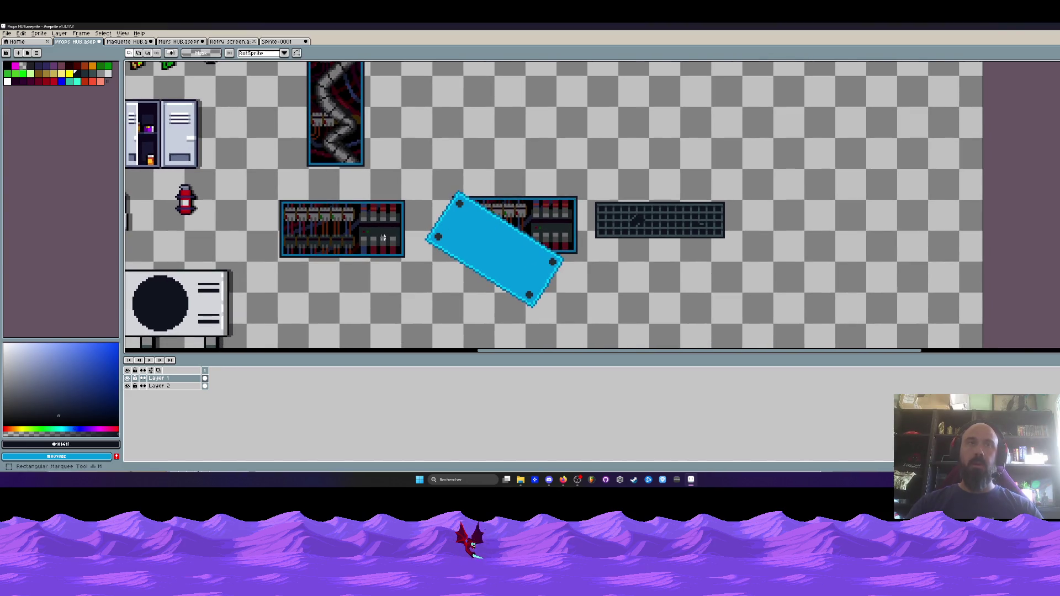
left_click_drag(277, 186, 406, 272)
scroll(408, 276, "up", 2)
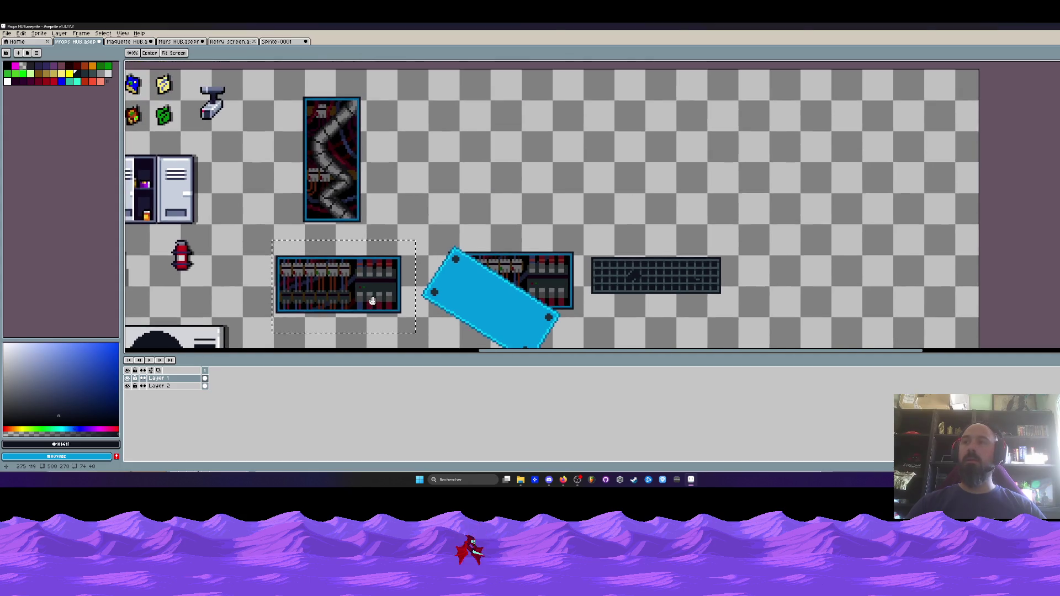
left_click_drag(349, 306, 478, 167)
scroll(478, 167, "up", 2)
left_click_drag(408, 191, 391, 163)
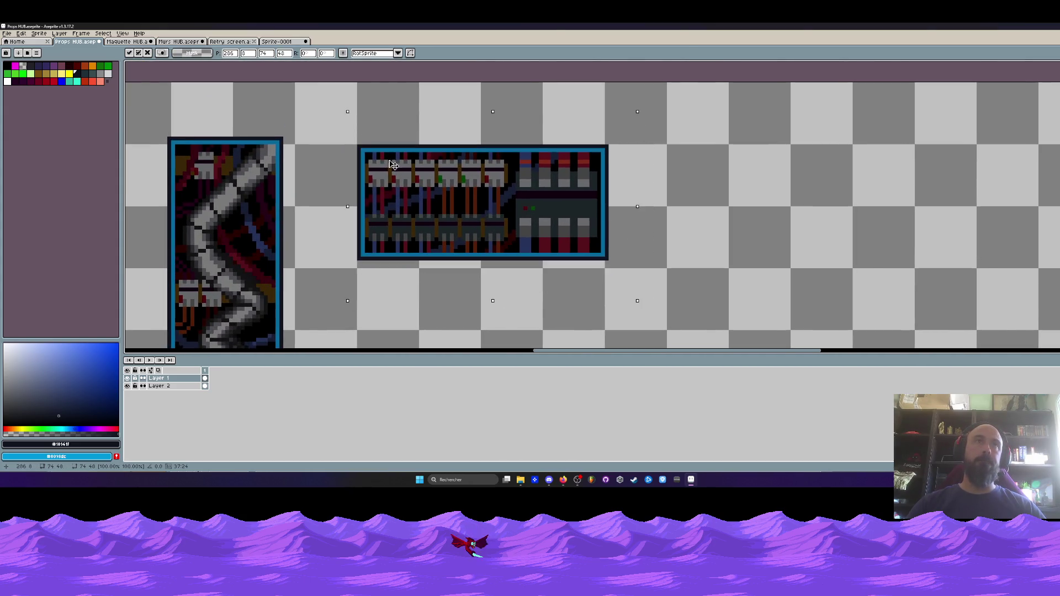
scroll(392, 163, "down", 2)
- Shift the vertical cable panel left, then move the electrical panel left and down
left_click_drag(234, 134, 337, 328)
scroll(402, 212, "left", 3)
mouse_move(402, 213)
left_mouse_down()
mouse_move(367, 206)
mouse_move(367, 219)
left_mouse_up()
left_click_drag(449, 139, 707, 280)
left_click_drag(596, 206, 552, 209)
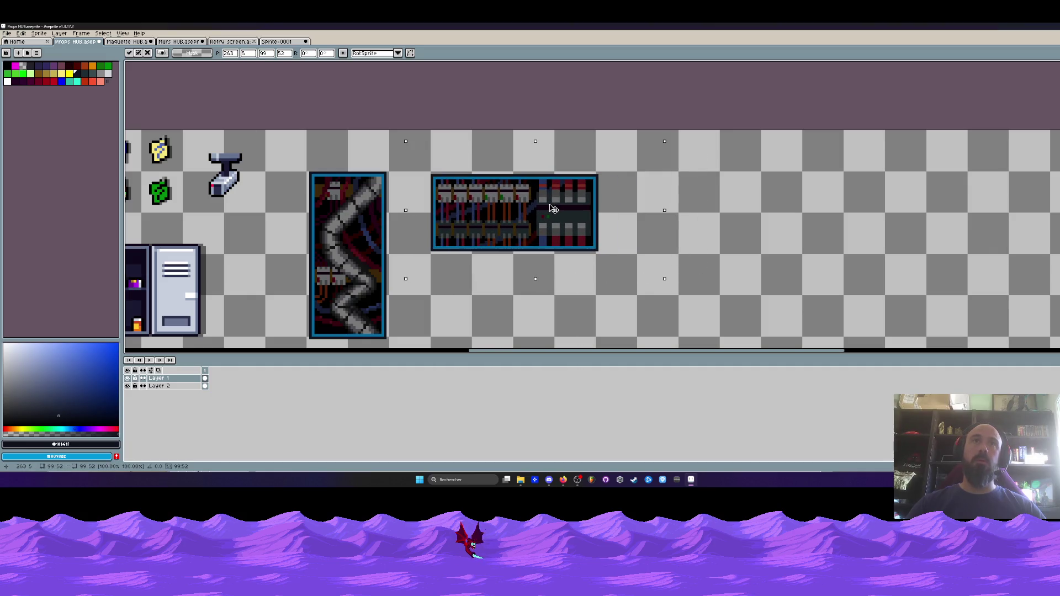
- Try moving the blue plate, electrical panel and grille up and left together, then cancel
scroll(552, 209, "down", 2)
mouse_move(487, 215)
left_mouse_down()
mouse_move(754, 321)
mouse_move(767, 341)
left_mouse_up()
left_click_drag(665, 249, 627, 210)
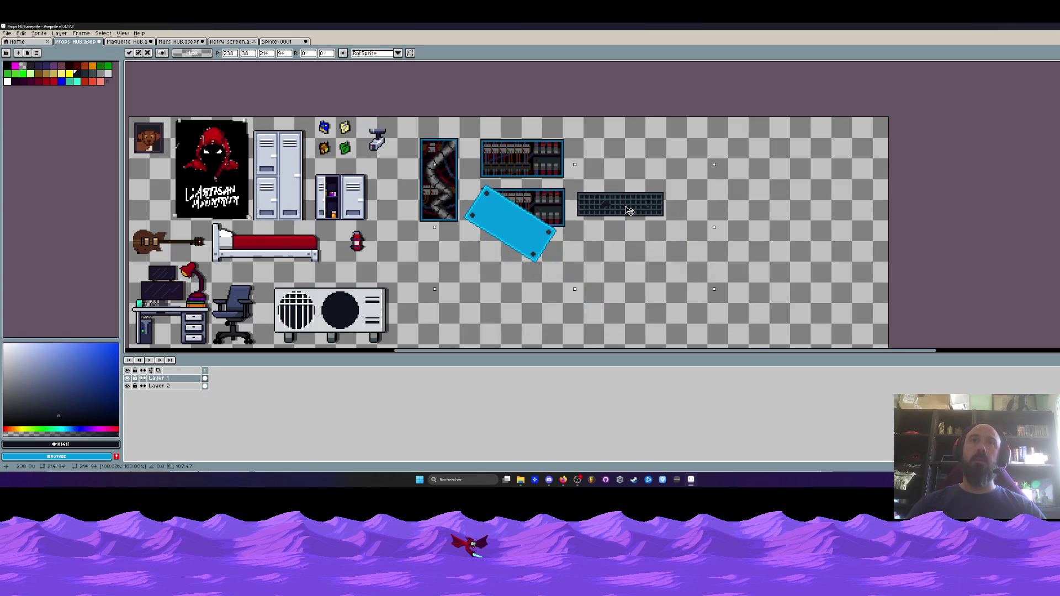
key("Return")
- Select the whole block of wall props, move it up and commit
left_click_drag(408, 123, 738, 279)
scroll(489, 237, "up", 2)
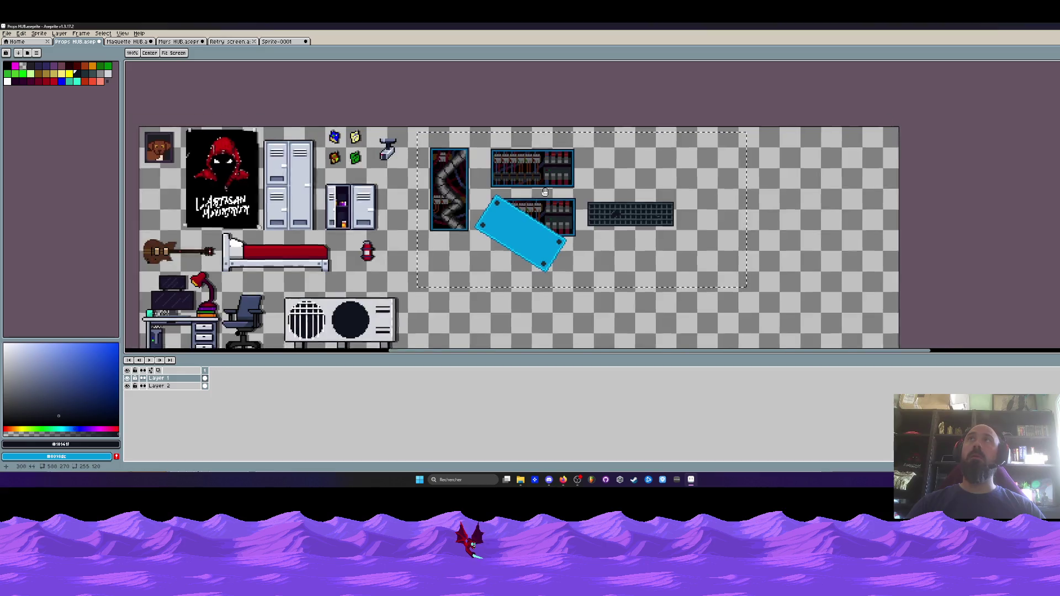
left_click_drag(489, 237, 487, 209)
scroll(486, 208, "down", 3)
scroll(487, 209, "up", 2)
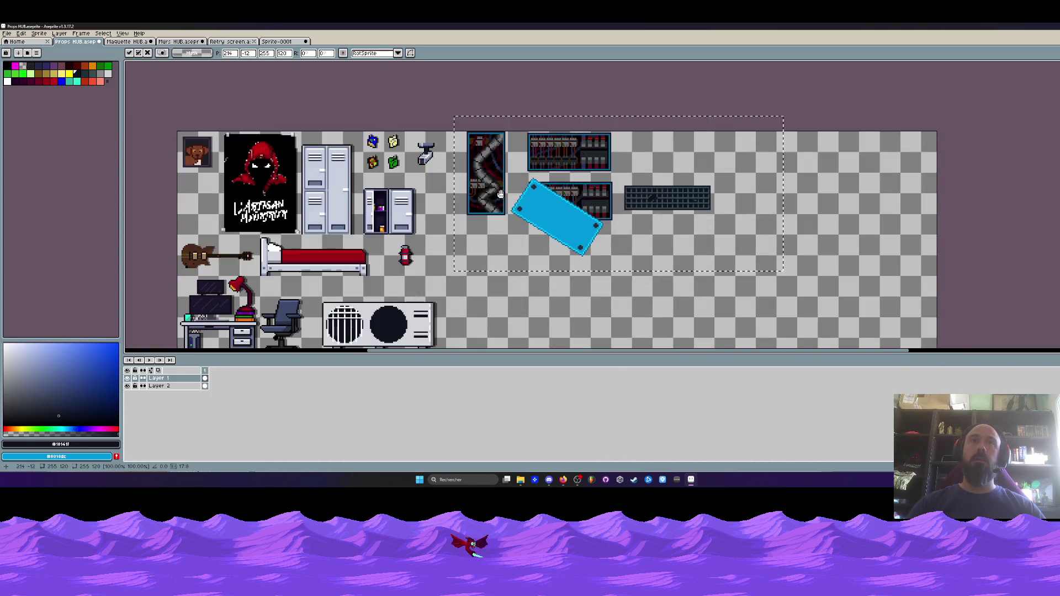
key("Return")
- Move the grille below the blue plate and commit its new position
mouse_move(620, 175)
left_mouse_down()
mouse_move(748, 244)
mouse_move(594, 317)
left_mouse_up()
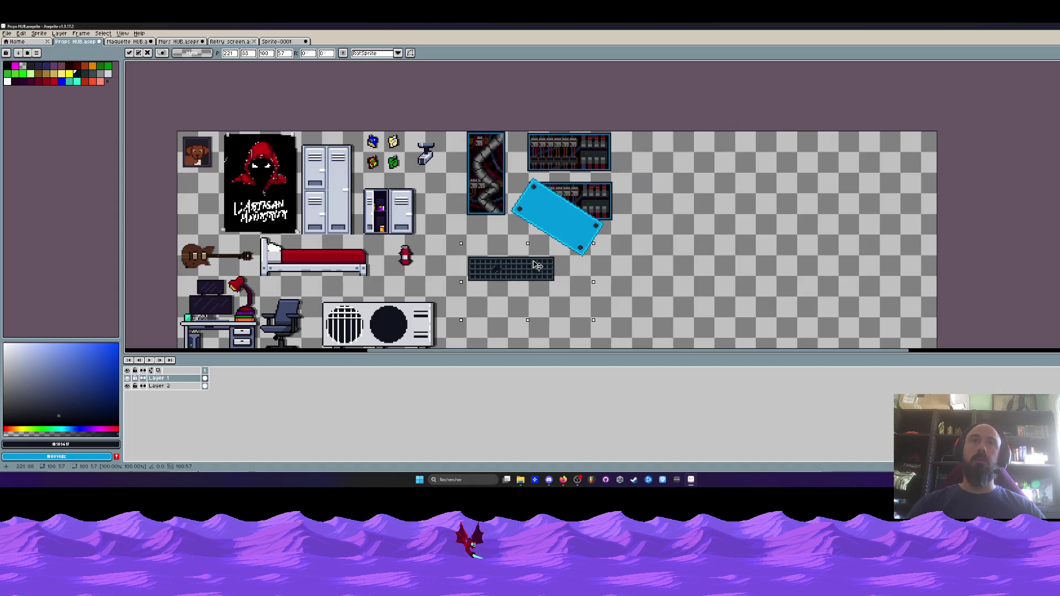
scroll(491, 271, "up", 2)
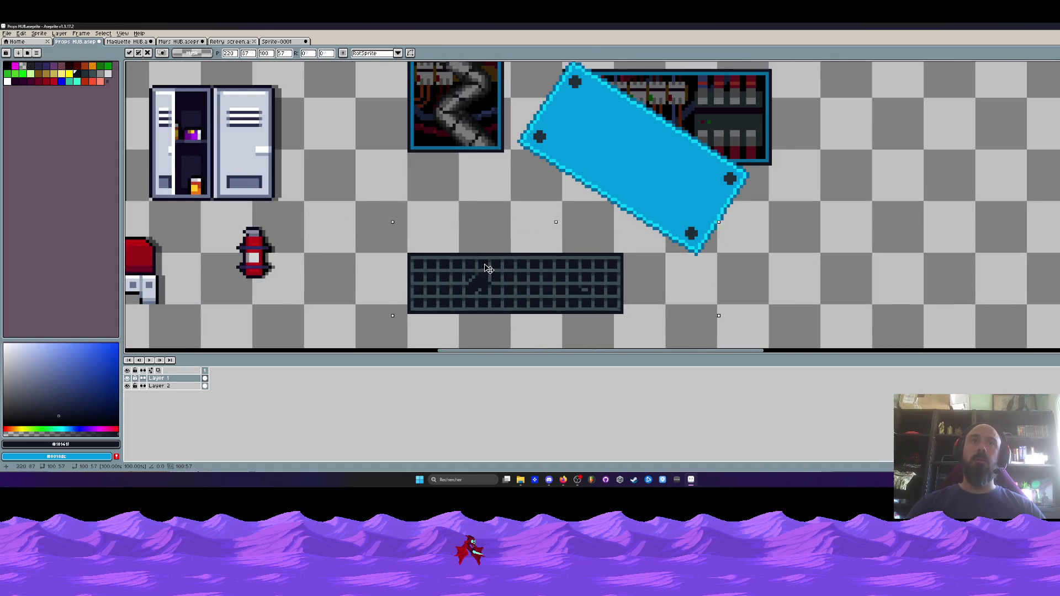
key("Return")
- Bring the whole props sheet into view and select the air-conditioner sprite
scroll(488, 270, "down", 3)
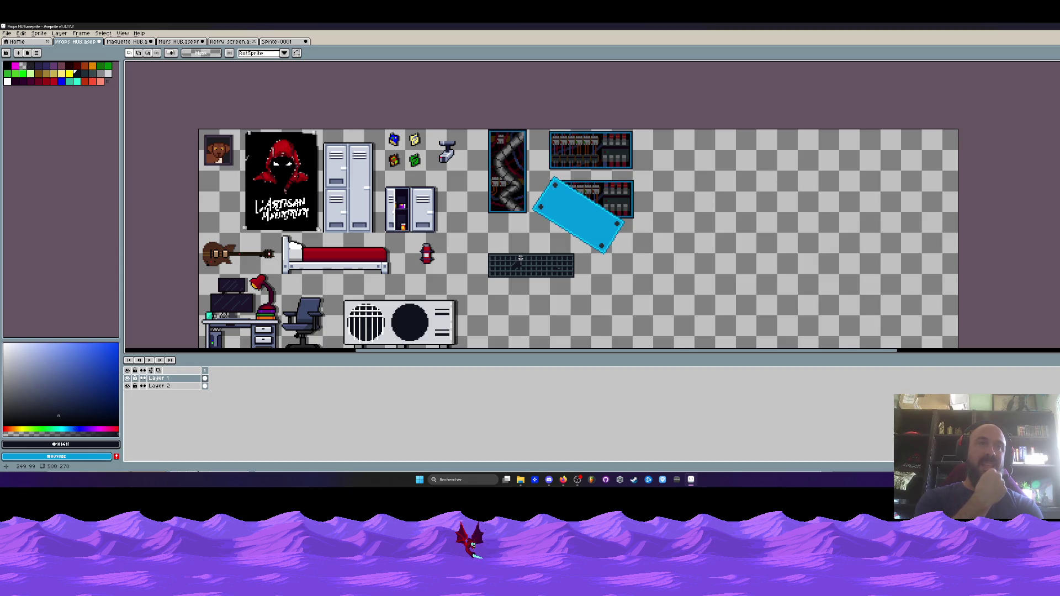
scroll(407, 230, "down", 2)
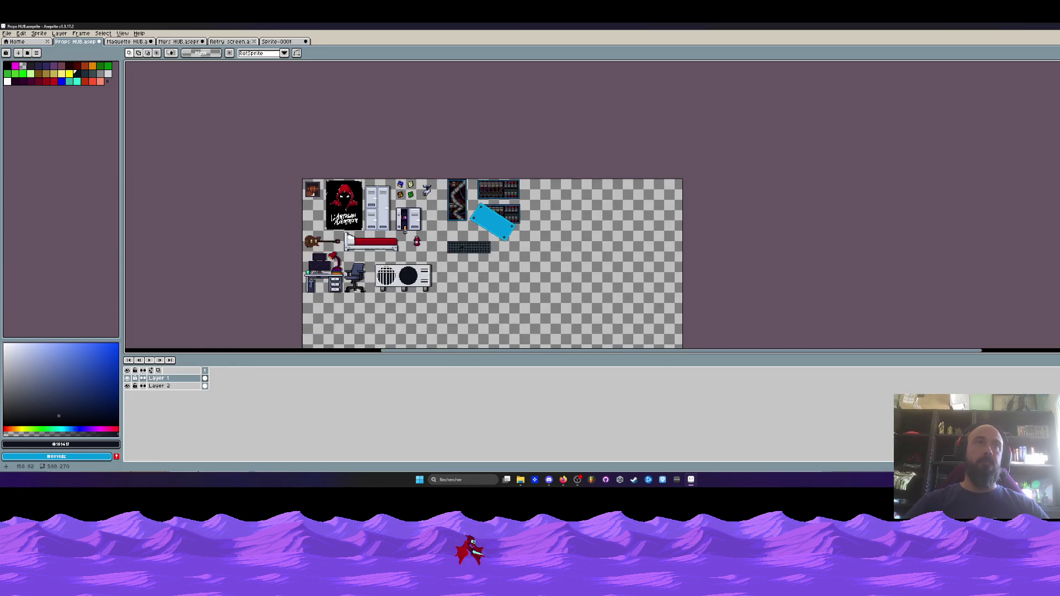
left_click_drag(329, 236, 324, 213)
scroll(324, 213, "up", 1)
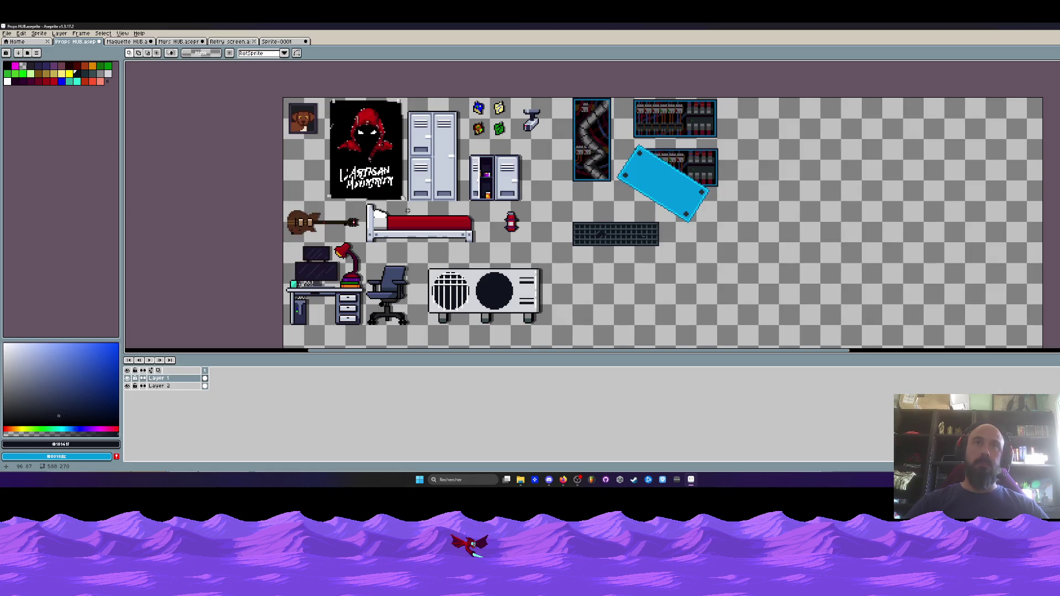
scroll(432, 254, "up", 1)
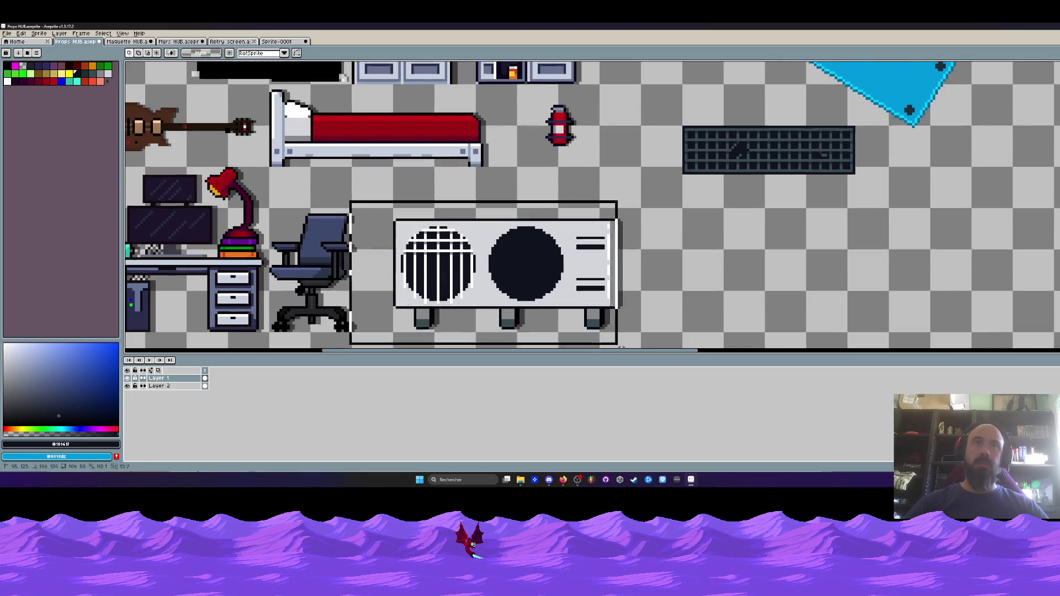
left_click_drag(374, 192, 675, 346)
scroll(664, 333, "down", 1)
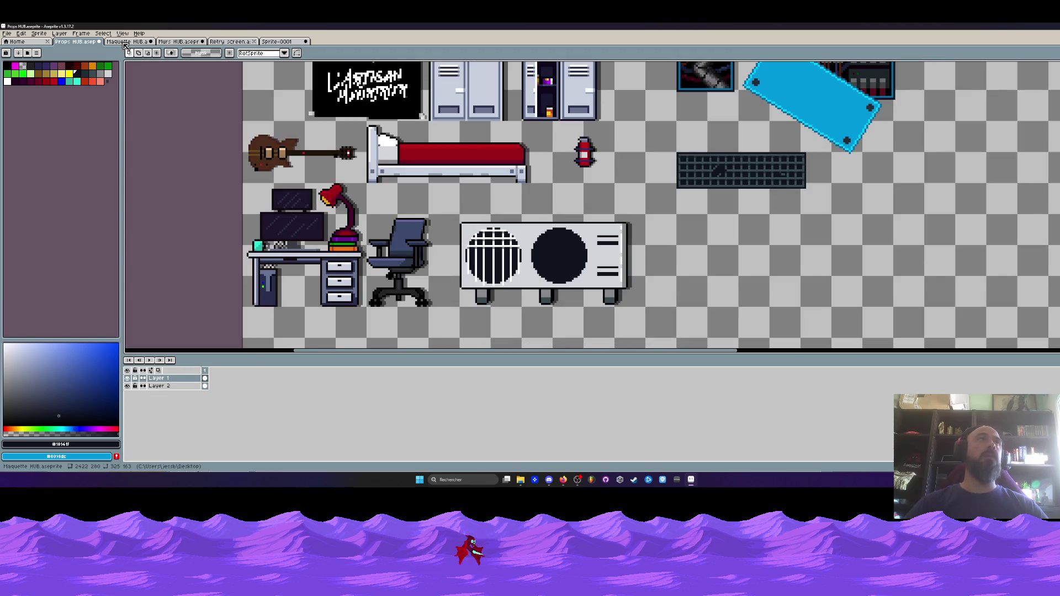
- Switch to the Maquette HUB mockup and zoom and pan along the corridor from end to end
key("ctrl+Tab")
scroll(768, 177, "down", 1)
scroll(776, 177, "up", 1)
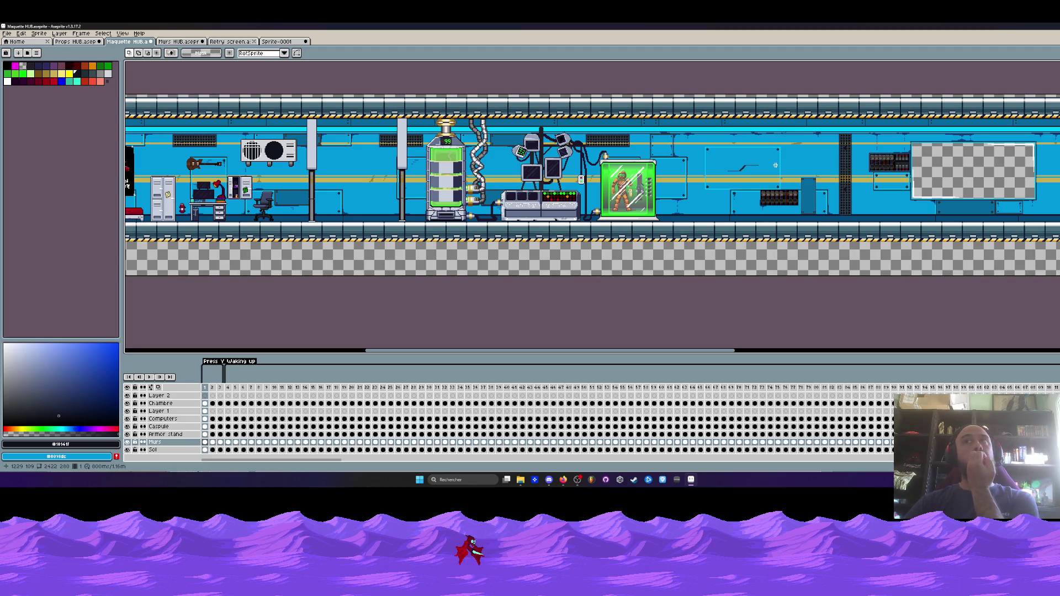
scroll(776, 165, "down", 1)
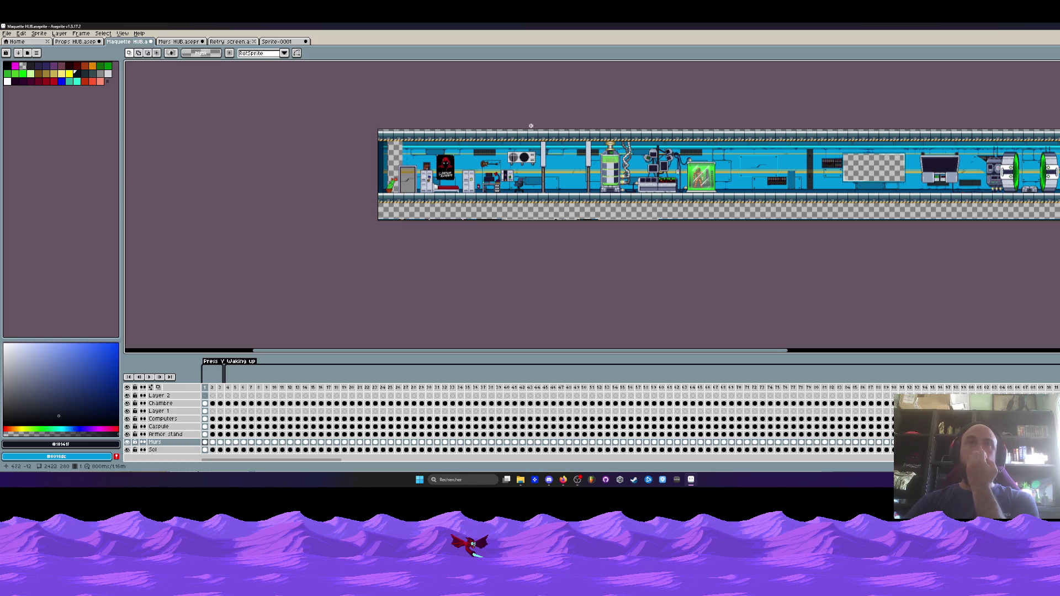
scroll(530, 125, "up", 1)
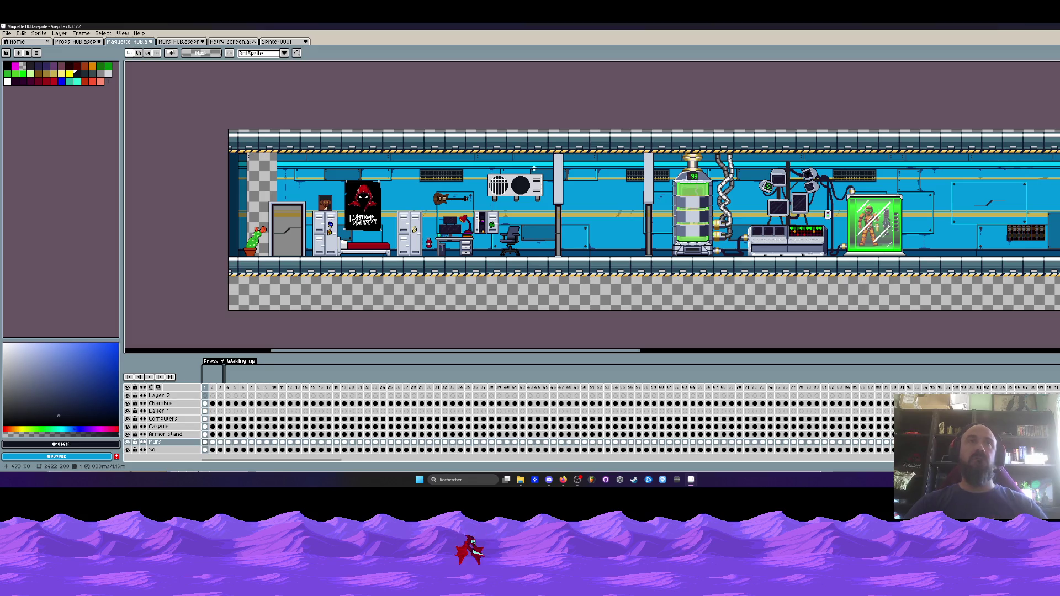
scroll(274, 212, "up", 1)
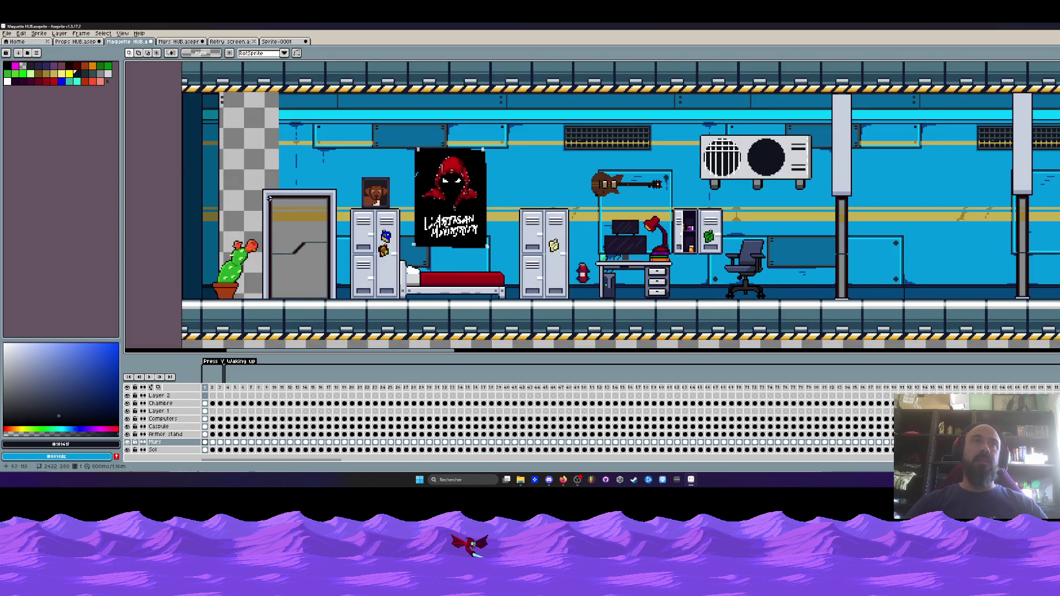
scroll(325, 292, "down", 1)
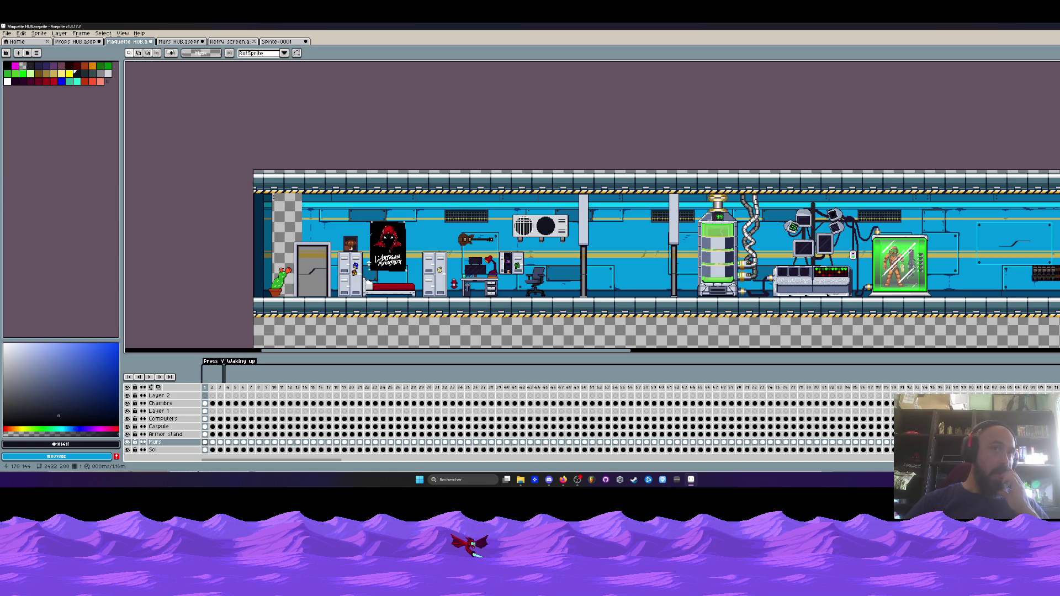
scroll(368, 264, "up", 3)
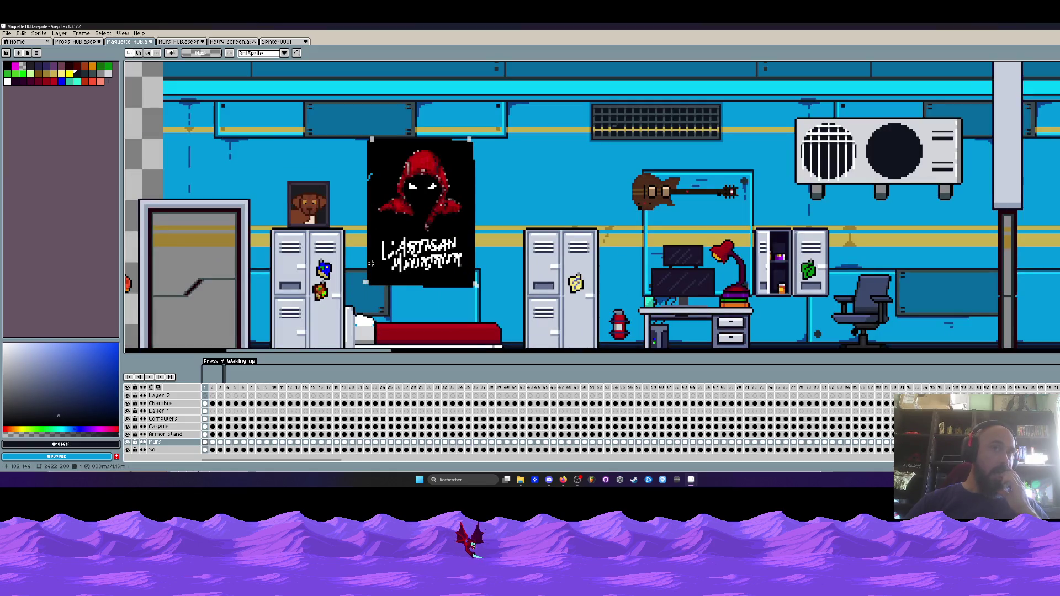
scroll(371, 264, "down", 2)
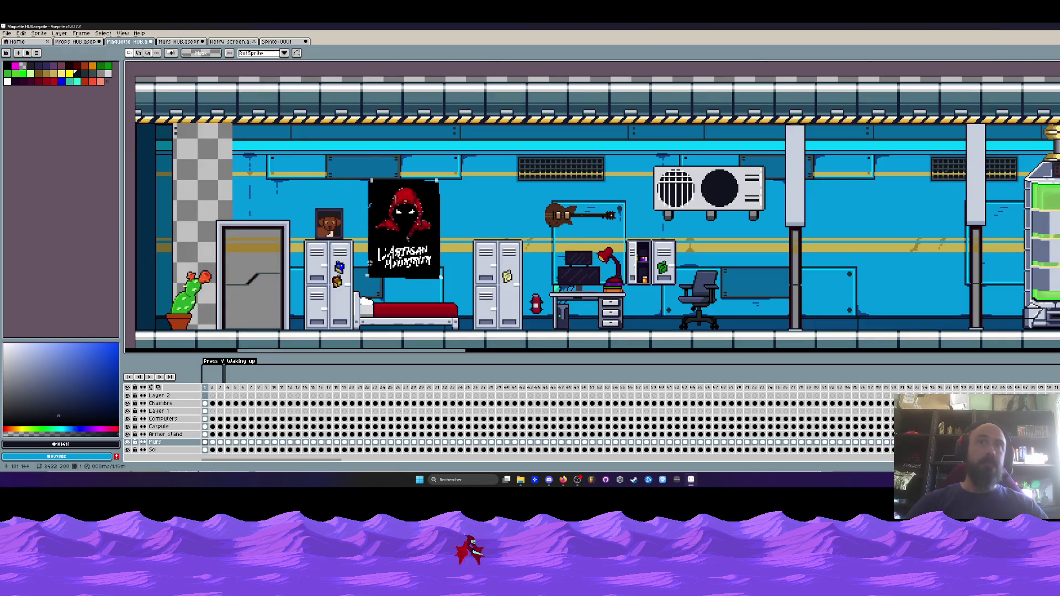
left_click_drag(712, 234, 465, 234)
scroll(464, 234, "right", 10)
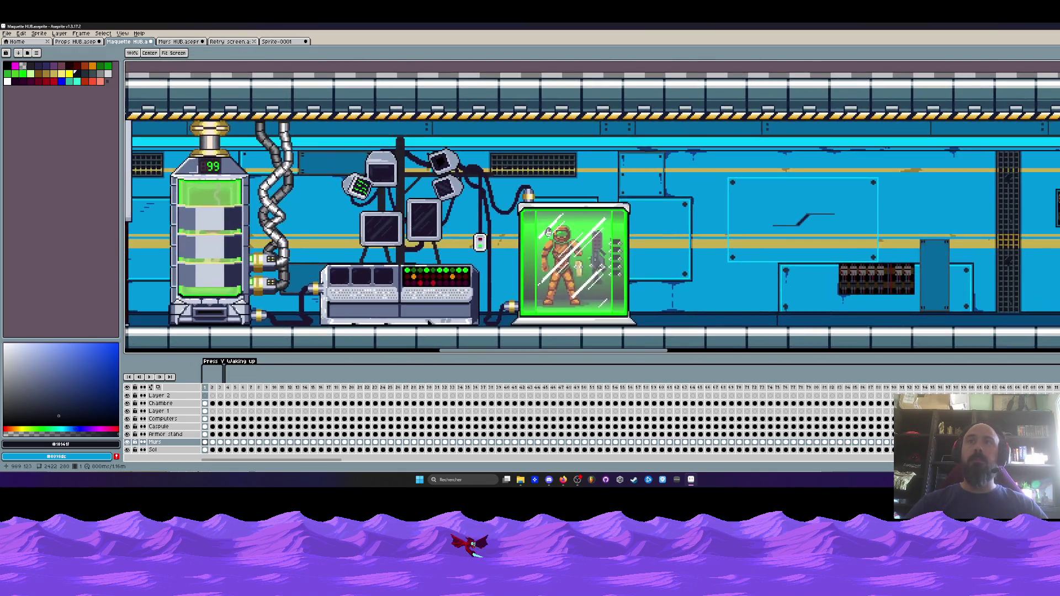
key("m")
scroll(776, 272, "up", 2)
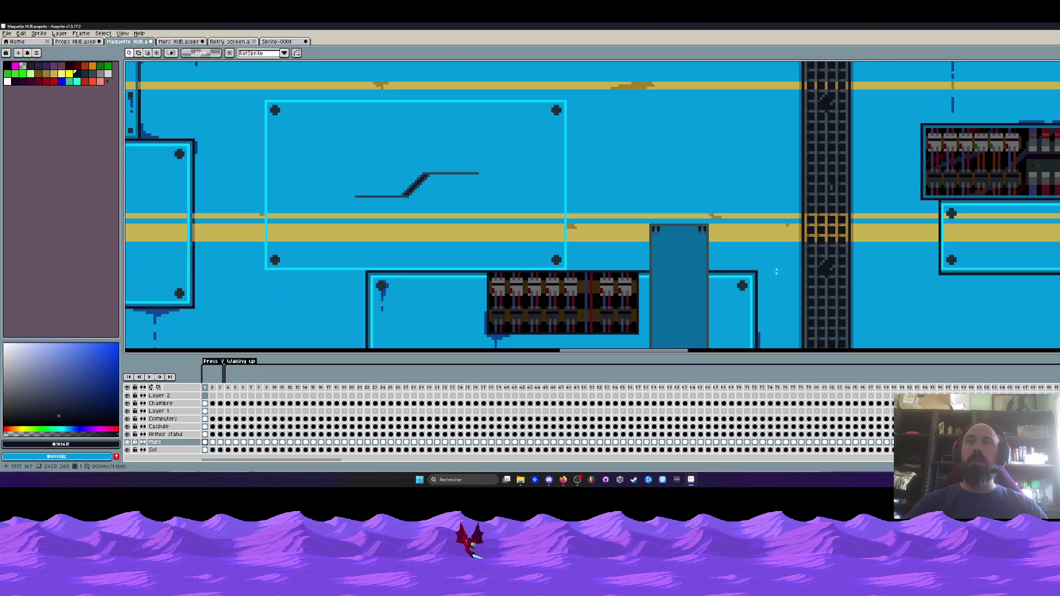
scroll(692, 251, "down", 1)
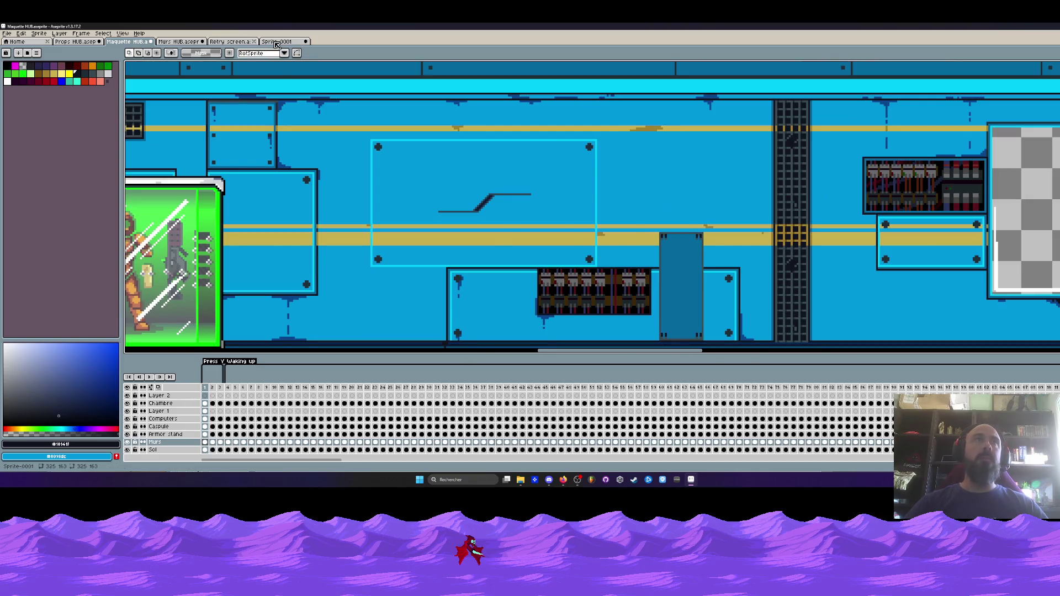
- In the Murs HUB tileset, flatten the visible layers into one from Layer 2's menu
left_click(277, 43)
left_click(244, 43)
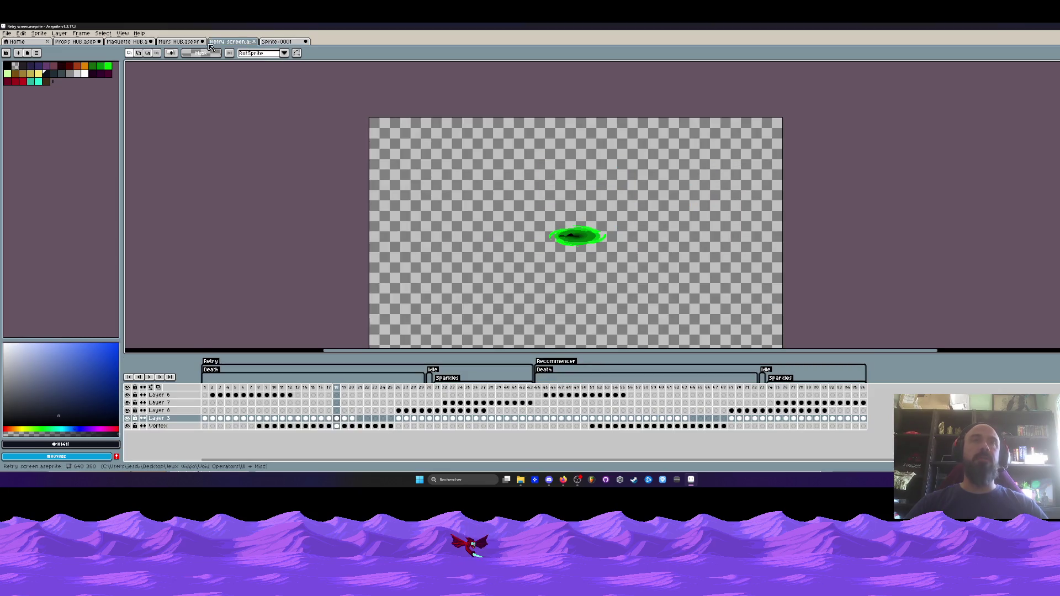
left_click(181, 42)
mouse_move(226, 249)
left_mouse_down()
mouse_move(328, 334)
mouse_move(316, 236)
left_mouse_up()
right_click(174, 379)
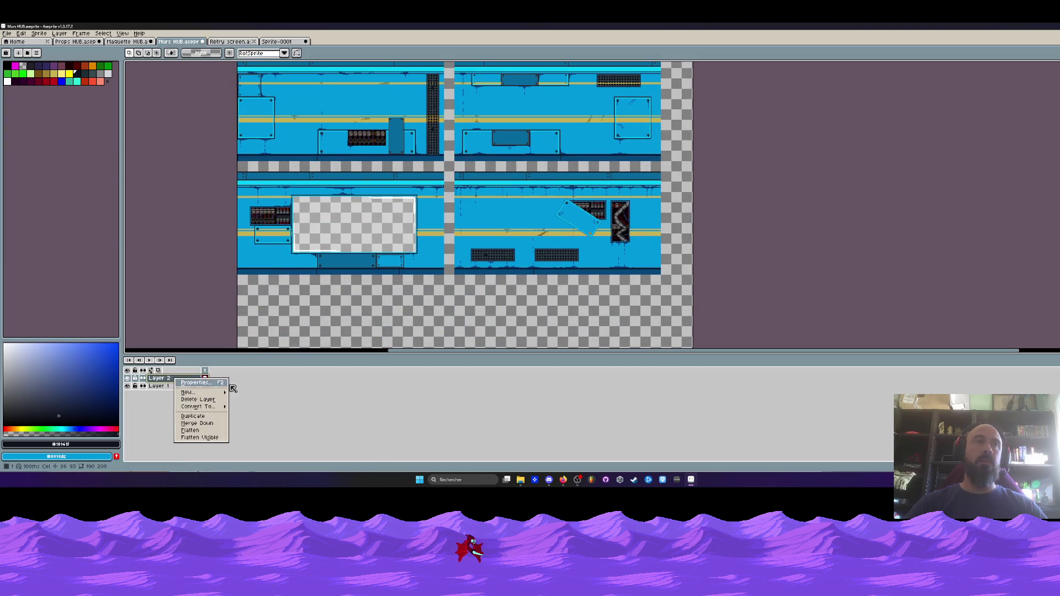
left_click(211, 438)
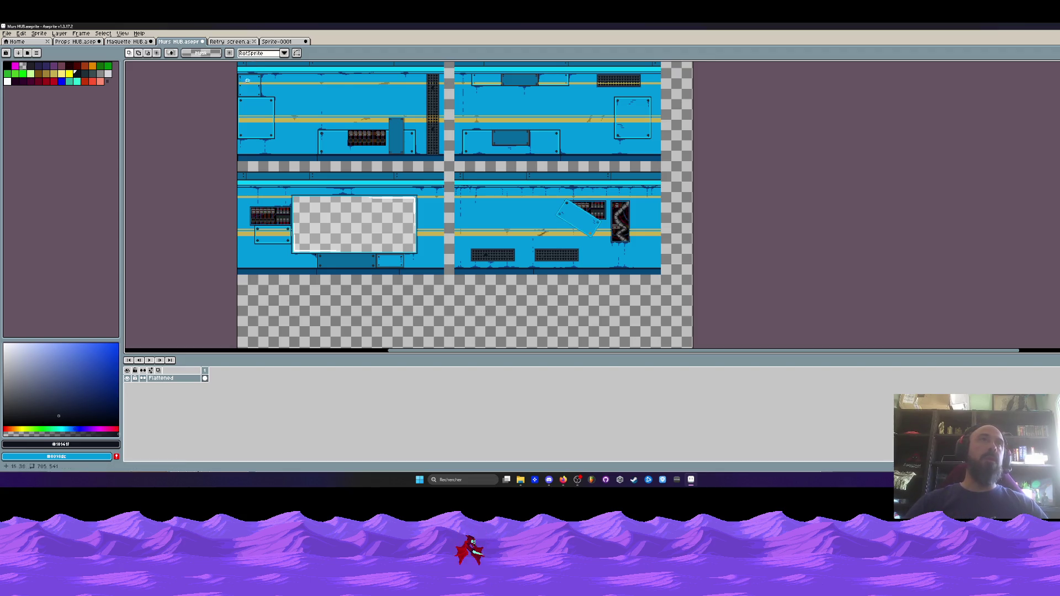
- Glance over the Retry screen and Props HUB sheets, then return to Murs HUB
left_click(231, 42)
left_click(75, 41)
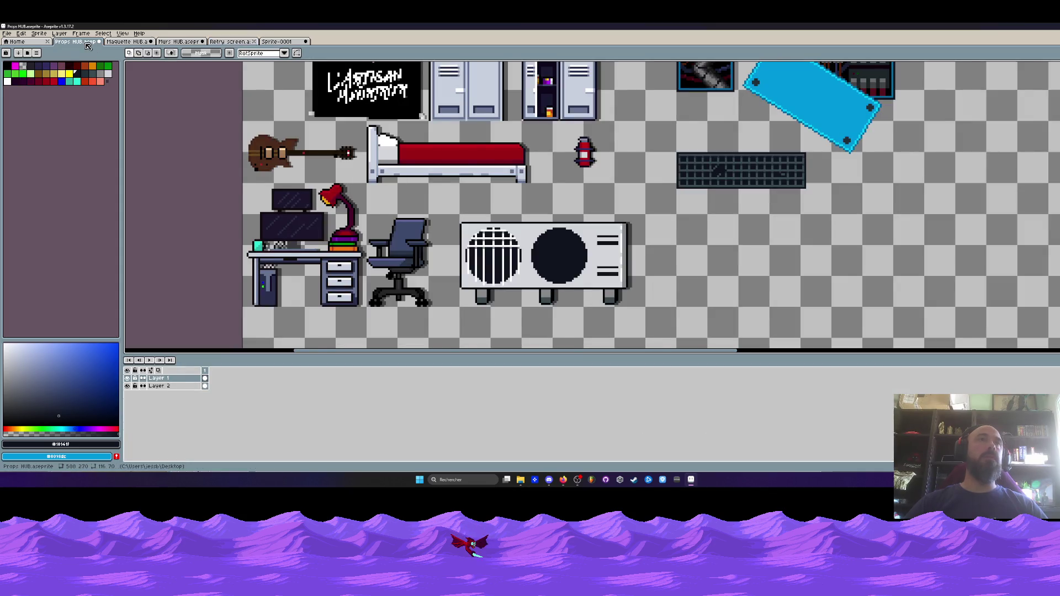
key("minus")
left_click(231, 42)
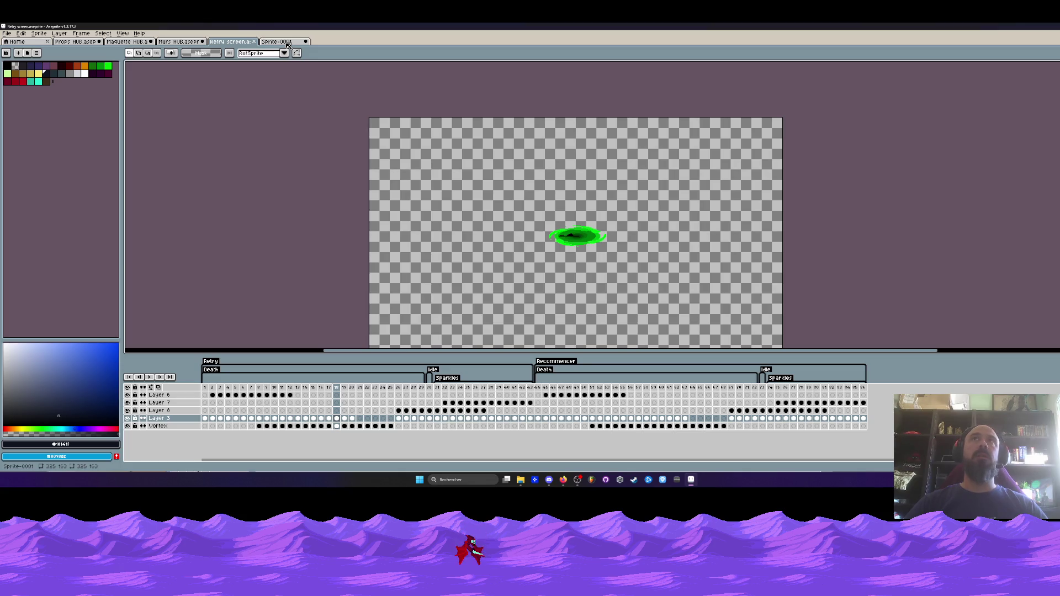
left_click(180, 41)
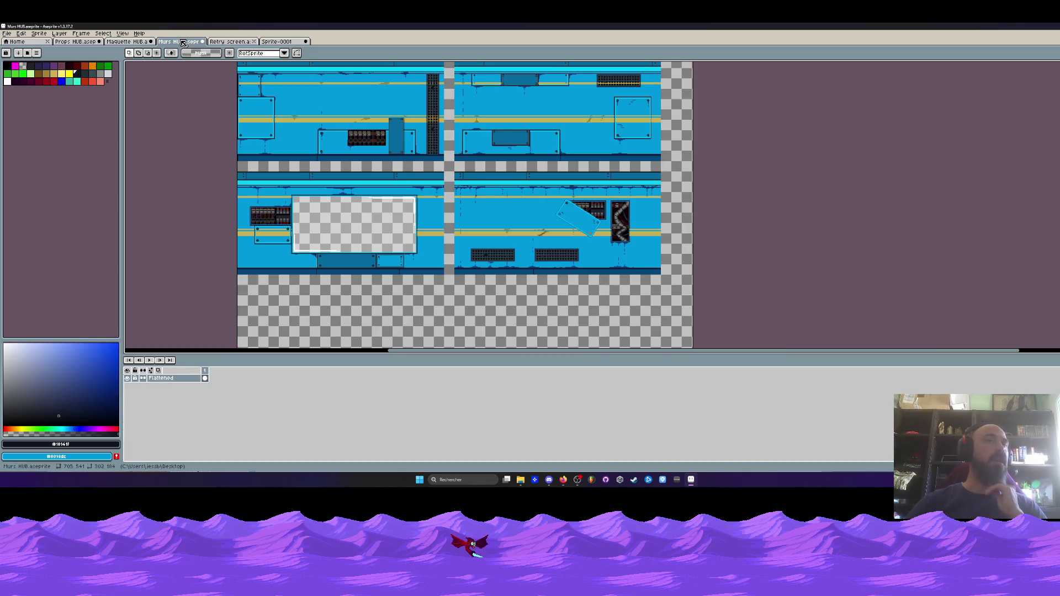
scroll(320, 196, "down", 1)
scroll(362, 169, "up", 1)
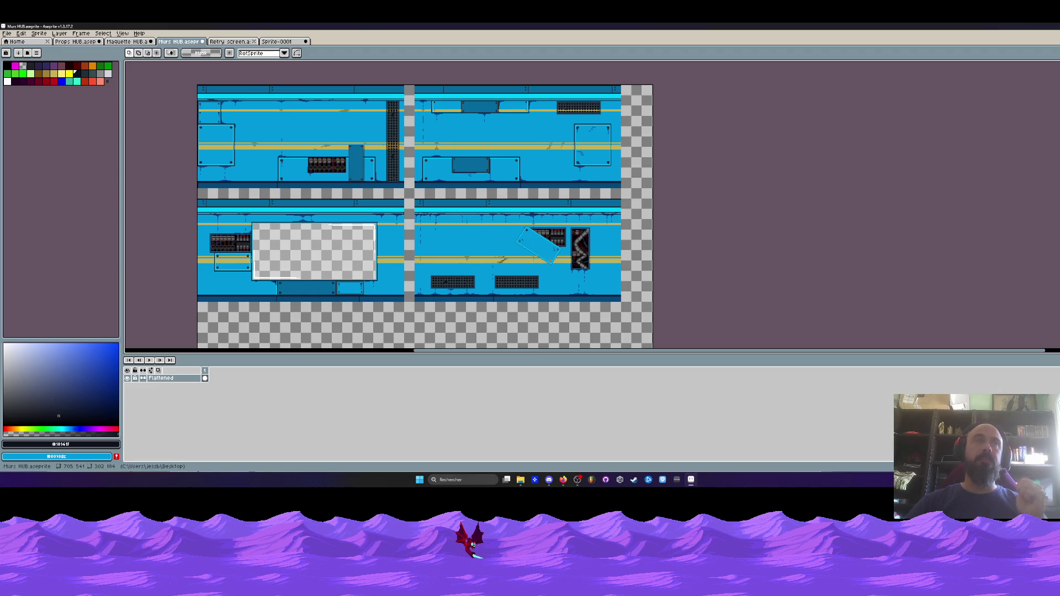
- Restore Aseprite to a smaller window, minimize the file browser and move Aseprite down-right
double_click(734, 26)
left_click(733, 59)
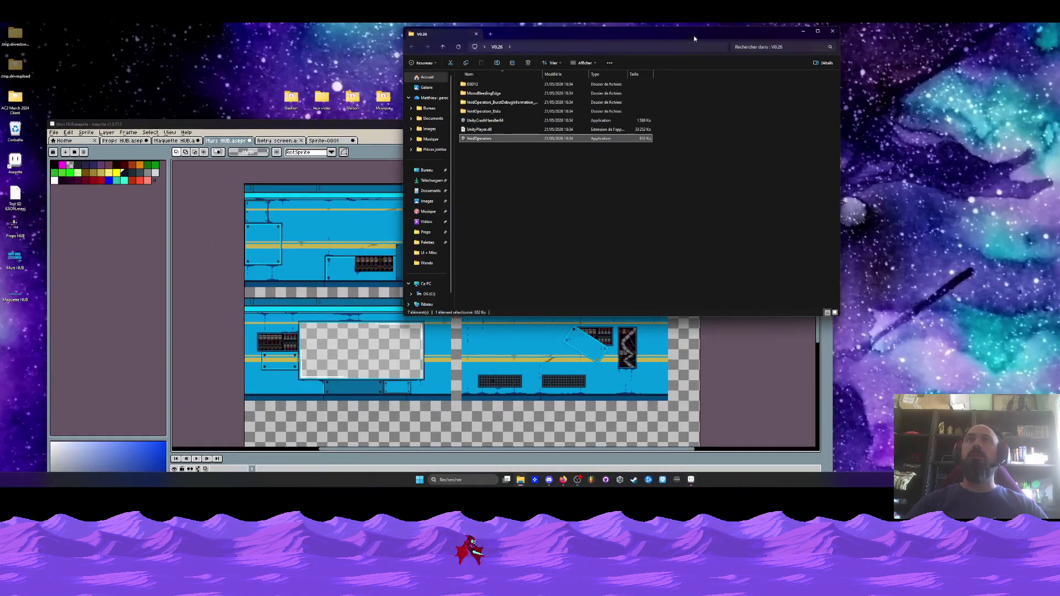
left_click(803, 31)
mouse_move(531, 124)
left_mouse_down()
mouse_move(593, 145)
mouse_move(566, 173)
left_mouse_up()
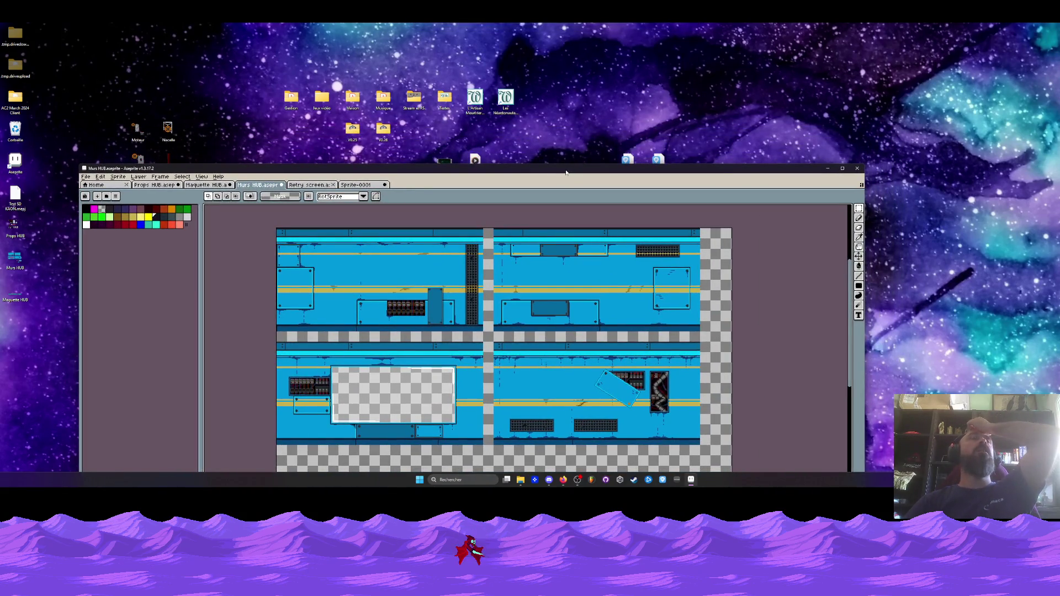
- Open the Jeux vidéo folder and bring the Murs HUB tileset window back in front
double_click(322, 100)
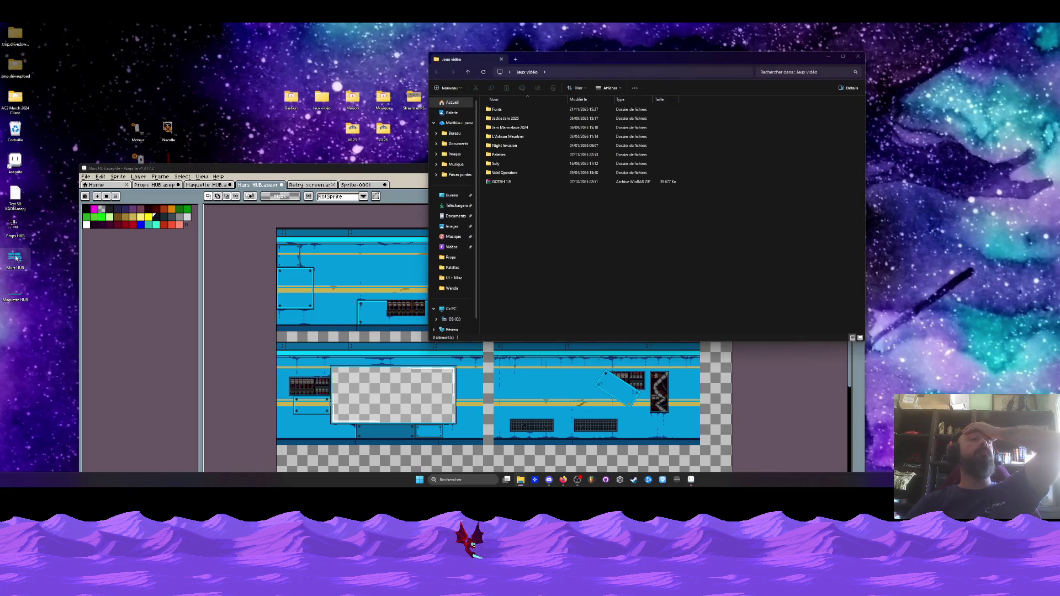
double_click(16, 258)
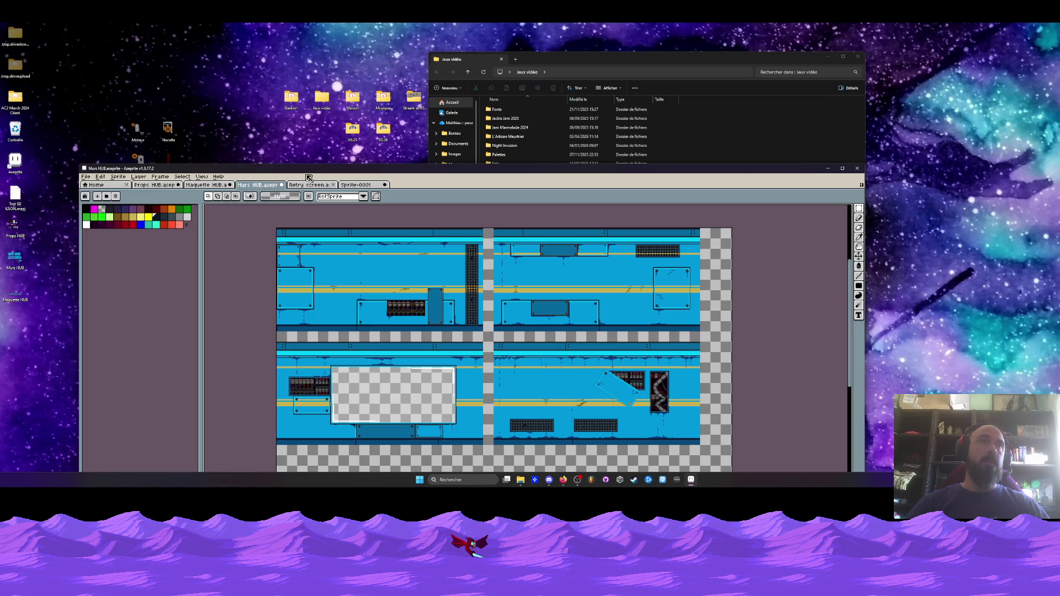
left_click_drag(310, 171, 326, 65)
- Close the Sprite-0001 props sheet with Don't Save, then bring the Jeux vidéo folder forward
left_click(183, 82)
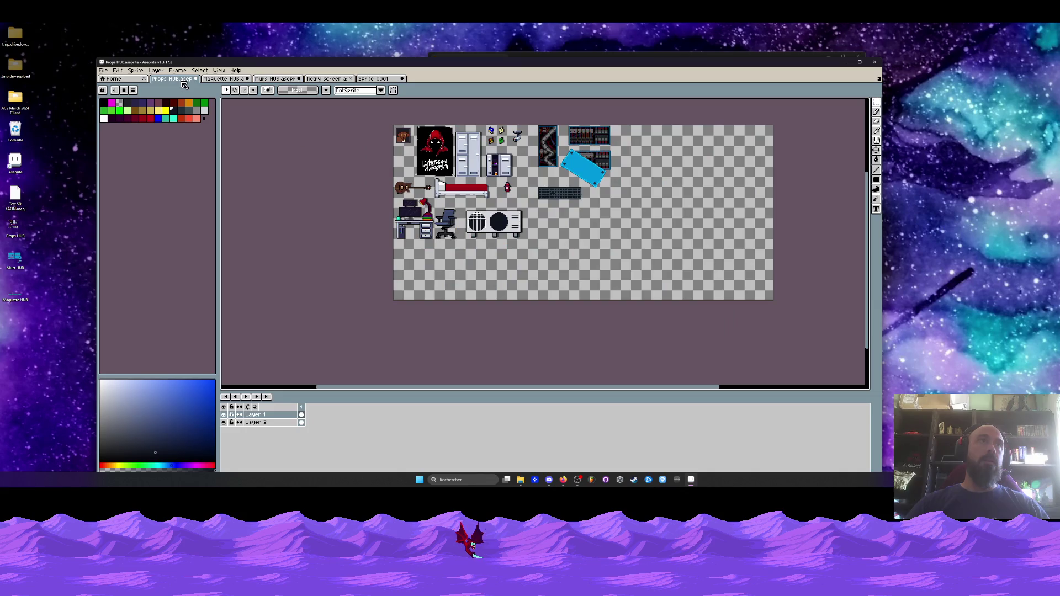
left_click(220, 80)
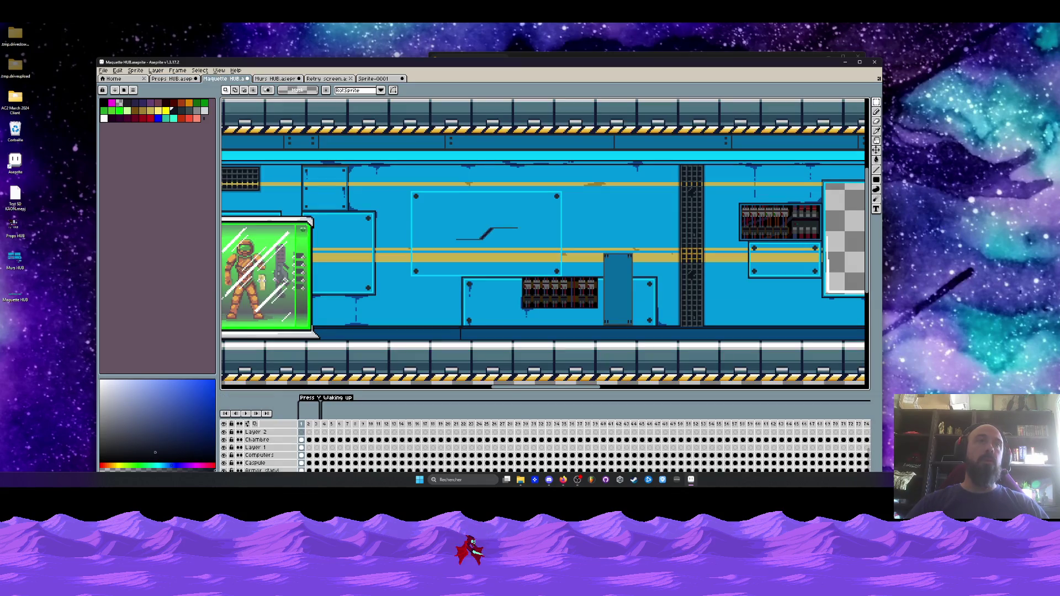
left_click(381, 81)
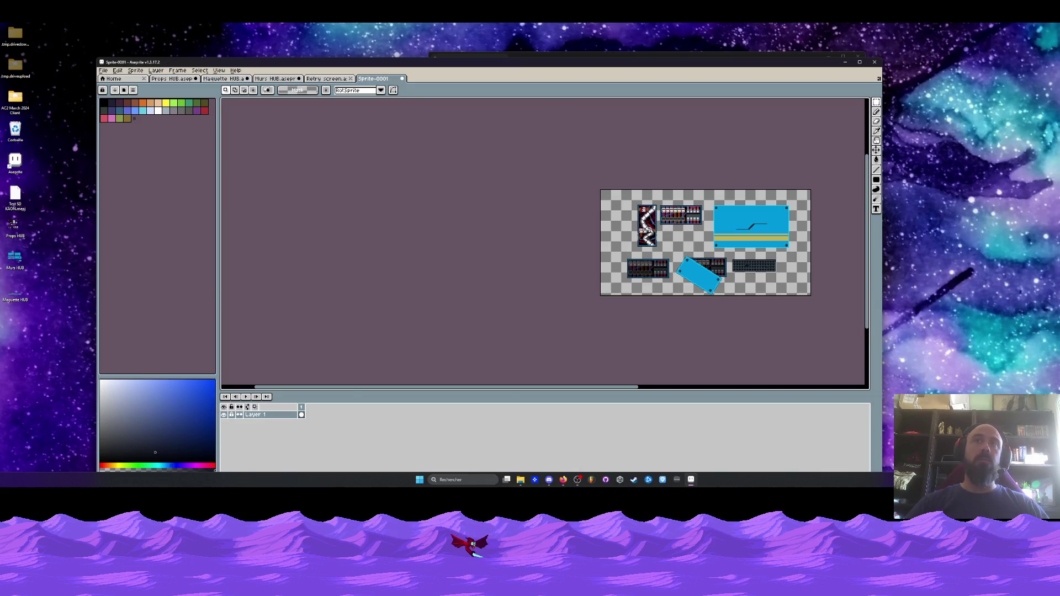
scroll(655, 229, "up", 1)
left_click(402, 79)
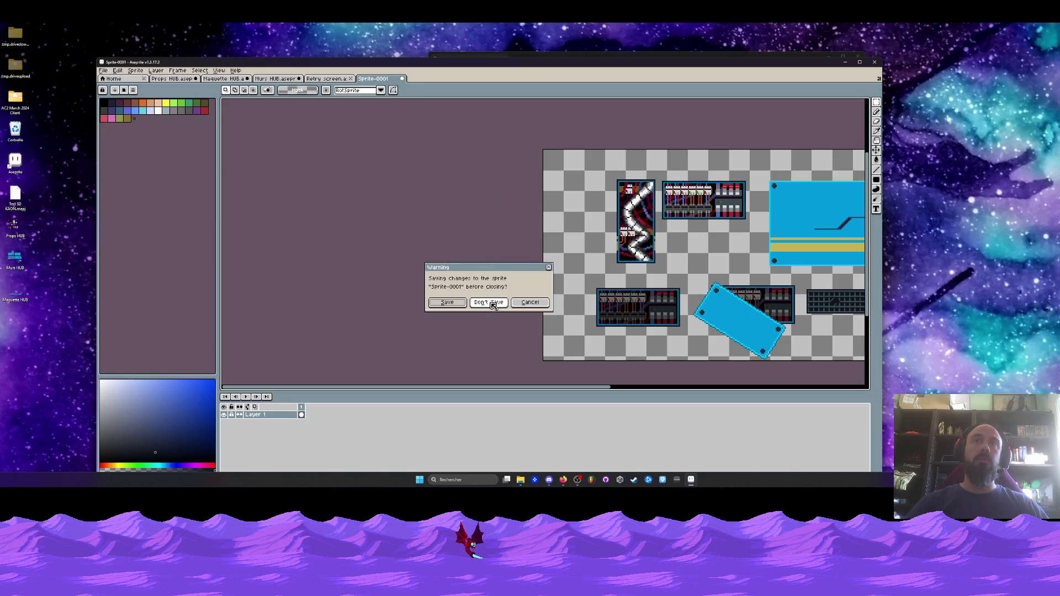
left_click(489, 304)
left_click(488, 58)
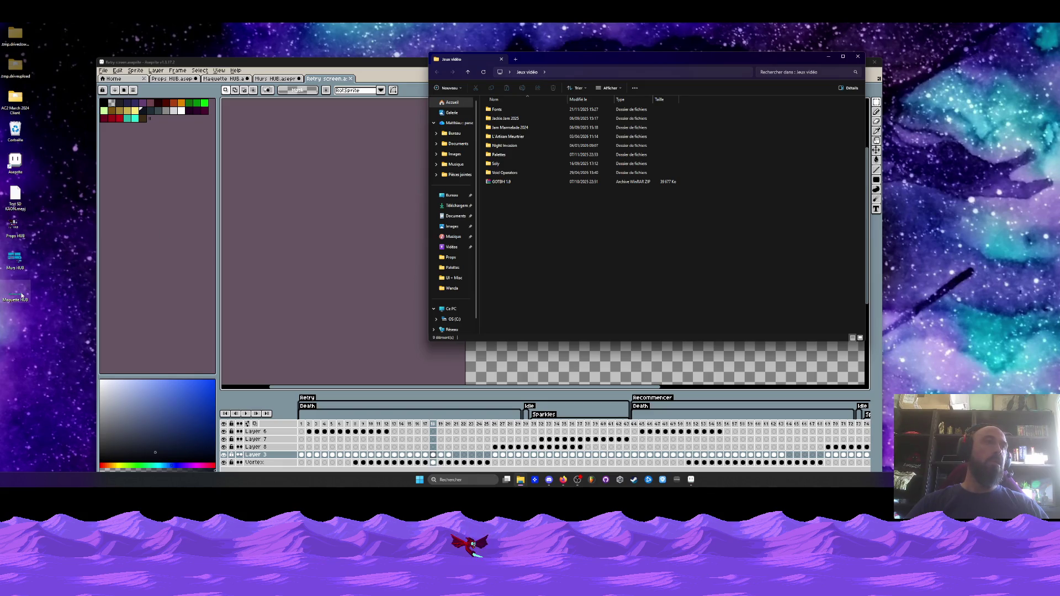
- Open HUB.aseprite via Void Operators › Niveaux › HUB and maximize the Aseprite window
mouse_move(279, 69)
left_mouse_down()
mouse_move(541, 94)
mouse_move(672, 247)
mouse_move(314, 148)
left_mouse_up()
left_click(570, 60)
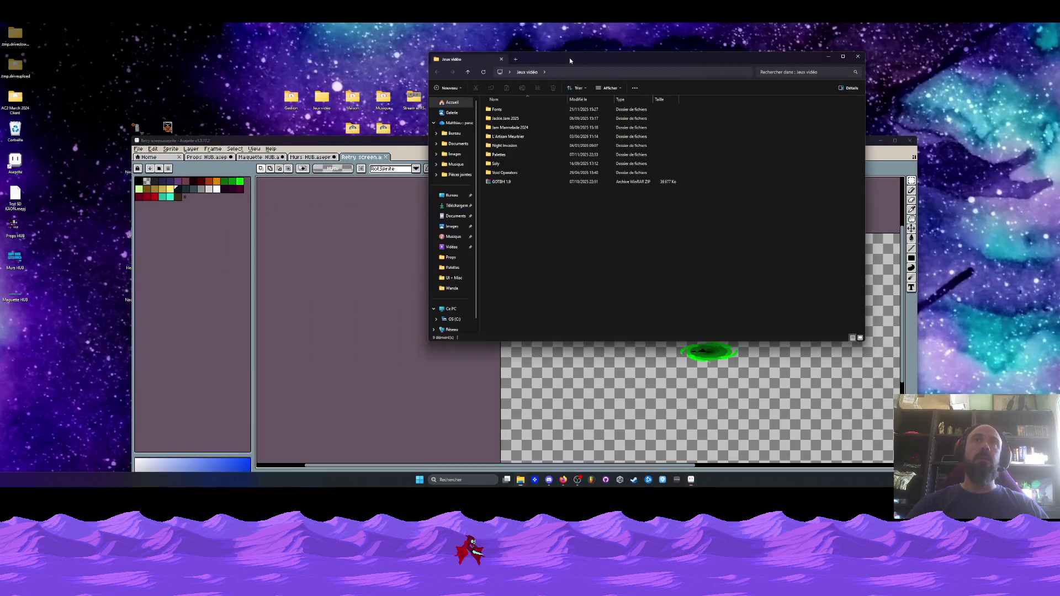
double_click(503, 173)
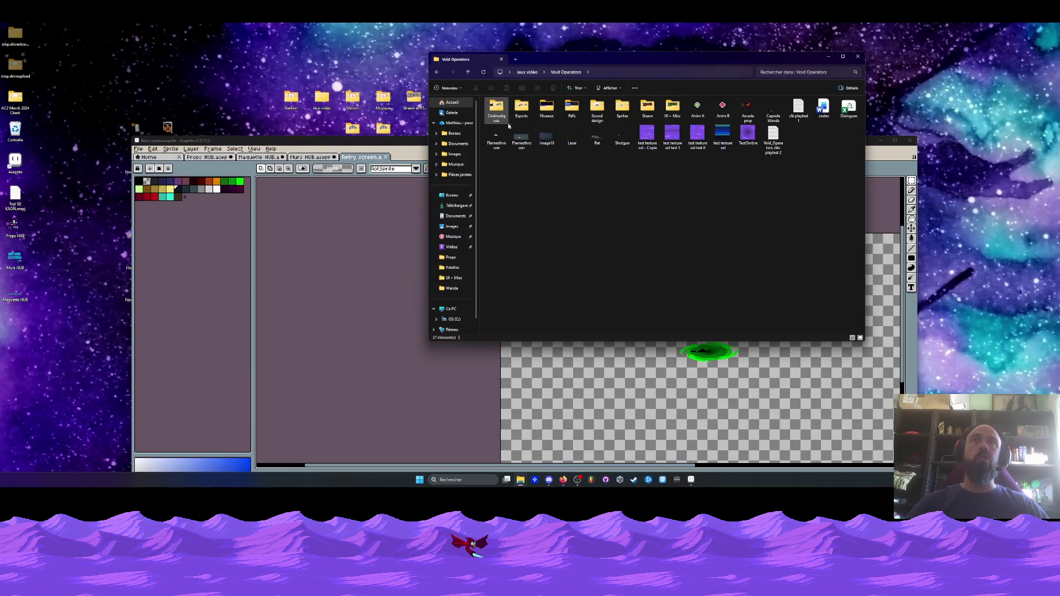
double_click(547, 108)
double_click(504, 111)
double_click(499, 137)
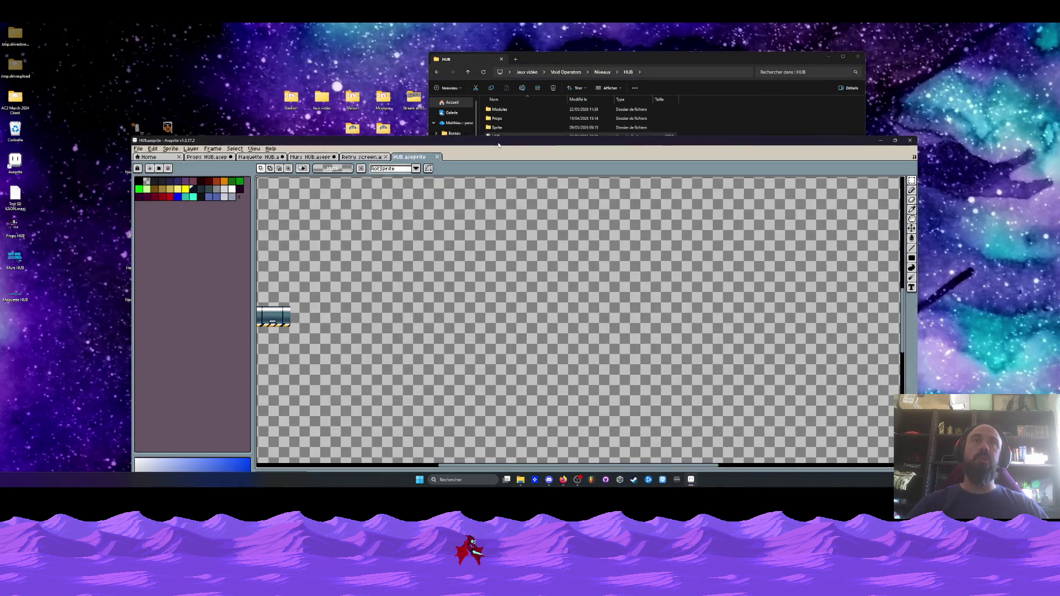
double_click(499, 145)
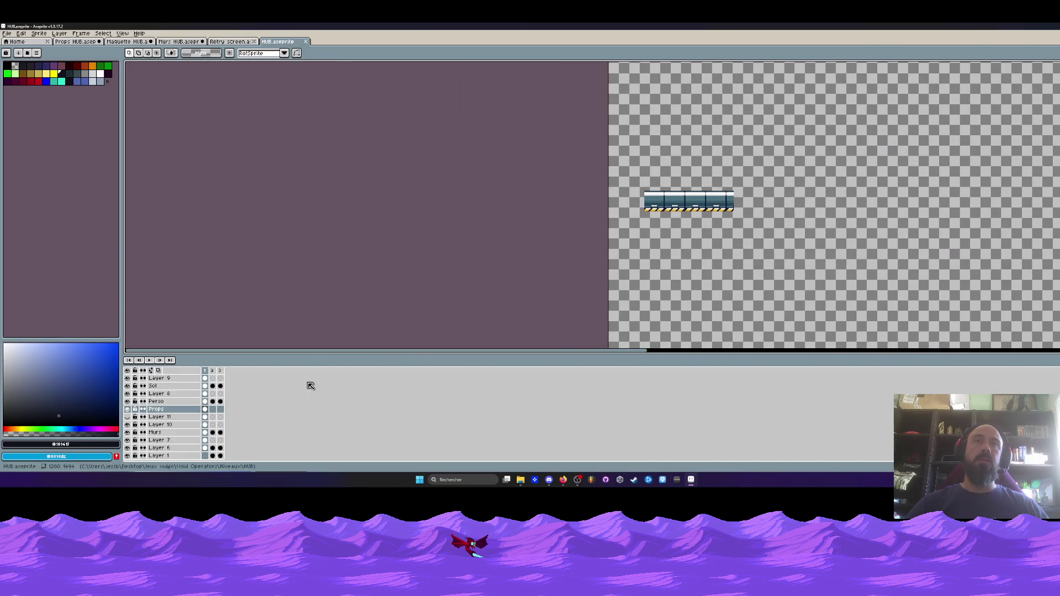
- On the HUB map's Sol layer, select a single floor tile from the upper room's strip
scroll(549, 209, "down", 2)
scroll(579, 163, "up", 1)
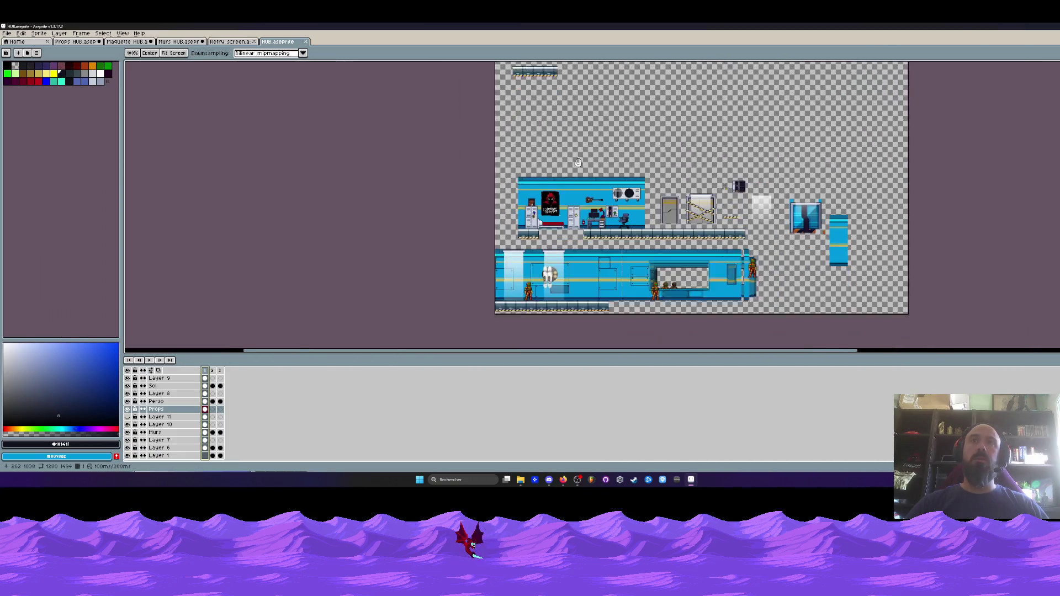
scroll(622, 212, "up", 1)
mouse_move(714, 208)
left_mouse_down()
mouse_move(686, 138)
mouse_move(685, 243)
mouse_move(463, 134)
left_mouse_up()
scroll(462, 135, "up", 1)
key("m")
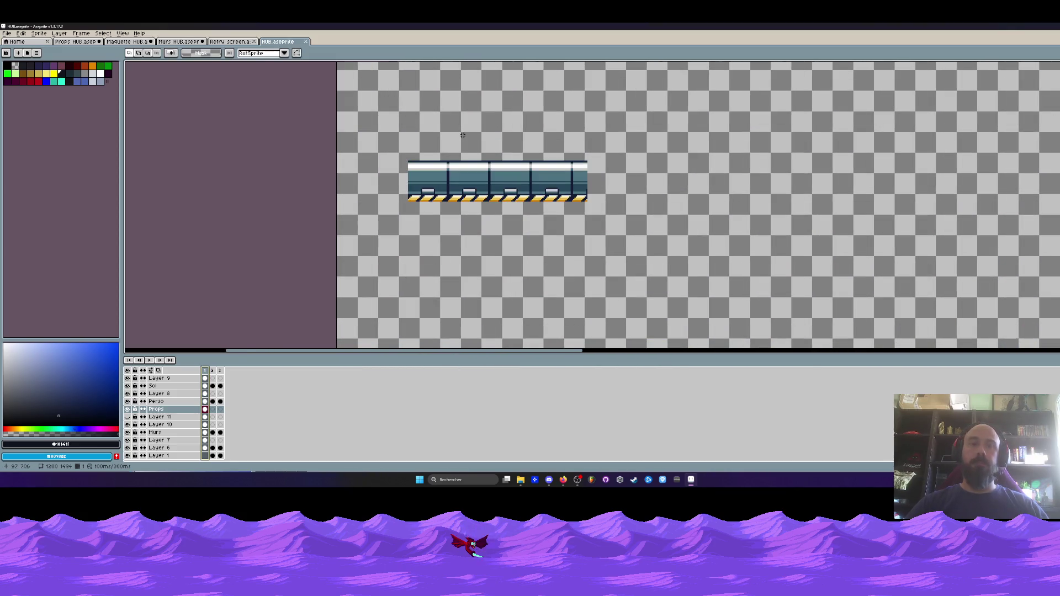
scroll(414, 164, "up", 3)
left_click_drag(552, 139, 716, 339)
scroll(705, 300, "down", 1)
left_click_drag(704, 300, 557, 218)
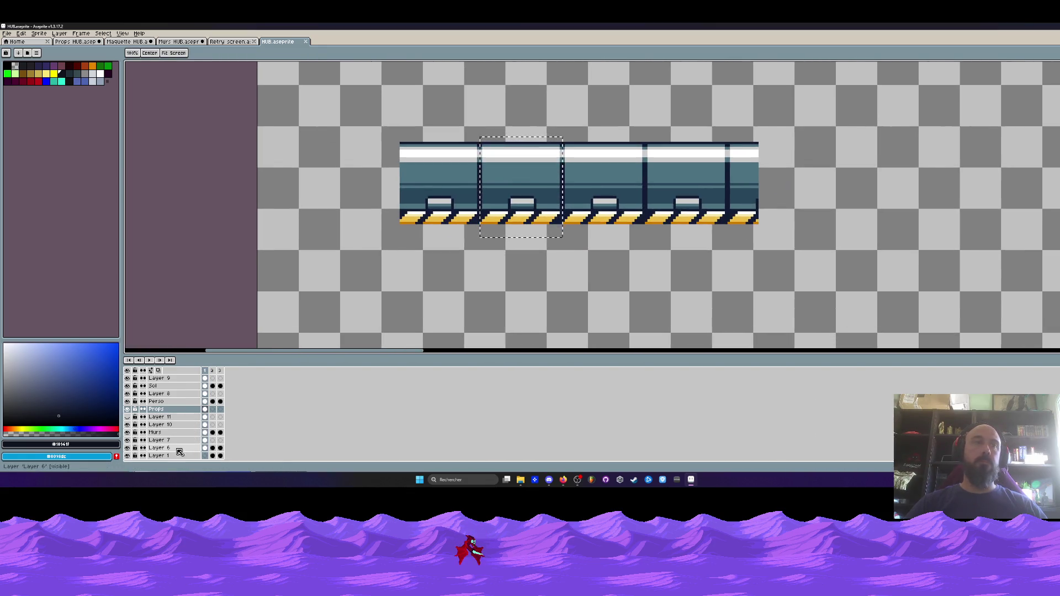
left_click(155, 386)
left_click_drag(496, 204, 347, 332)
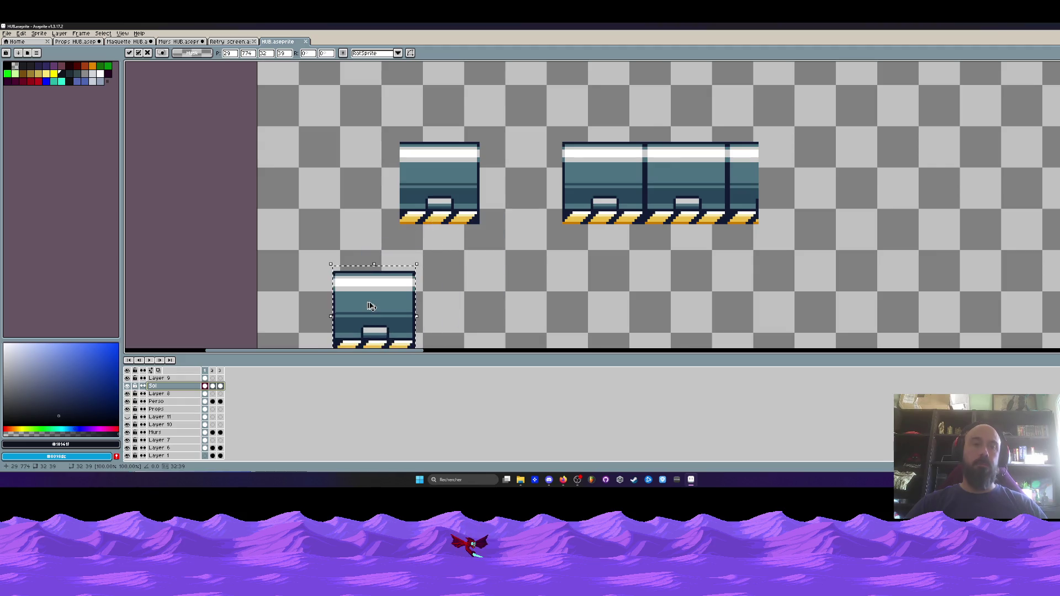
- Paste the floor tile into Murs HUB at the left edge below the walls and commit
left_click(169, 44)
key("ctrl+v")
scroll(344, 237, "up", 2)
mouse_move(347, 244)
left_mouse_down()
mouse_move(289, 241)
mouse_move(291, 215)
mouse_move(359, 298)
left_mouse_up()
key("Return")
scroll(292, 215, "down", 2)
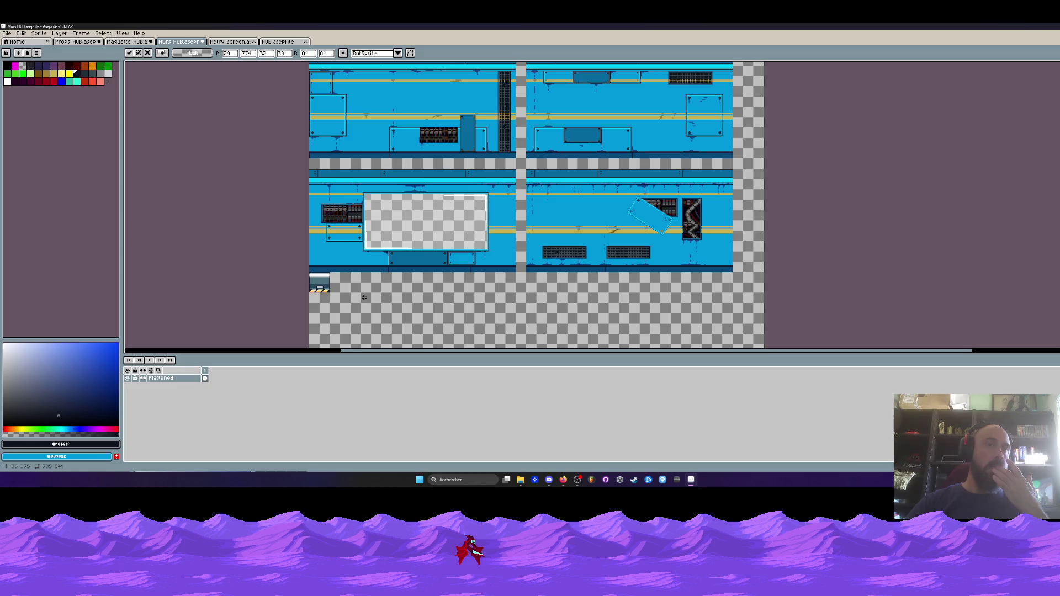
- Drag the pasted floor tile a few pixels lower and commit its position
scroll(349, 286, "up", 3)
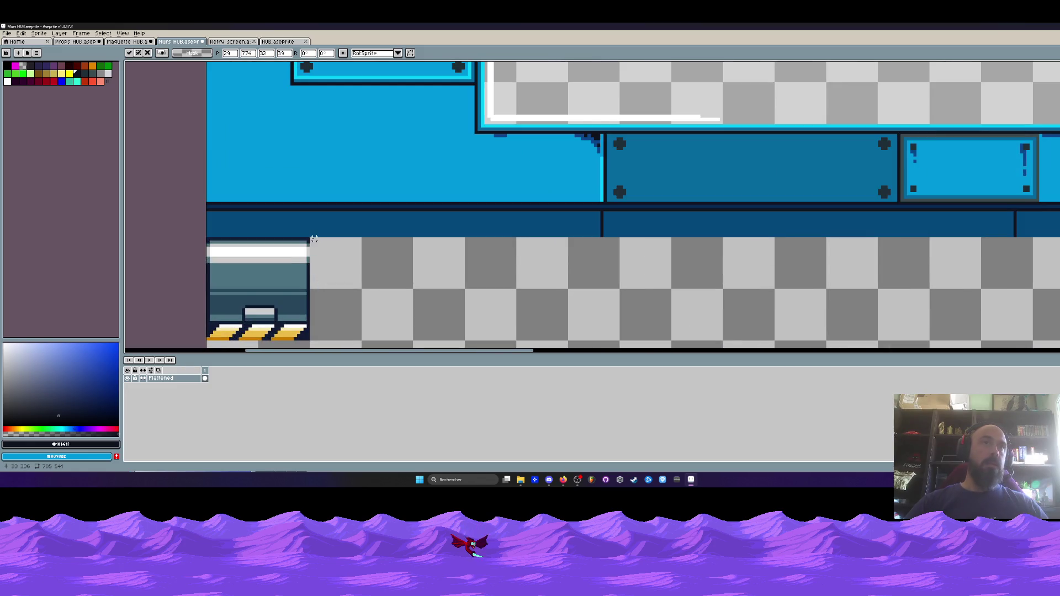
scroll(313, 239, "down", 2)
mouse_move(241, 278)
left_mouse_down()
mouse_move(241, 268)
mouse_move(241, 311)
left_mouse_up()
scroll(249, 278, "down", 2)
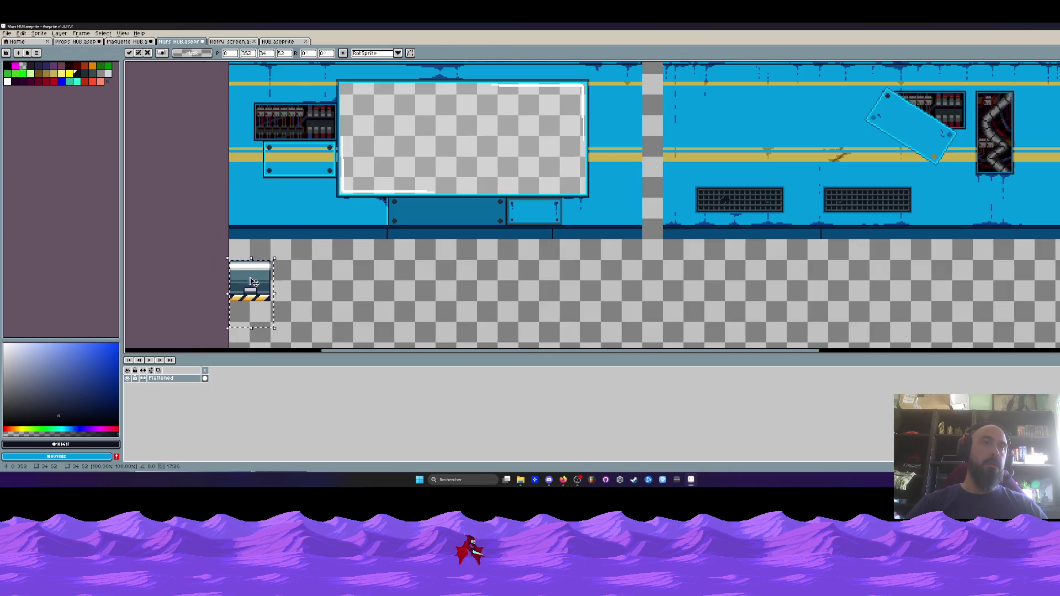
key("Return")
scroll(304, 259, "down", 2)
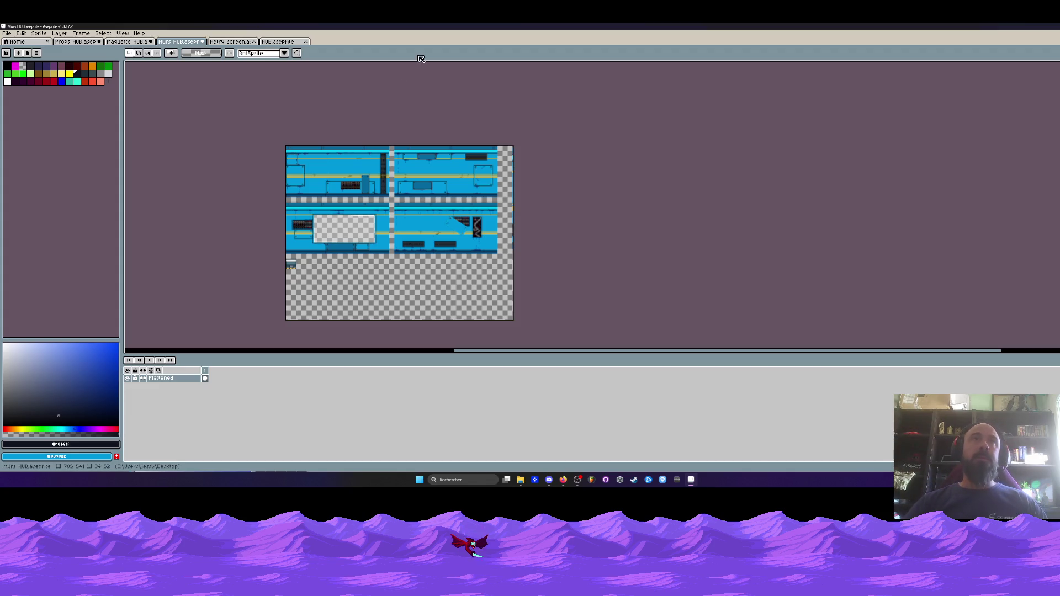
scroll(474, 157, "up", 3)
key("ctrl+alt+c")
- Pull the canvas's right edge inward to trim the empty strip, leaving 656×541
left_click_drag(628, 166, 534, 173)
left_click(127, 245)
key("ctrl+v")
scroll(172, 242, "down", 3)
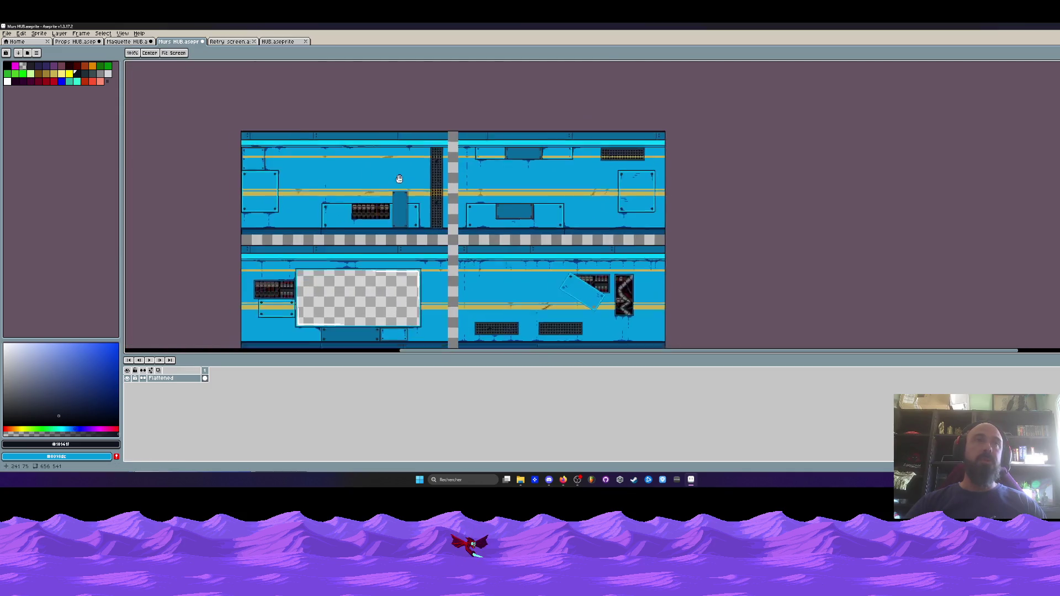
scroll(396, 171, "up", 1)
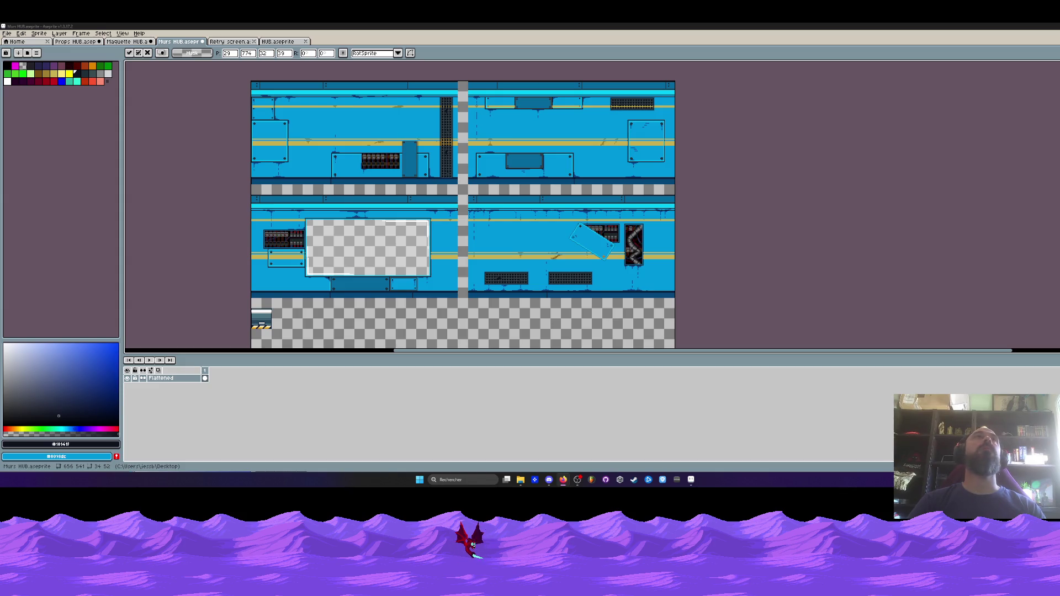
- Return to the Murs HUB sheet and shorten the canvas by pulling its bottom edge up
key("ctrl+Tab")
left_click(179, 42)
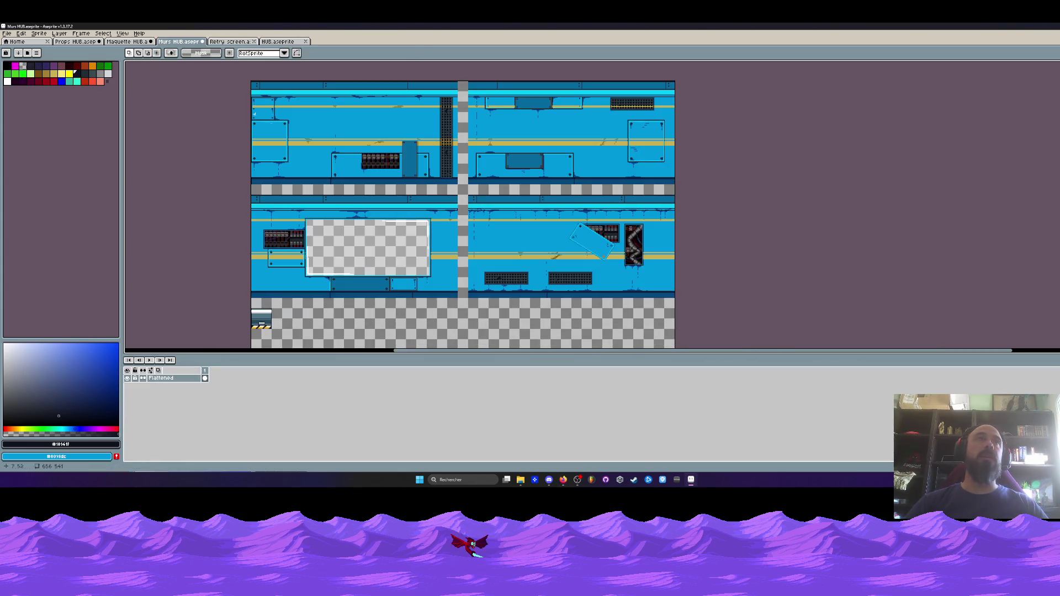
scroll(335, 204, "up", 1)
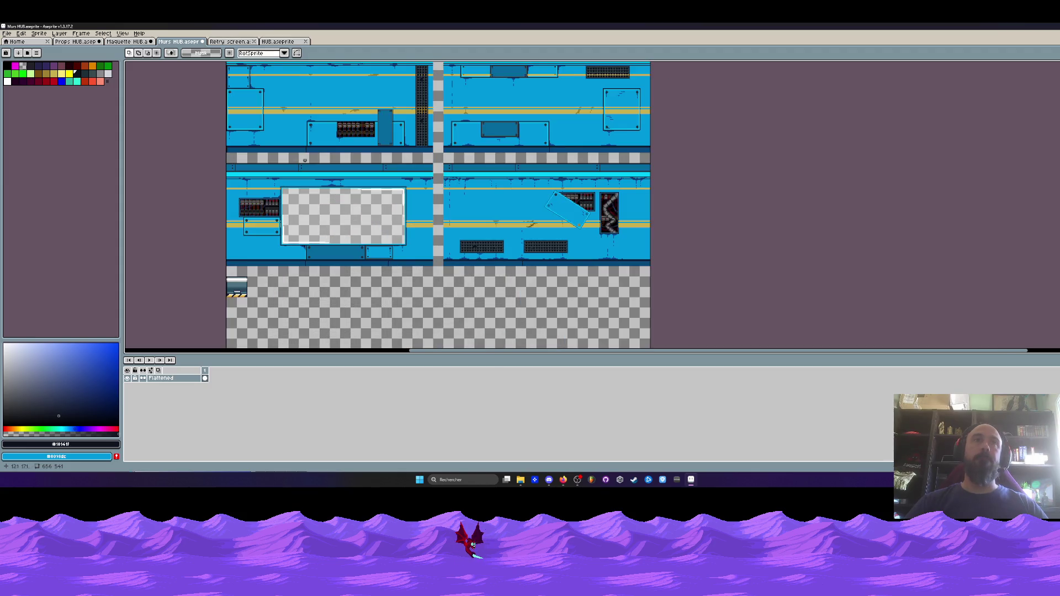
mouse_move(281, 169)
left_mouse_down()
mouse_move(262, 143)
mouse_move(259, 60)
left_mouse_up()
key("ctrl+alt+c")
mouse_move(280, 305)
left_mouse_down()
mouse_move(277, 205)
mouse_move(255, 180)
left_mouse_up()
scroll(261, 212, "up", 3)
left_click(128, 245)
scroll(233, 203, "up", 2)
- Undo that crop and redo it with the bottom edge just under the floor tile, at 656×384
key("m")
mouse_move(150, 123)
left_mouse_down()
mouse_move(240, 215)
mouse_move(283, 219)
left_mouse_up()
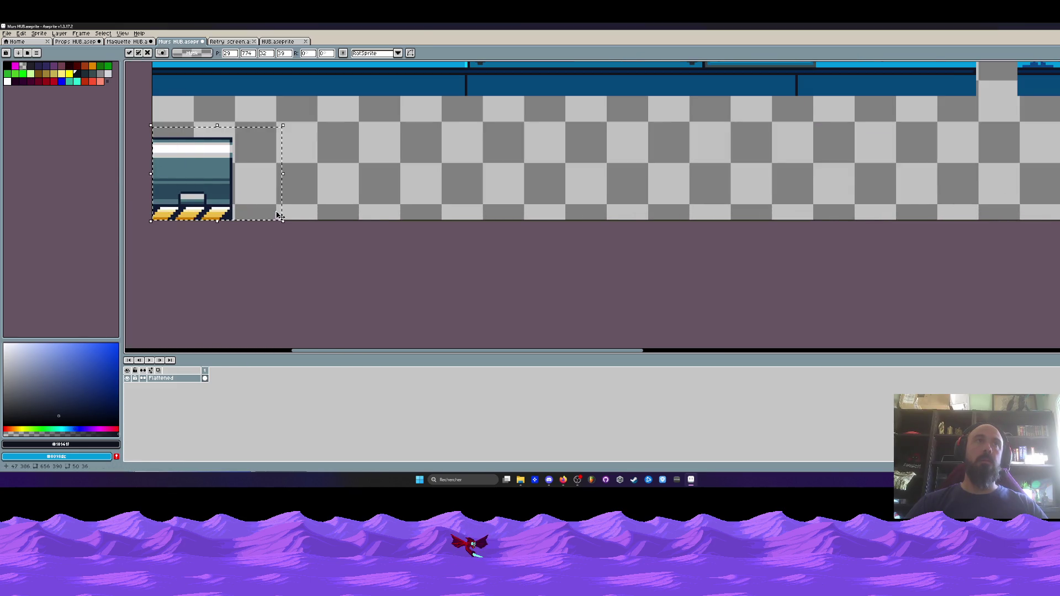
scroll(282, 218, "down", 2)
scroll(233, 200, "up", 2)
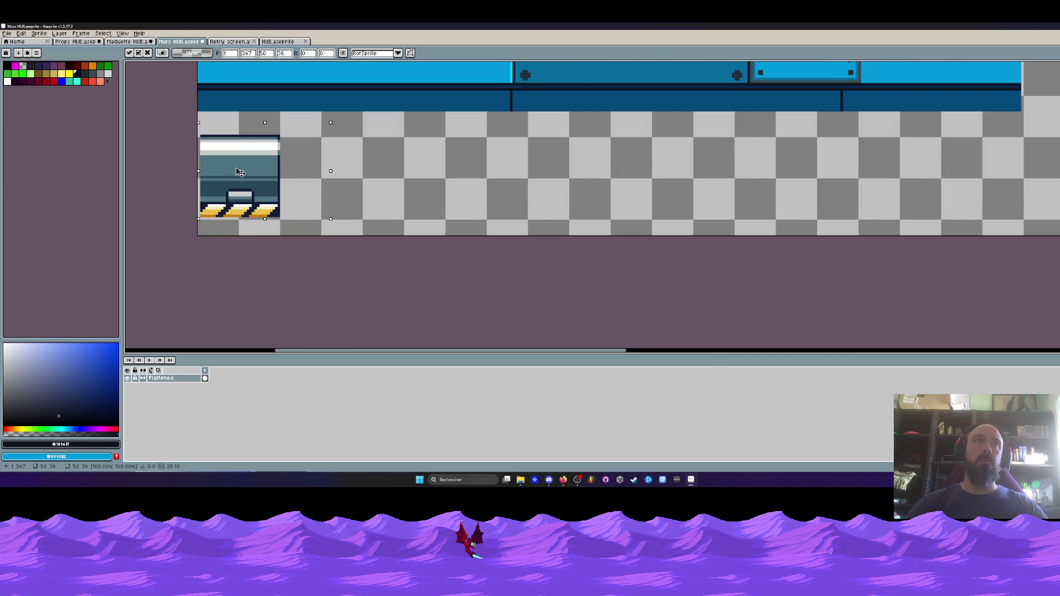
key("ctrl+z")
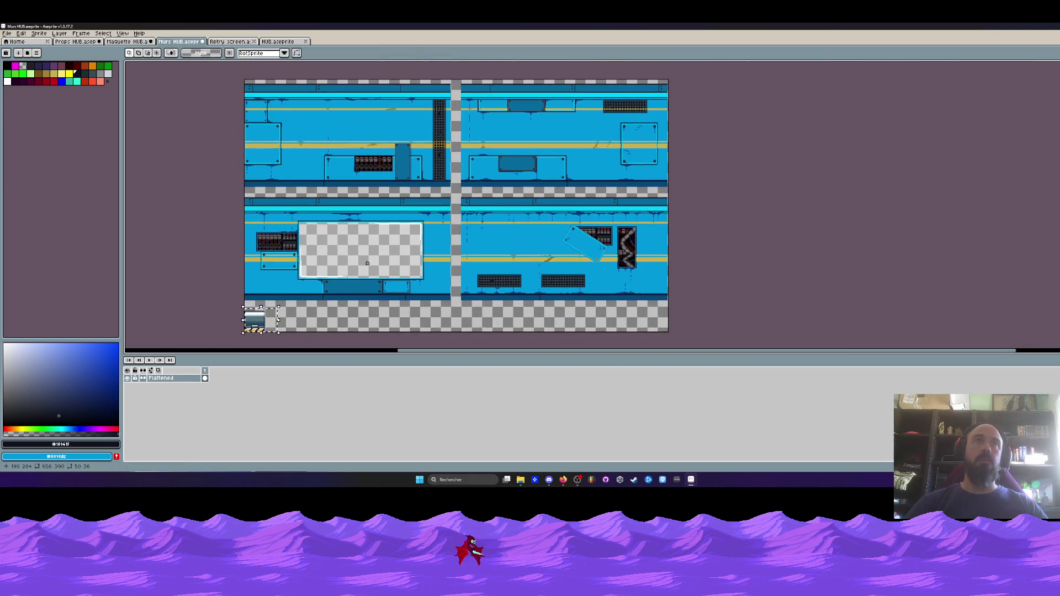
key("ctrl+z")
key("ctrl+z")
scroll(331, 232, "down", 5)
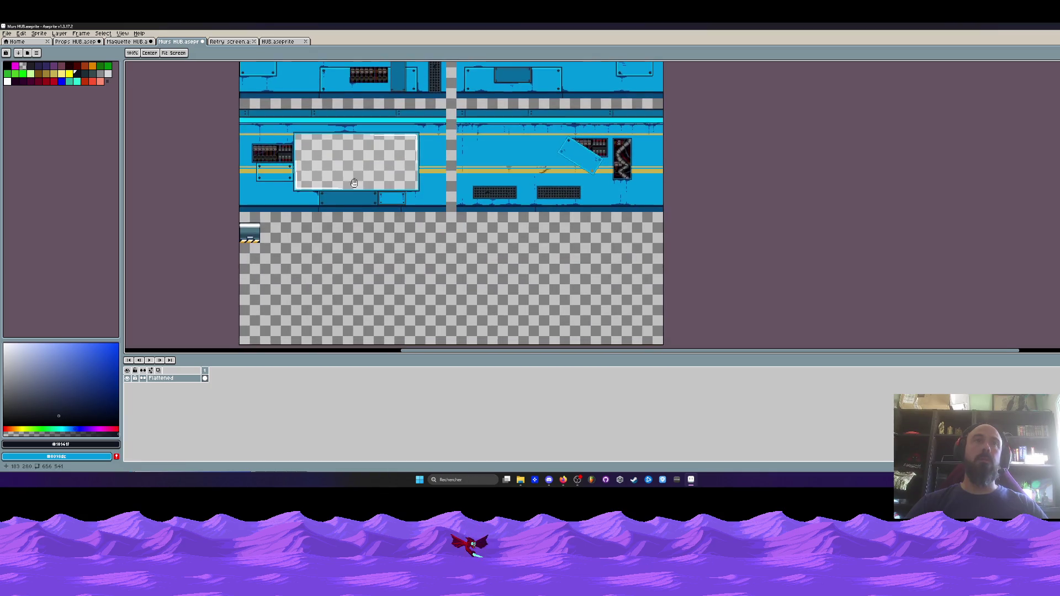
key("ctrl+alt+c")
mouse_move(287, 305)
left_mouse_down()
mouse_move(285, 222)
mouse_move(273, 205)
left_mouse_up()
scroll(274, 202, "up", 2)
key("Return")
scroll(285, 197, "down", 4)
scroll(267, 221, "up", 2)
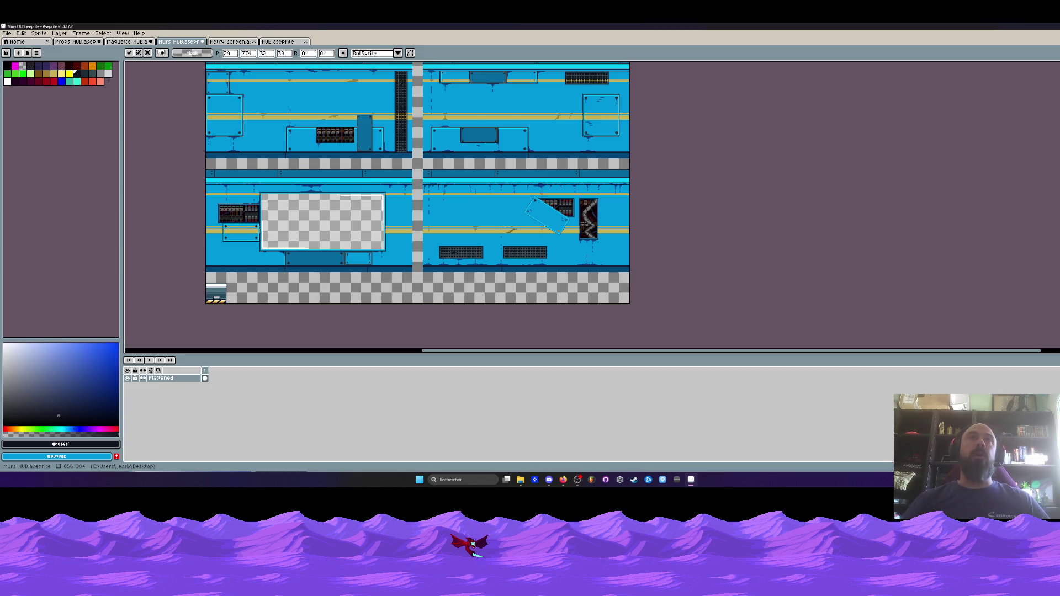
scroll(306, 178, "down", 1)
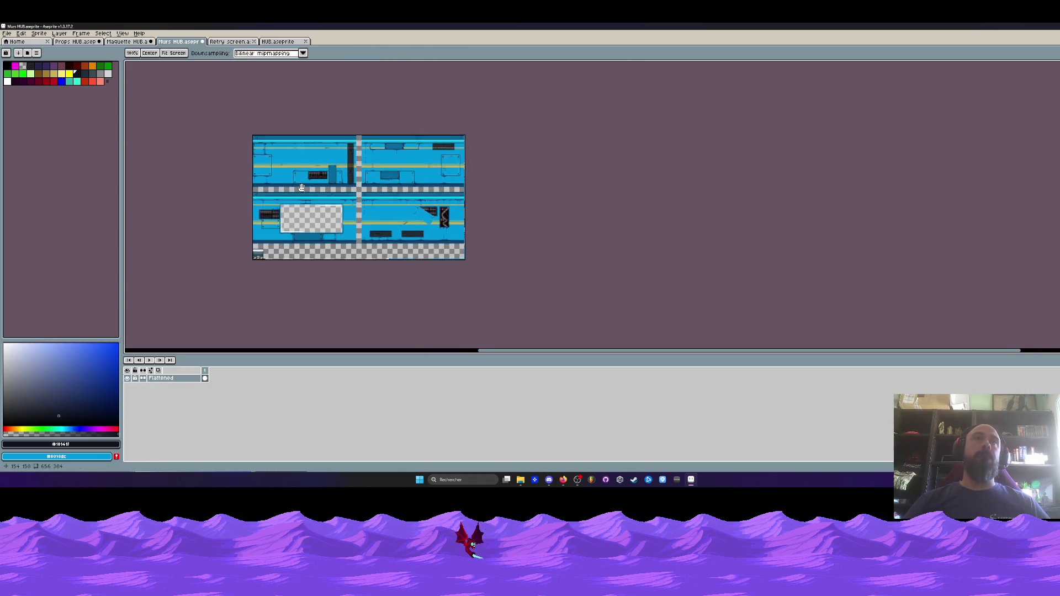
scroll(306, 178, "up", 1)
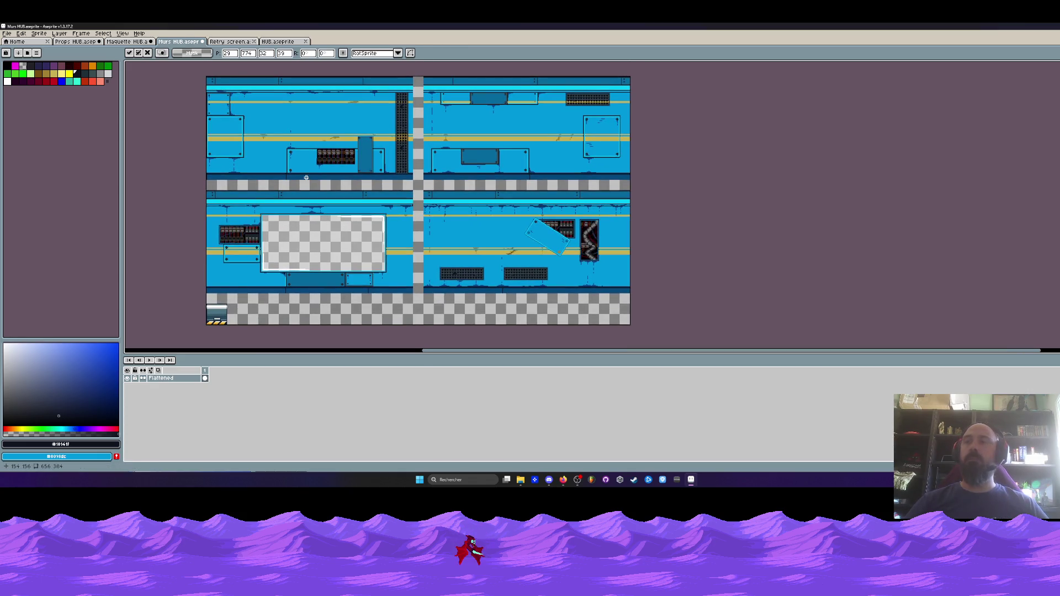